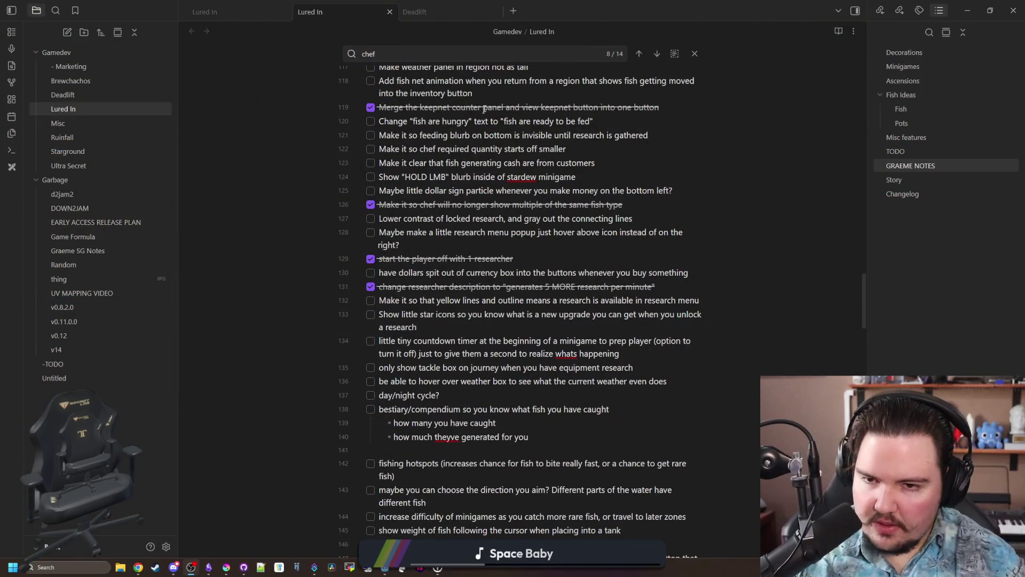
Browse the Lured In note's checklists in Obsidian, briefly selecting the Story section.
scroll(618, 189, up, 3)
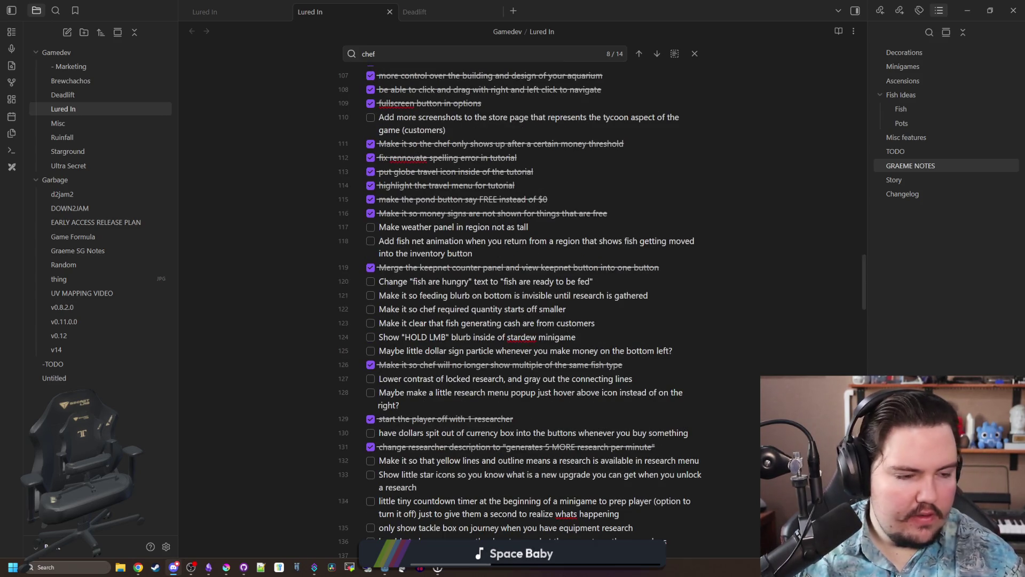
click(551, 336)
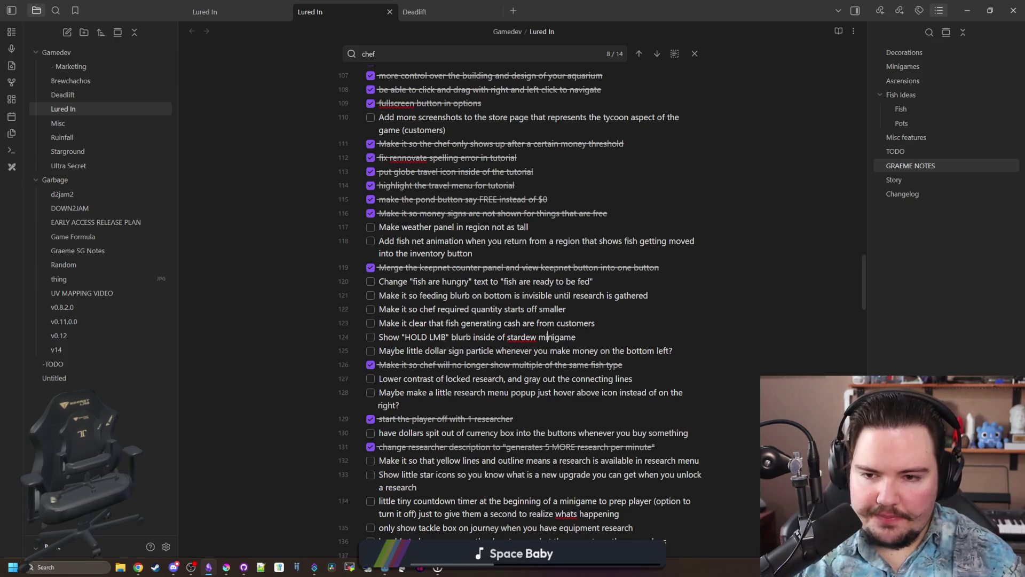
scroll(547, 331, down, 10)
scroll(538, 322, down, 5)
scroll(538, 323, up, 6)
drag(534, 470, 365, 370)
click(412, 341)
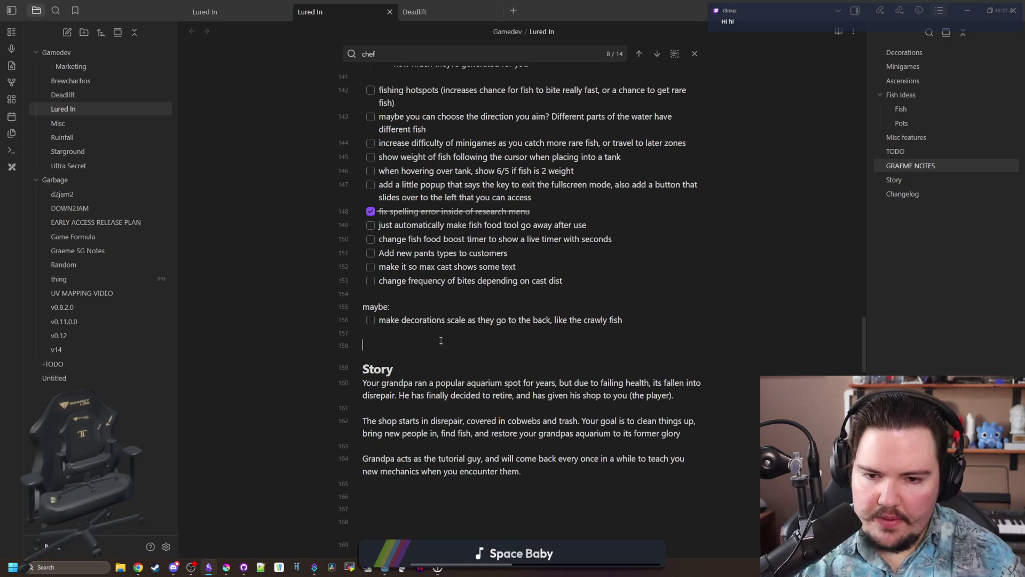
Scroll through the rest of the to-do lists and move the Obsidian window aside to uncover Godot.
scroll(471, 319, up, 5)
scroll(471, 319, up, 20)
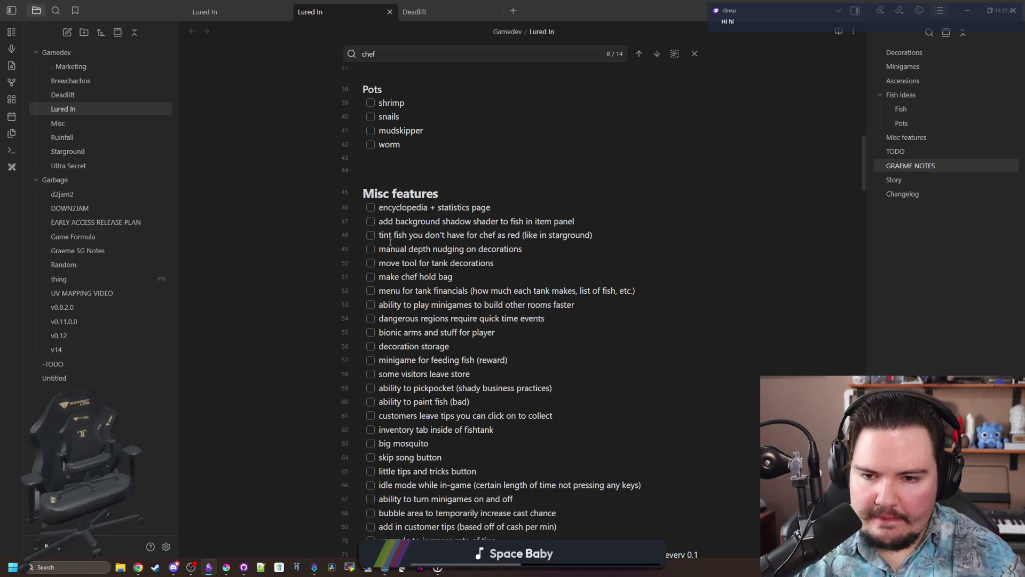
scroll(390, 243, down, 4)
scroll(372, 327, down, 8)
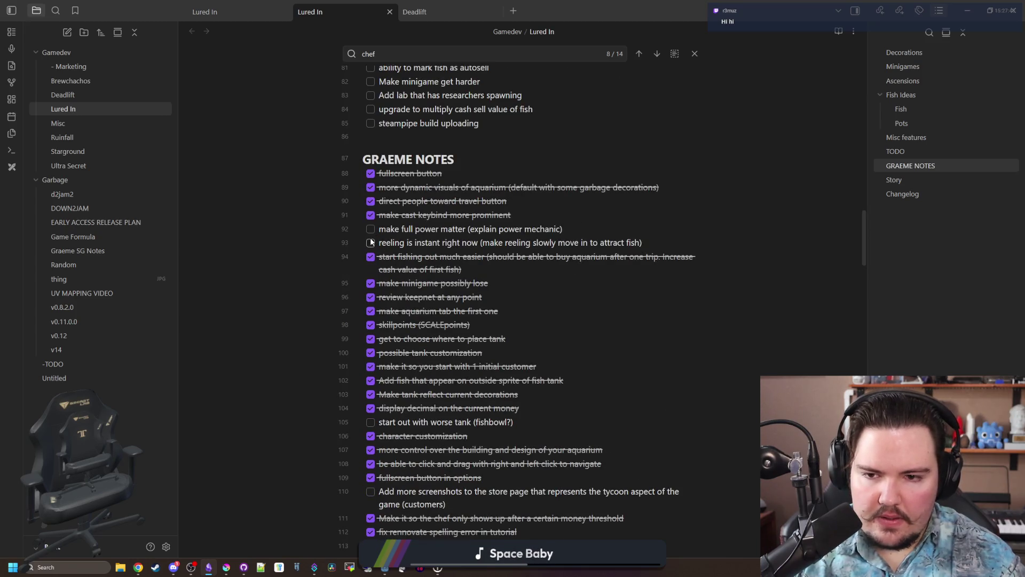
scroll(373, 233, down, 5)
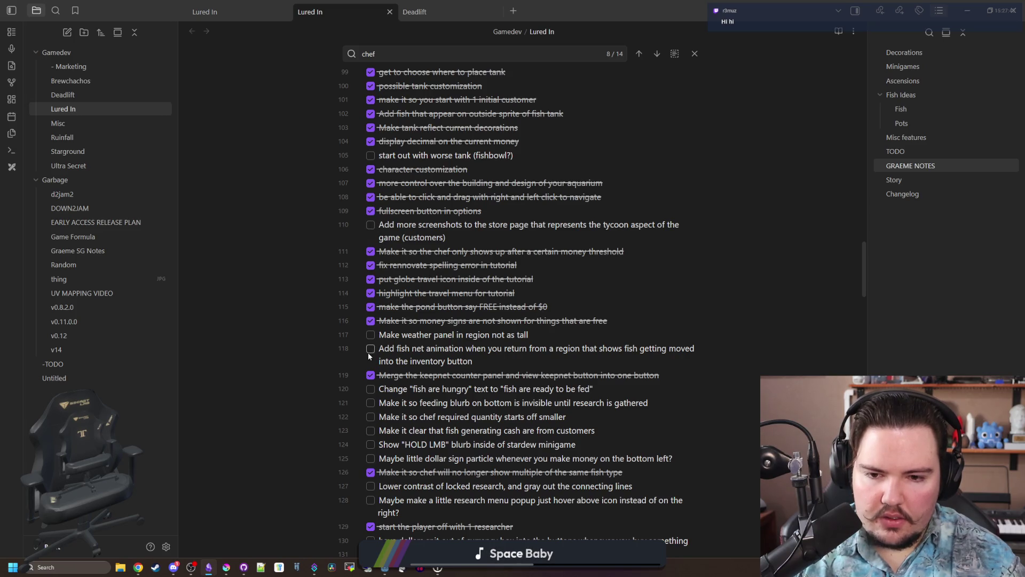
scroll(368, 356, down, 1)
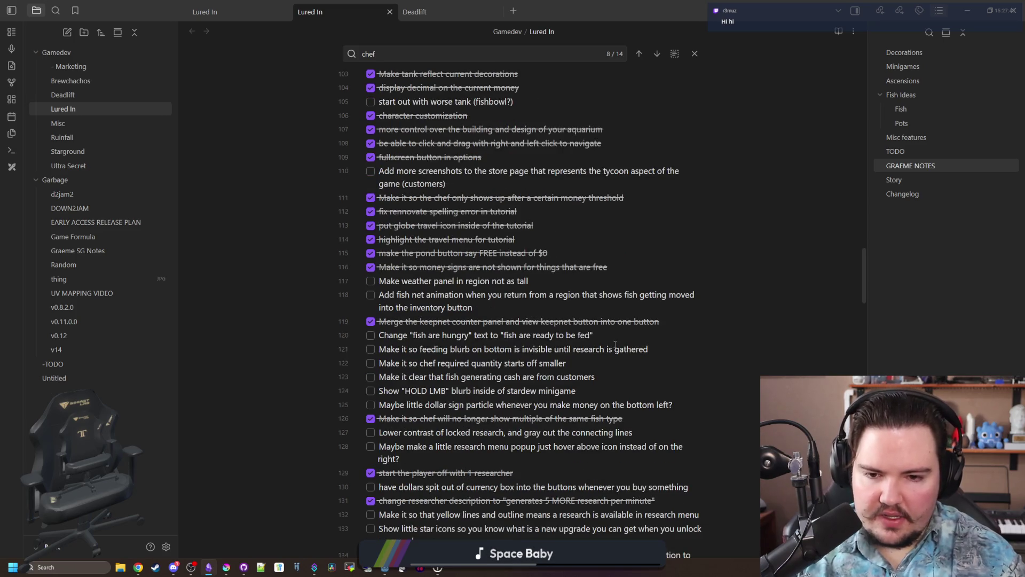
drag(396, 47, 746, 43)
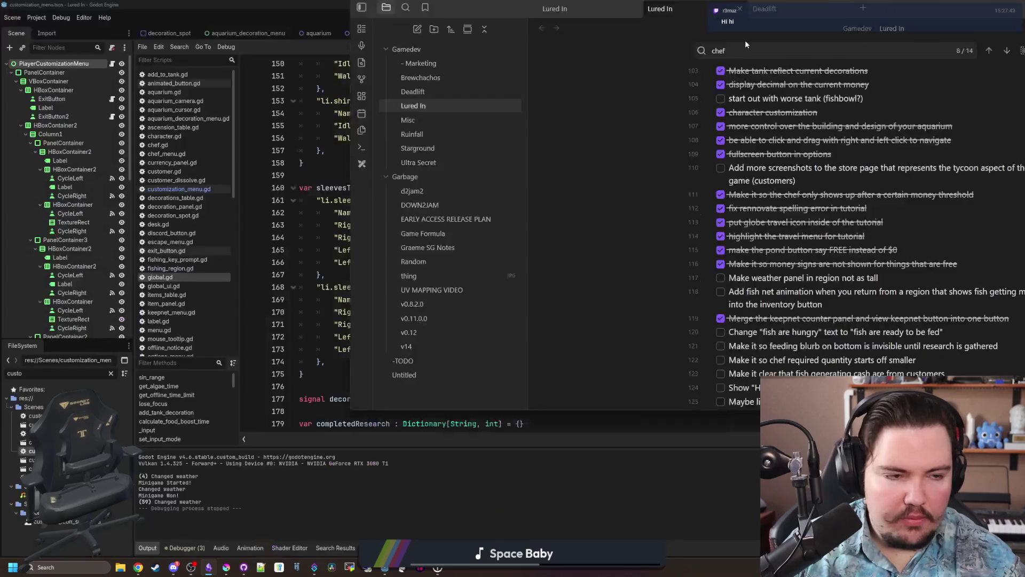
Back in Godot, save the project and filter the FileSystem dock for tank_menu.
key(alt+Tab)
click(490, 272)
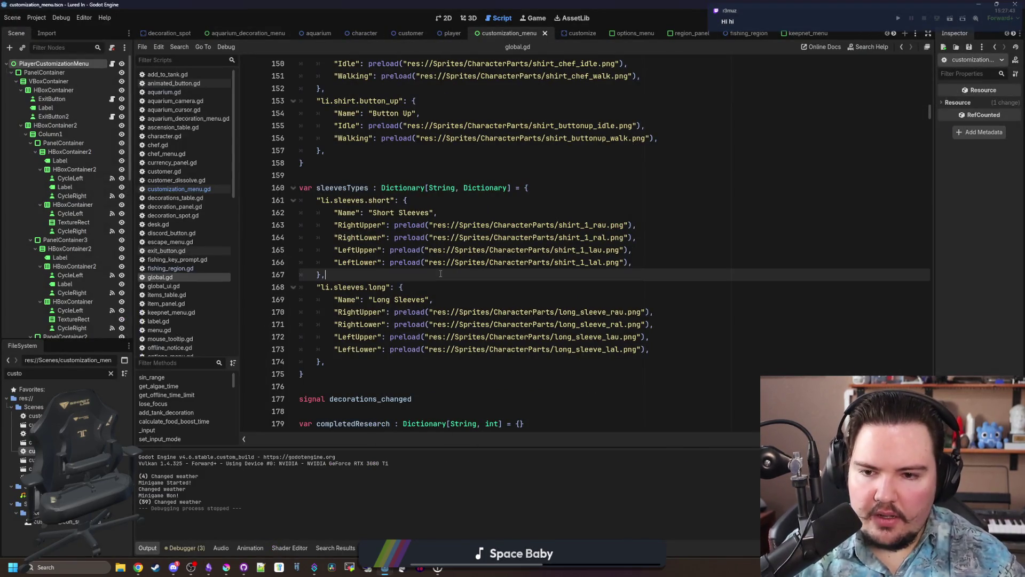
key(ctrl+s)
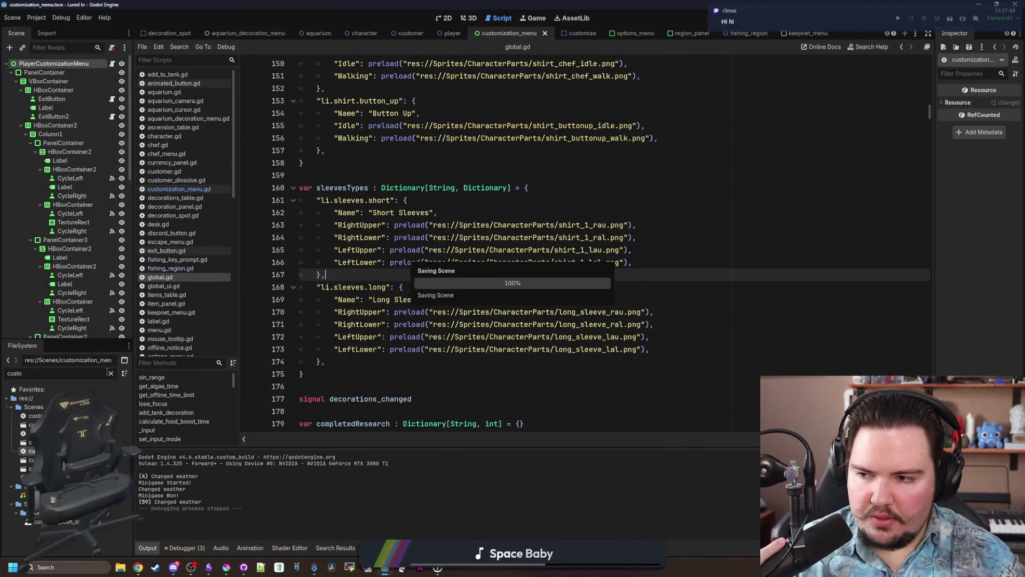
click(111, 373)
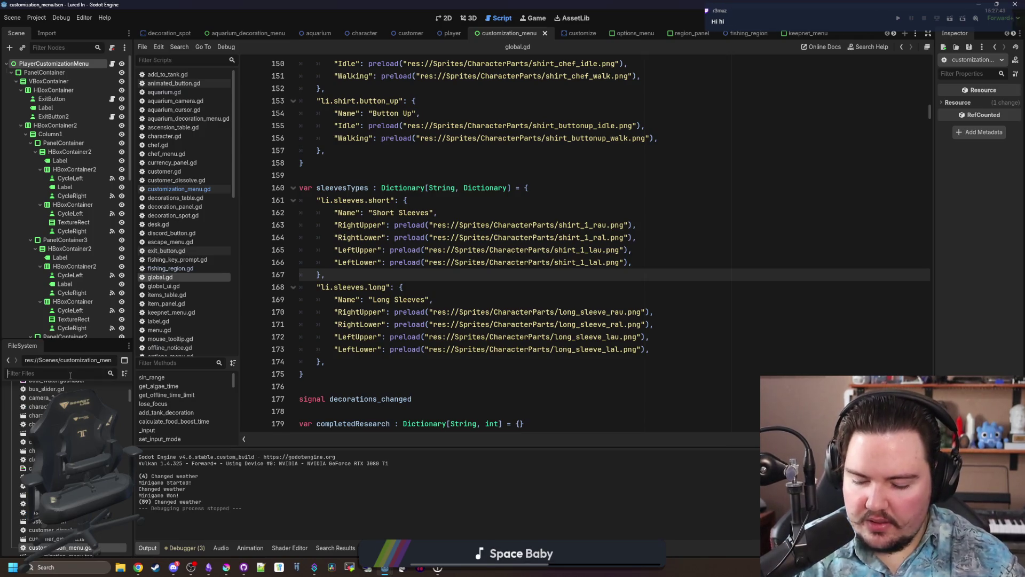
text(tank_menu)
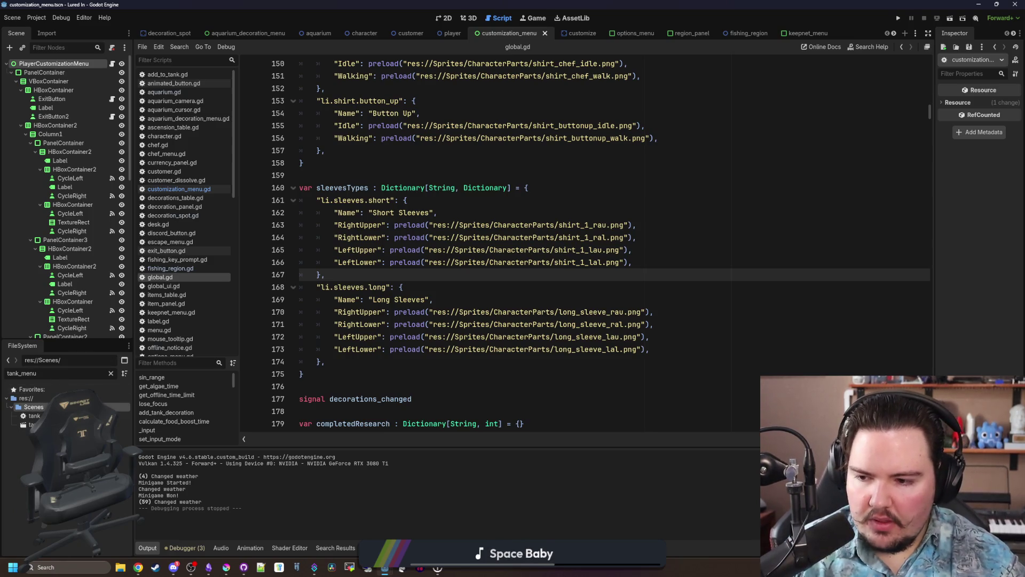
double_click(34, 416)
Open the tank_menu scene, select the 'Fish are fed!' label and open its attached script.
click(446, 18)
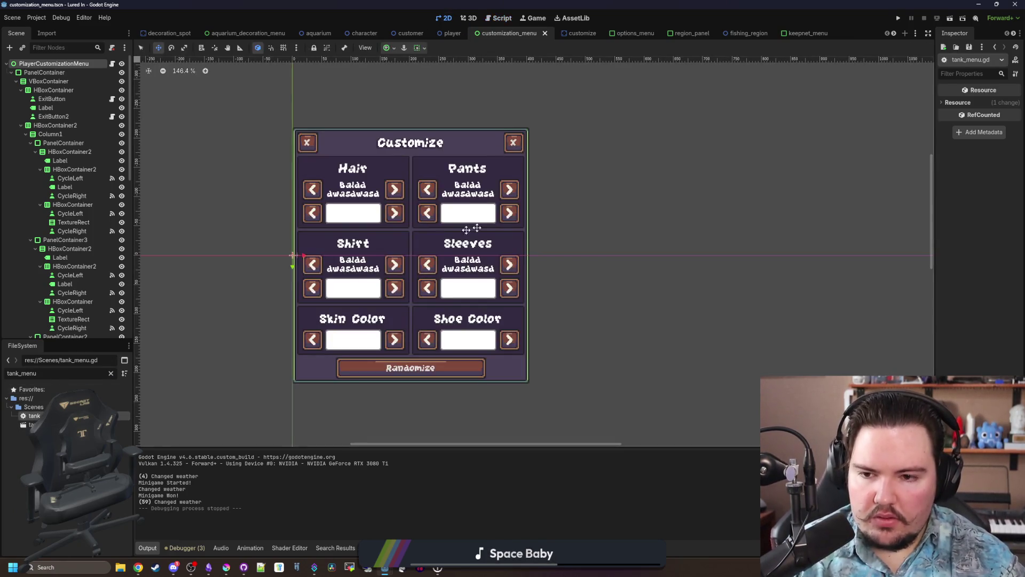
double_click(27, 425)
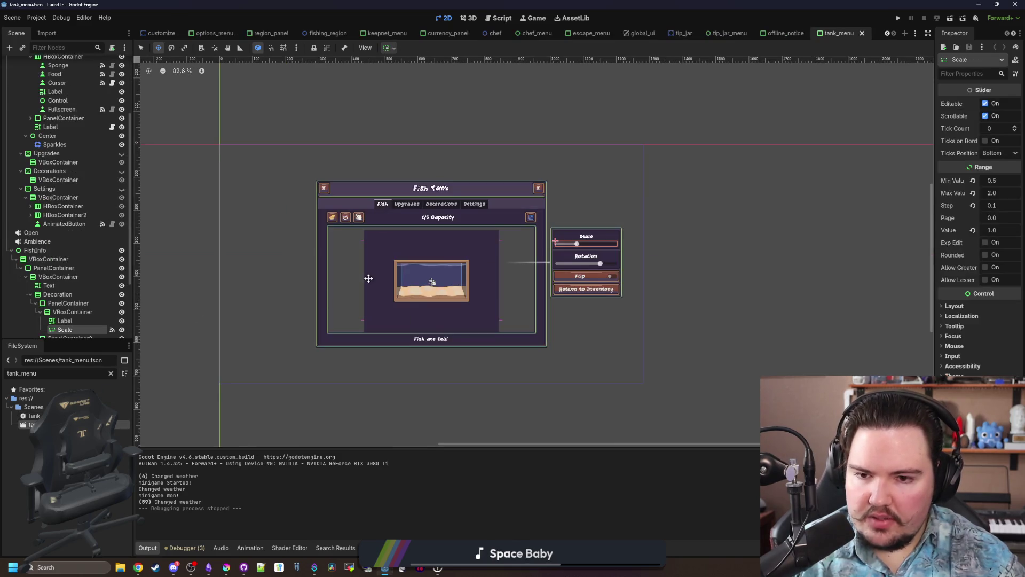
scroll(453, 385, up, 4)
scroll(54, 224, down, 3)
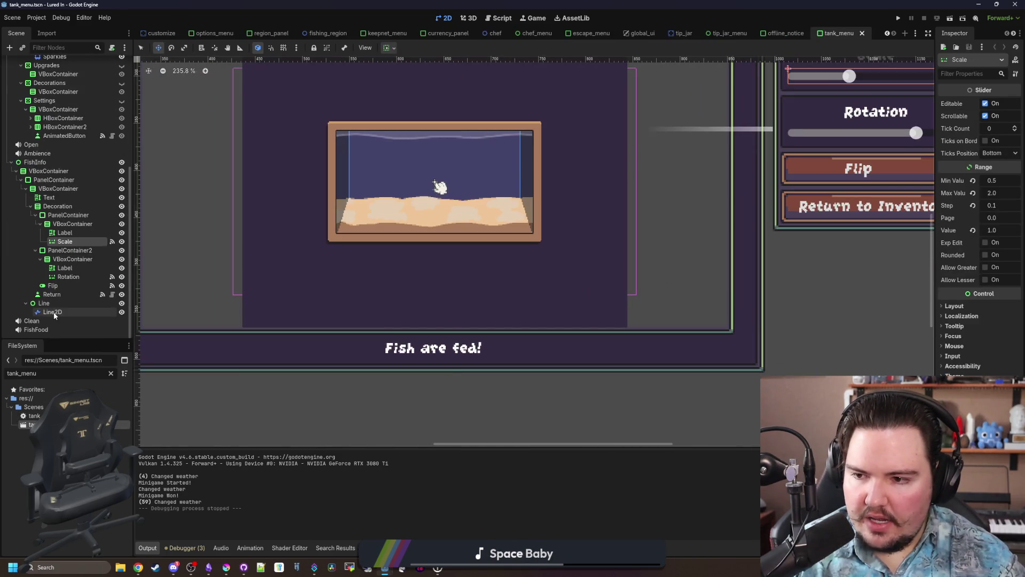
click(141, 47)
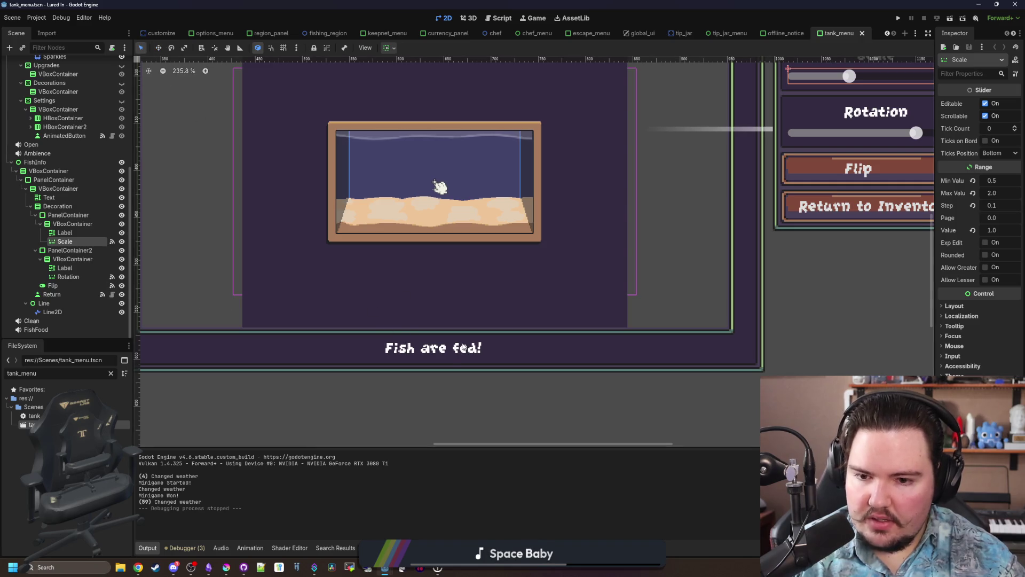
click(385, 348)
scroll(64, 240, up, 5)
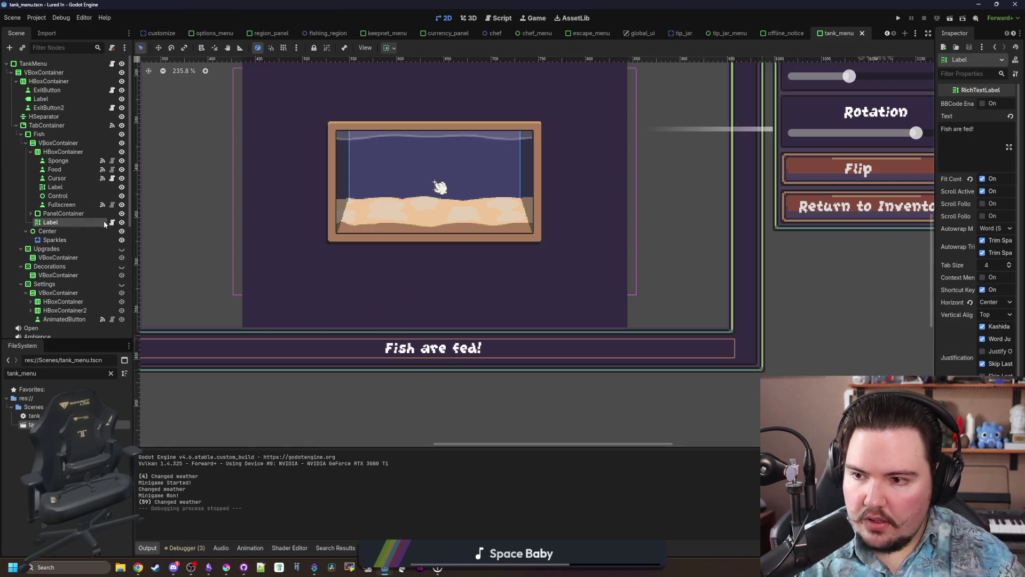
click(112, 222)
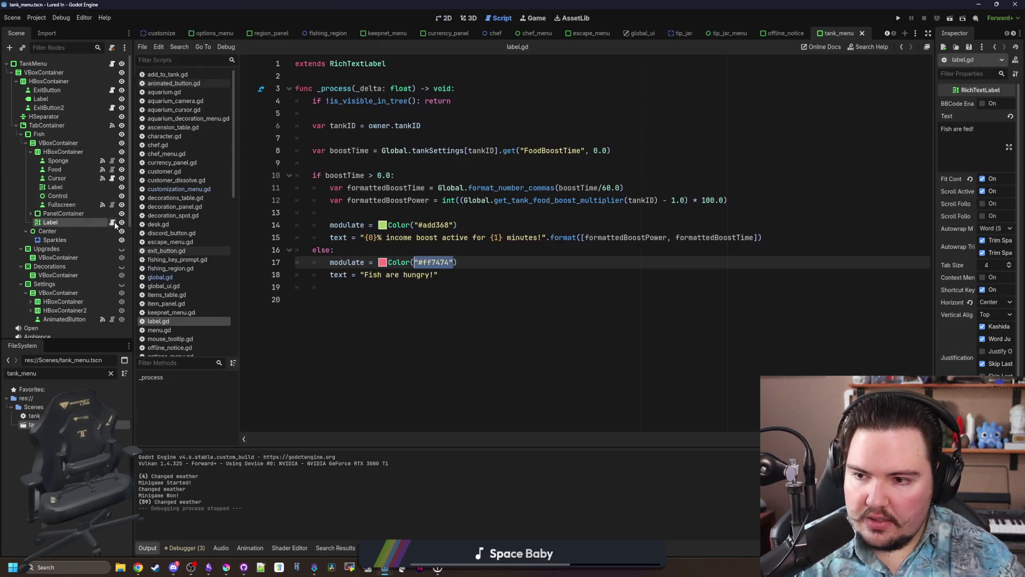
Insert a _ready() -> void function above _process in label.gd.
click(479, 89)
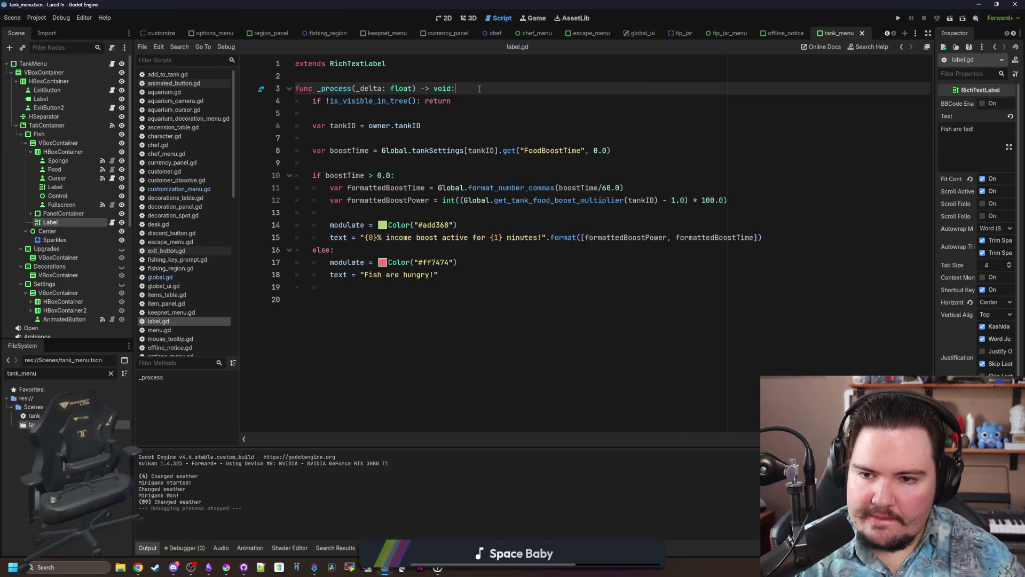
click(387, 75)
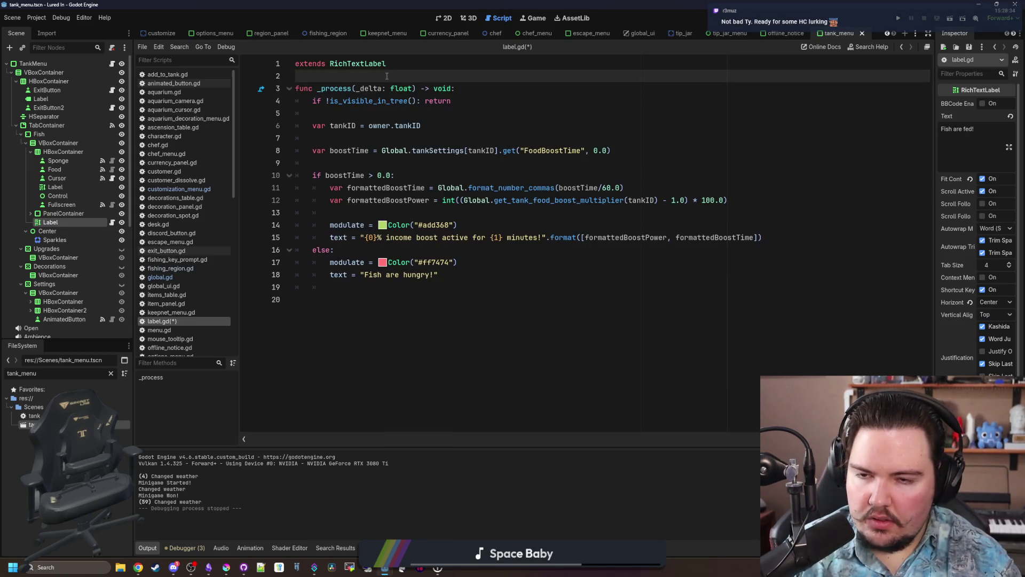
key(Return)
key(Return)
key(Return)
key(Up)
text(func _r)
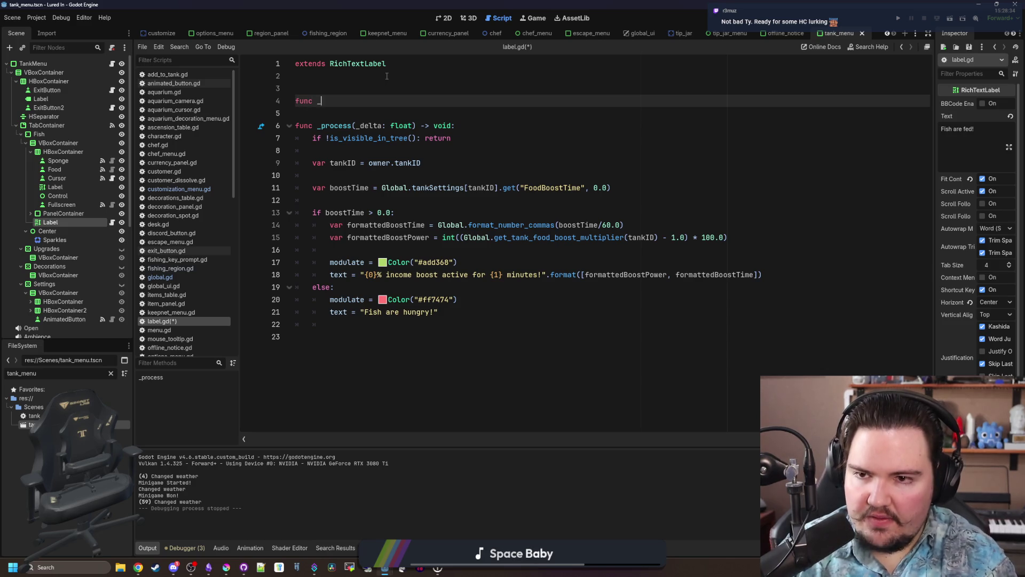
key(Return)
key(Return)
Reference Global.upgrade_purchased and call update_visibility() in _ready, then begin a new func declaration.
text(Global.)
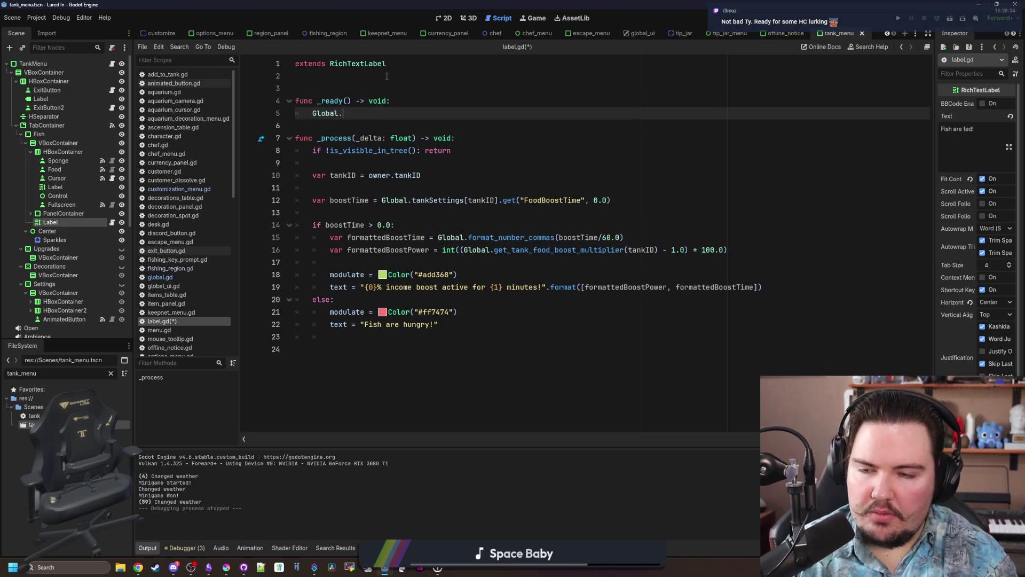
text(upgra)
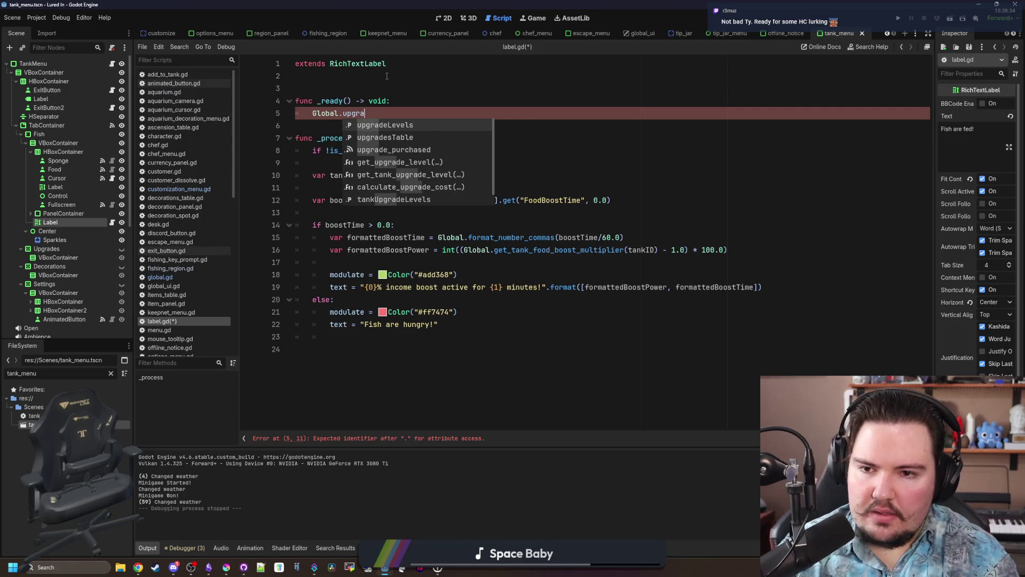
key(Down)
key(Down)
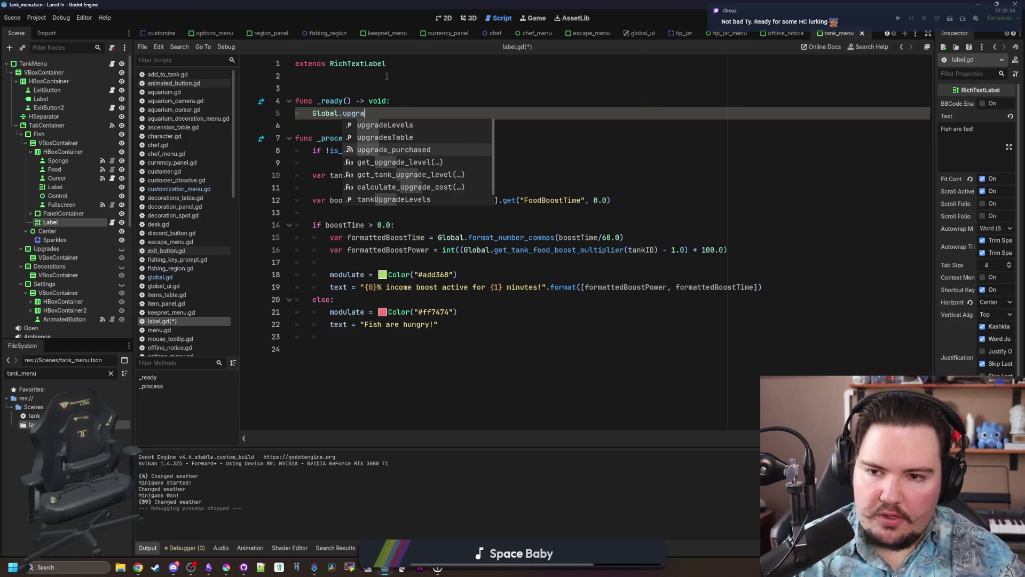
key(Return)
key(Return)
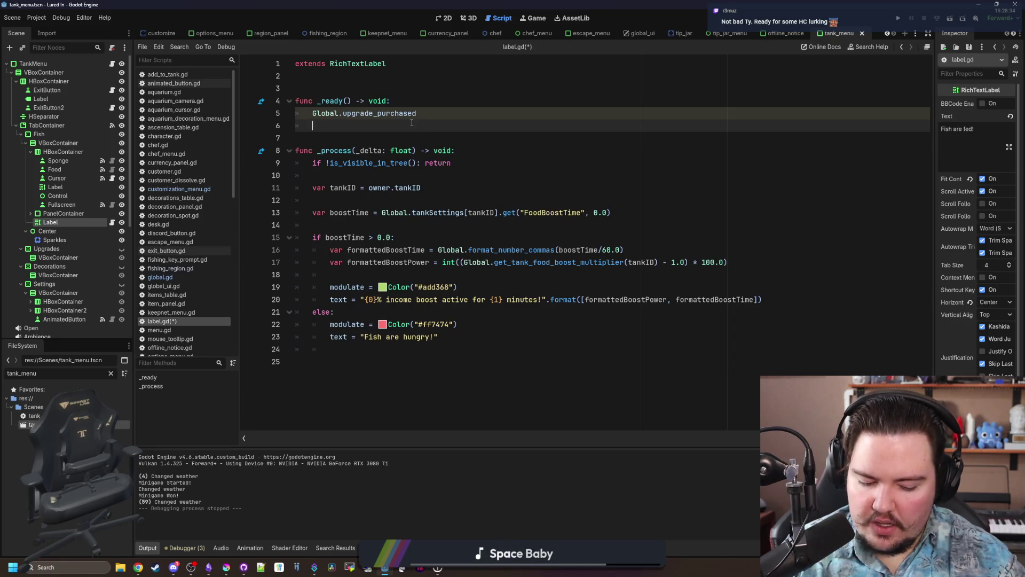
text(update_visibility())
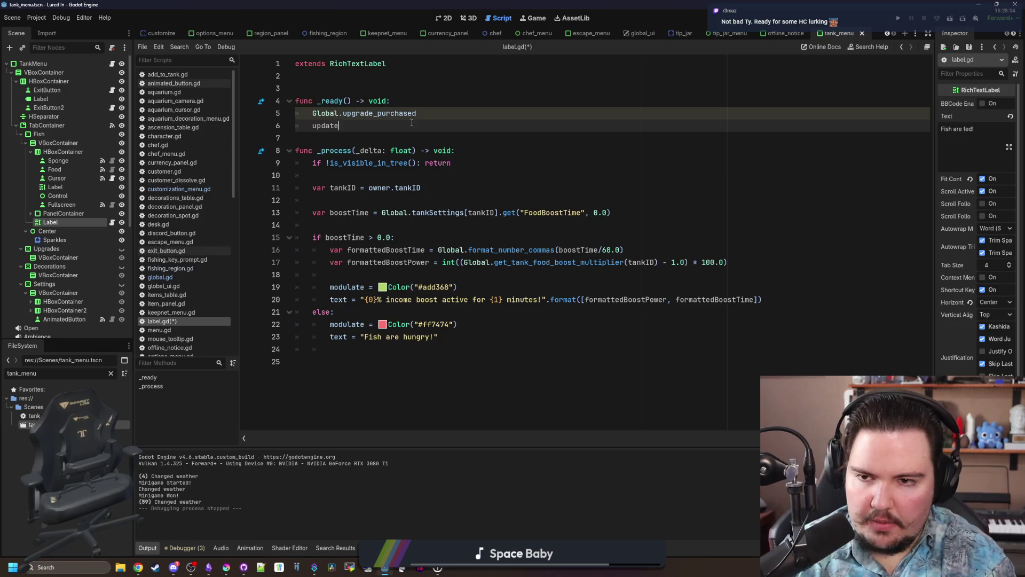
key(Return)
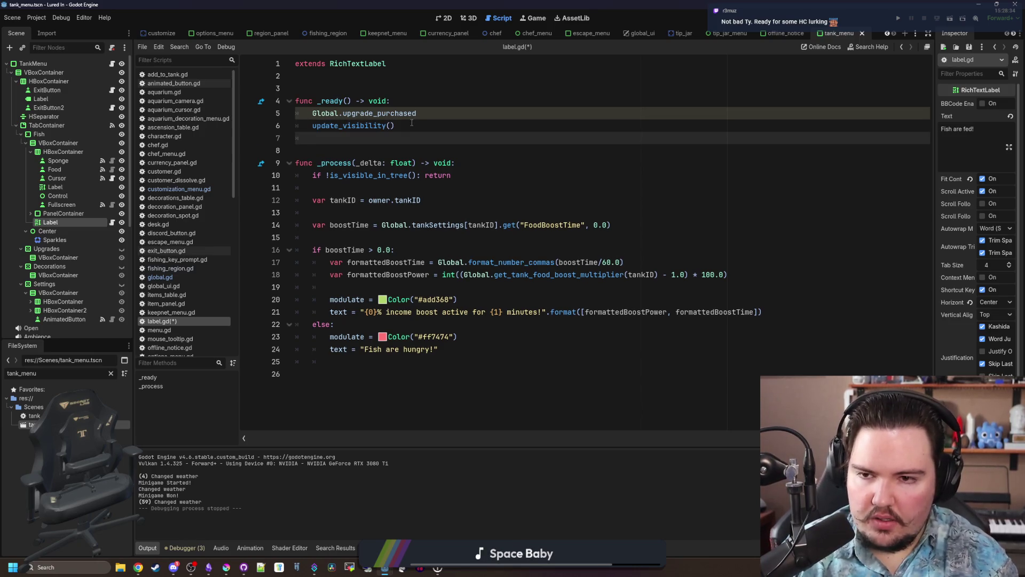
key(Return)
key(Return)
text(func)
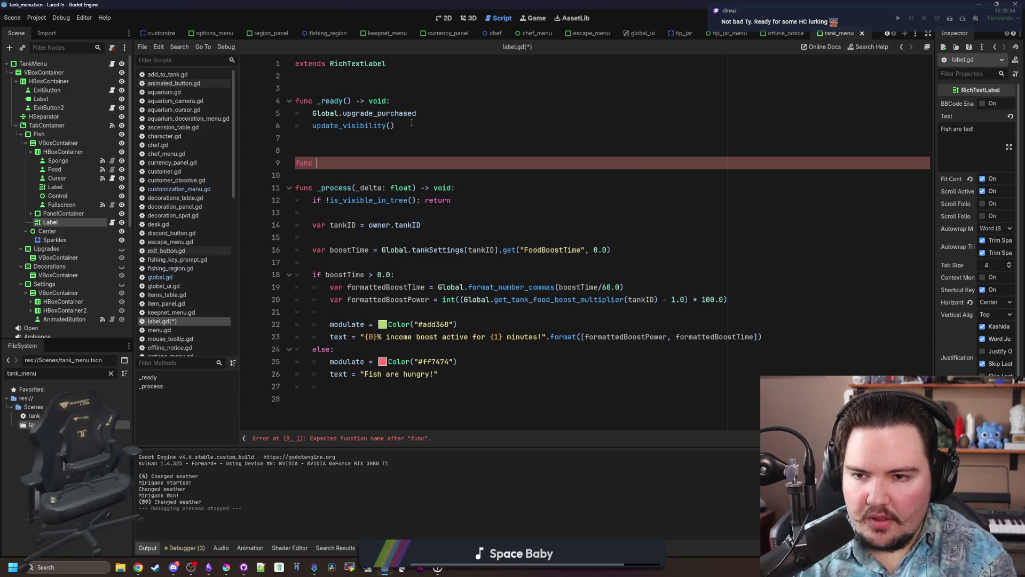
Declare update_visibility() setting visible = Global.get_research_level("li.research.fish_food") > 0.
text(update_visibility():)
key(Return)
key(Return)
key(Up)
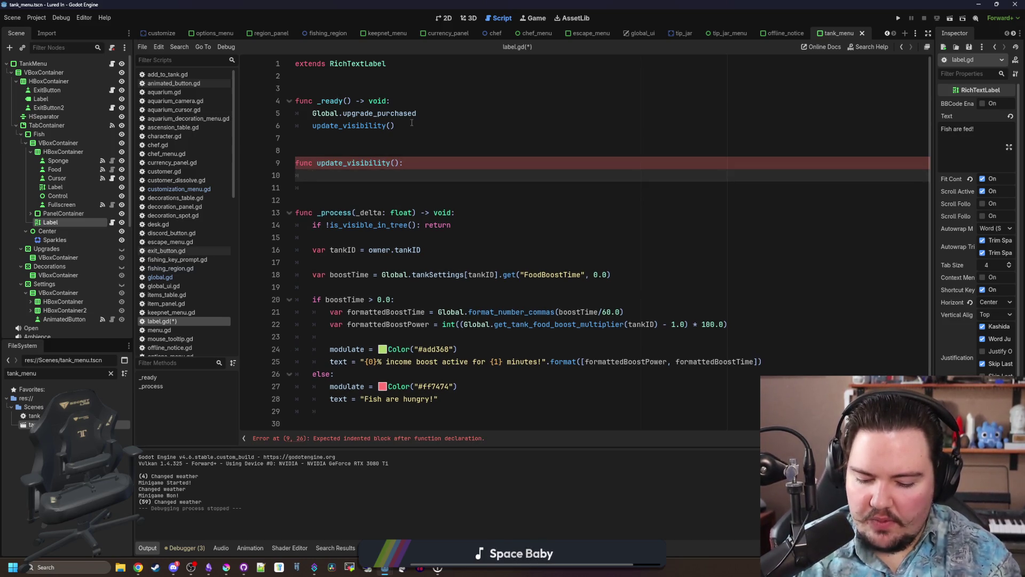
text(visible = )
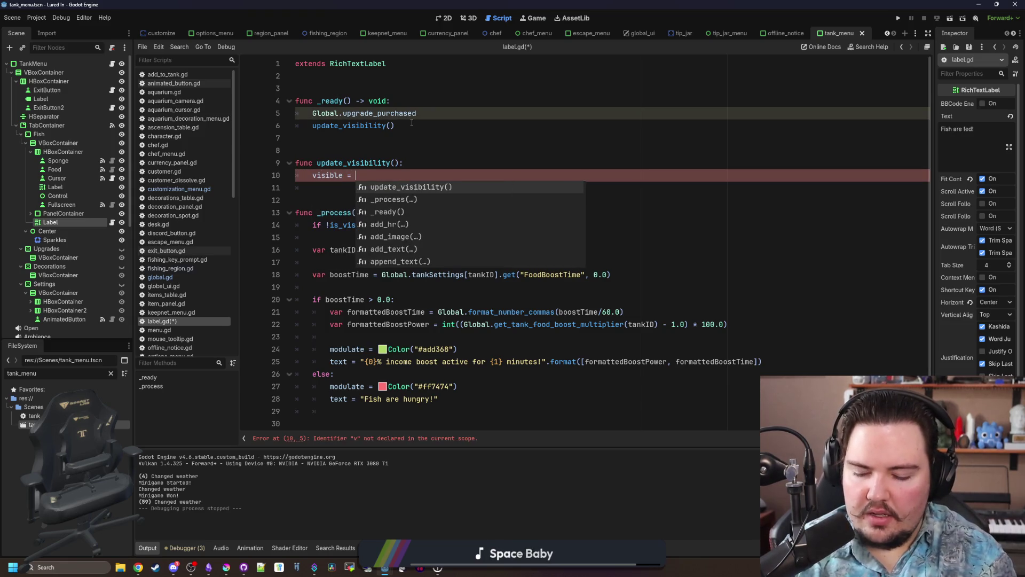
text(Global.get_re)
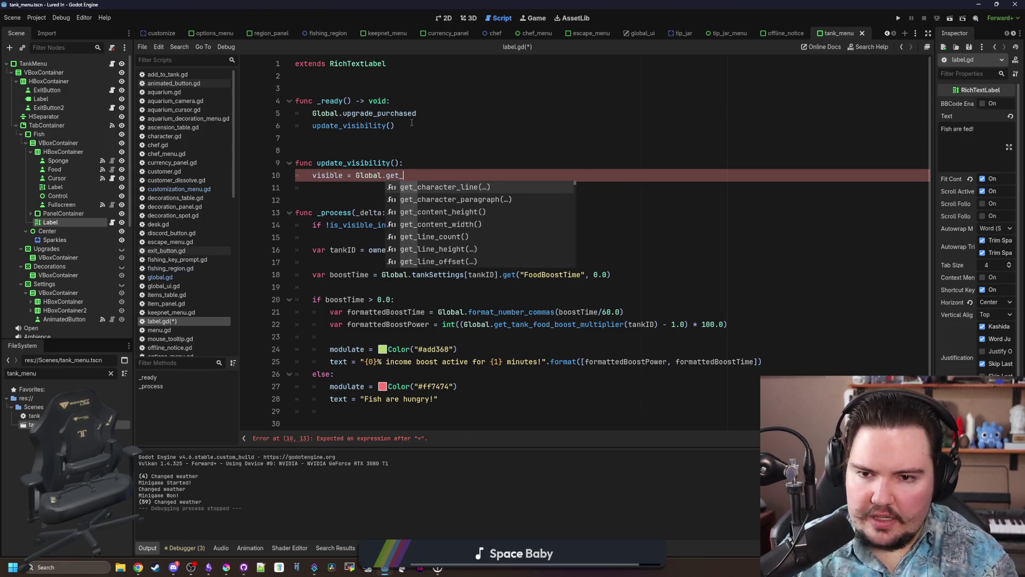
key(Return)
text(")
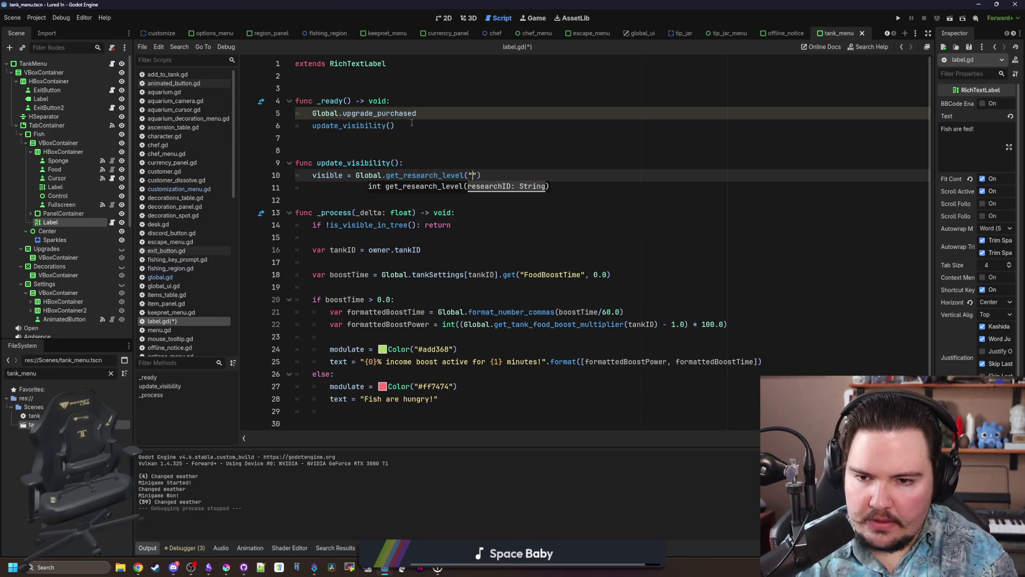
text(li.)
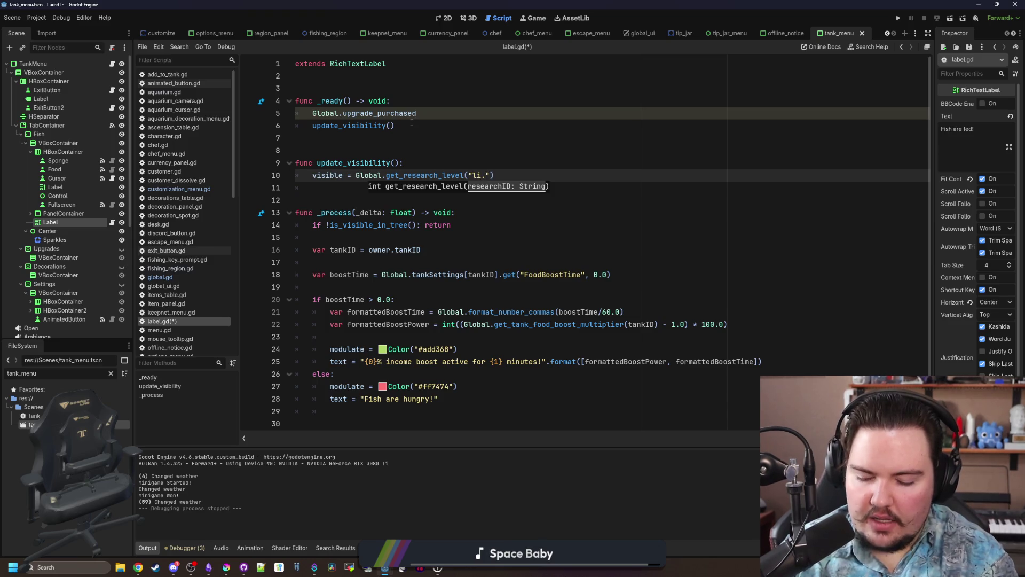
text(research.fish_f)
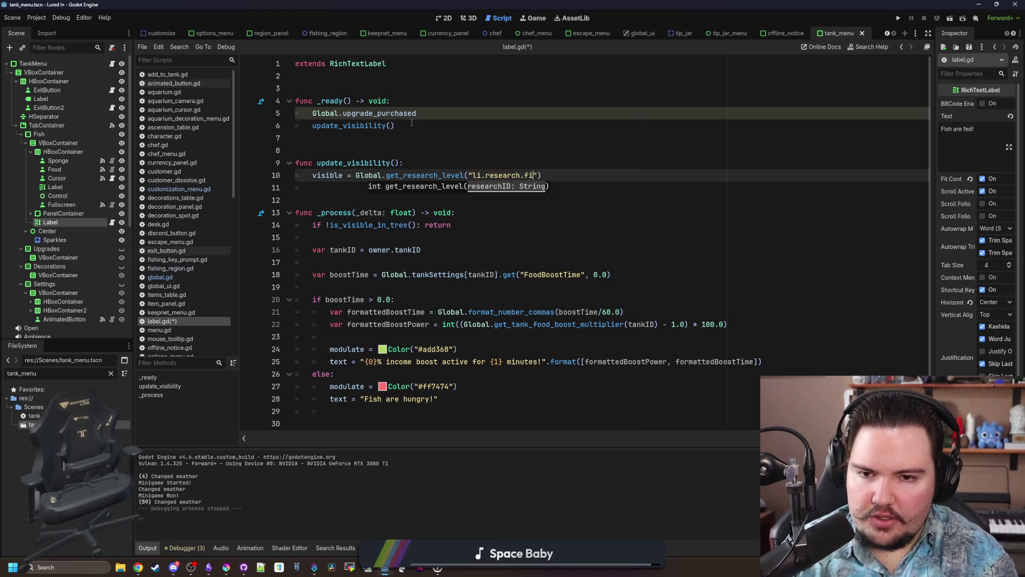
text(ood") )
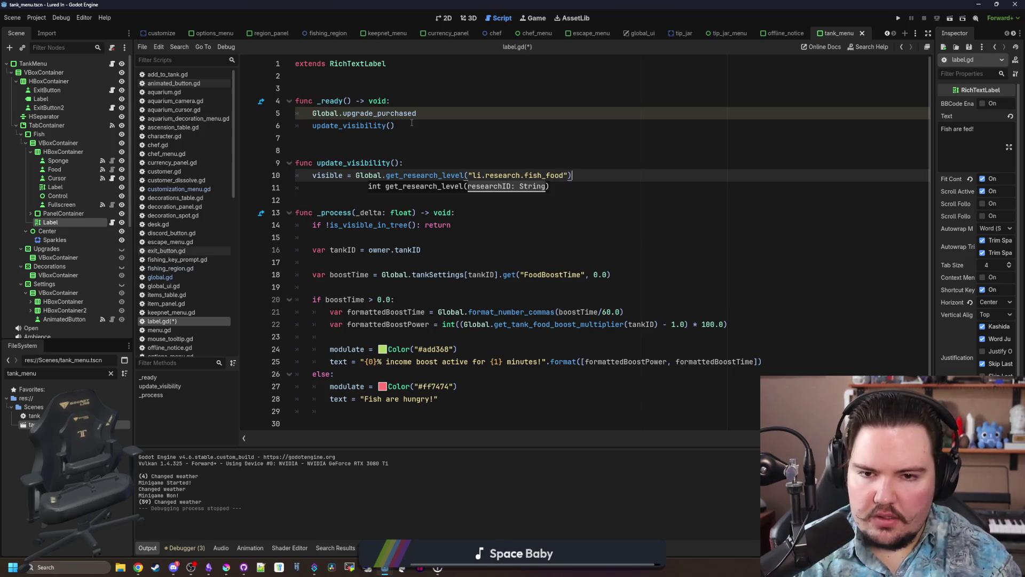
text(> 0)
key(Escape)
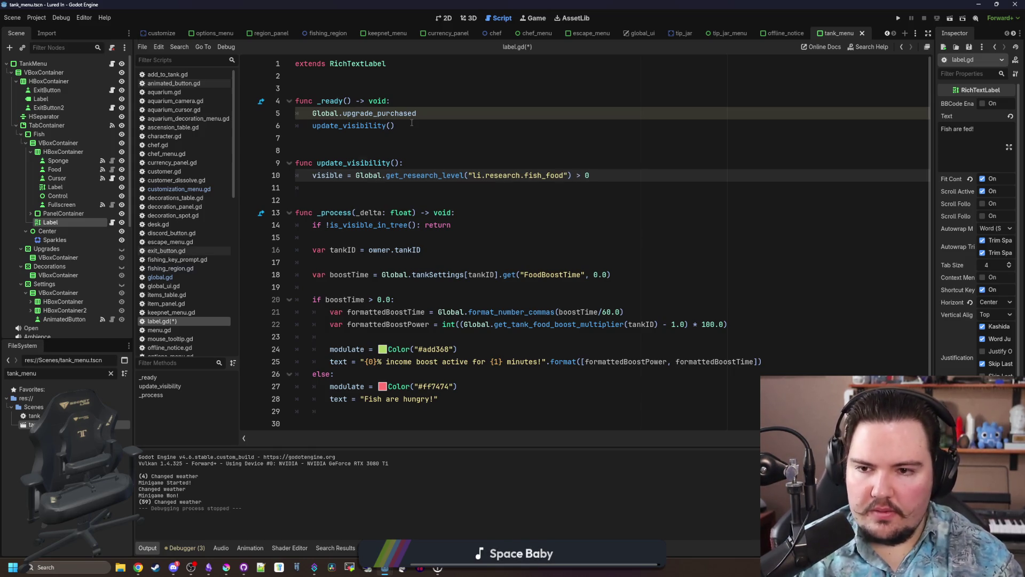
Connect Global.upgrade_purchased to a func(_v): update_visibility() lambda in _ready.
key(Up)
key(Up)
key(Up)
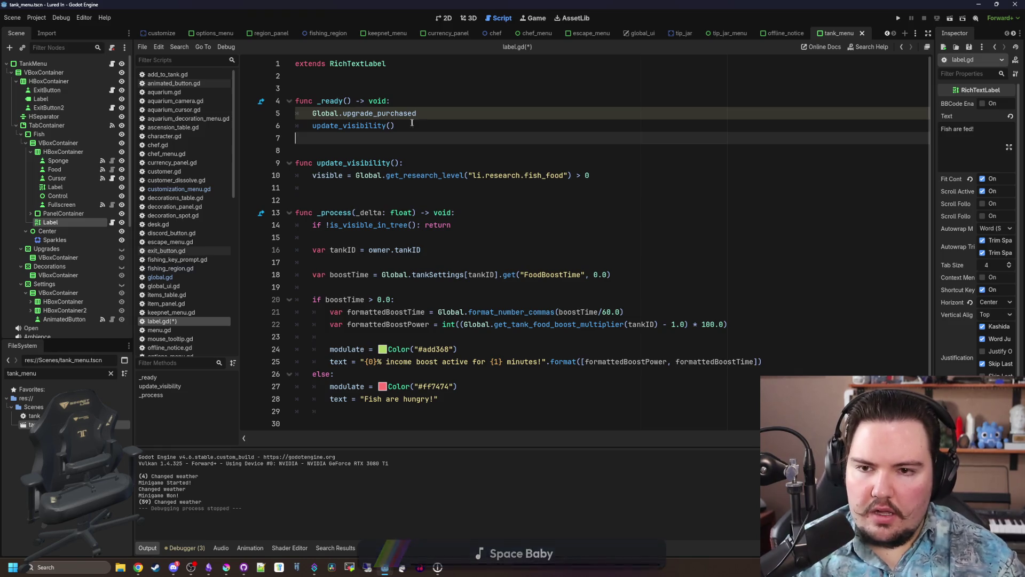
click(443, 110)
text(.connect(func())
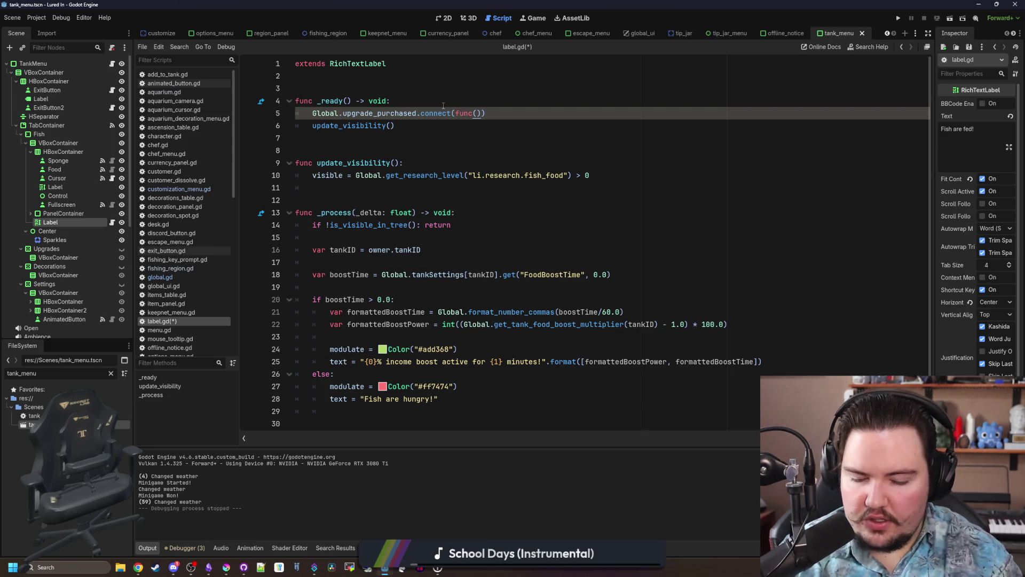
text(v)
text(: update_v)
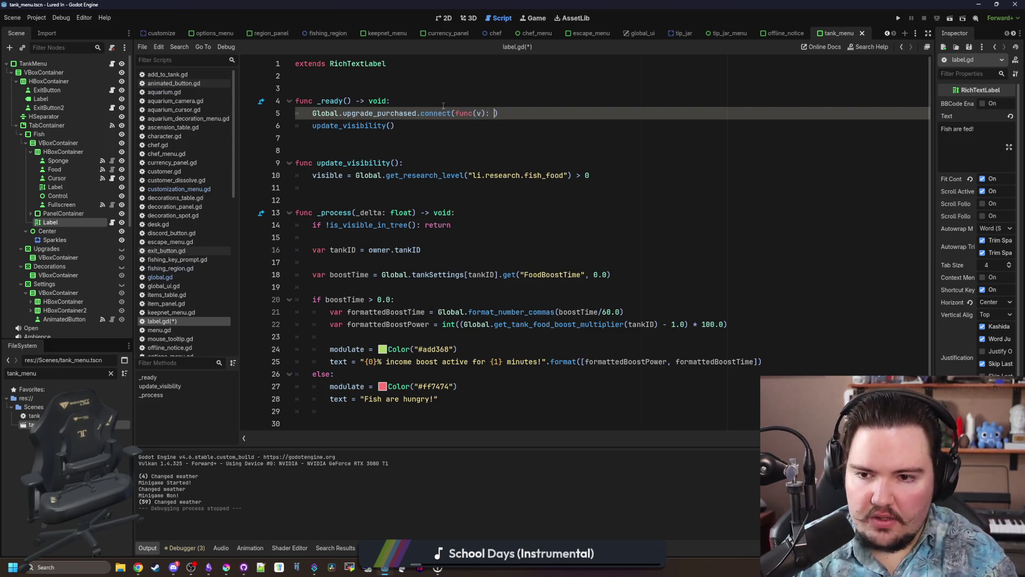
key(Return)
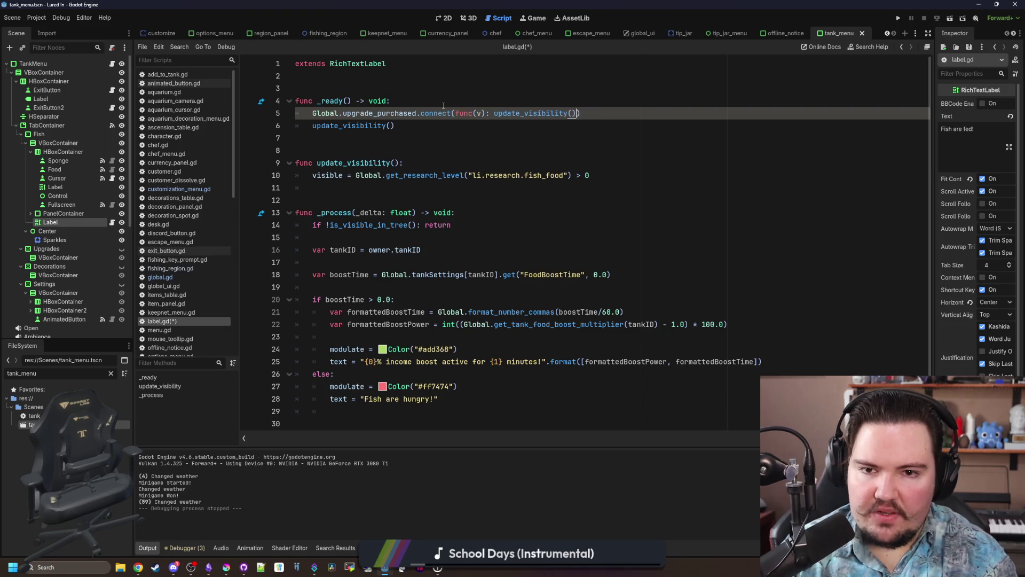
click(324, 151)
drag(325, 187, 332, 194)
click(338, 185)
click(355, 137)
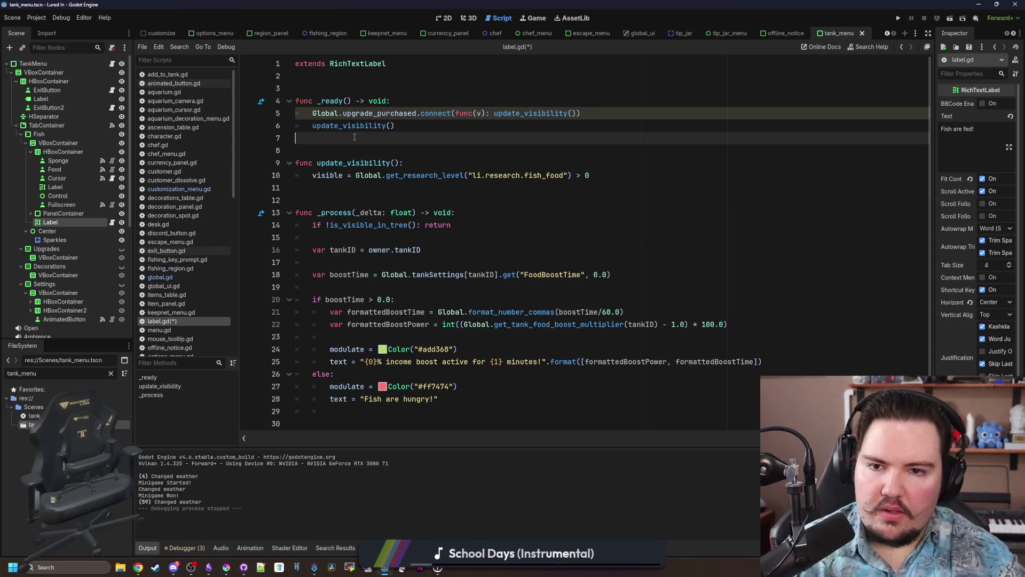
click(480, 113)
text(_)
Delete the blank line above _ready and save label.gd.
click(430, 129)
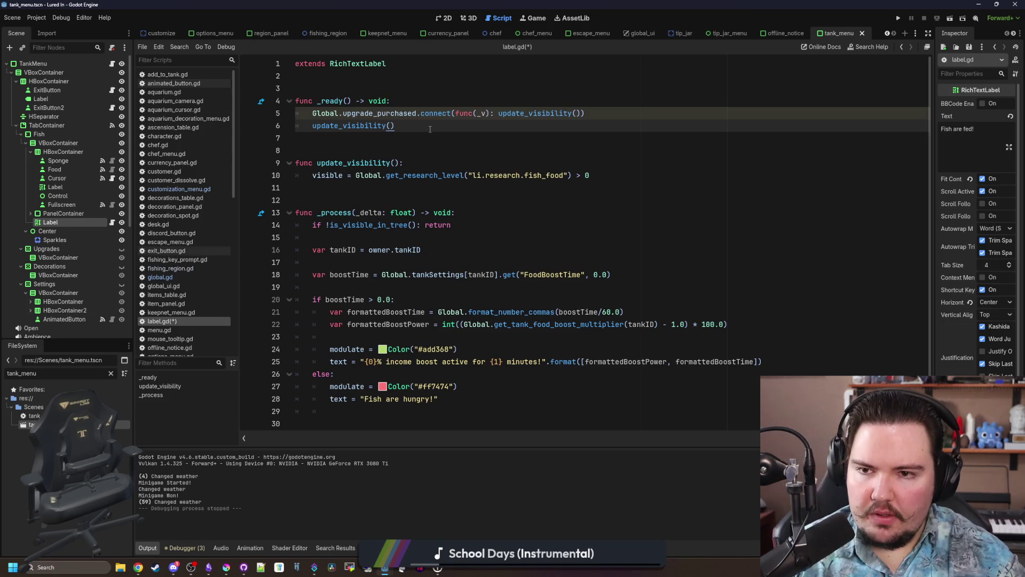
click(372, 90)
key(BackSpace)
click(367, 130)
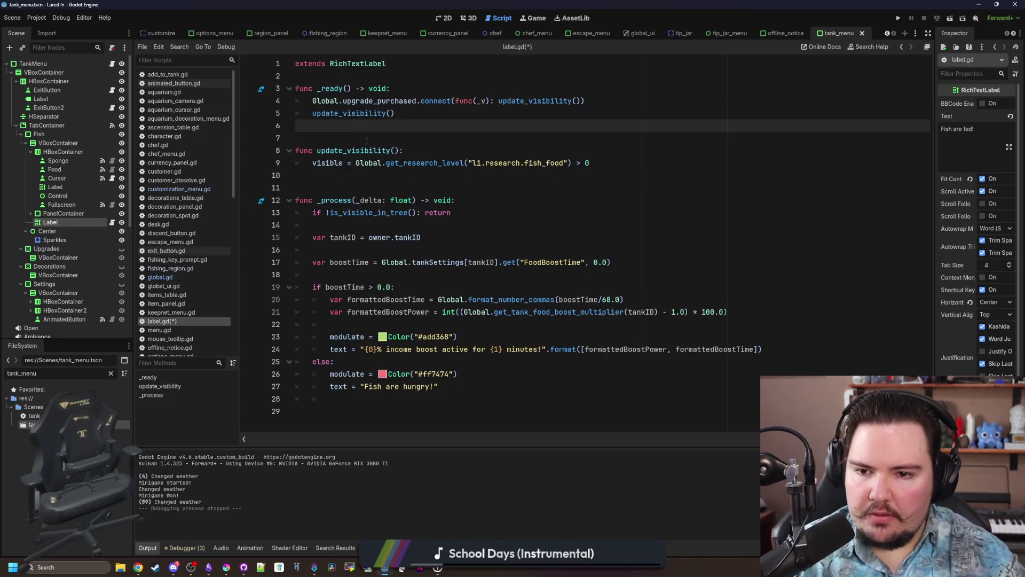
click(389, 188)
click(389, 179)
key(ctrl+s)
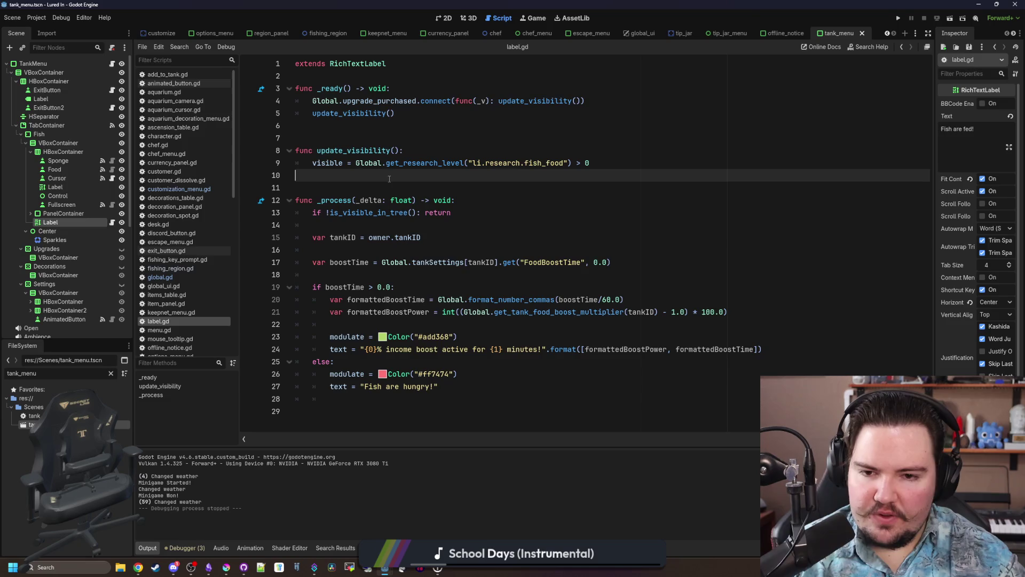
Peek at the Global script's definition, then return to label.gd's 'Fish are hungry!' else branch.
ctrl+click(393, 262)
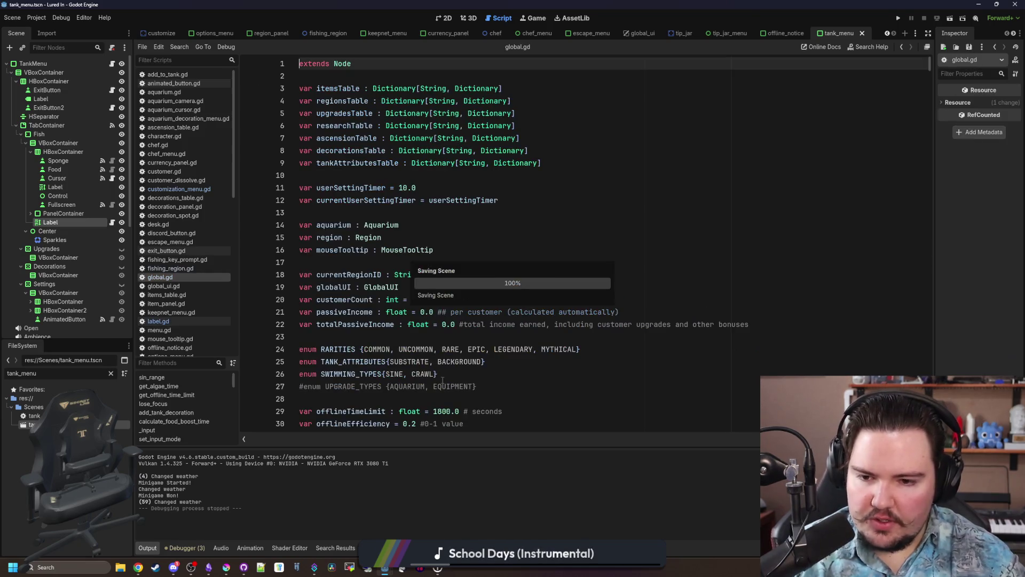
click(163, 321)
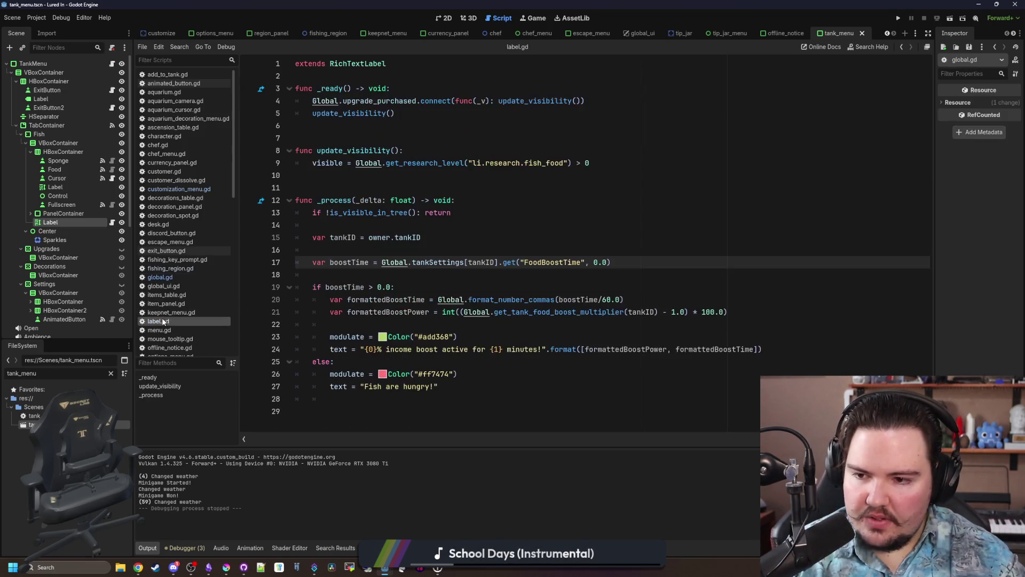
click(408, 361)
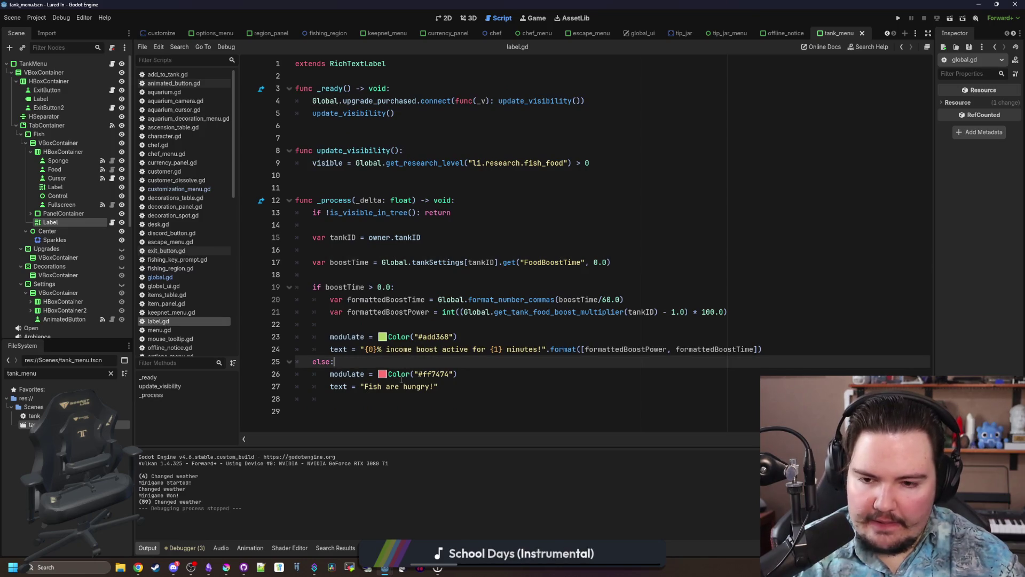
click(433, 387)
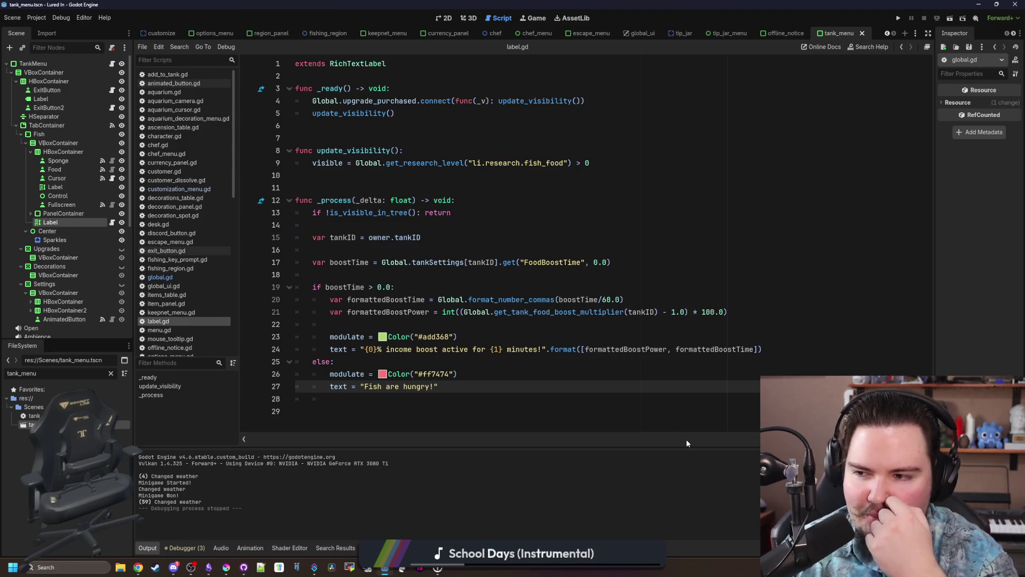
In Krita, pick the yellow swatch from the tip jar icon's palette.
click(227, 567)
scroll(325, 401, down, 3)
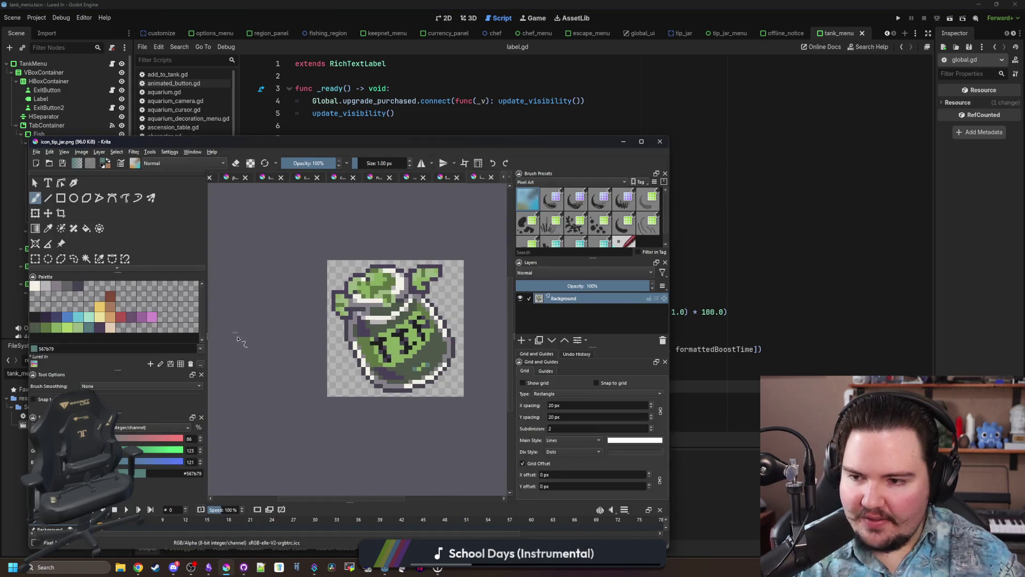
scroll(256, 315, up, 3)
click(100, 307)
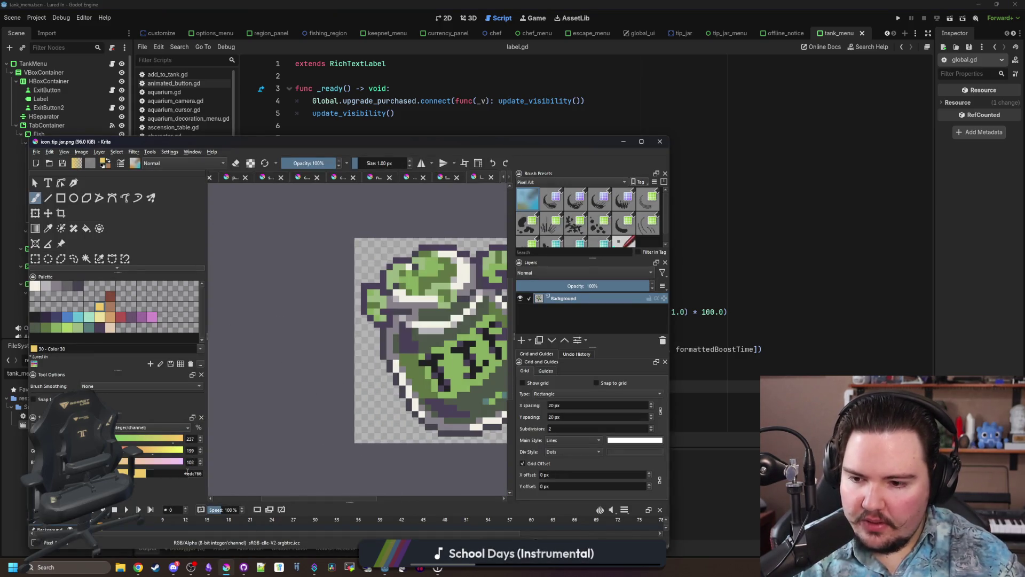
click(803, 249)
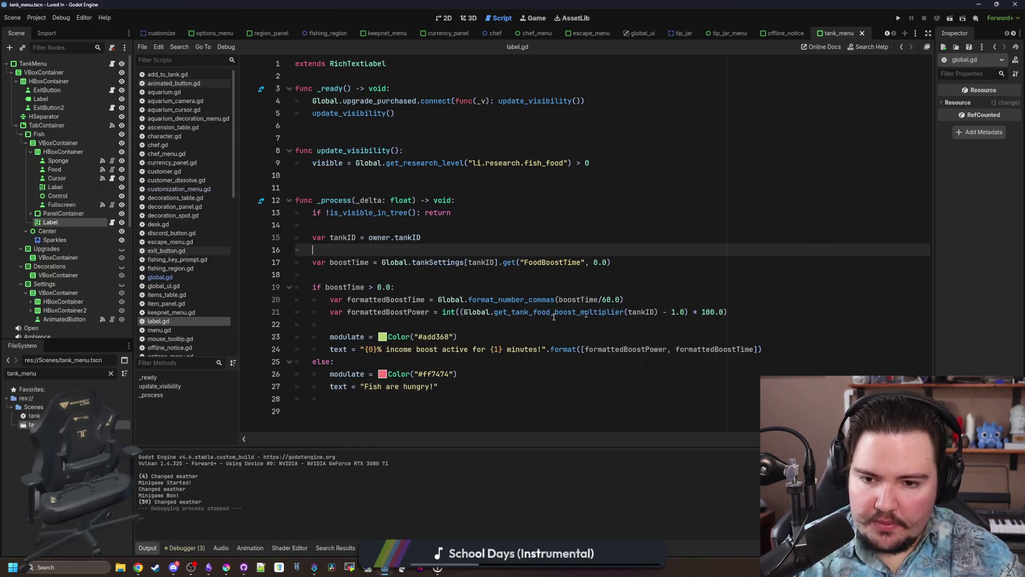
Paste yellow #edc766 over the red #ff7474 hex code in the hungry-fish else branch.
double_click(433, 374)
text(#edc766)
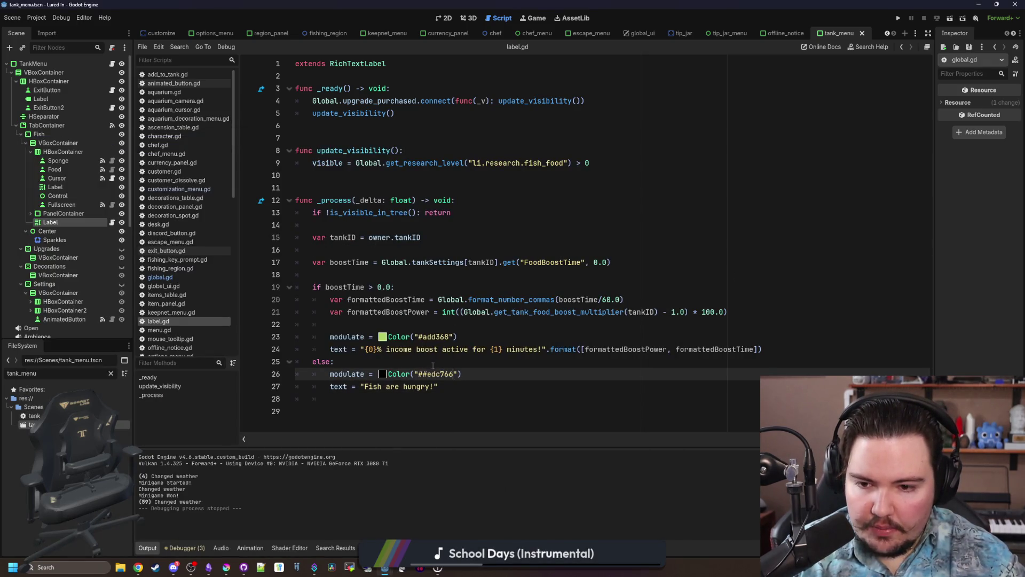
click(429, 362)
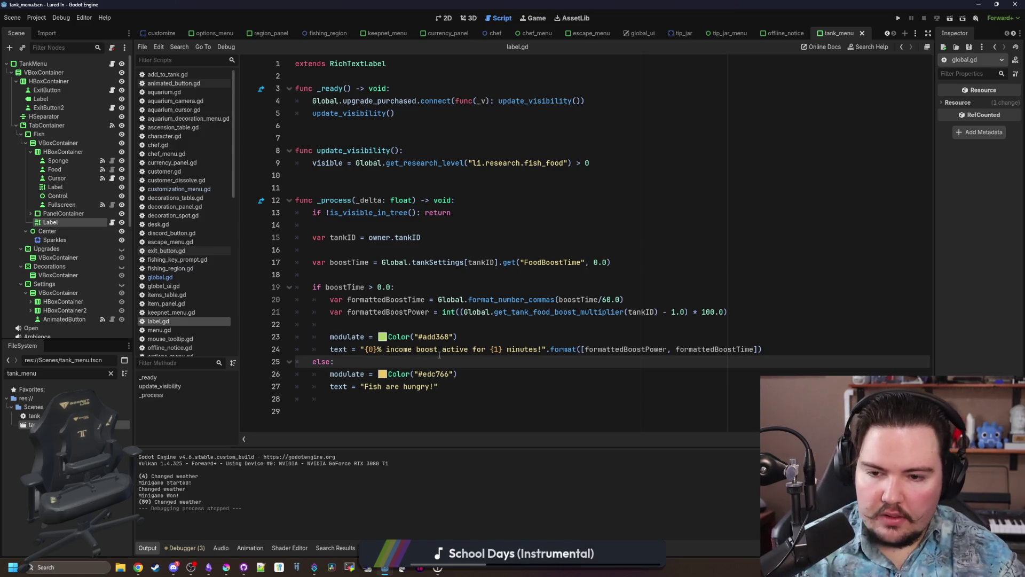
click(396, 387)
click(409, 350)
click(410, 356)
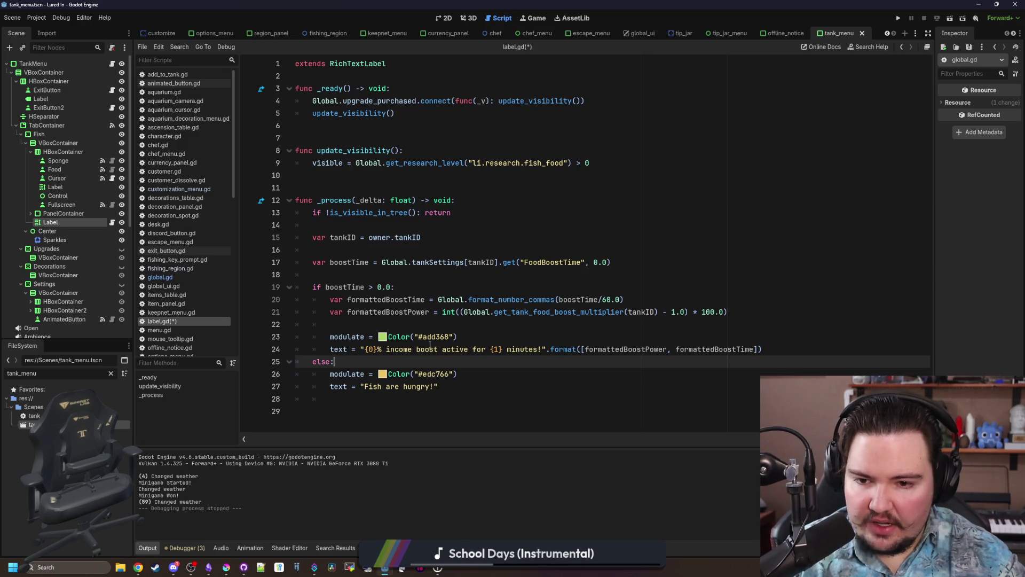
click(226, 567)
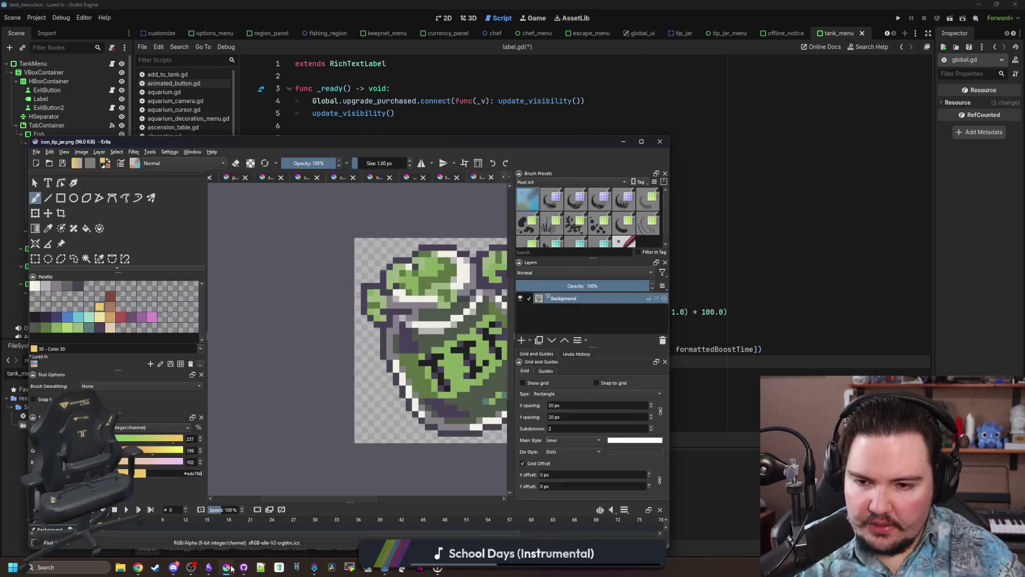
Pick Krita's cyan palette swatch #68c2d3 and copy its hex code.
drag(389, 145, 459, 128)
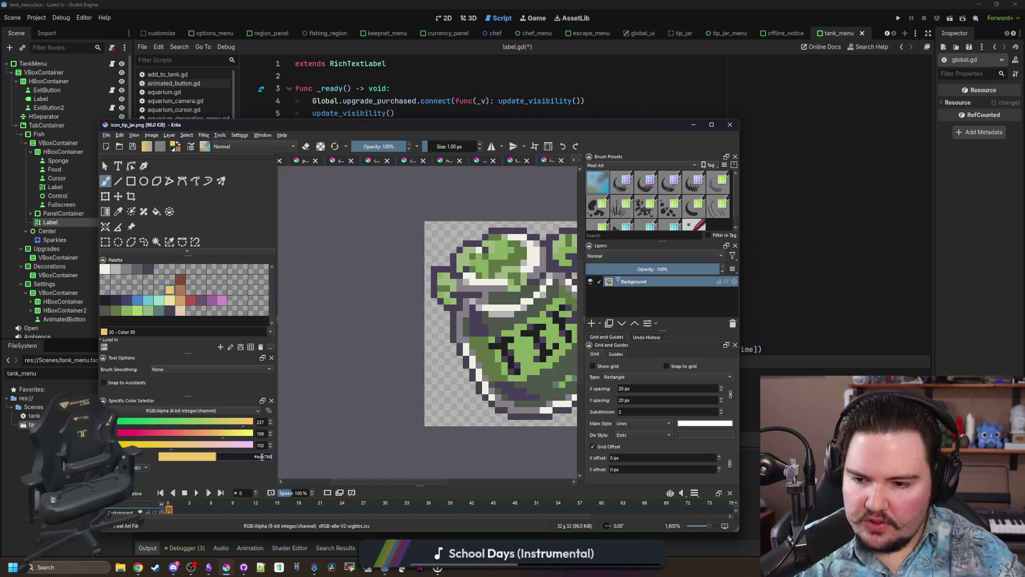
click(148, 300)
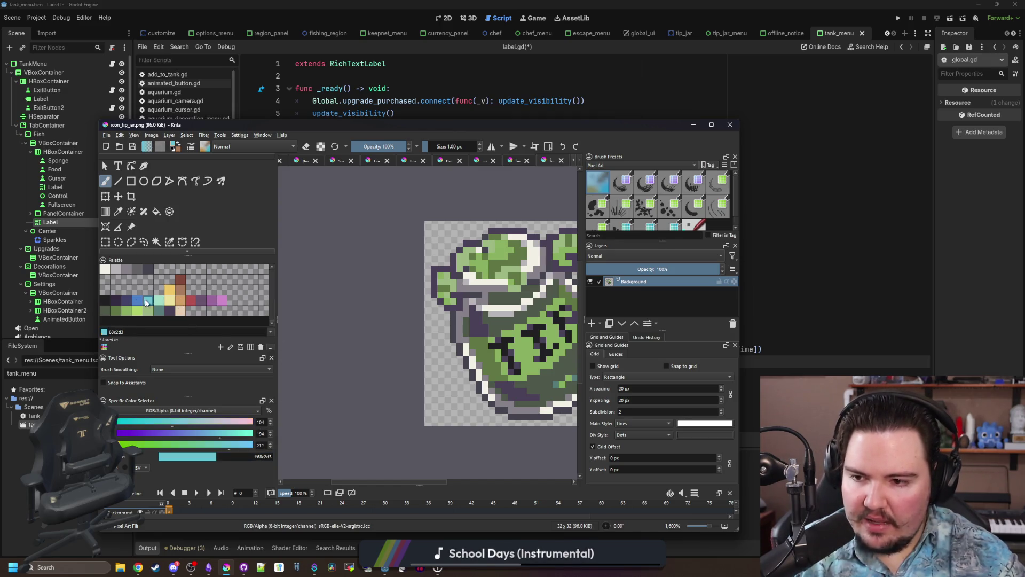
double_click(262, 456)
key(ctrl+c)
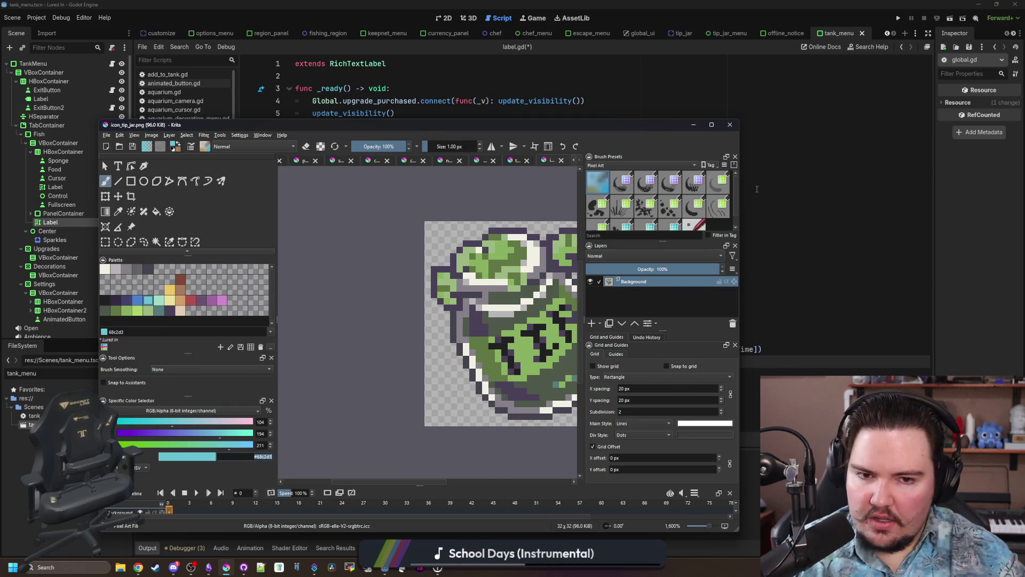
key(alt+Tab)
Replace the green #add368 boost colour on line 23 with cyan #68c2d3.
click(436, 336)
double_click(437, 336)
key(ctrl+v)
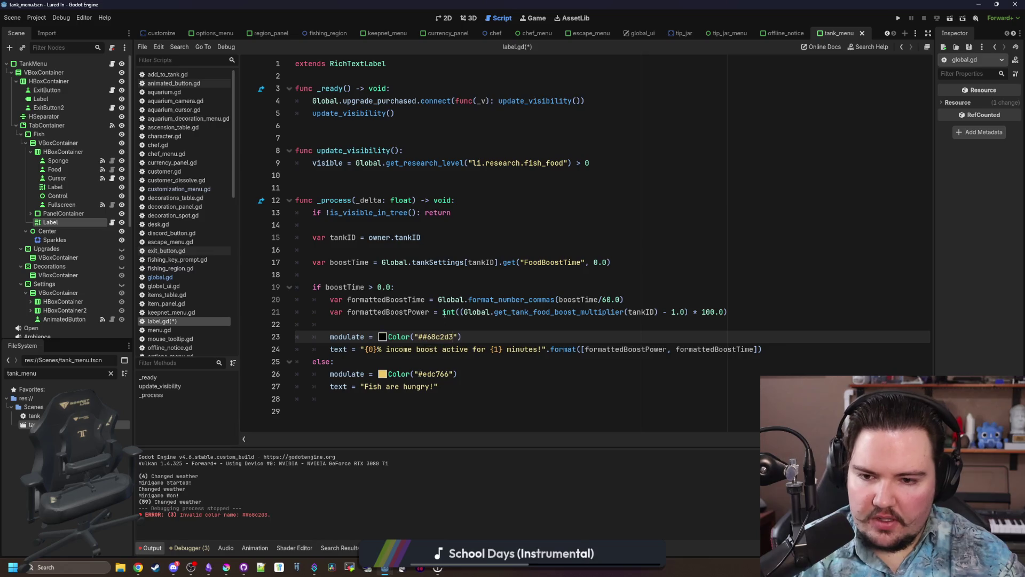
key(BackSpace)
click(439, 324)
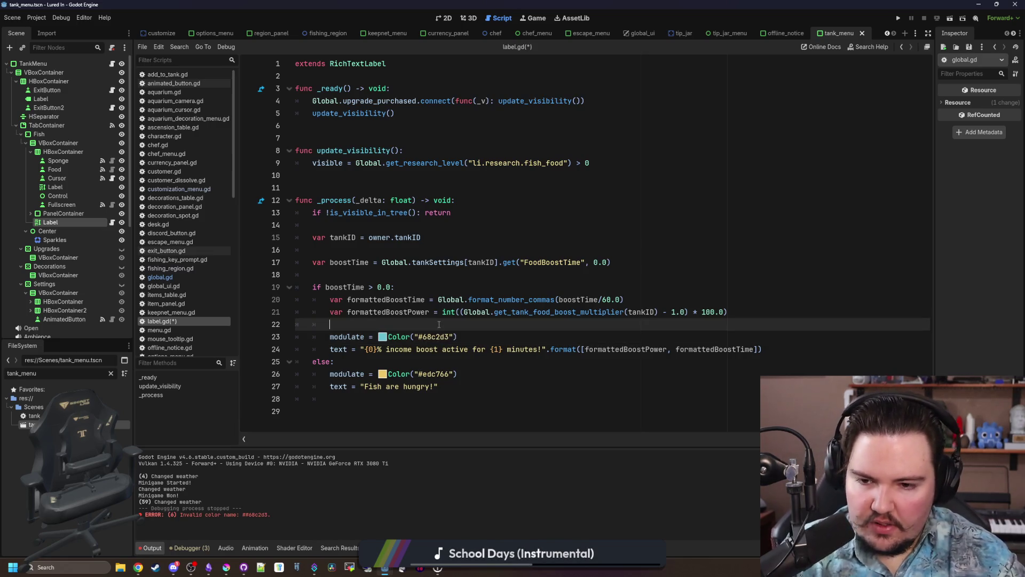
Reword the idle message to "Fish are ready for a snack!".
click(436, 385)
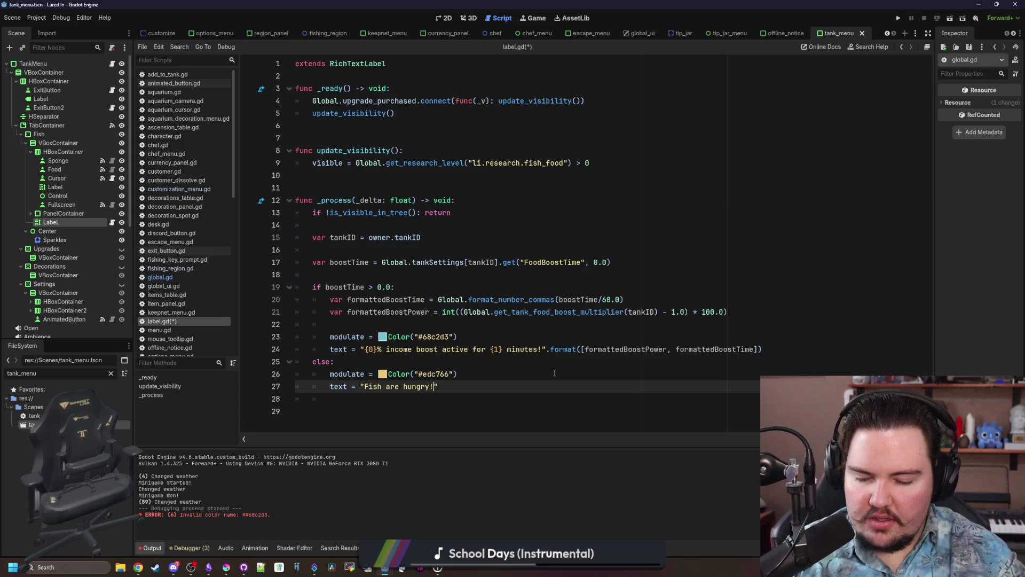
key(BackSpace)
key(BackSpace)
key(BackSpace)
text(are ready to be fed!)
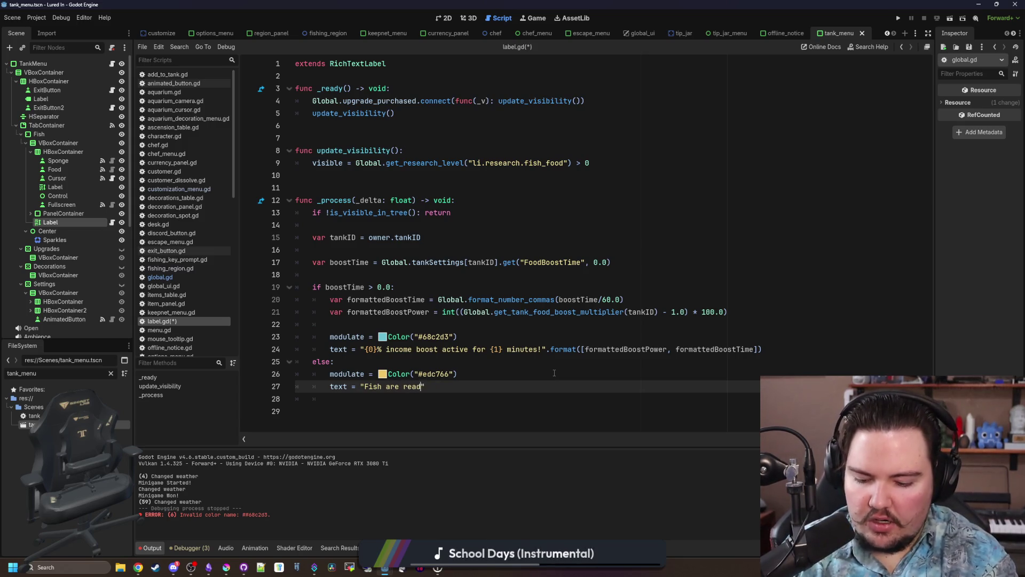
key(BackSpace)
key(BackSpace)
key(BackSpace)
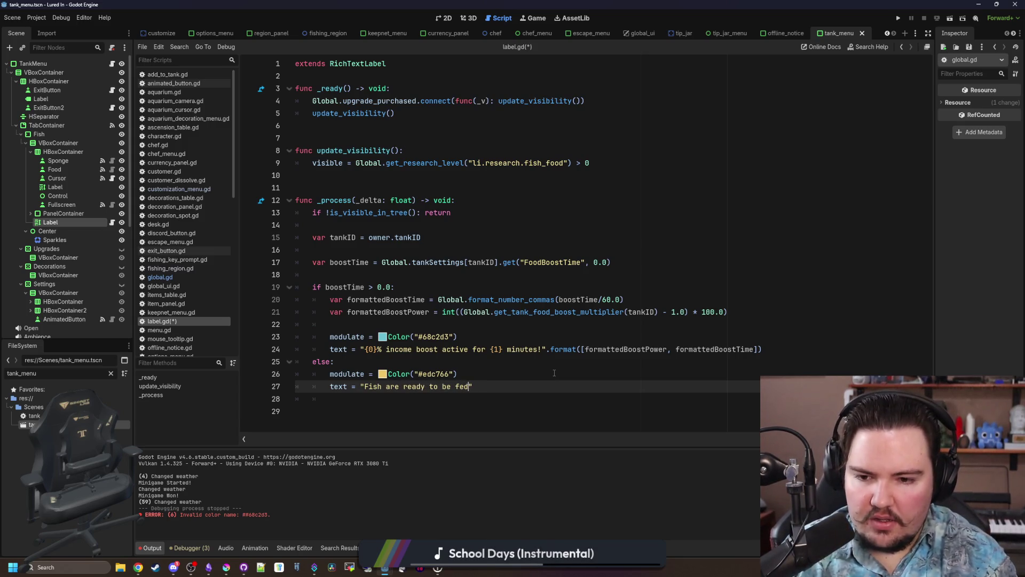
text(for a snack!)
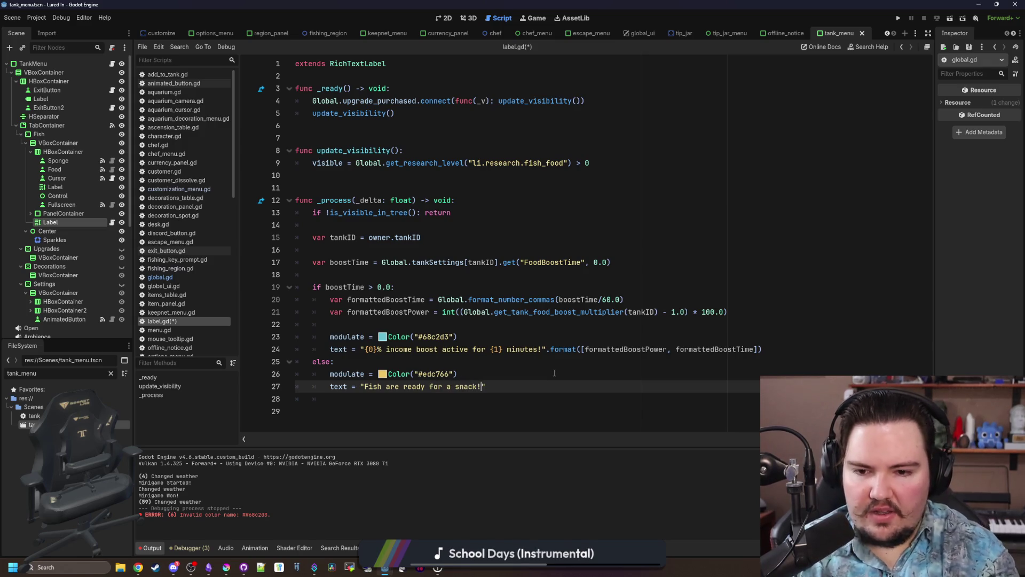
click(436, 358)
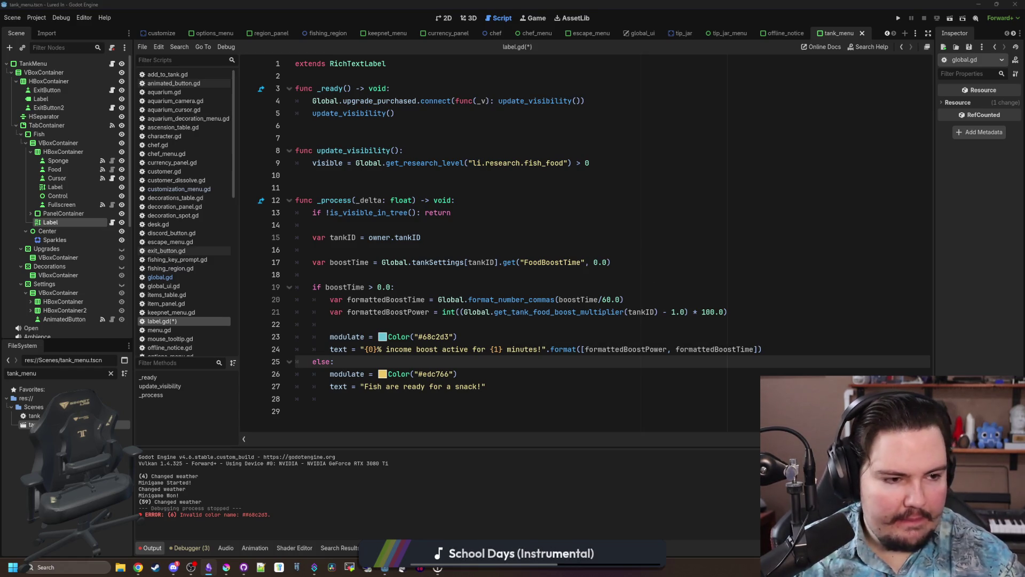
Save label.gd and launch the game to test the label.
click(405, 355)
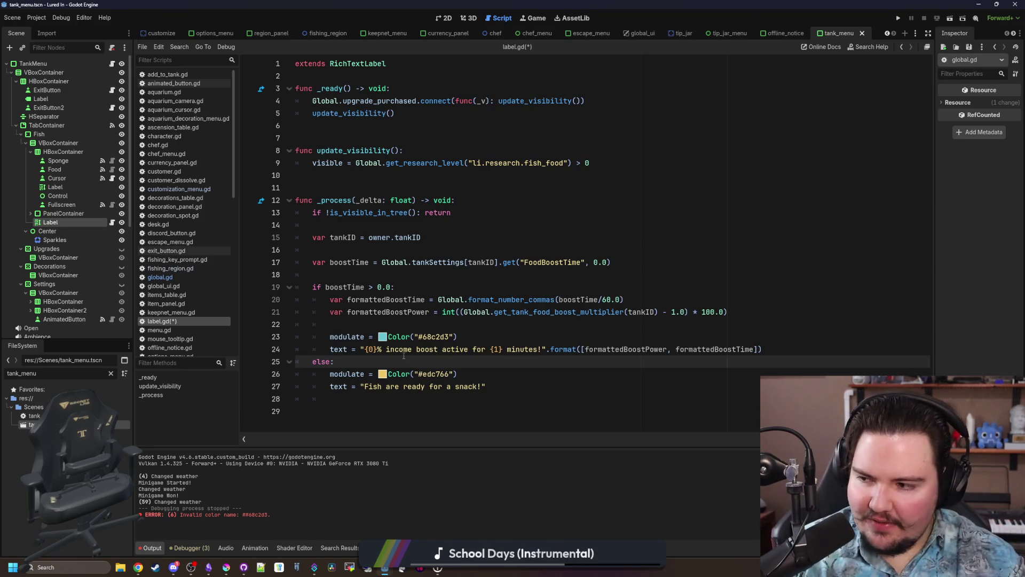
click(515, 329)
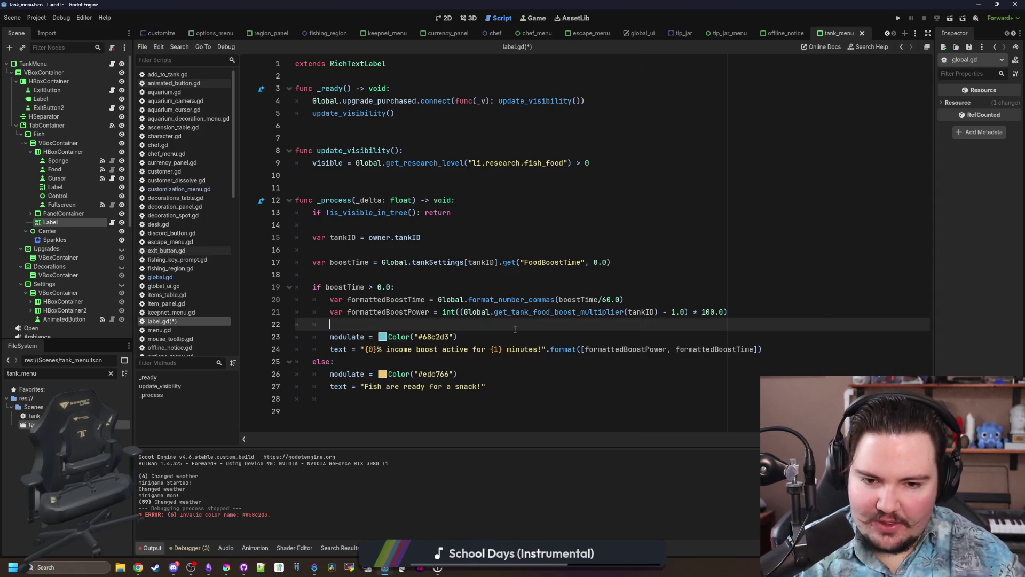
key(ctrl+s)
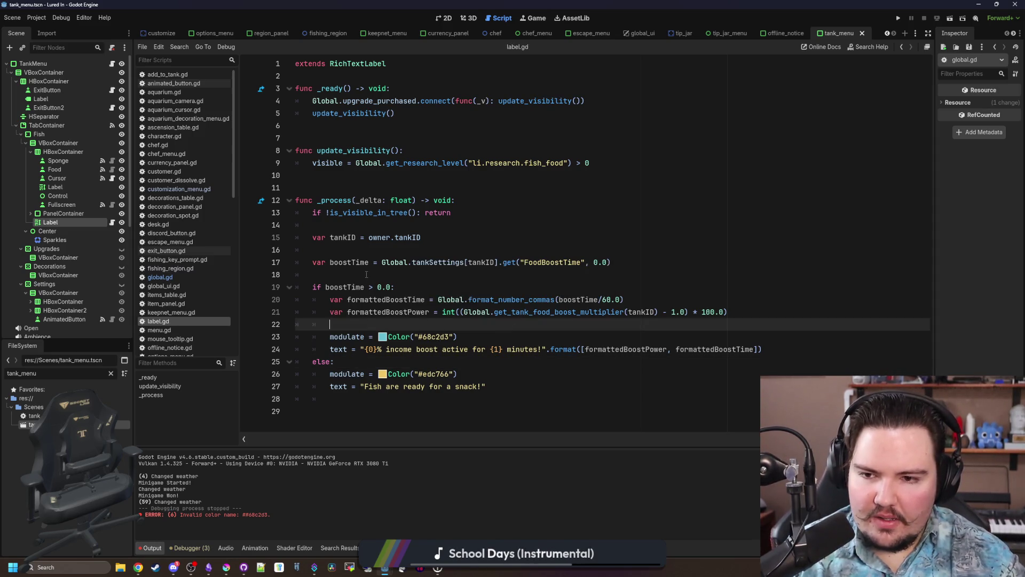
click(411, 275)
click(370, 187)
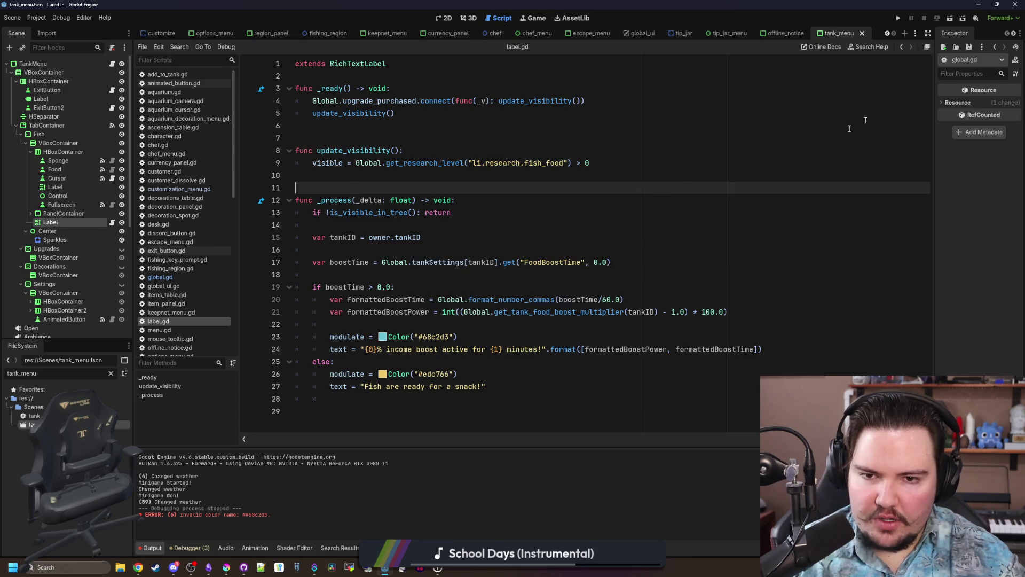
click(899, 18)
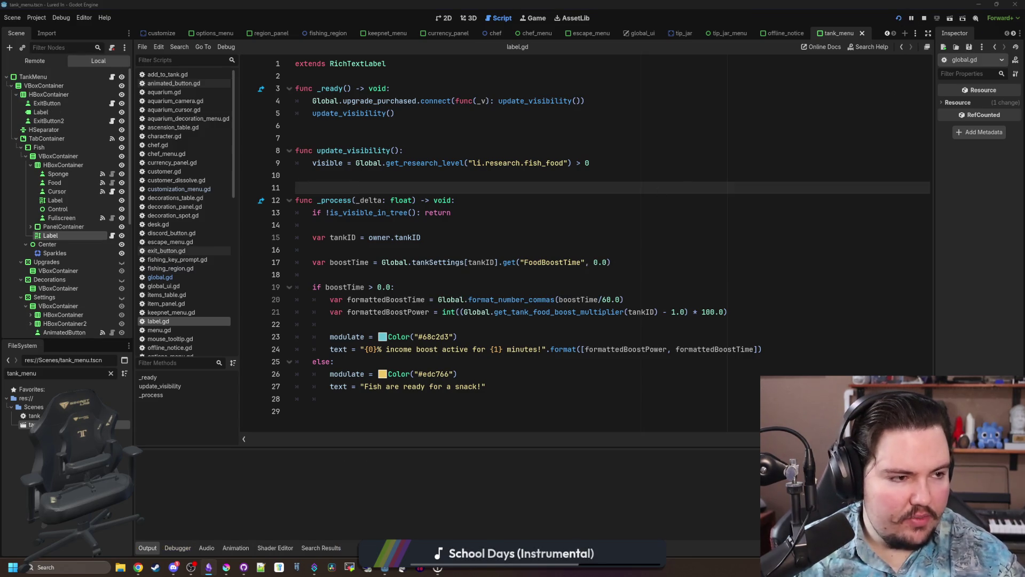
Add a changelog line after entry 224: feeding label now only shows with fish food research.
key(alt+Tab)
scroll(458, 308, down, 15)
scroll(459, 309, down, 5)
scroll(481, 353, up, 10)
scroll(500, 402, down, 5)
scroll(501, 402, down, 8)
click(497, 364)
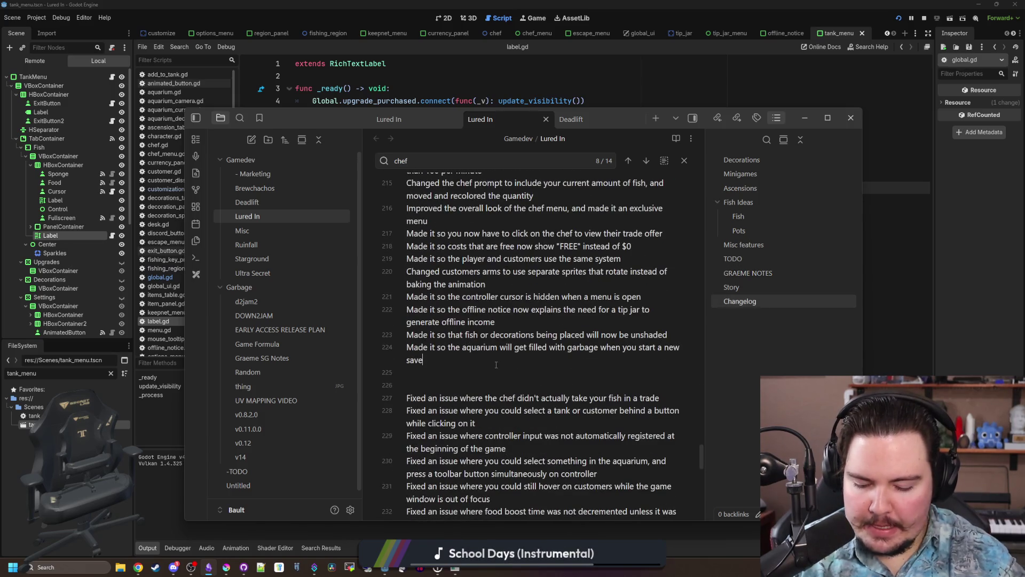
key(Return)
text(Changed the fis)
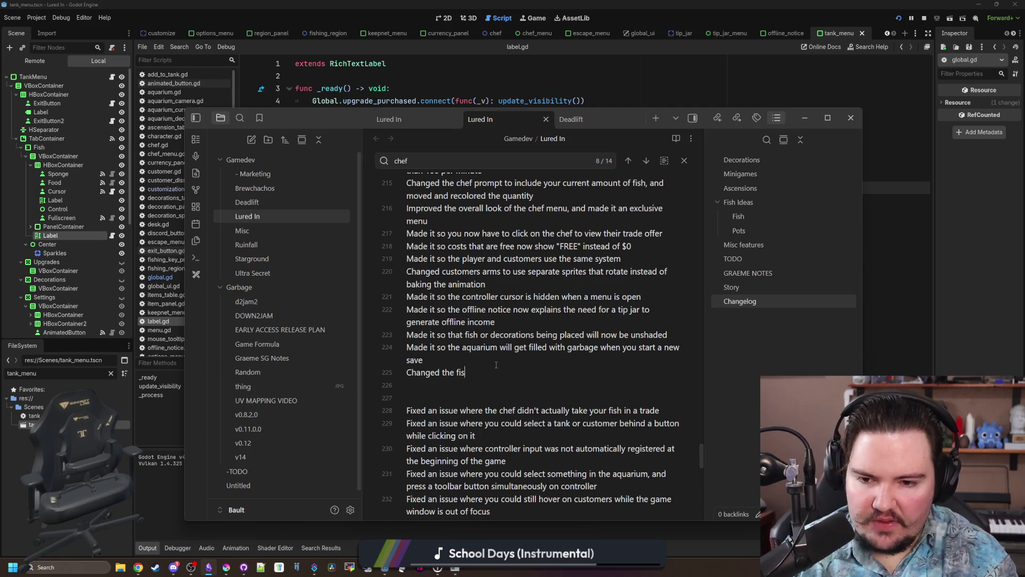
text(h feeding lab)
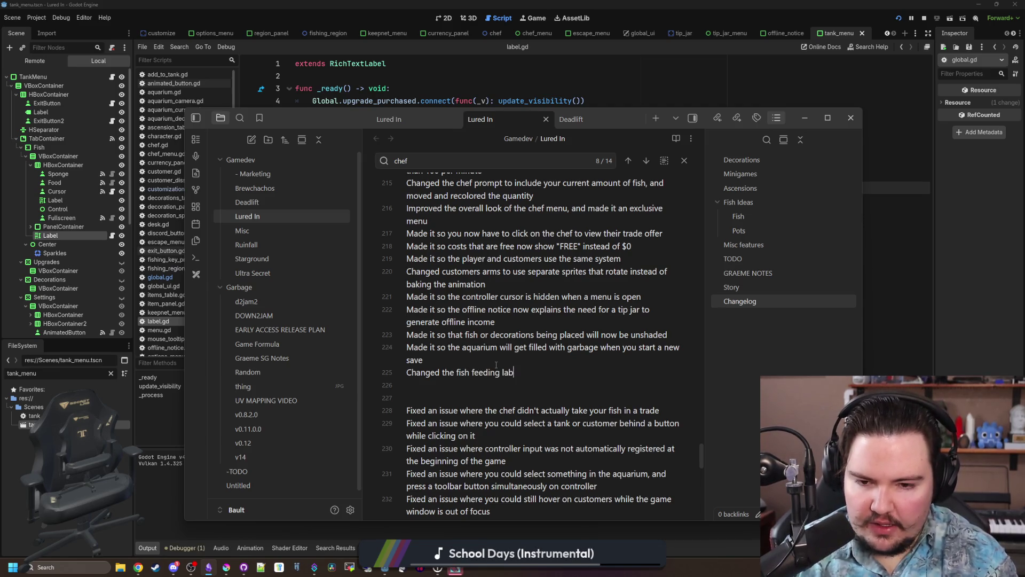
text(el to on)
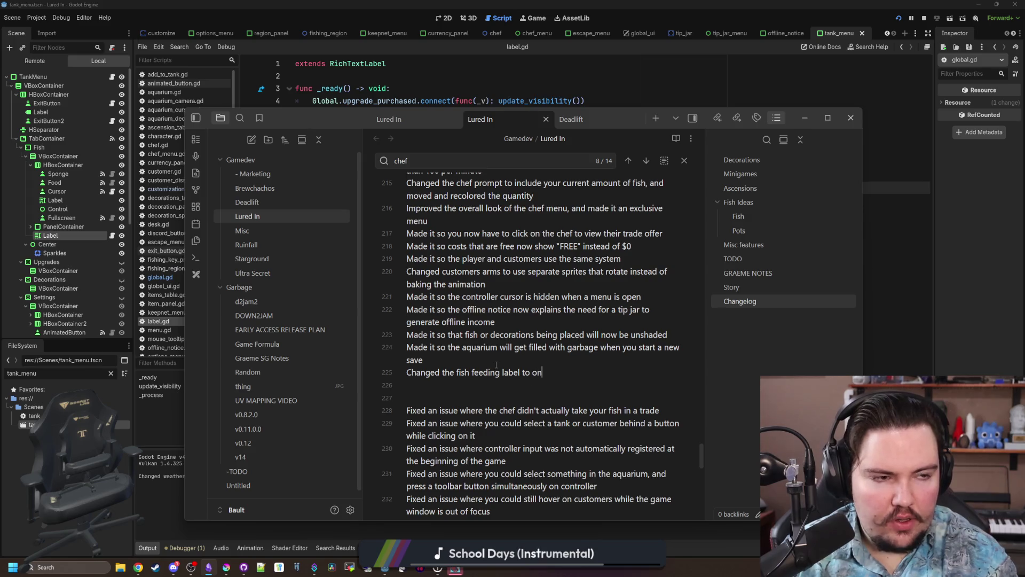
text(ly show up when you have)
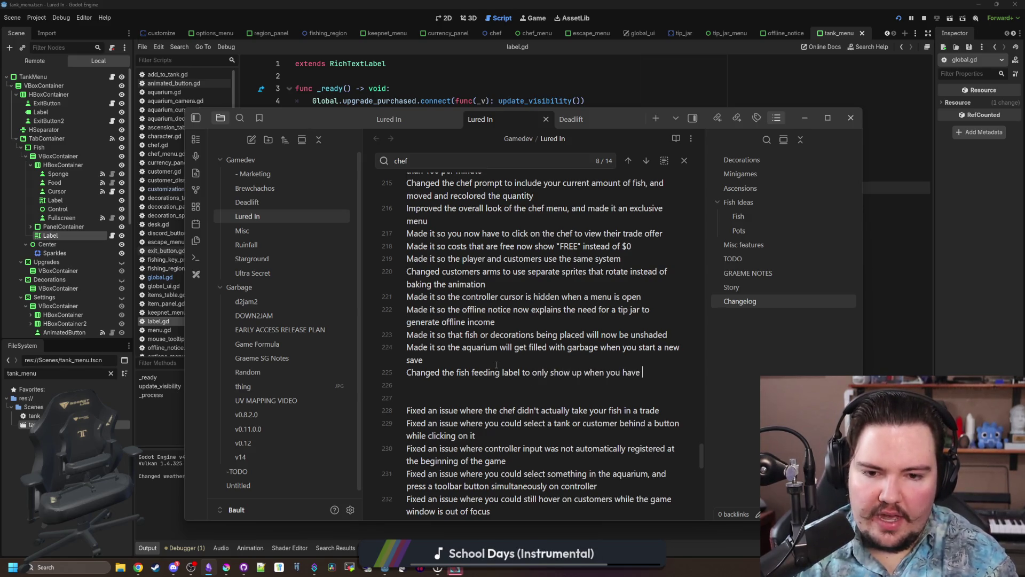
text( the fish food research, and)
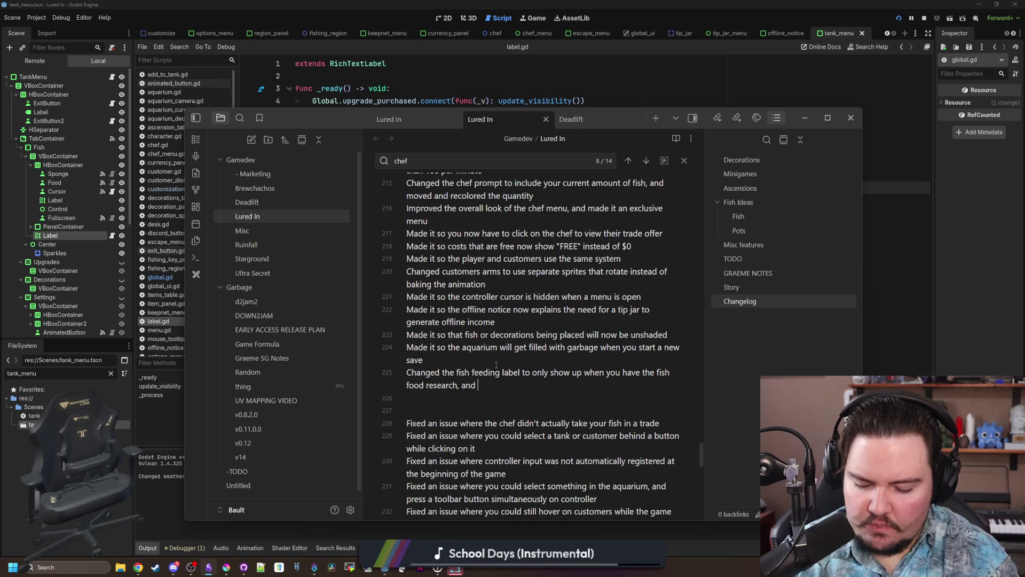
text( n)
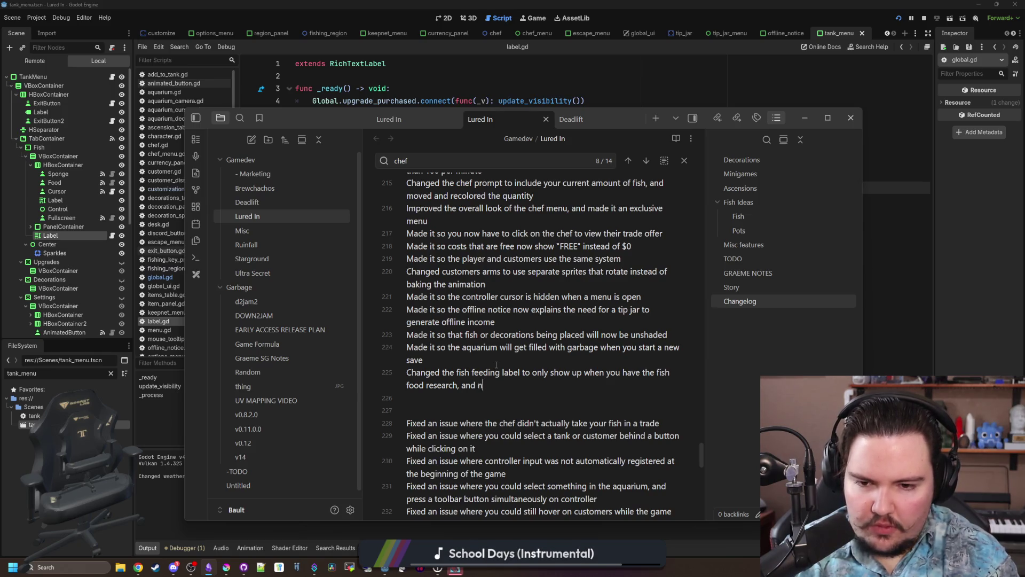
text(ot imply that your fish will die of starvation)
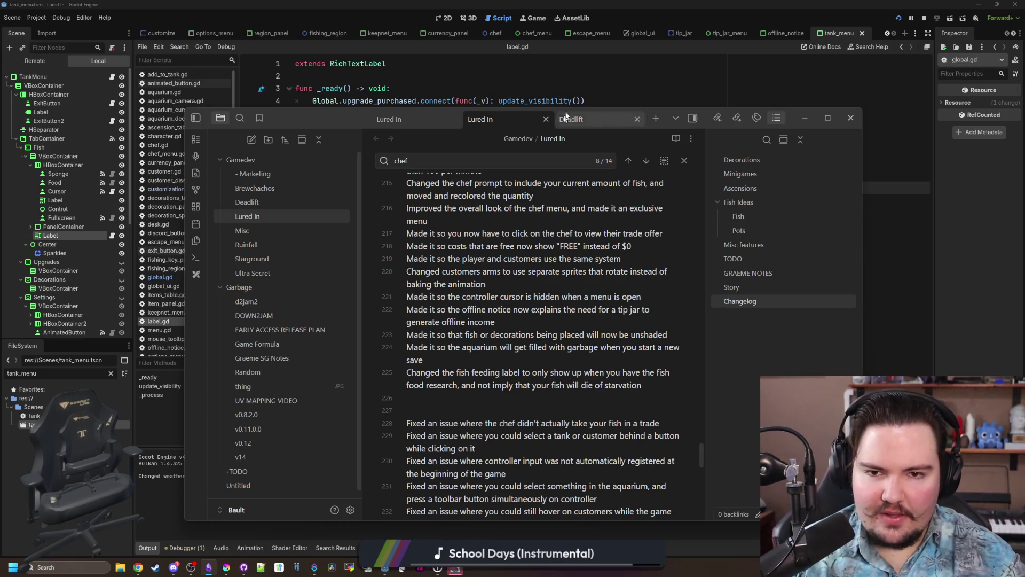
click(566, 96)
key(F5)
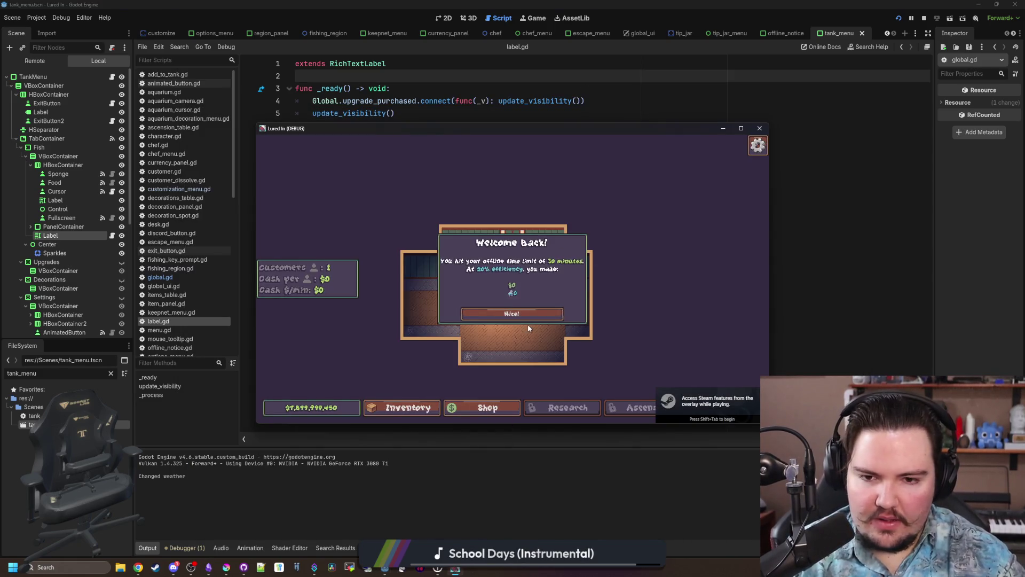
Dismiss Welcome Back, buy a New Tank for $10 and check Fish Tank 1.
click(526, 315)
click(741, 128)
click(457, 526)
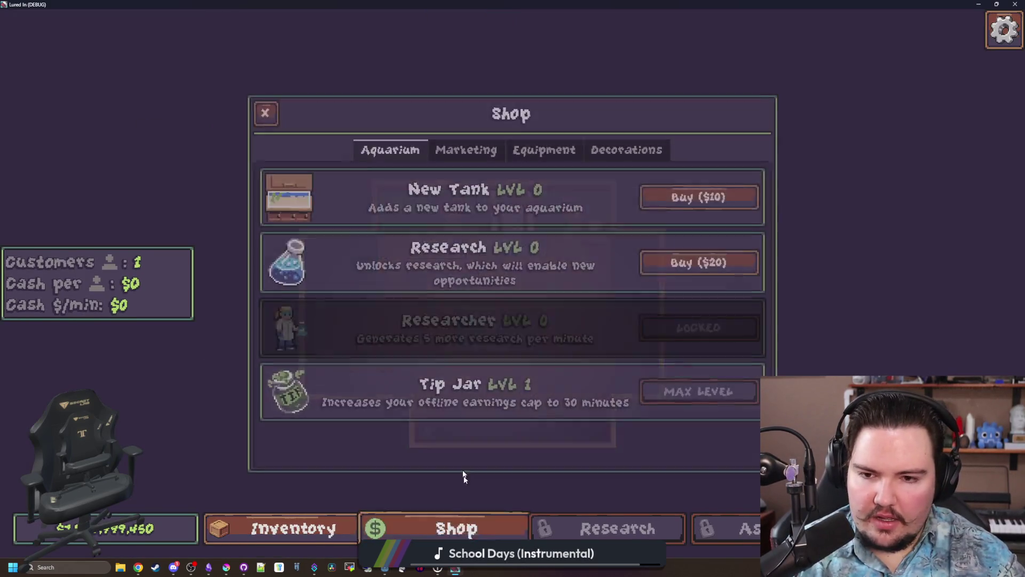
click(699, 197)
click(371, 288)
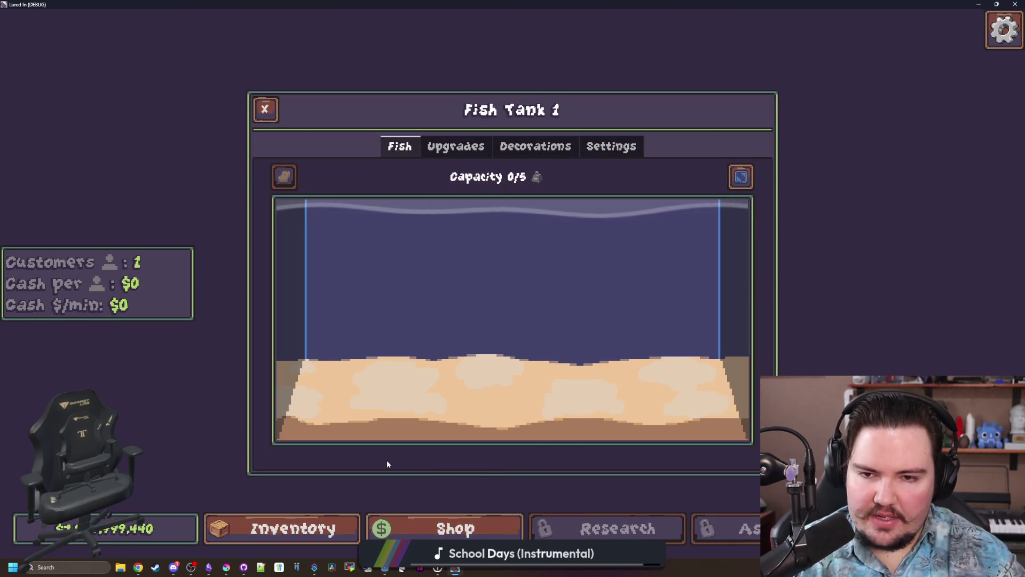
key(Escape)
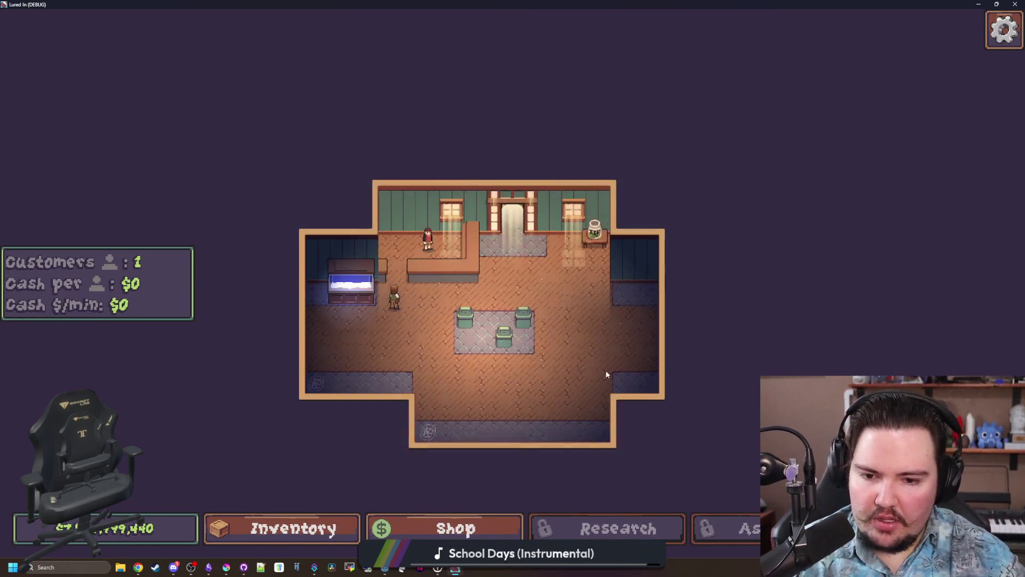
Buy the Research upgrade, unlock Fish Food research, and check Fish Tank 1's food label.
click(406, 528)
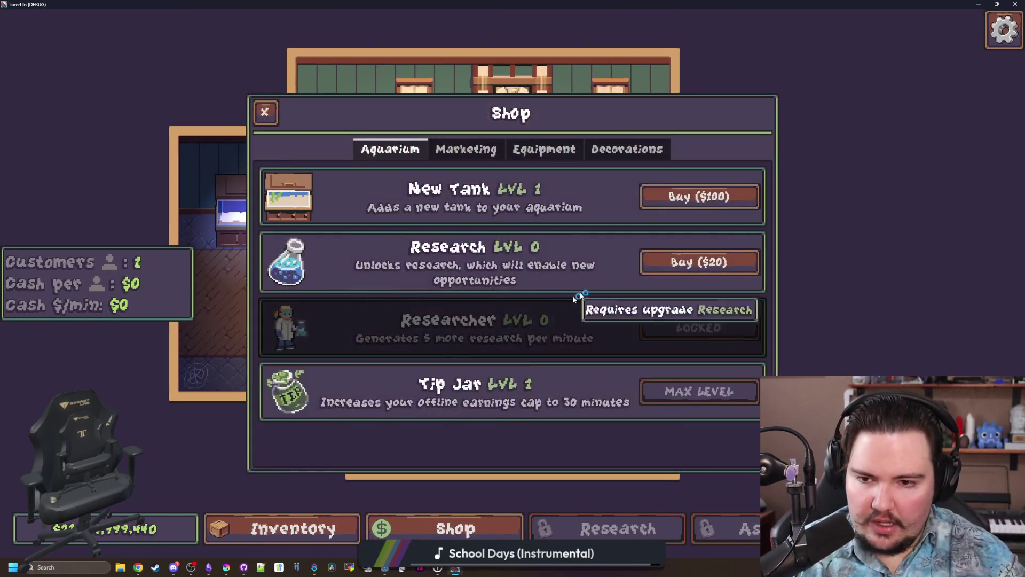
click(699, 262)
click(618, 528)
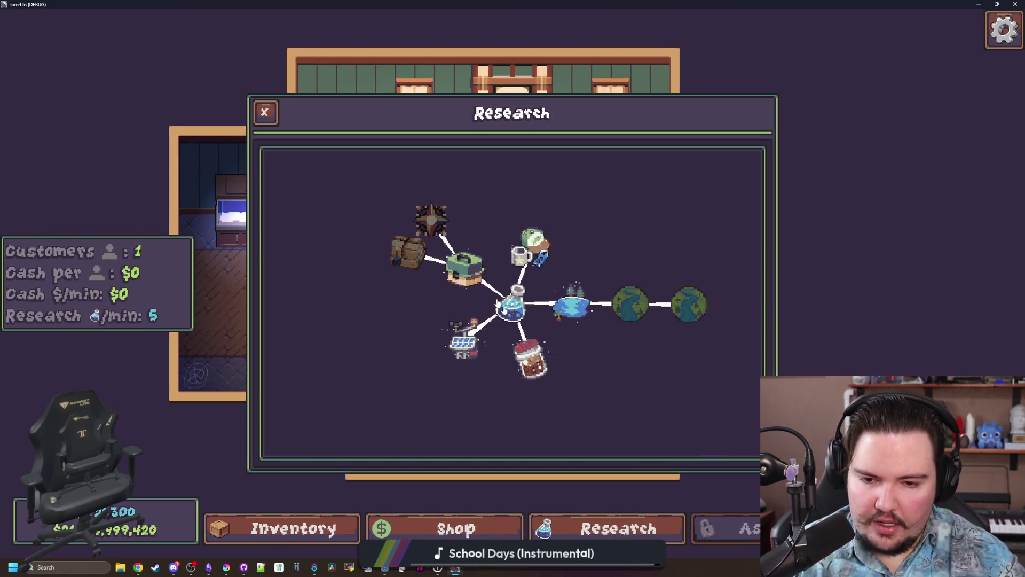
click(531, 357)
click(908, 331)
key(Escape)
click(285, 221)
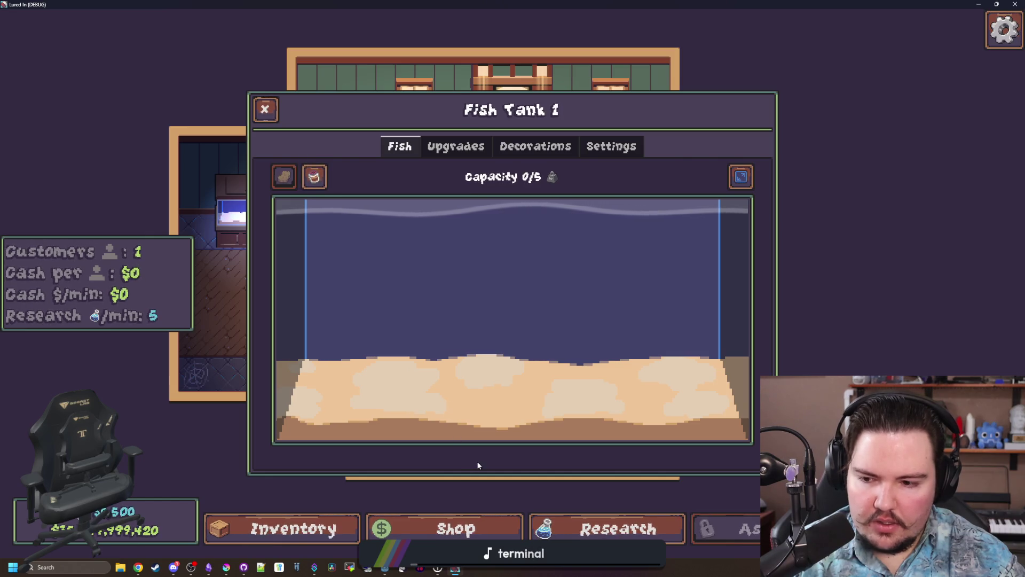
key(alt+Tab)
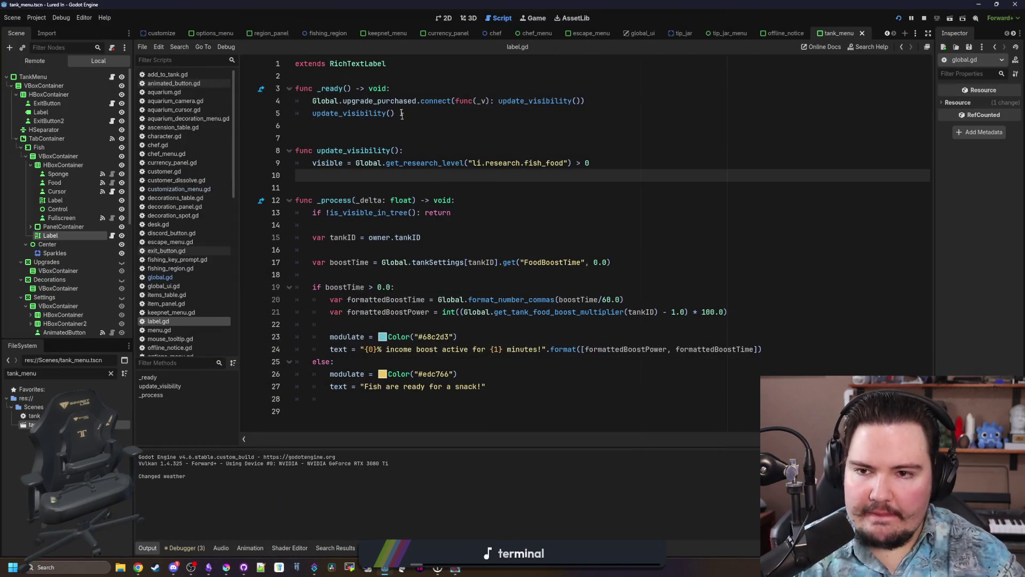
Swap upgrade_purchased for research_purchased on line 4 of label.gd and rerun the game with F5.
double_click(397, 100)
text(research_pur)
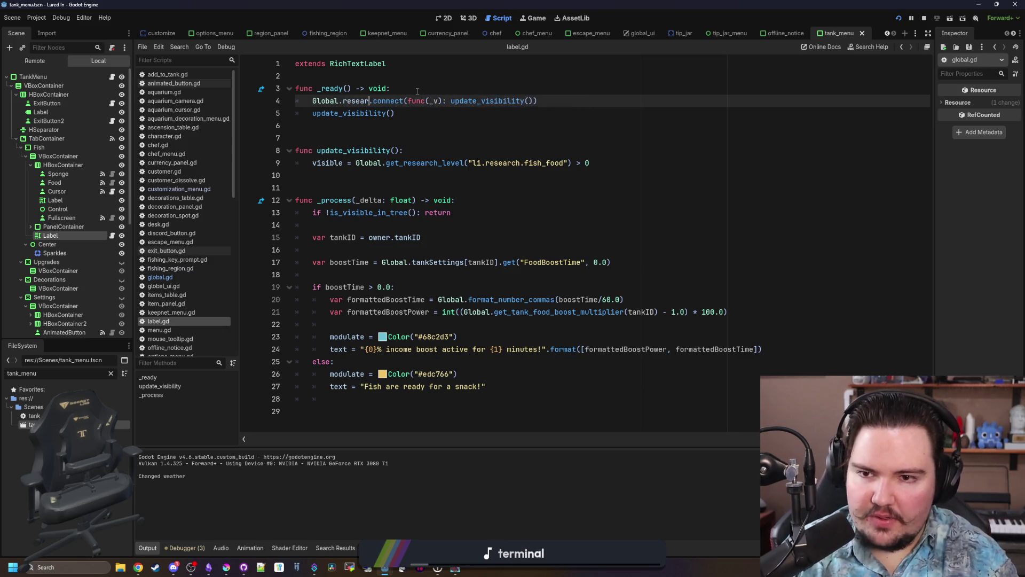
key(Return)
click(417, 90)
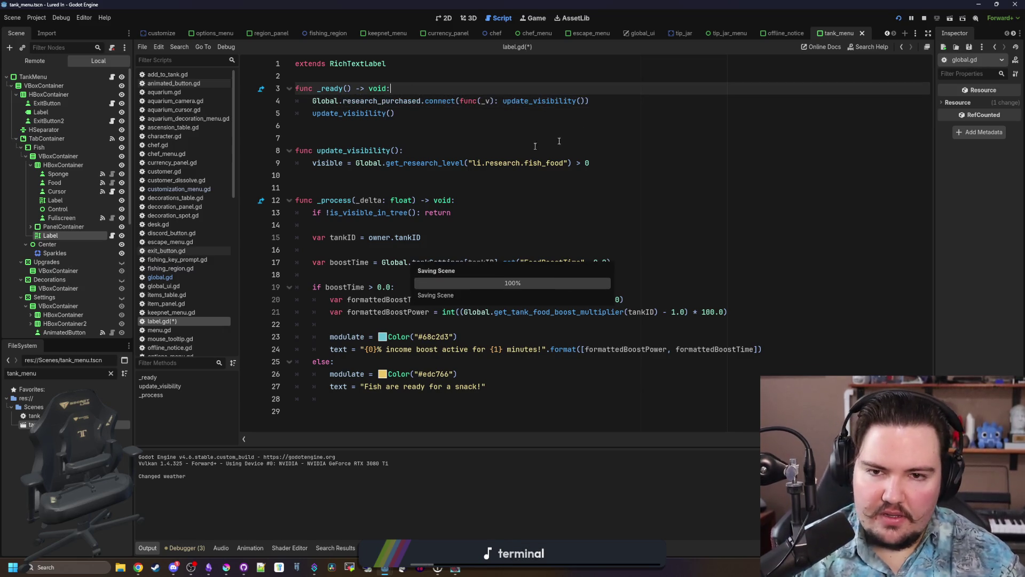
key(F5)
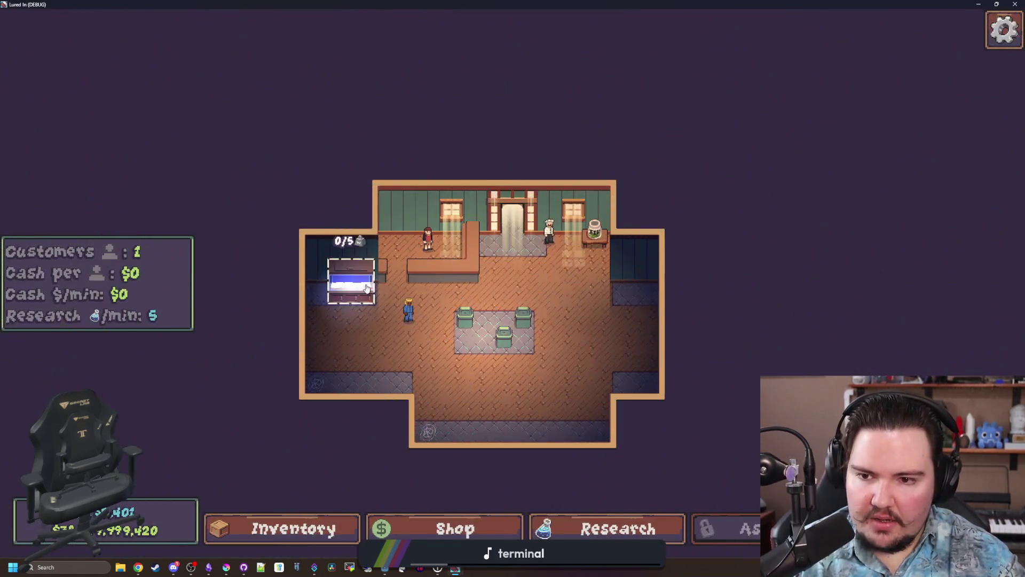
Check Fish Tank 1, then stock it with a Freshwater Snail and two Freshwater Shrimp.
click(366, 289)
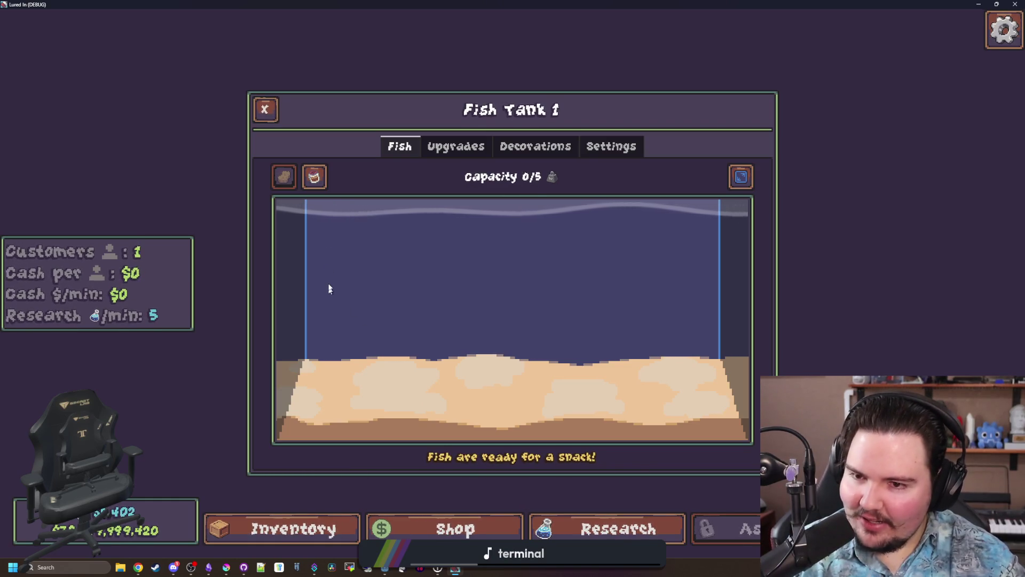
key(Escape)
click(294, 529)
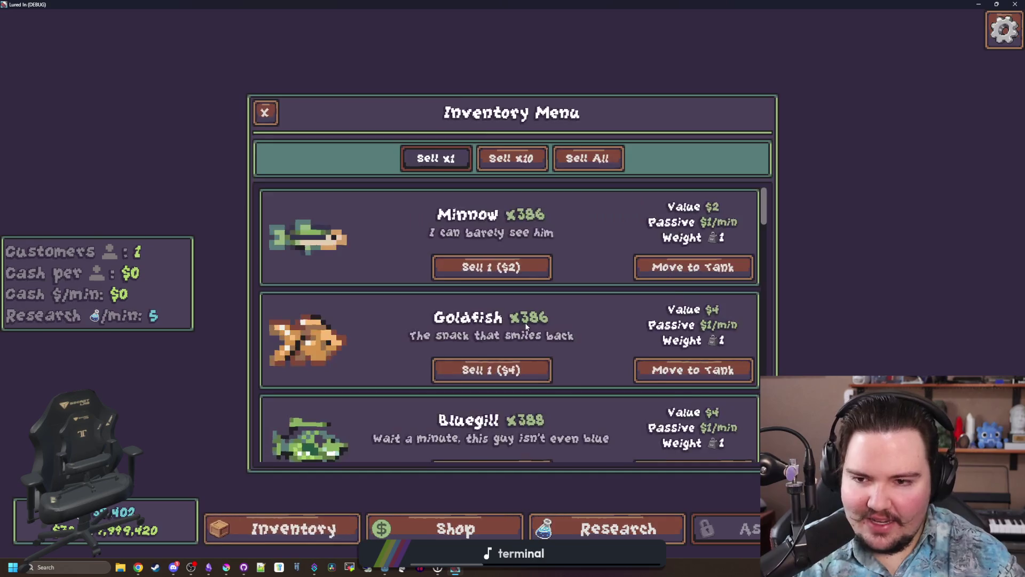
scroll(680, 416, down, 10)
click(693, 442)
click(351, 283)
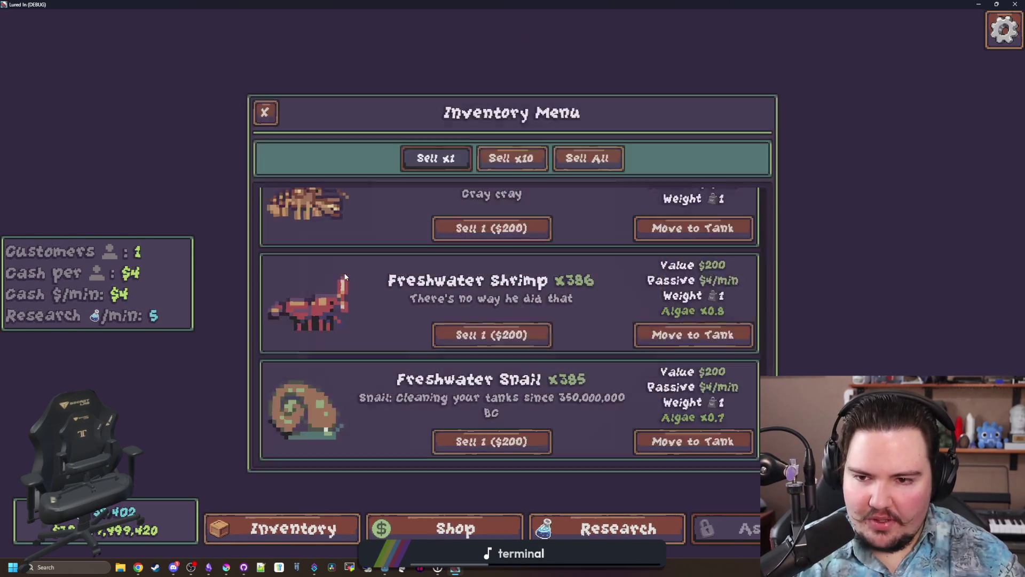
click(694, 342)
click(351, 294)
click(694, 335)
click(351, 283)
Move the Crayfish into Fish Tank 1 and feed it to start the 10% income boost.
click(693, 228)
click(351, 283)
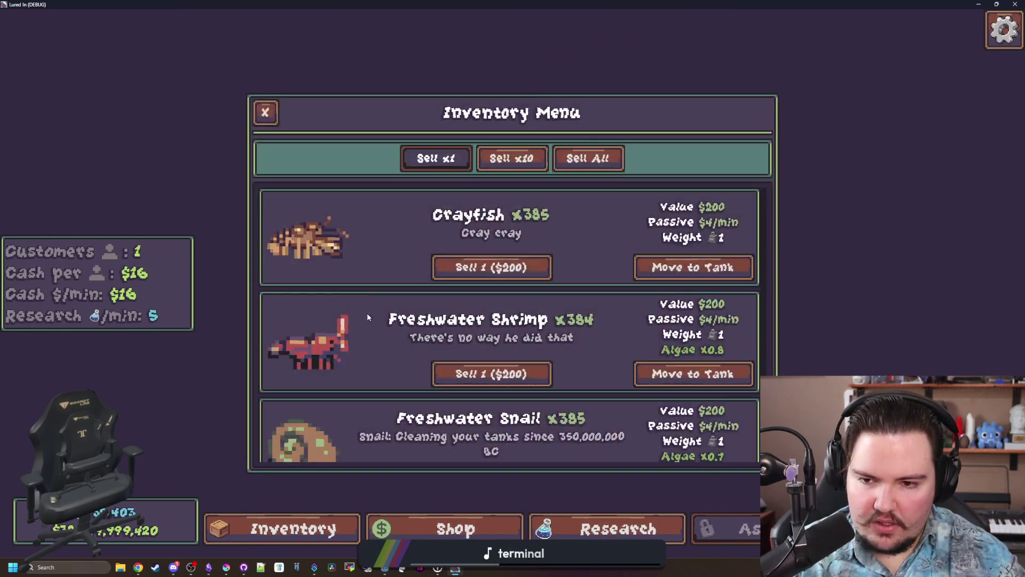
click(265, 112)
click(359, 274)
click(315, 177)
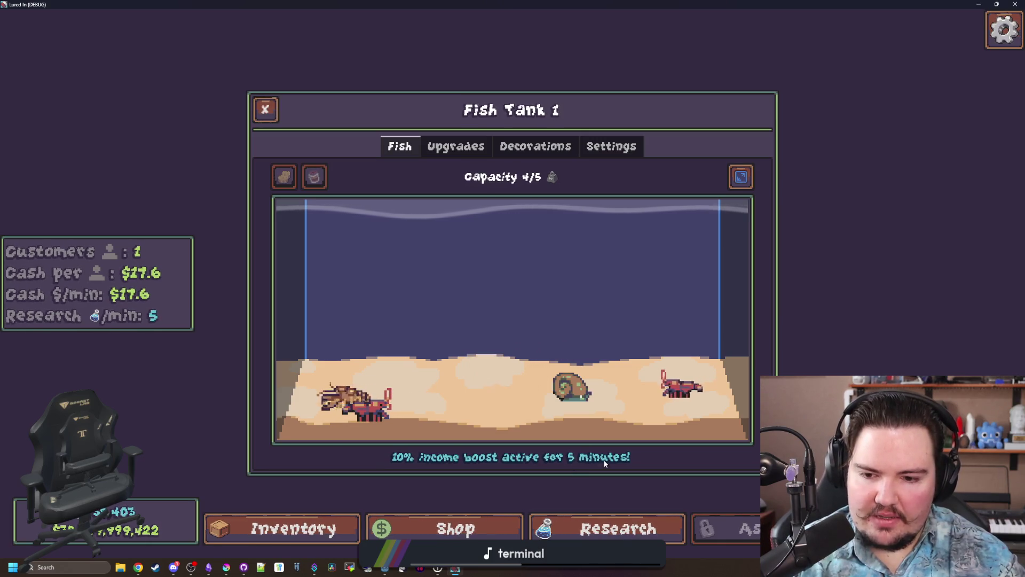
Return to the Godot editor and save the tank_menu scene and script.
key(alt+Tab)
click(481, 323)
key(ctrl+s)
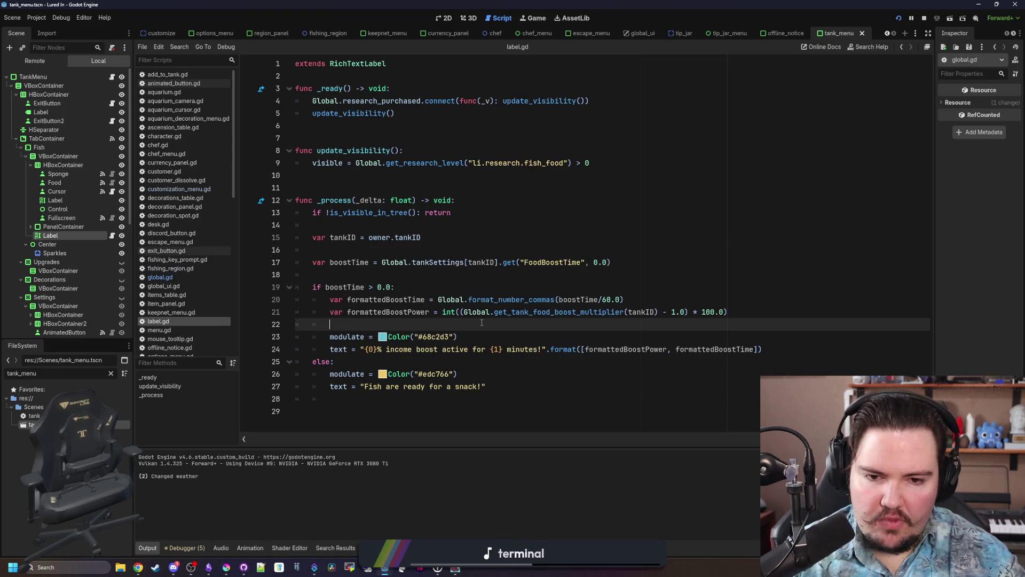
Save again, then bring the Chrome results for 'godot format seconds into minutes' full screen.
key(ctrl+s)
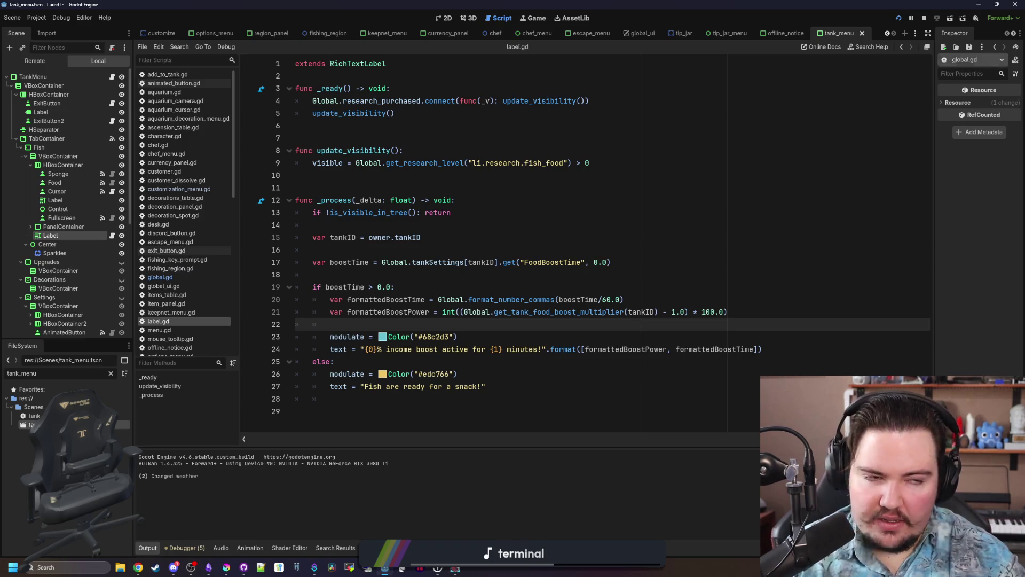
click(138, 567)
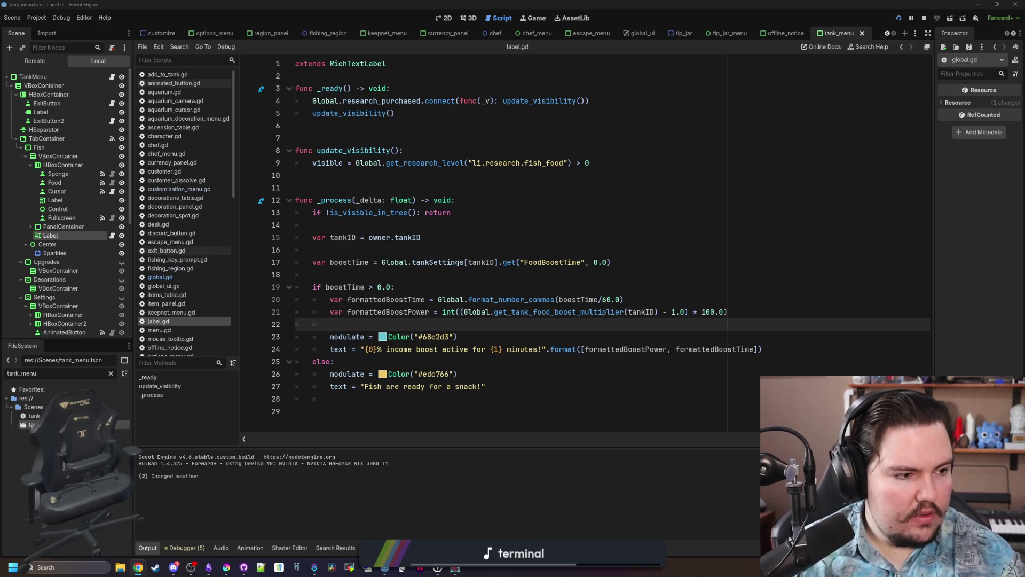
drag(1024, 127, 626, 127)
double_click(626, 127)
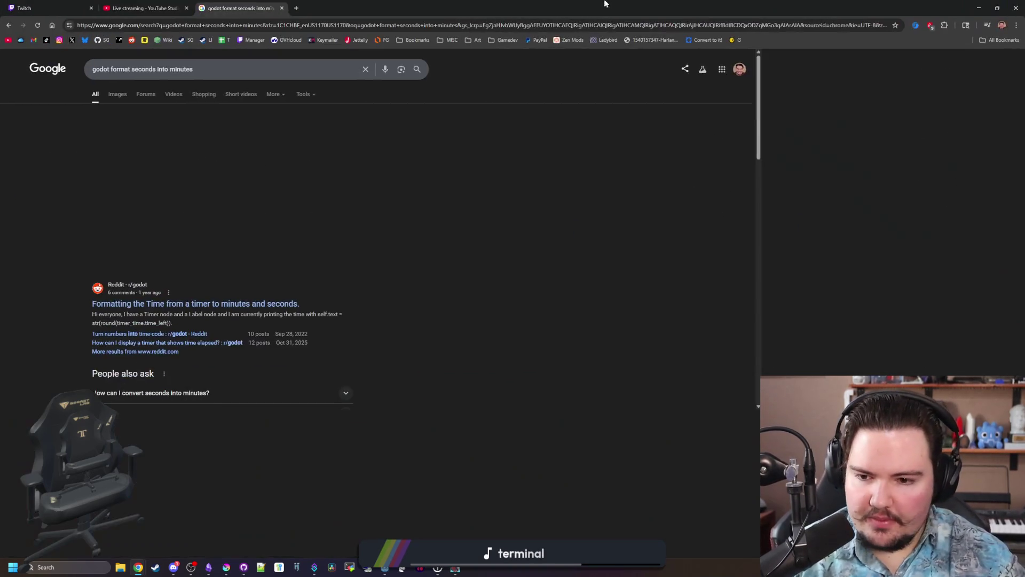
Open the Godot Forum thread on seconds-to-DD:HH:MM:SS conversion in a new tab, read the reply, and return to Godot.
scroll(163, 200, down, 1)
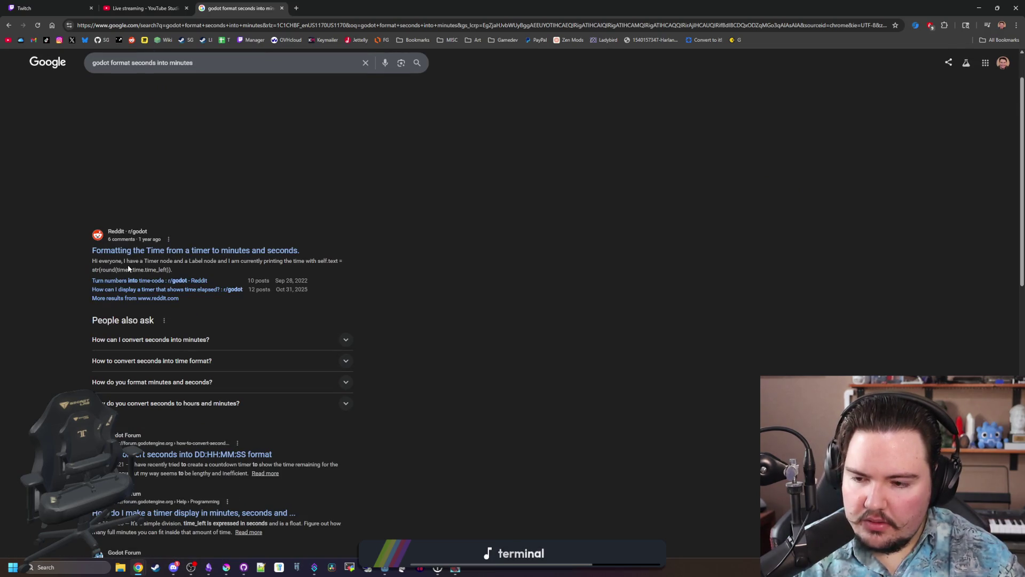
scroll(128, 269, down, 2)
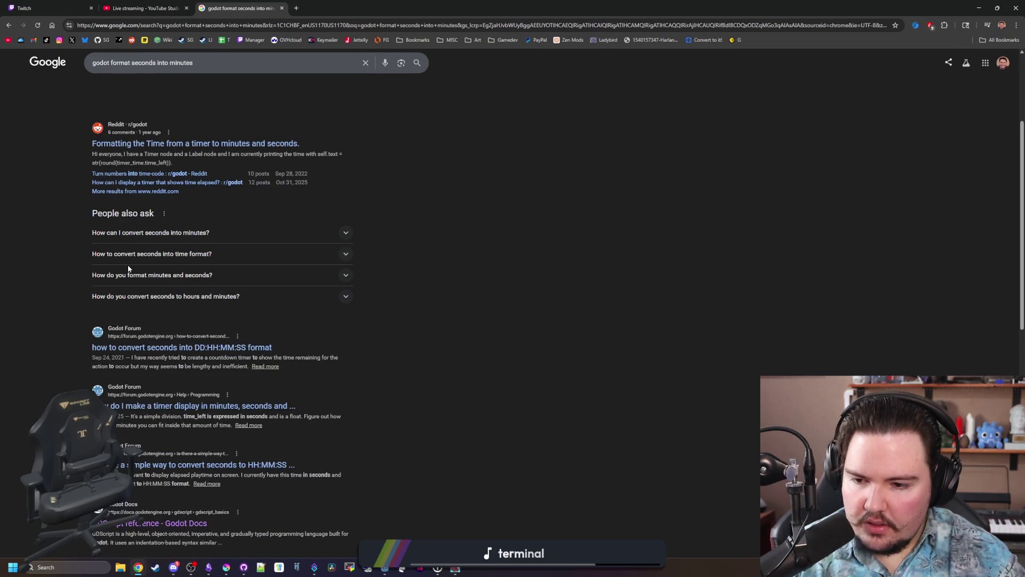
middle_click(234, 345)
key(ctrl+Tab)
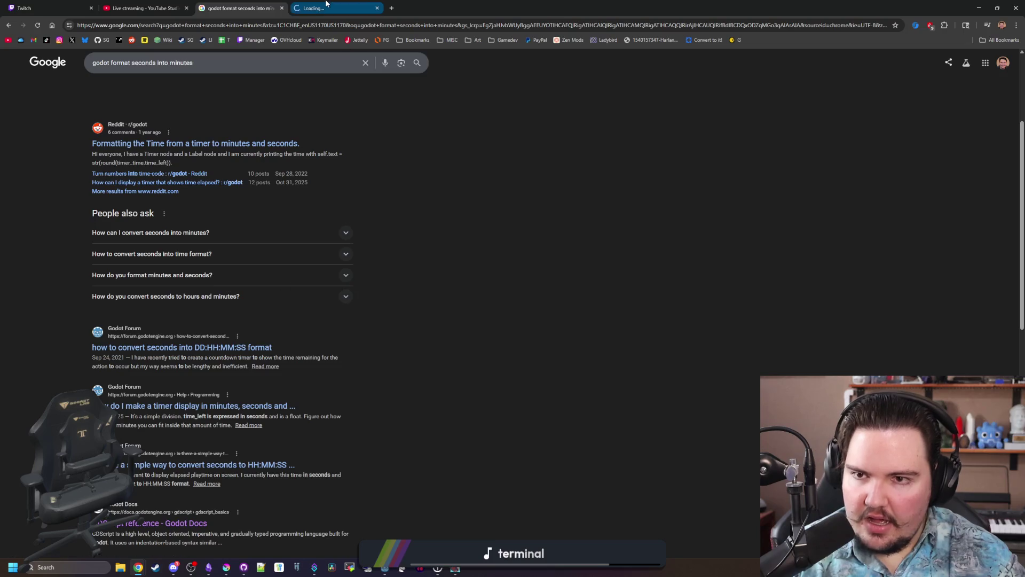
click(272, 7)
click(308, 3)
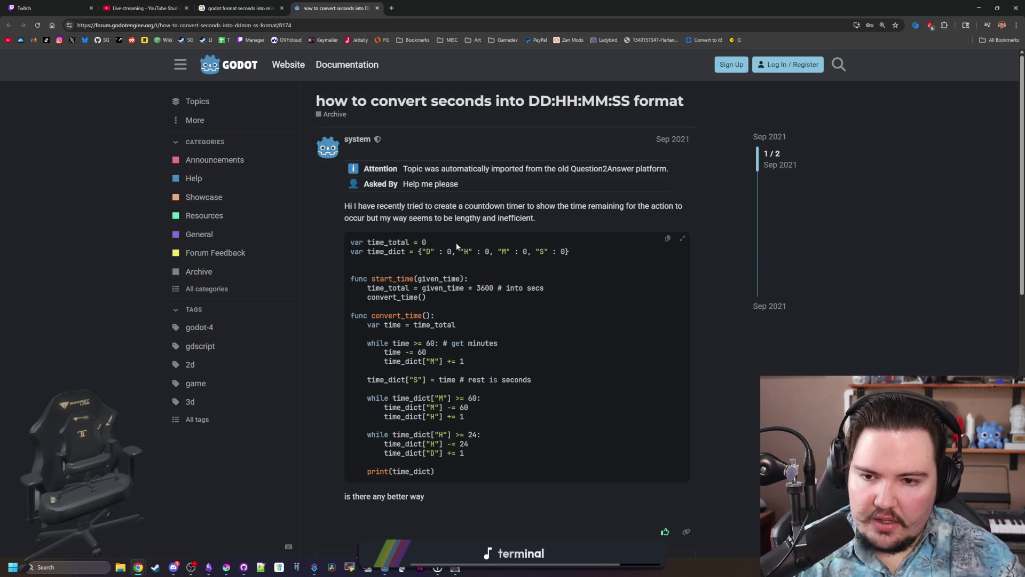
scroll(416, 292, down, 4)
scroll(415, 286, down, 4)
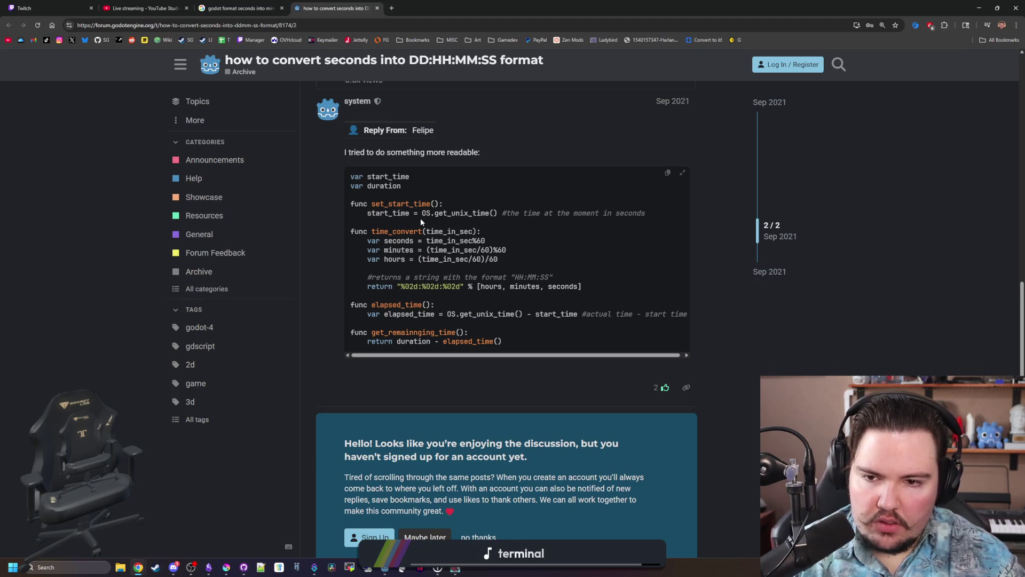
key(alt+Tab)
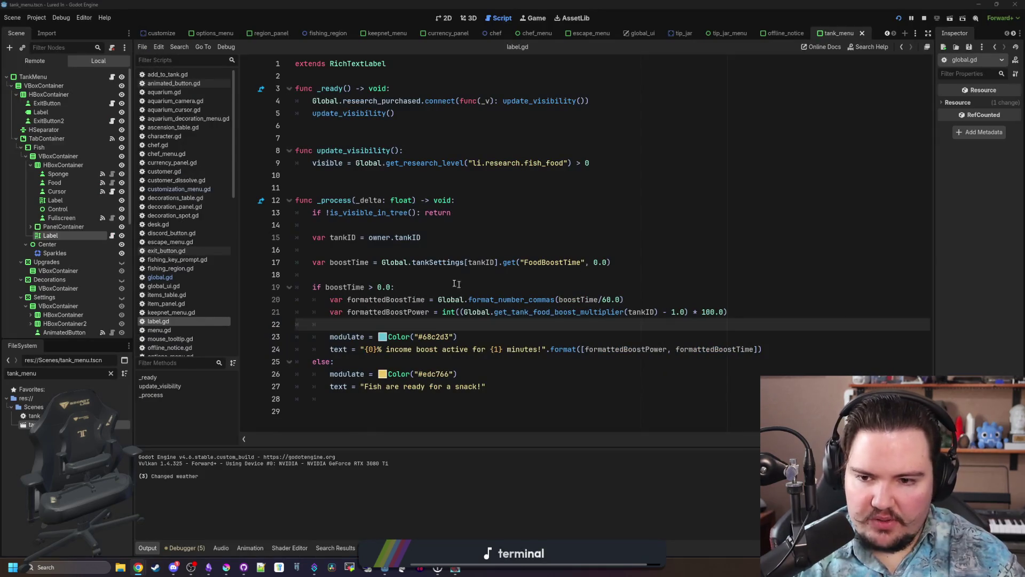
Open global.gd and add a blank line after line 37 for a new helper.
click(457, 283)
click(160, 276)
scroll(400, 299, down, 3)
scroll(350, 287, down, 3)
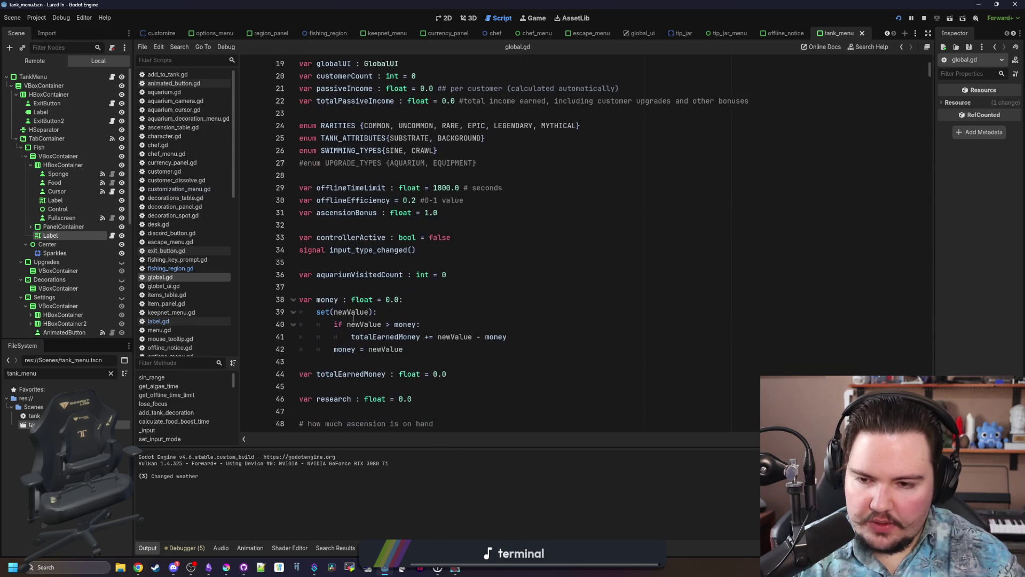
click(352, 287)
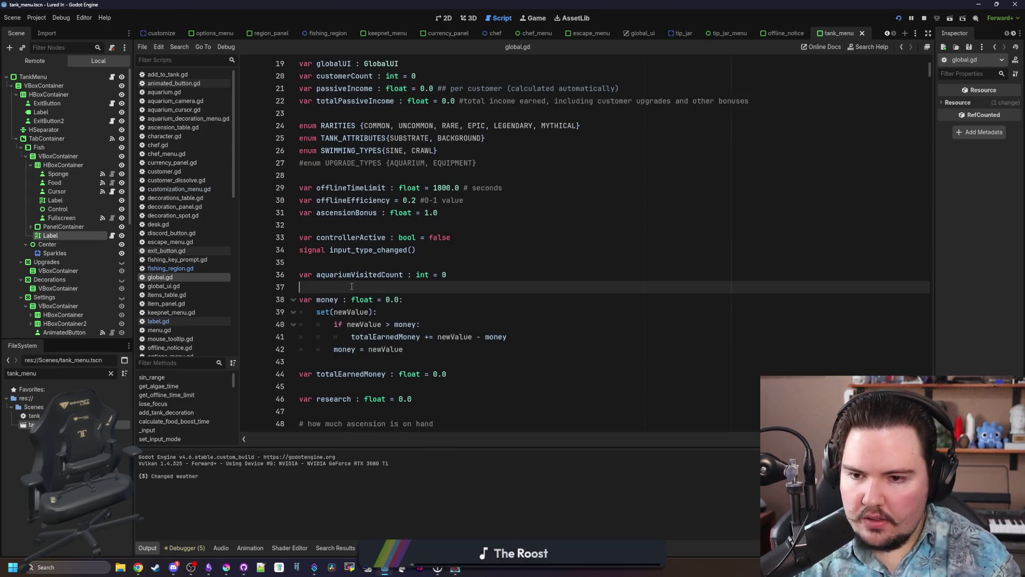
key(Return)
key(Return)
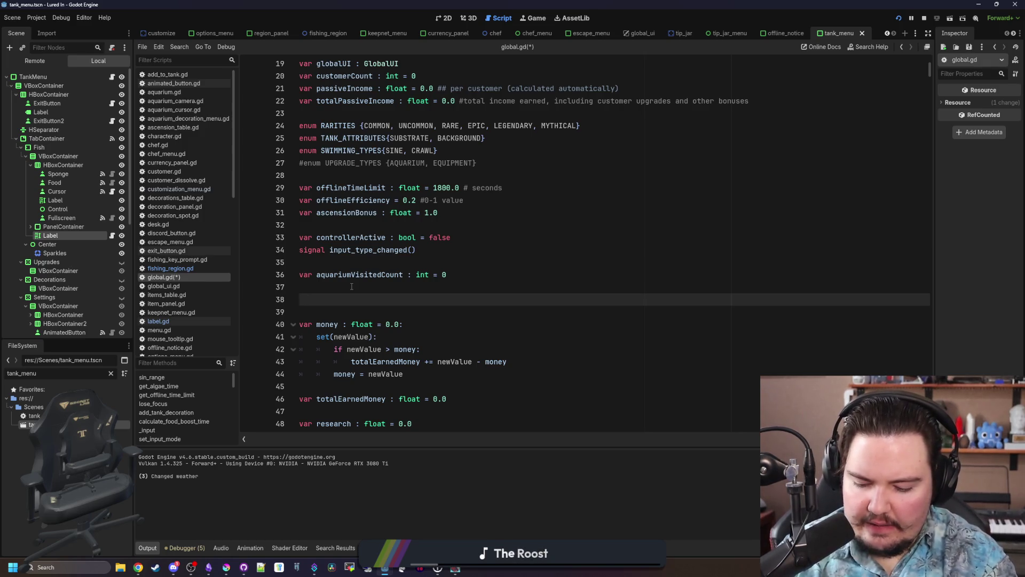
Draft a seconds_to_time Dictionary function using Time.get_datetime_dict_from_unix_time and check its help page.
text(func forma)
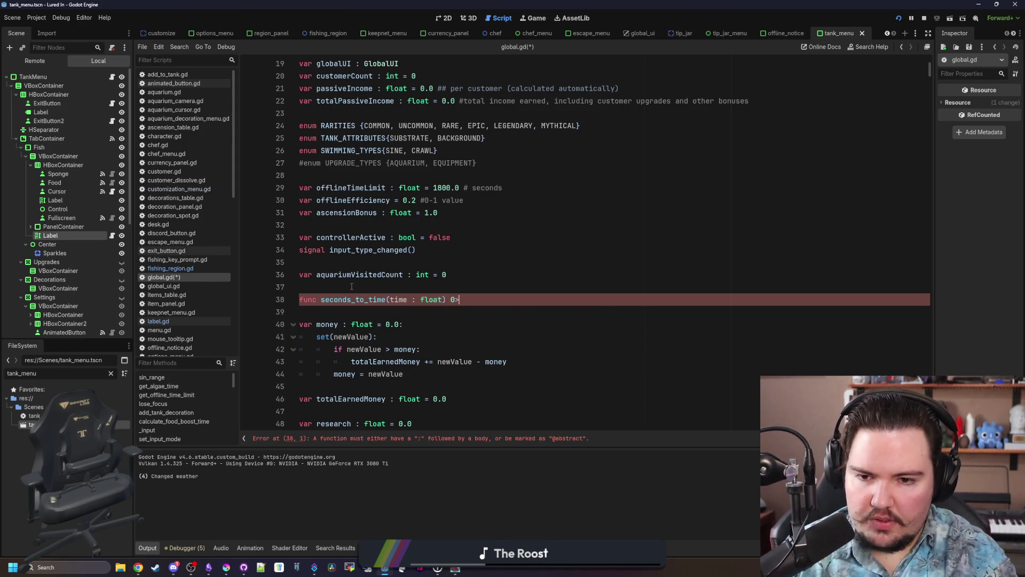
text(tionary:)
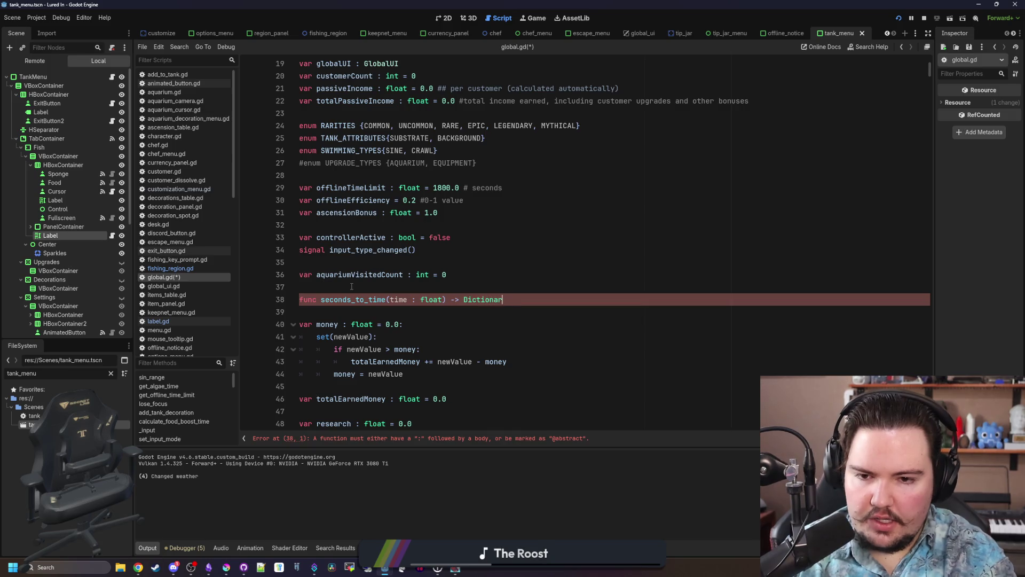
key(Return)
key(Return)
key(Up)
text(T)
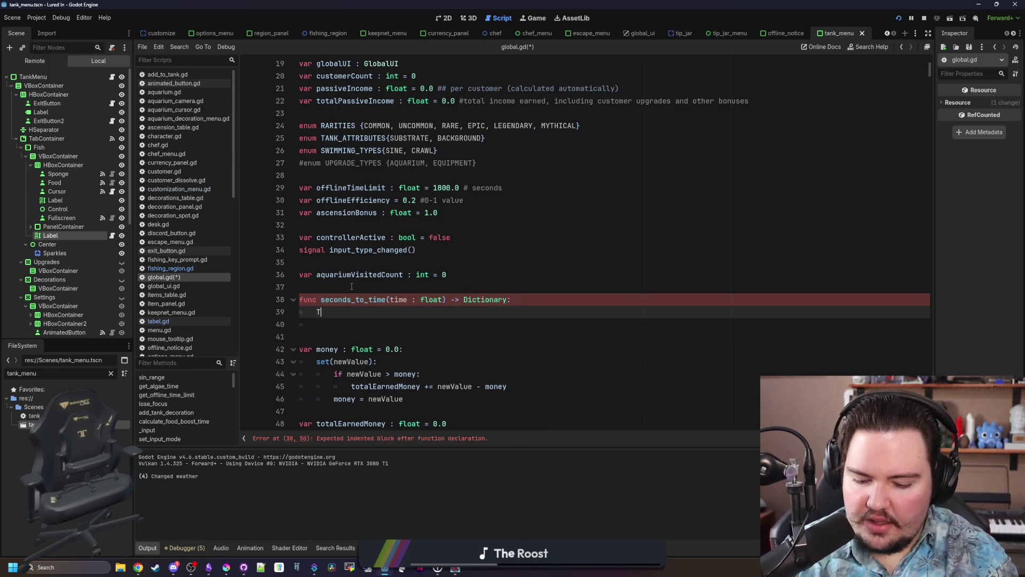
text(ime.get_)
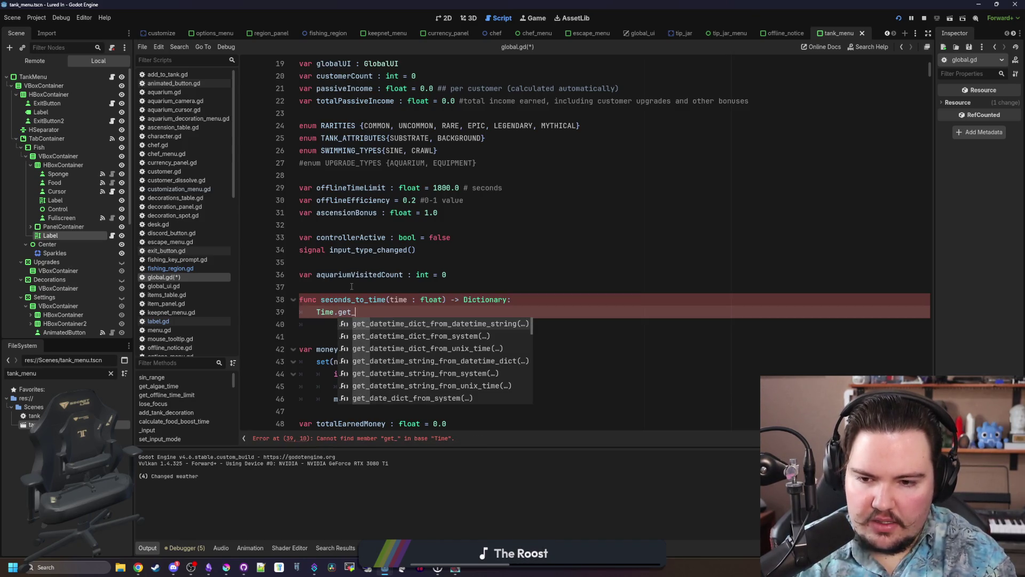
text(datetime_)
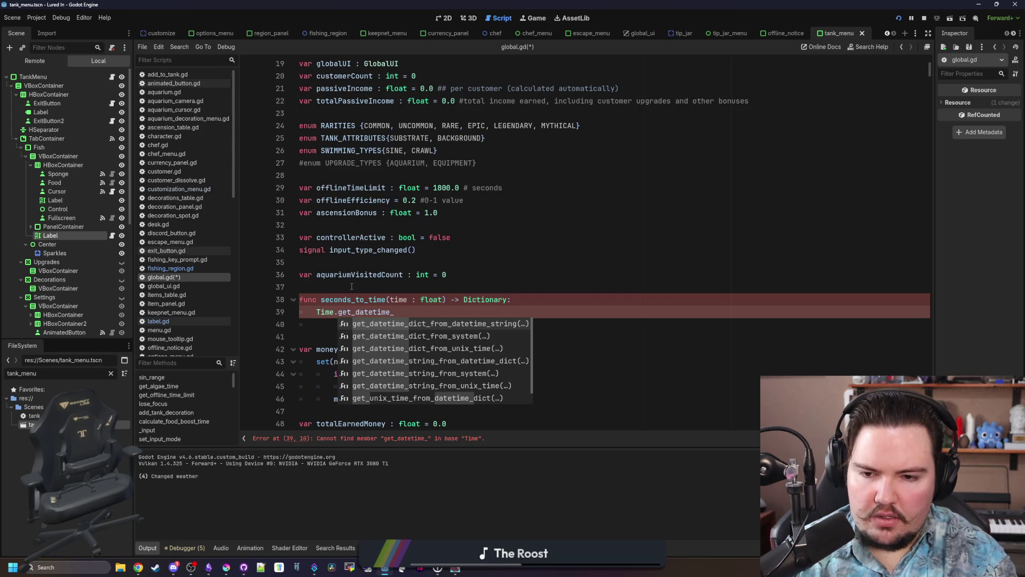
text(dict)
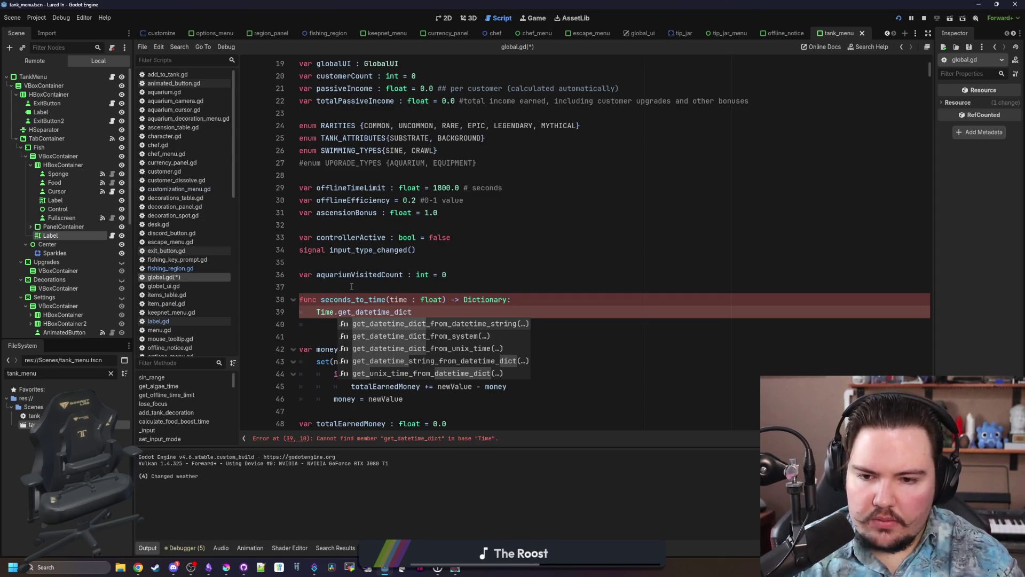
key(Down)
key(Down)
key(Return)
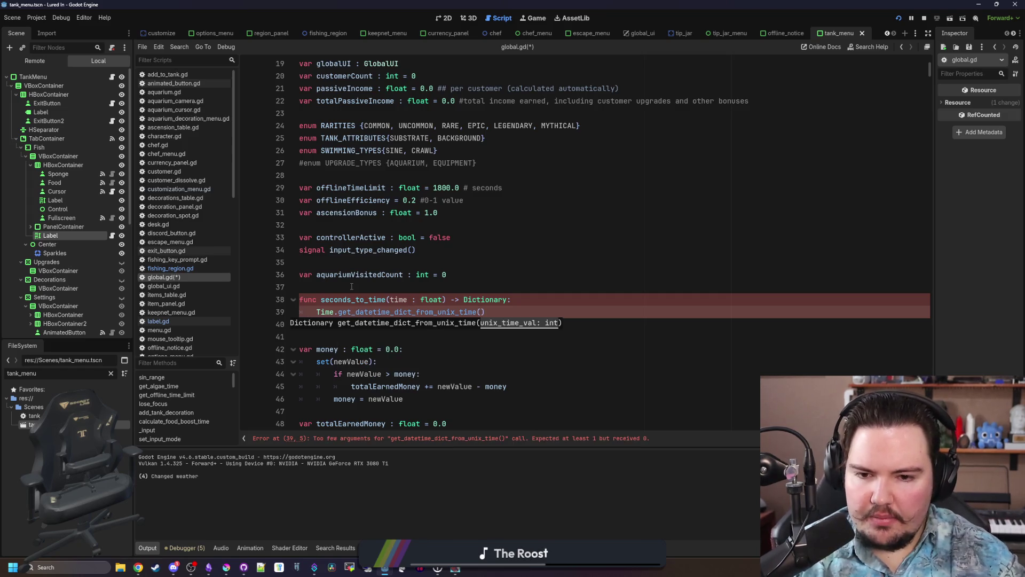
ctrl+click(432, 313)
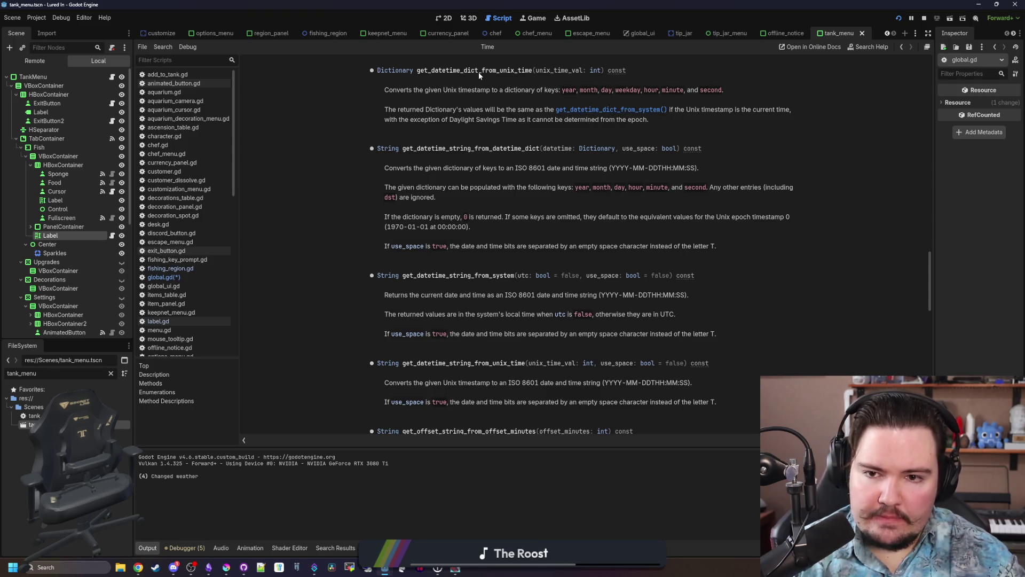
key(alt+Left)
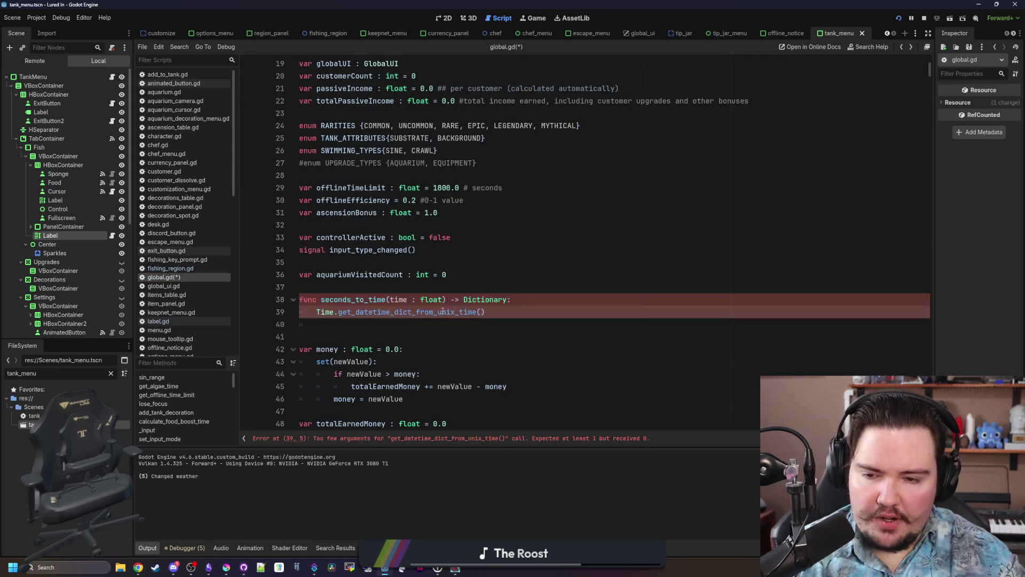
Delete the draft seconds_to_time function, save global.gd, and reopen label.gd.
drag(519, 312, 317, 312)
key(BackSpace)
drag(512, 300, 317, 286)
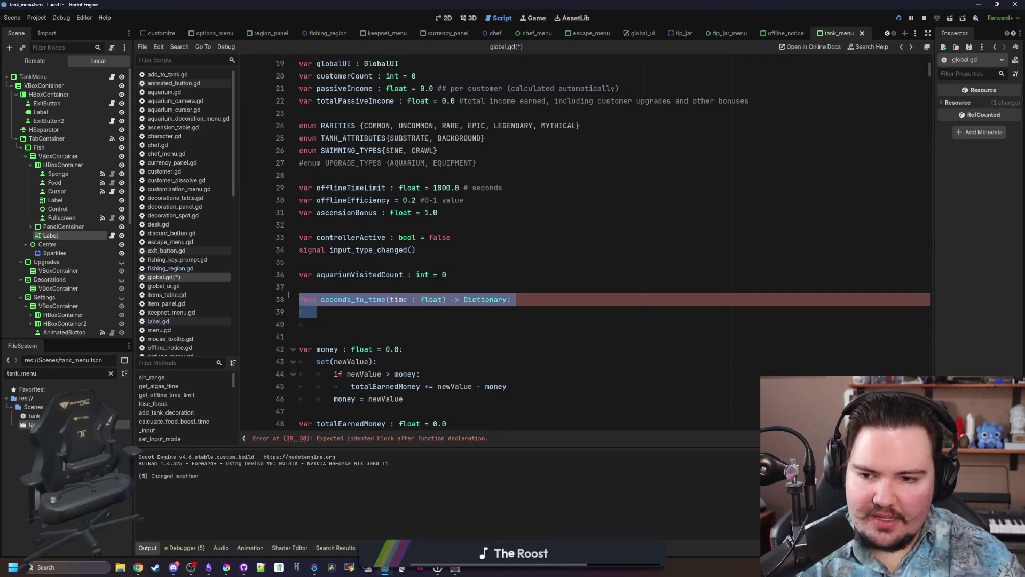
key(BackSpace)
key(BackSpace)
key(Delete)
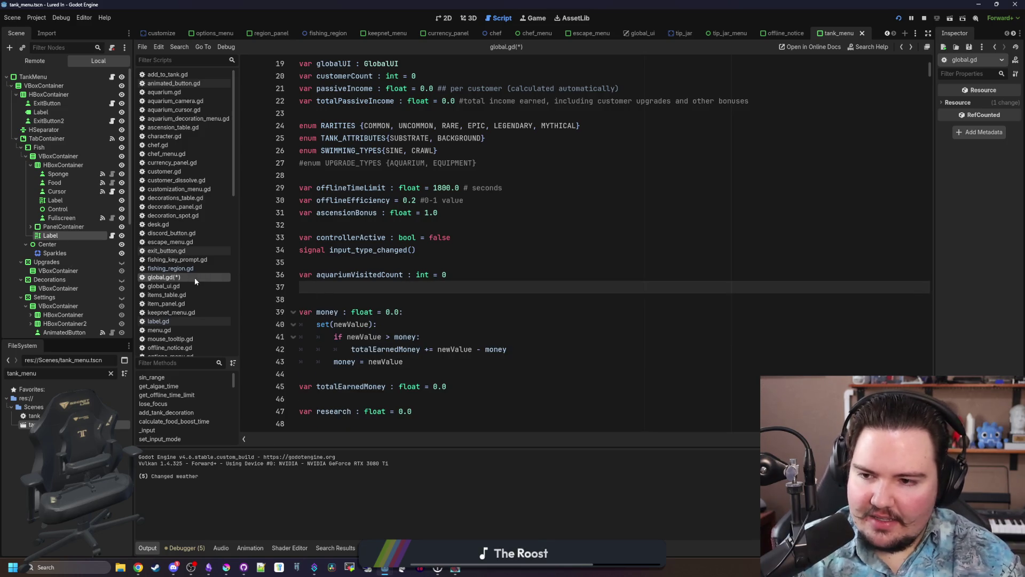
key(Down)
key(Down)
key(Down)
key(ctrl+s)
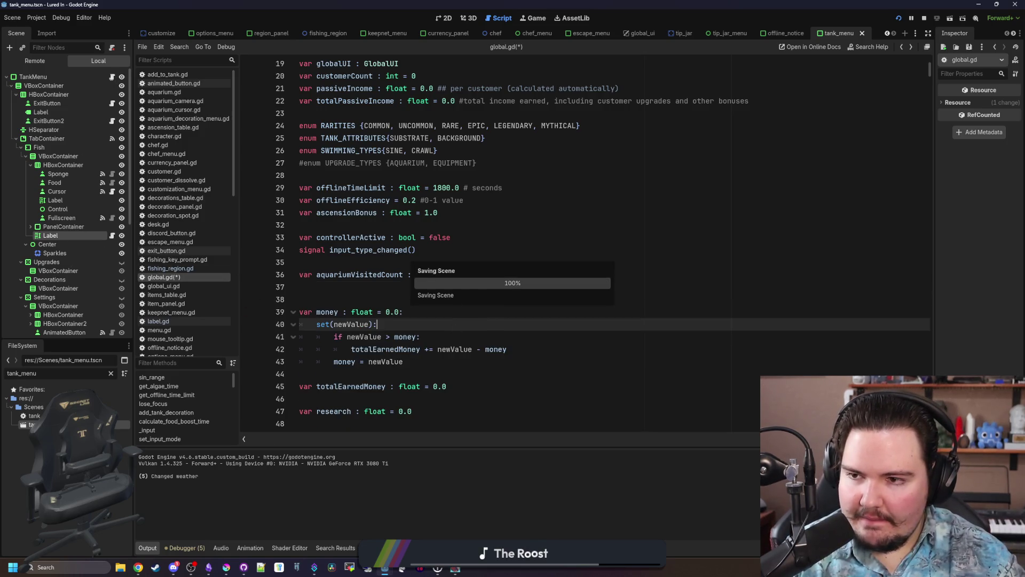
click(111, 235)
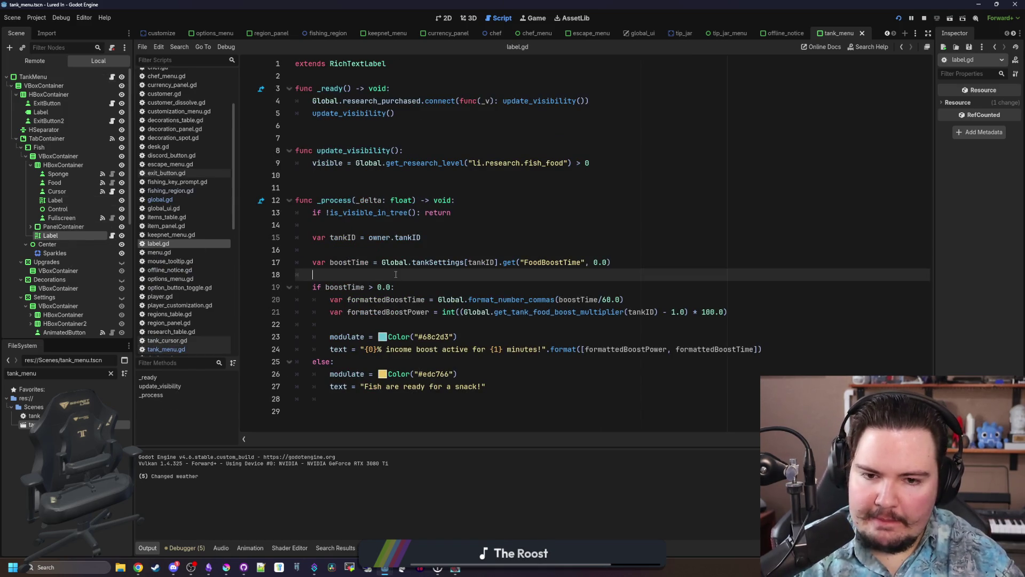
Add line 19 'var dict = Time.get_datetime_dict_from_unix_time(boostTime)' and save the script.
key(Return)
text(Time.get_datetime_dict_from_unix_time())
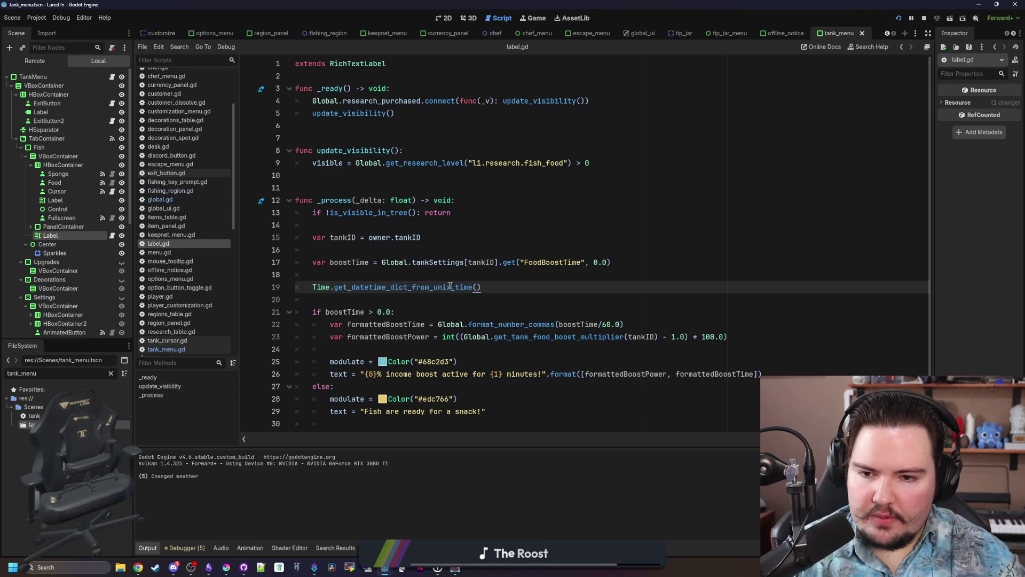
key(Left)
text(oostT)
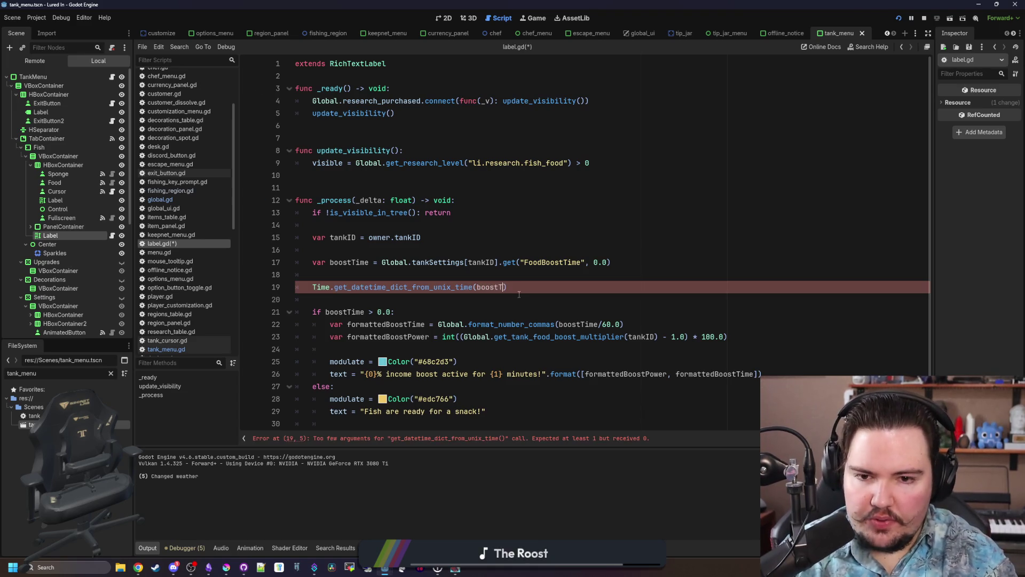
key(Return)
key(Return)
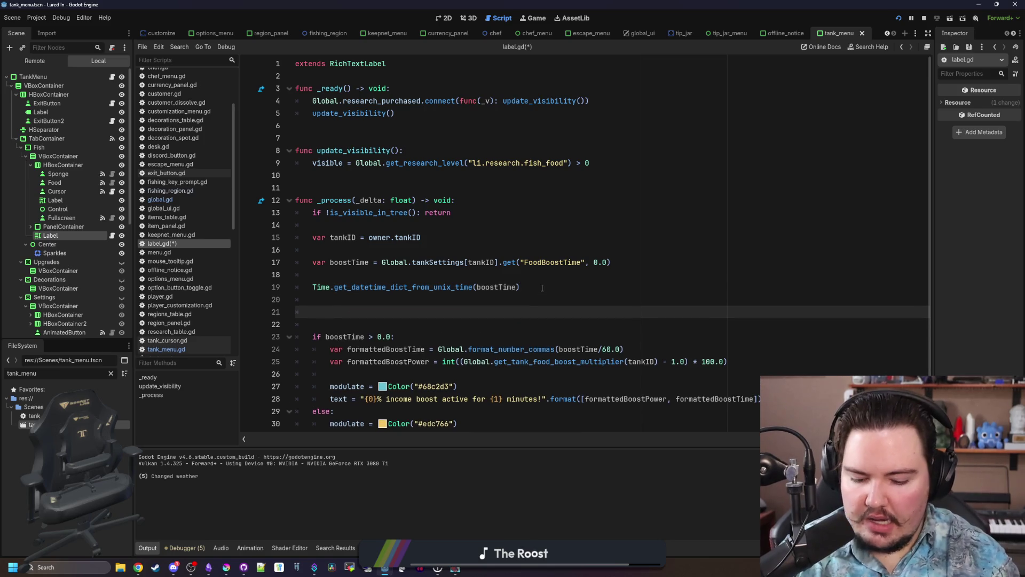
text(print(boostT))
key(BackSpace)
key(BackSpace)
key(BackSpace)
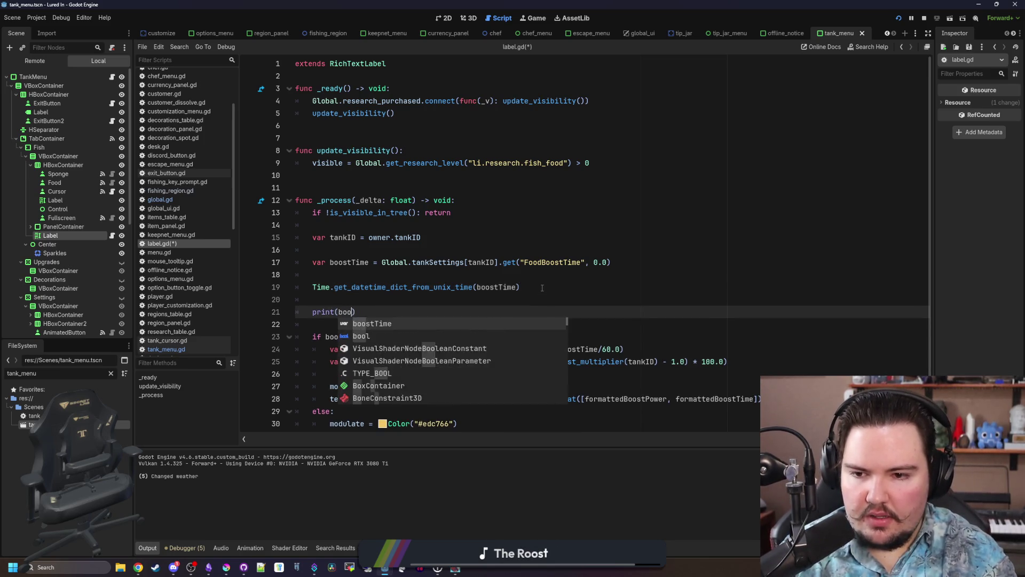
click(313, 287)
text(var dict =)
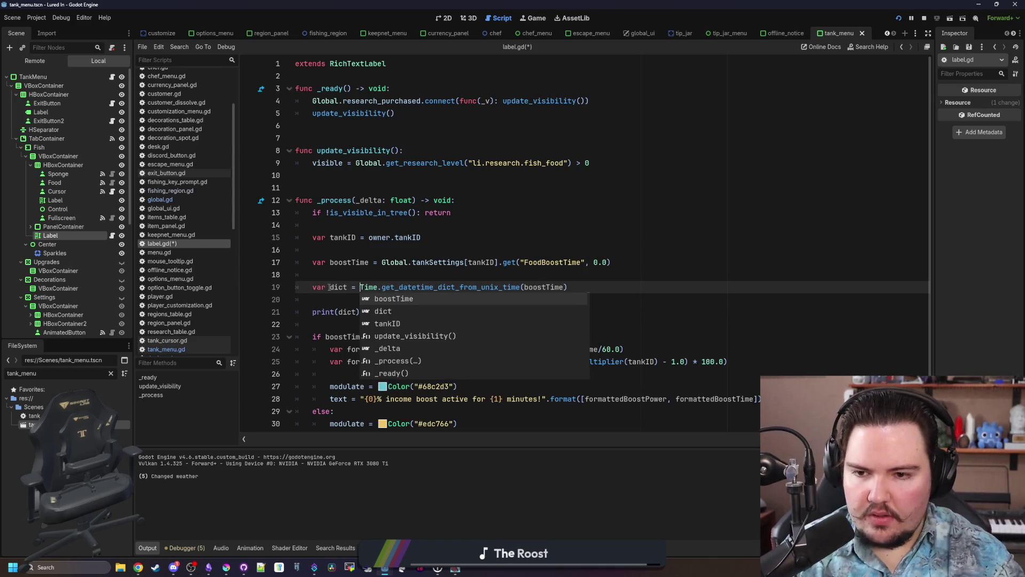
click(354, 272)
key(ctrl+s)
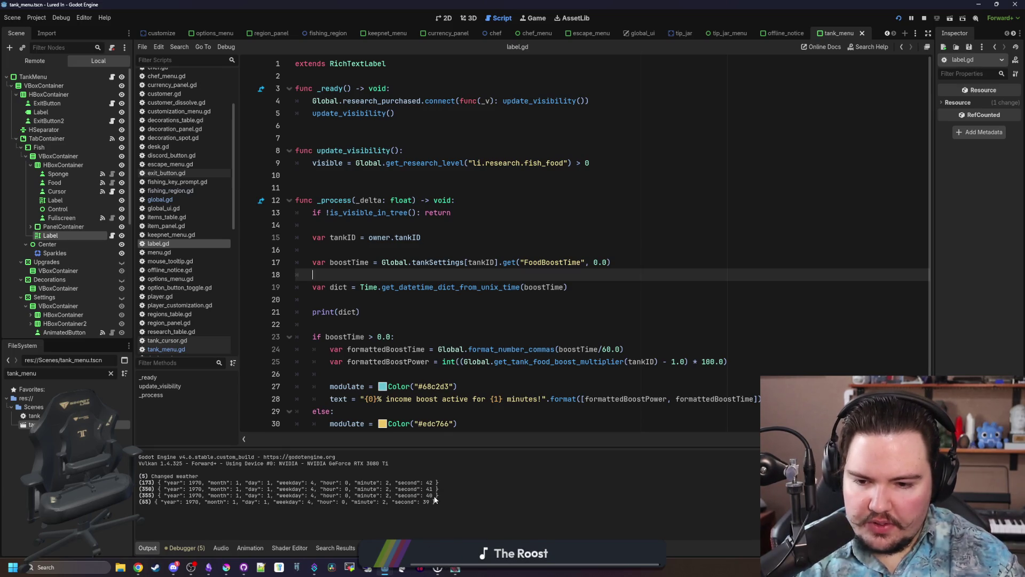
Check the running game's logged countdown dictionaries, then return to the script editor.
click(384, 567)
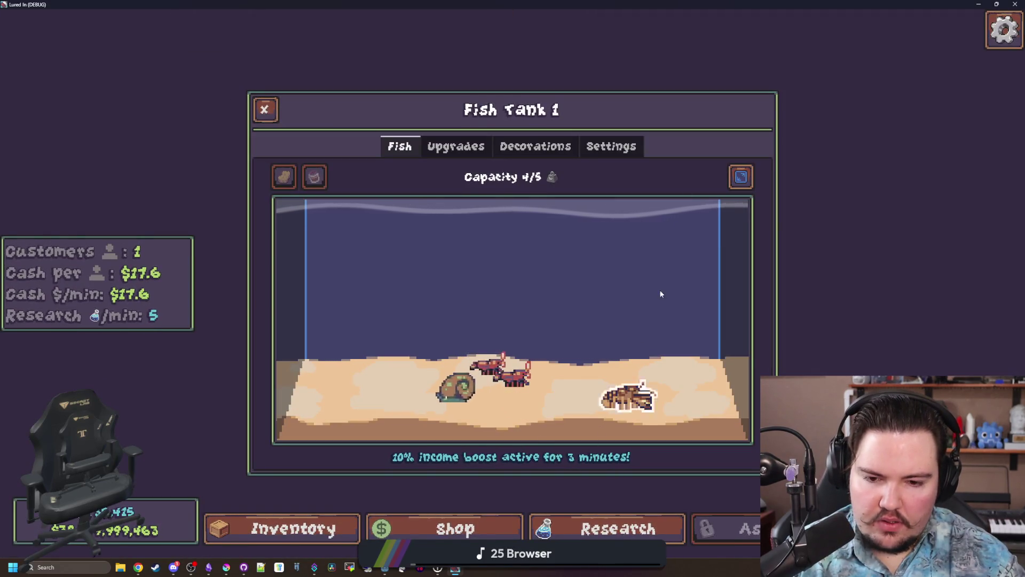
drag(662, 6, 546, 504)
click(321, 299)
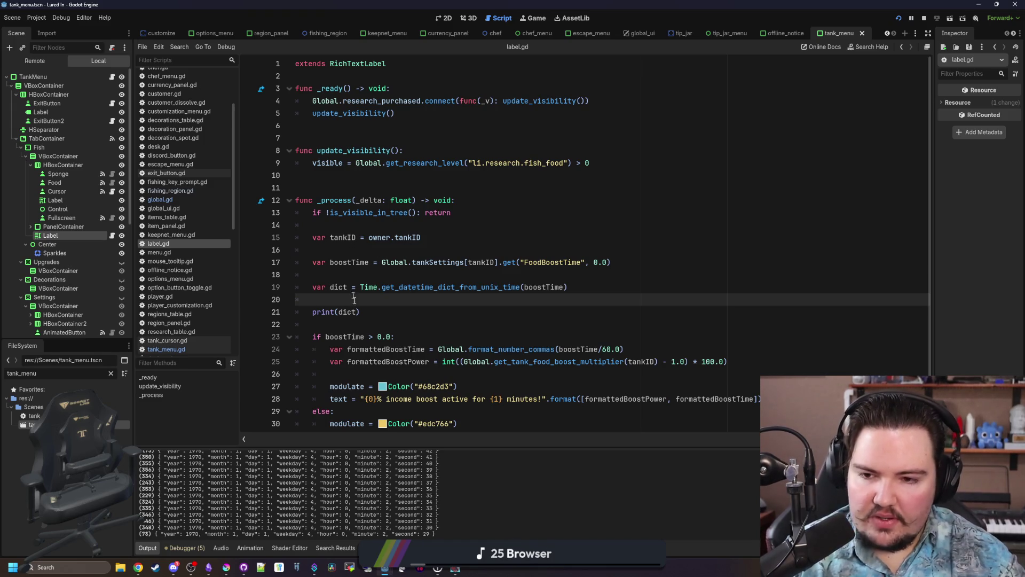
Change line 28's text from '{1} minutes!' to '{1}:{2}'.
key(Down)
key(Down)
scroll(358, 313, down, 1)
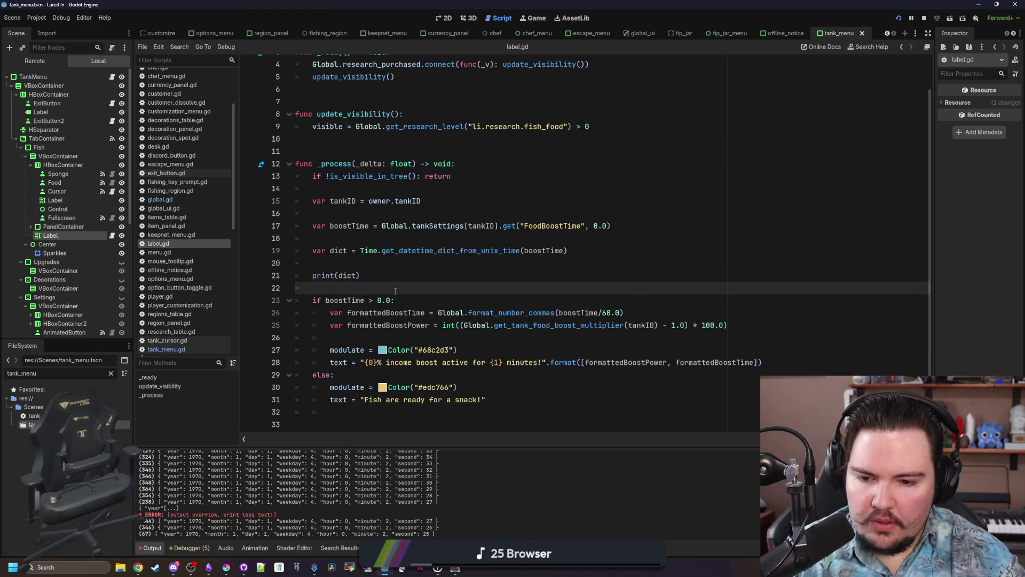
click(377, 275)
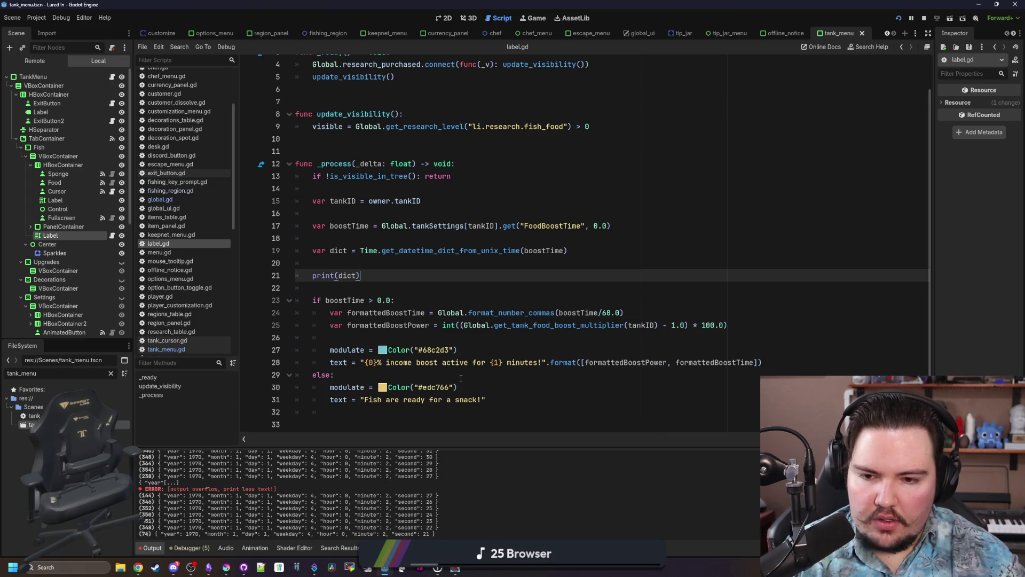
click(497, 362)
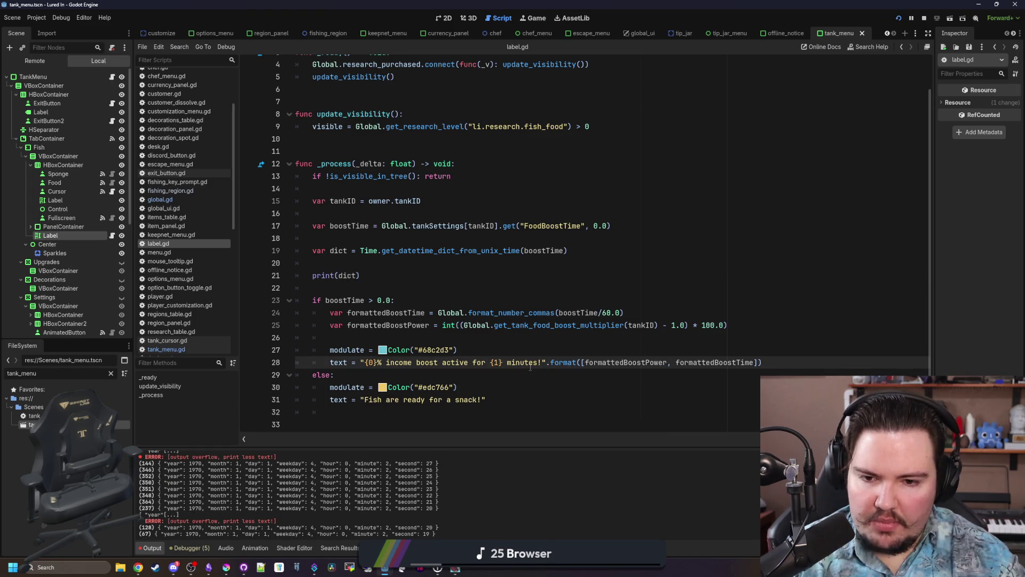
drag(542, 363, 489, 366)
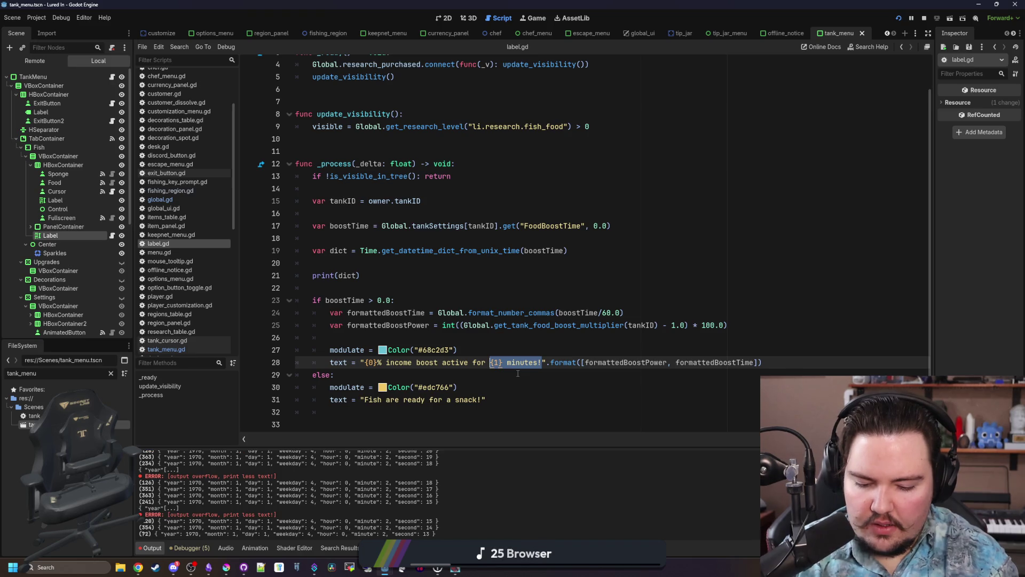
key(BackSpace)
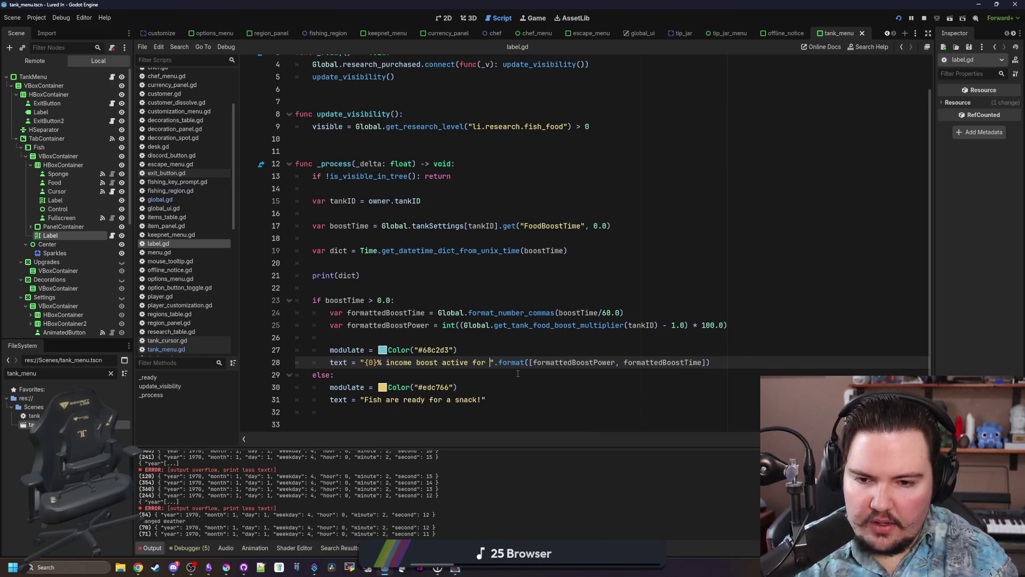
text({})
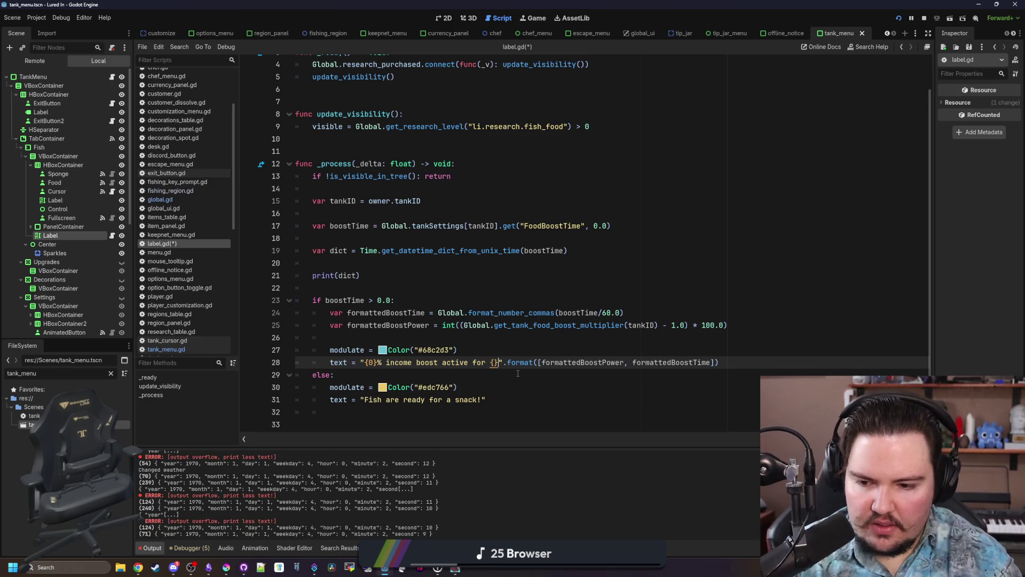
text(:)
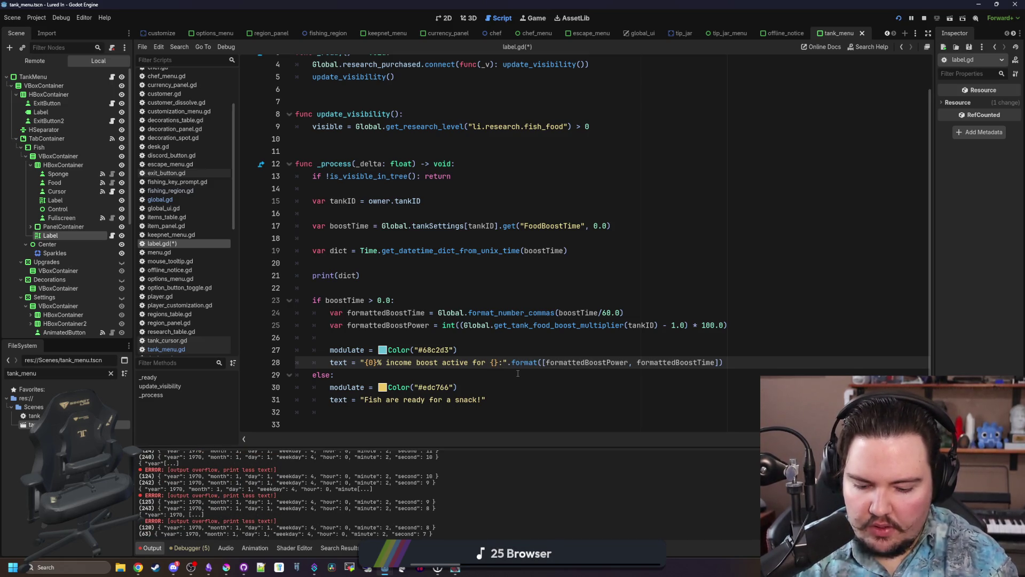
text({)
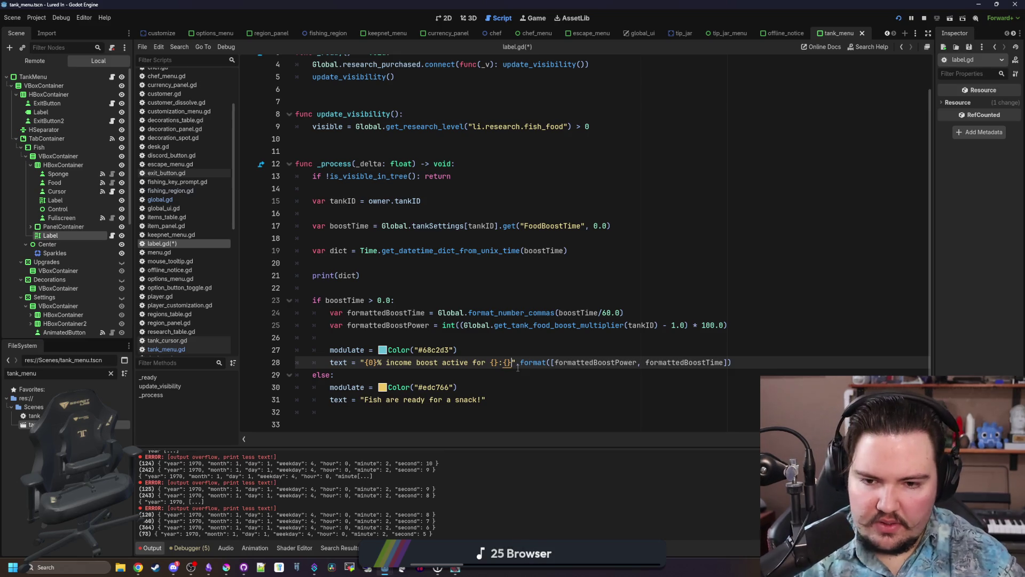
key(Left)
key(Left)
key(Left)
text(1)
key(Right)
key(Right)
key(Right)
text(2)
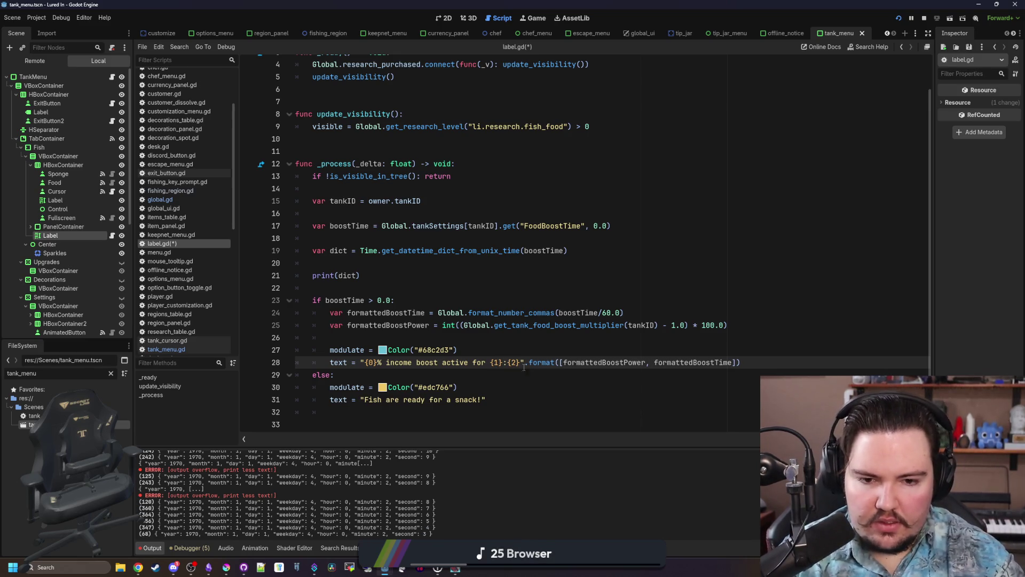
Replace formattedBoostTime with dict.minute, dict.second in the format arguments and run the game.
double_click(693, 362)
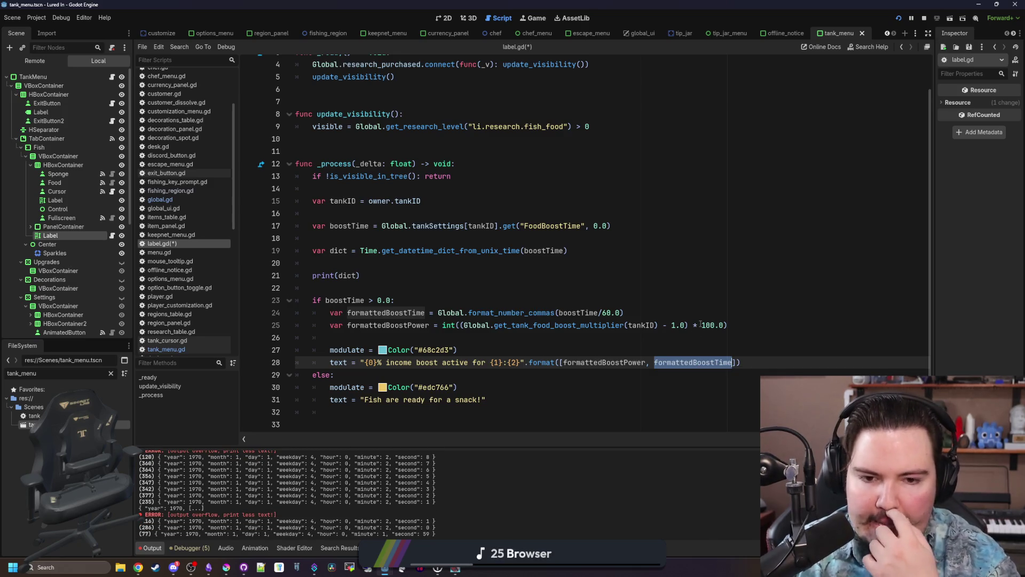
text(dict.min)
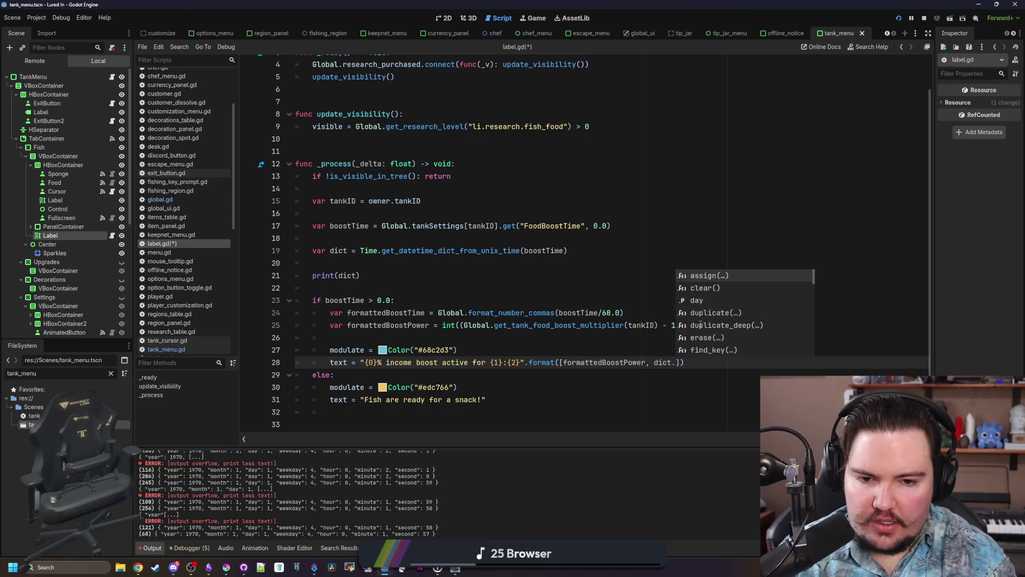
key(Return)
text(, dict.)
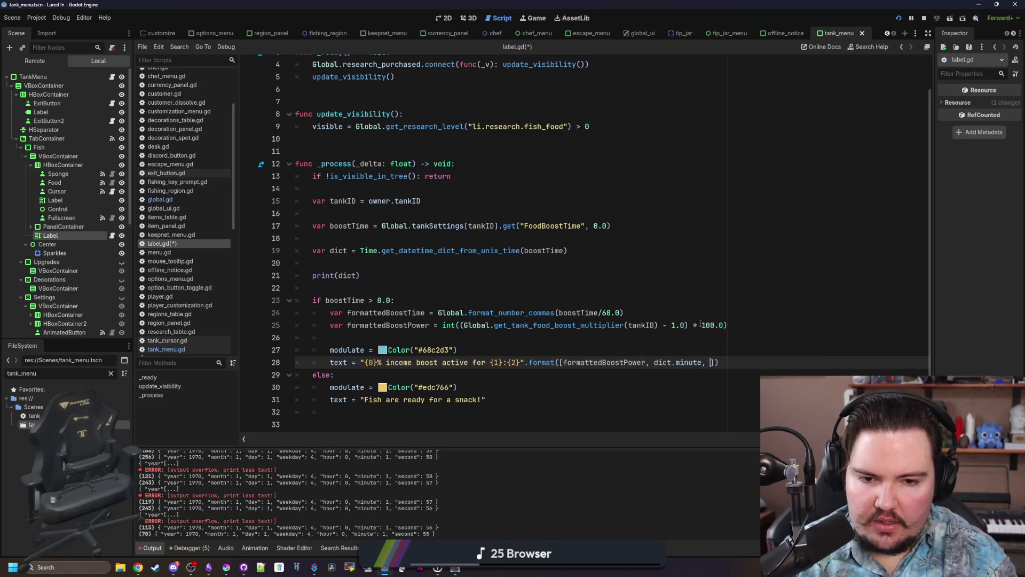
text(se)
key(Return)
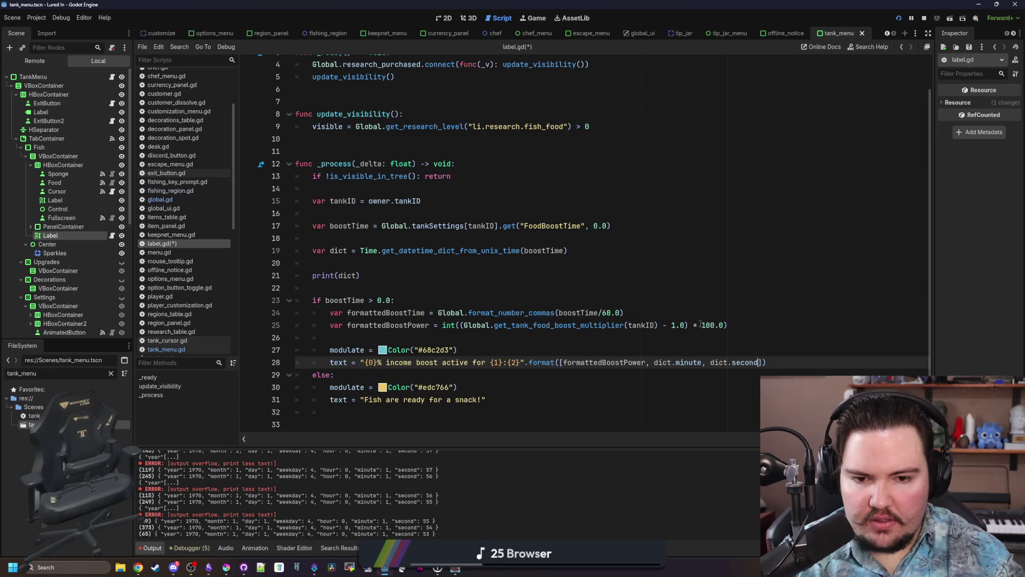
click(675, 303)
key(F5)
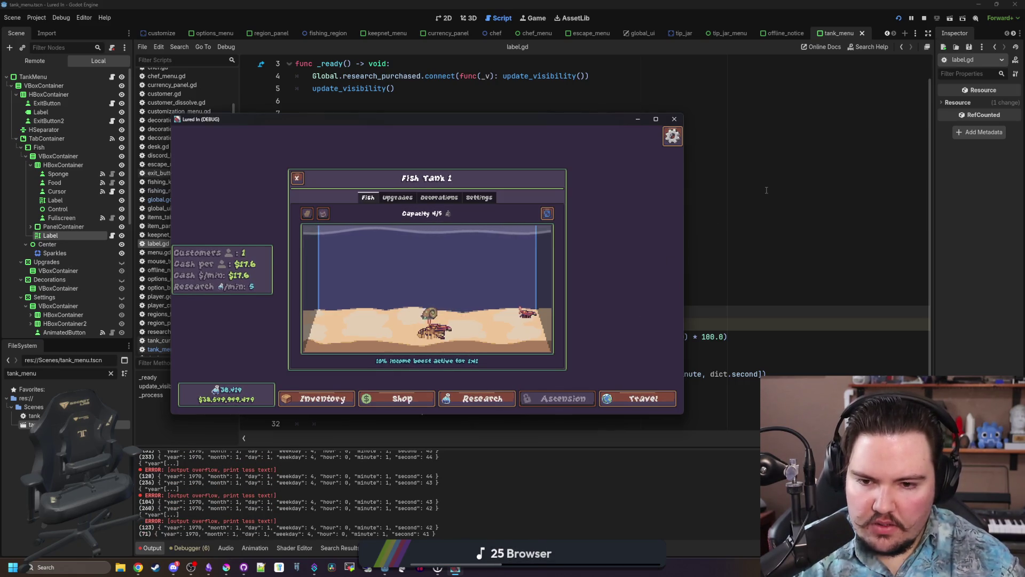
Comment out the formattedBoostTime line with Ctrl+K and save to relaunch the game.
click(463, 300)
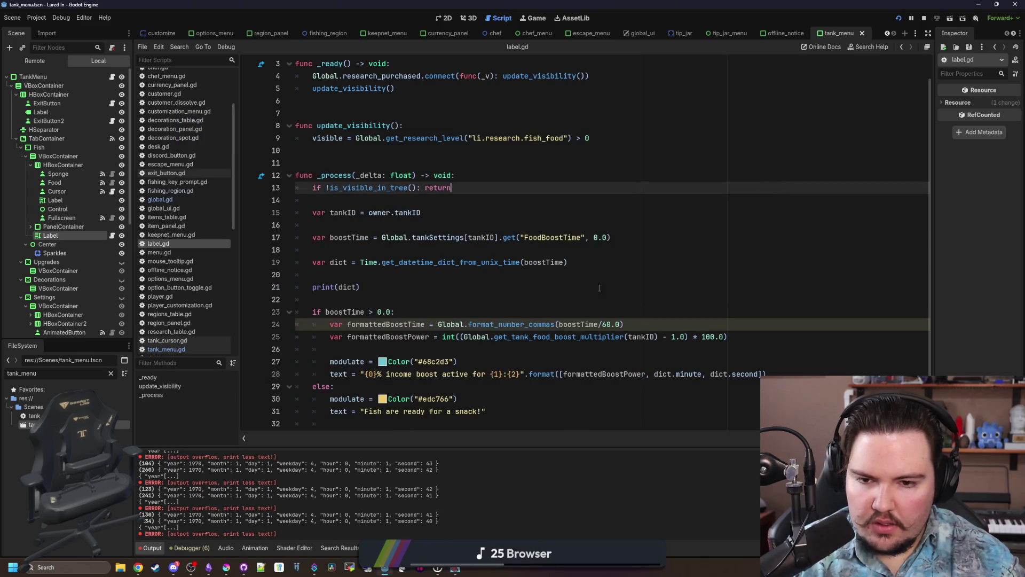
scroll(463, 313, down, 1)
click(463, 313)
key(ctrl+k)
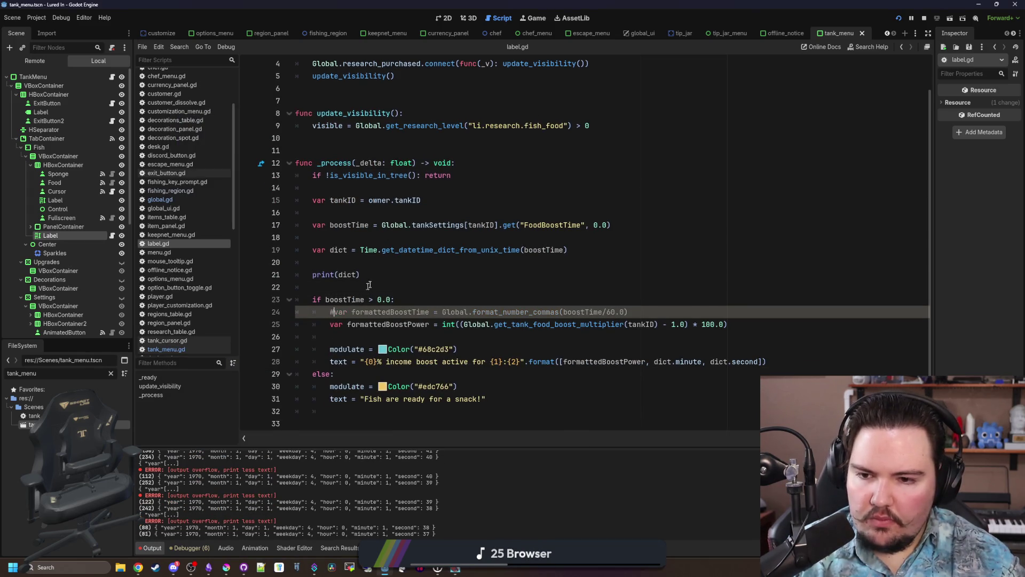
click(375, 275)
click(404, 262)
key(ctrl+s)
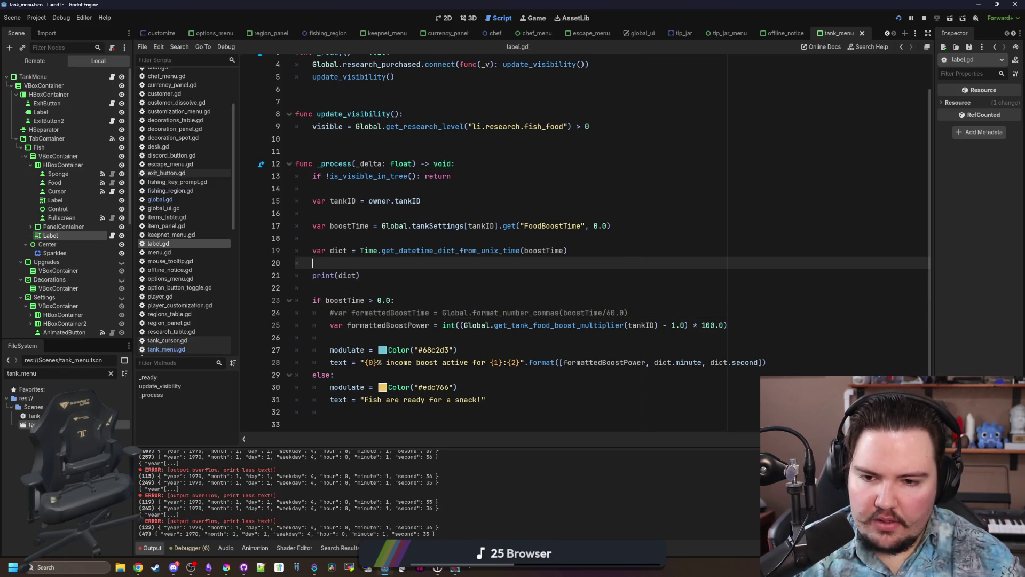
Check the Fish Tank panel's Upgrades and Fish tabs showing the 1:27 countdown, then return and save.
click(455, 568)
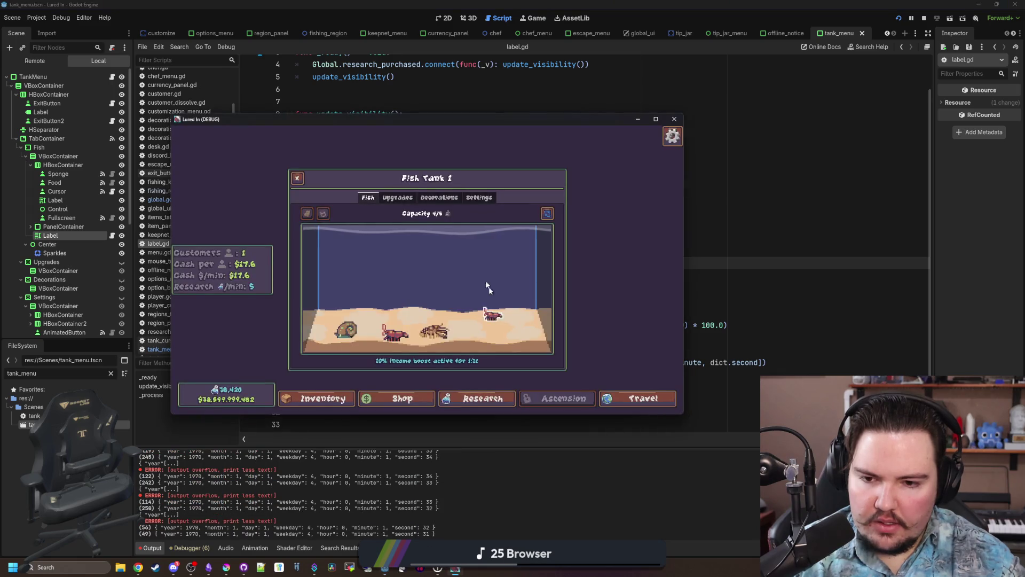
click(407, 199)
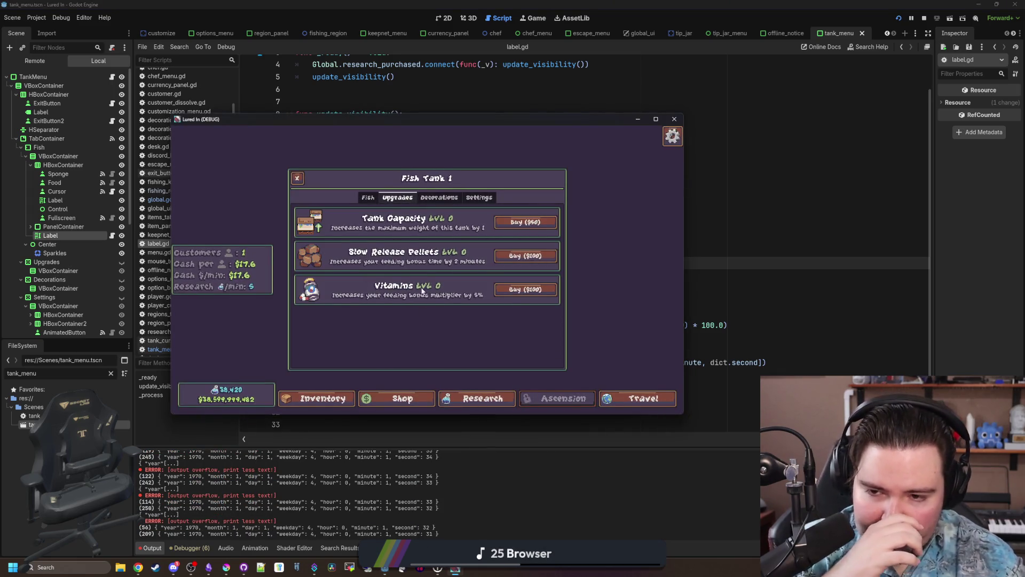
click(368, 198)
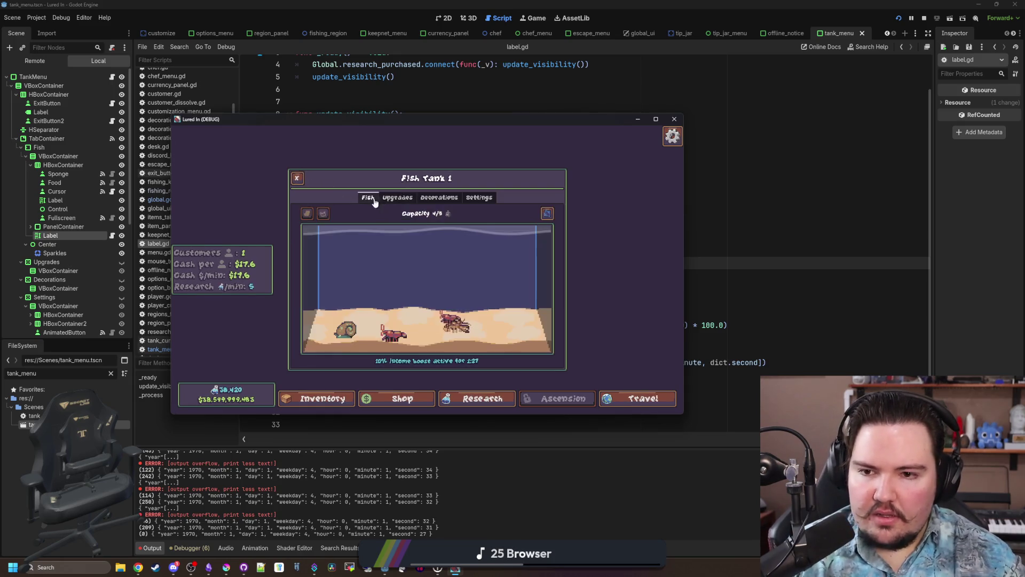
click(297, 178)
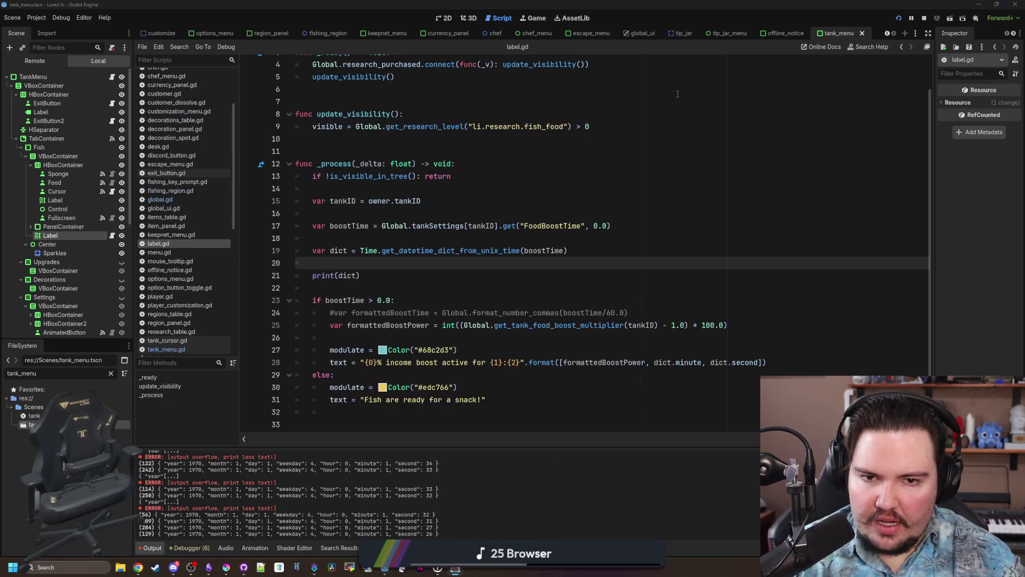
key(alt+Tab)
click(357, 285)
key(ctrl+s)
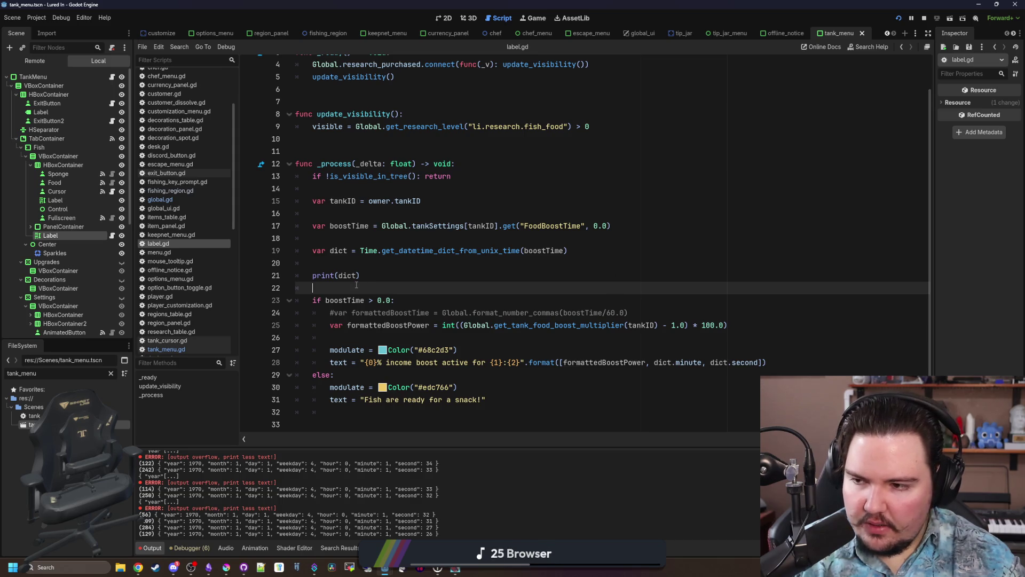
Add an 'if dict.hour > 0:' / 'else:' branch after line 27, indenting the boost text under else.
key(ctrl+s)
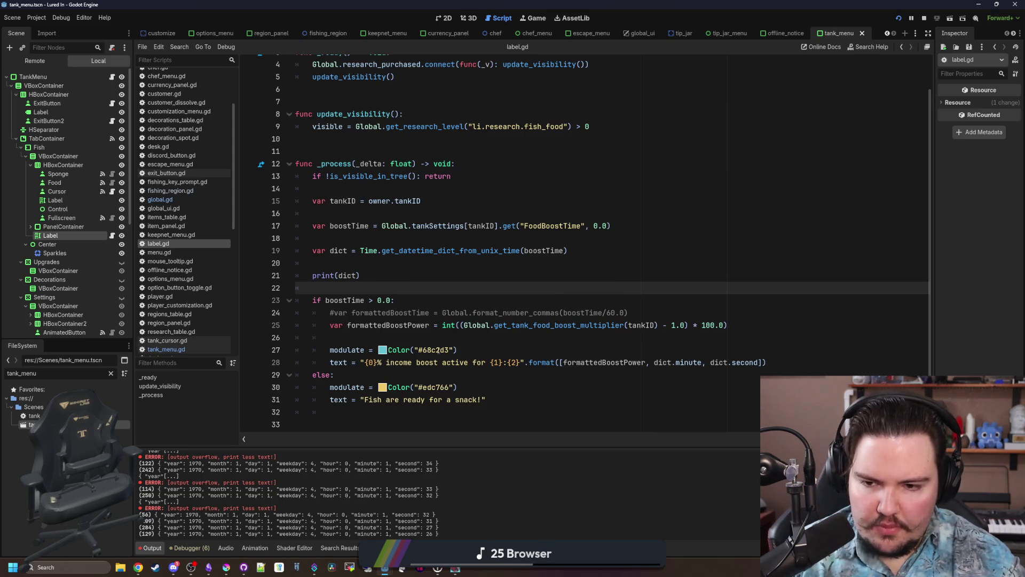
click(534, 345)
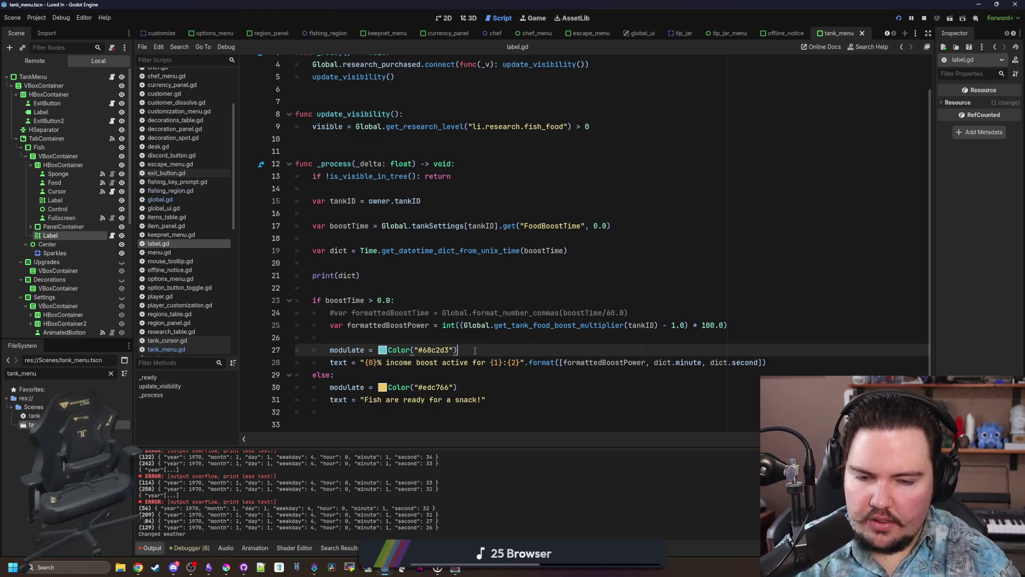
key(Return)
text(if dict.)
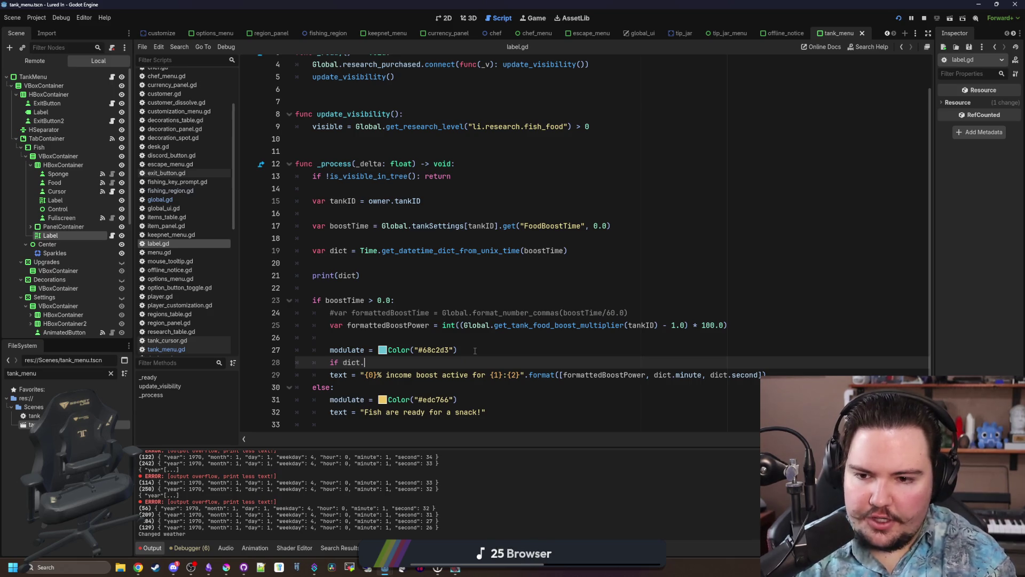
text(hour)
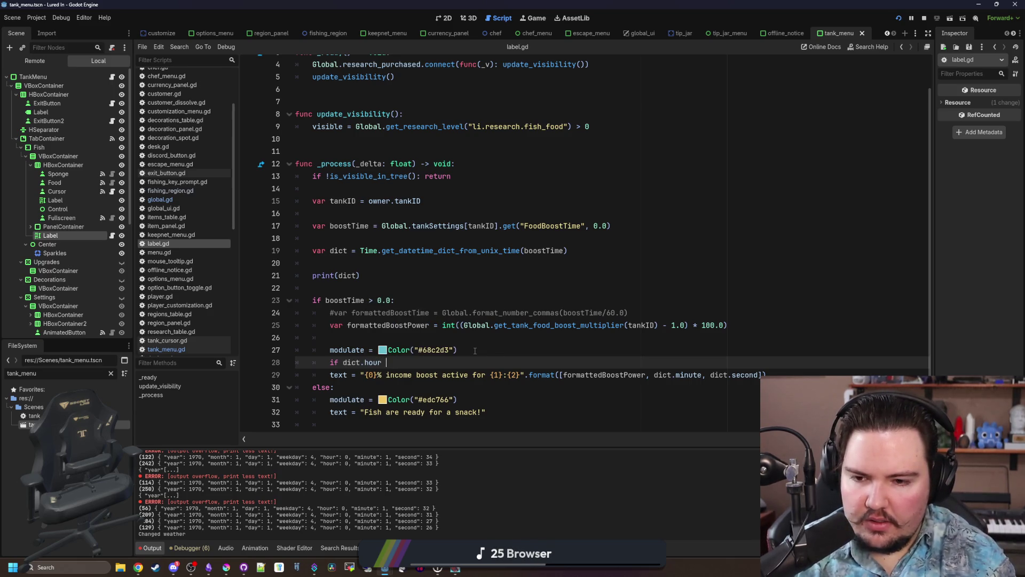
key(Return)
key(Return)
text(lse:)
scroll(475, 351, down, 1)
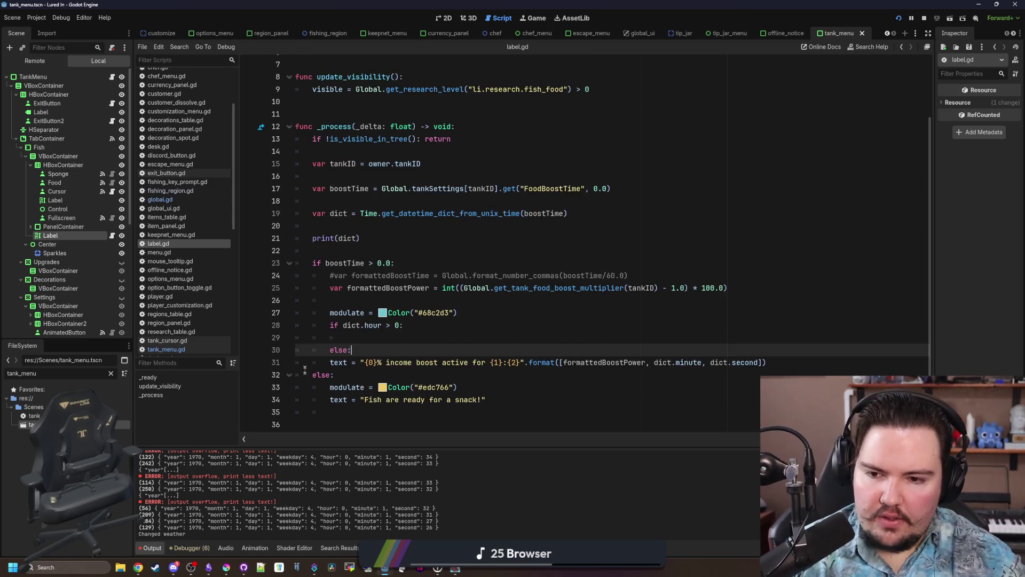
key(Tab)
Paste the boost text line under the hour check with a {1}:{2}:{3} format, then bring up the padding-zeros search.
drag(810, 373, 347, 373)
key(ctrl+c)
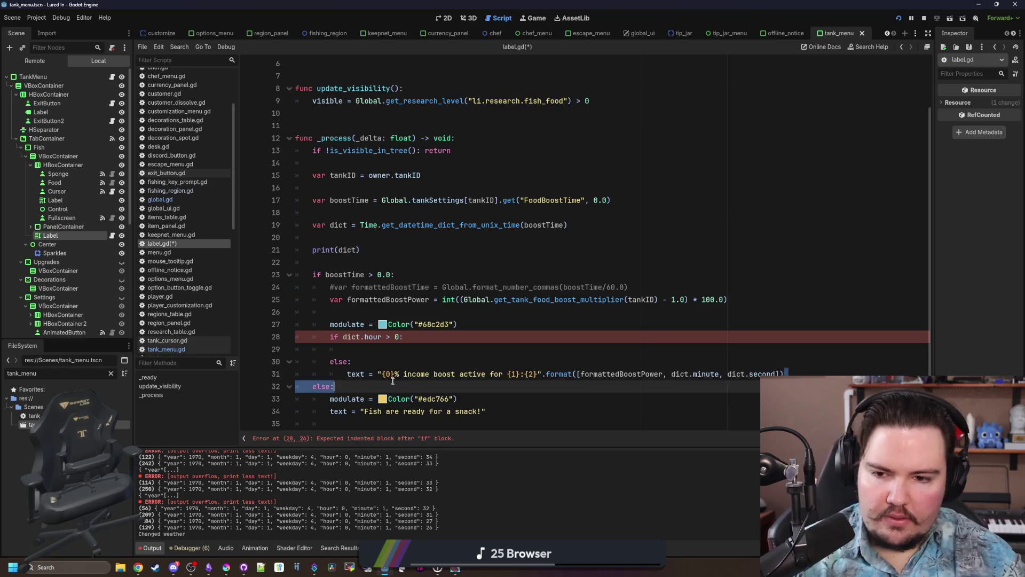
click(361, 347)
key(ctrl+v)
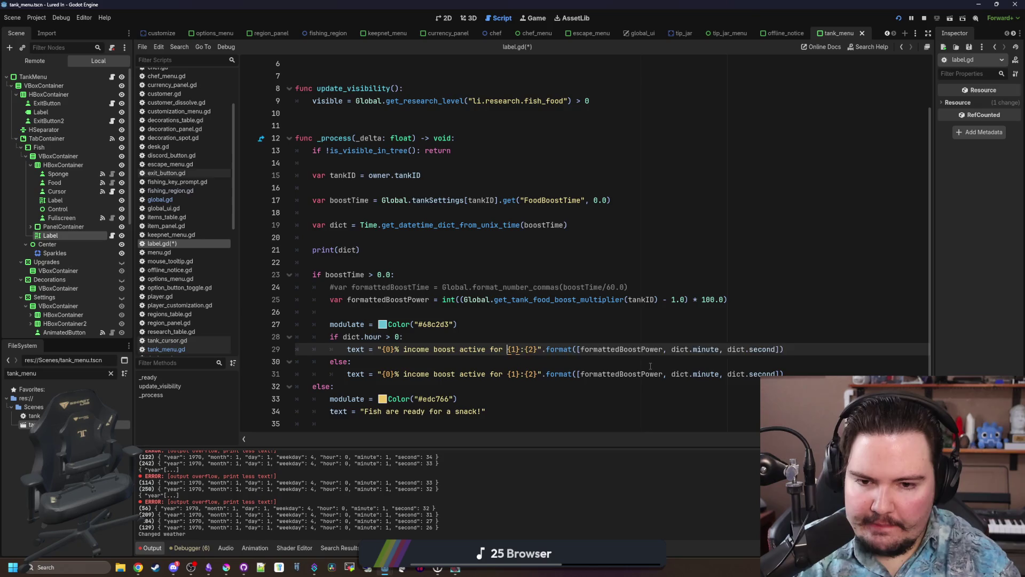
text({1})
text(:{3)
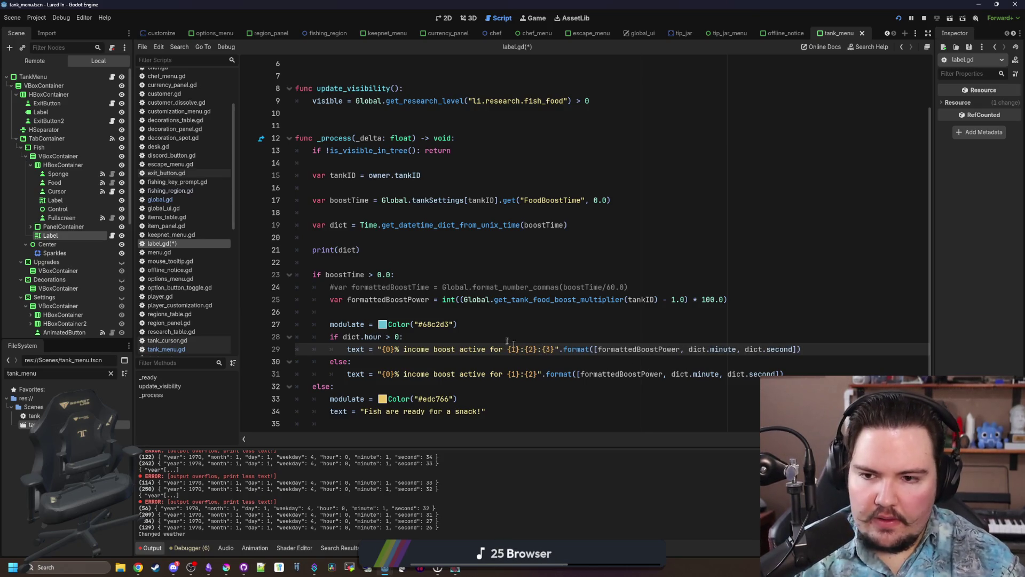
click(476, 332)
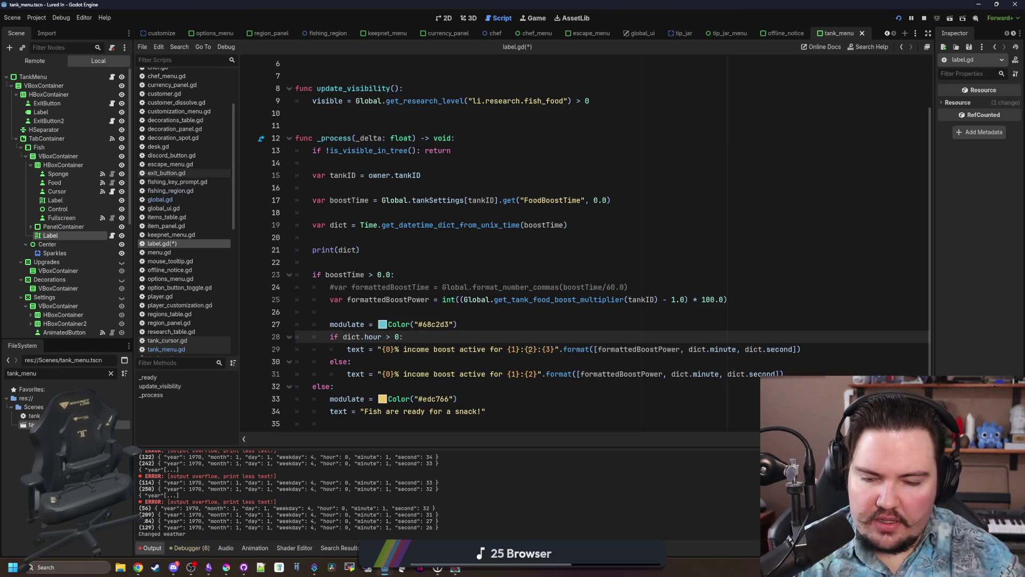
click(528, 350)
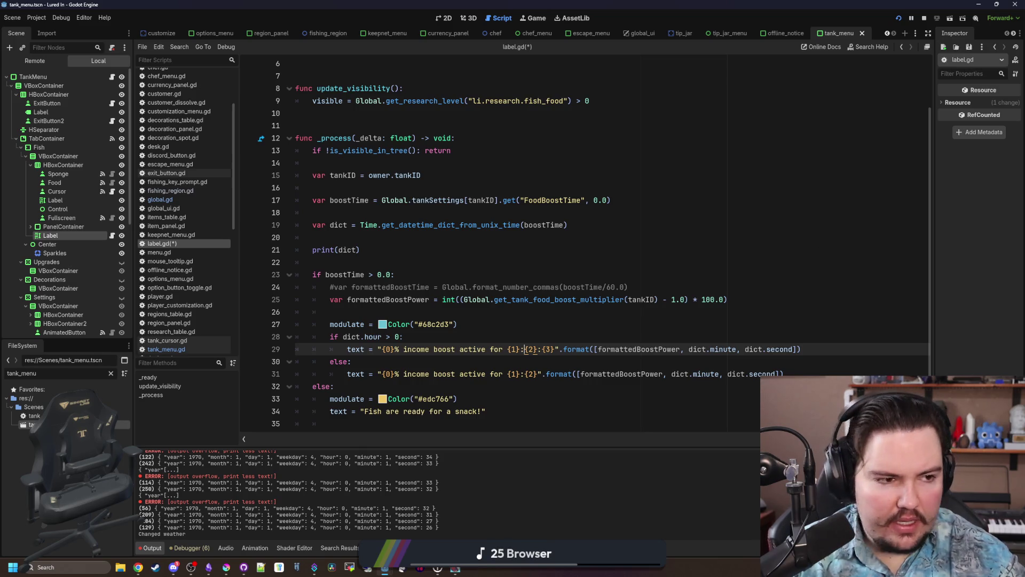
key(alt+Tab)
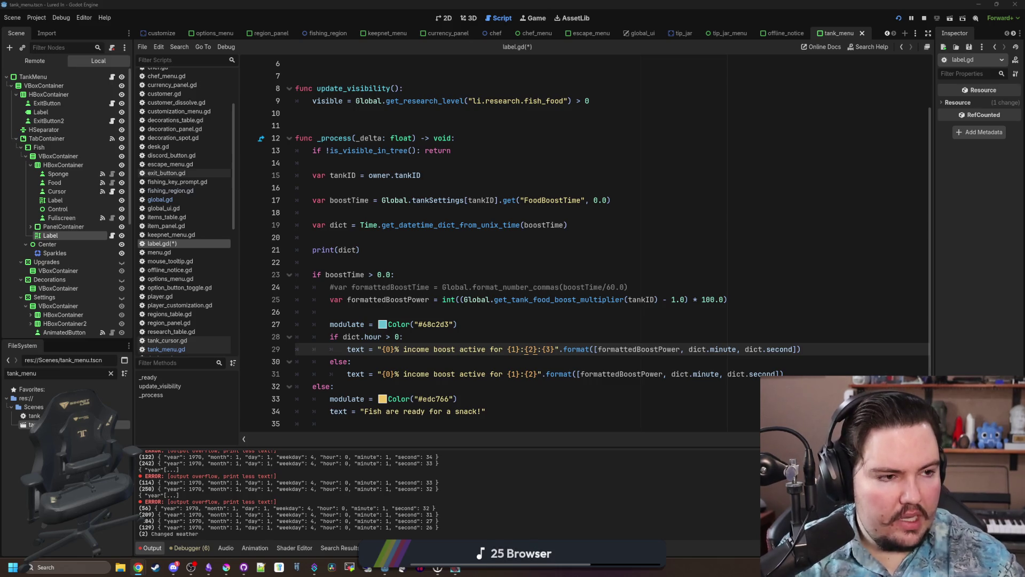
key(alt+Tab)
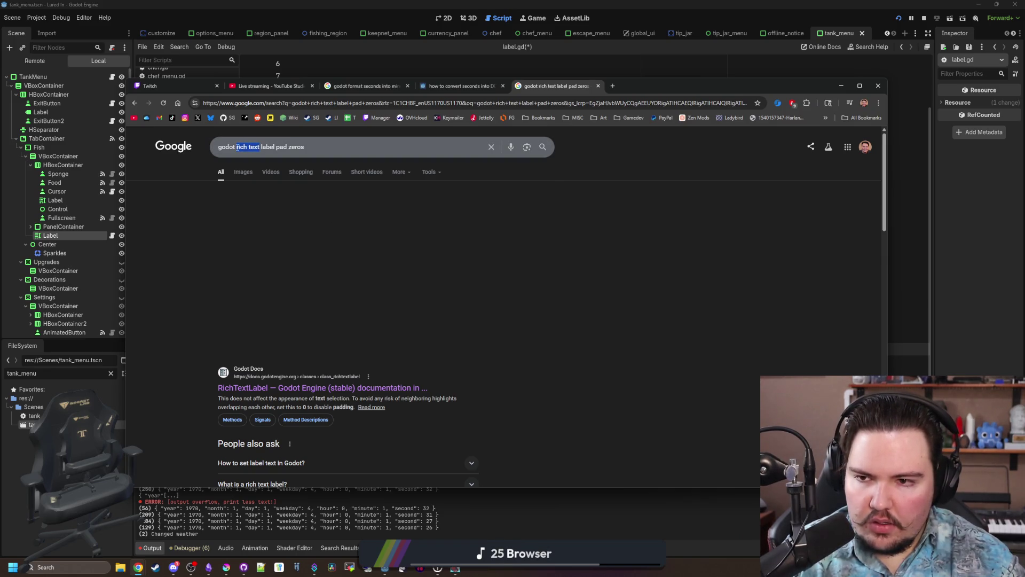
Search 'godot format text pad zeros' and open the GDScript format strings docs full screen.
click(259, 147)
key(BackSpace)
key(BackSpace)
key(BackSpace)
text(format)
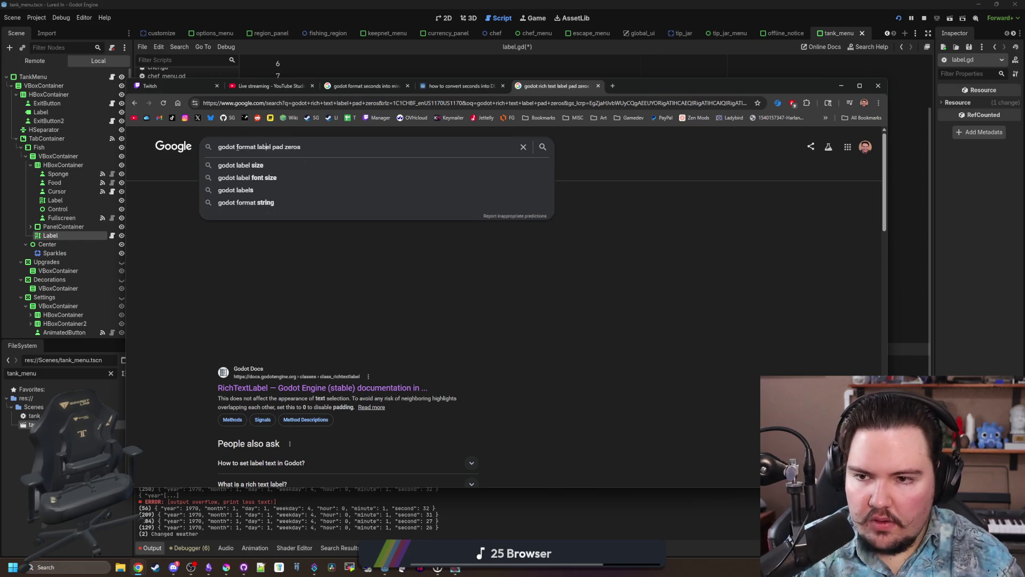
double_click(268, 147)
text(texty)
key(Return)
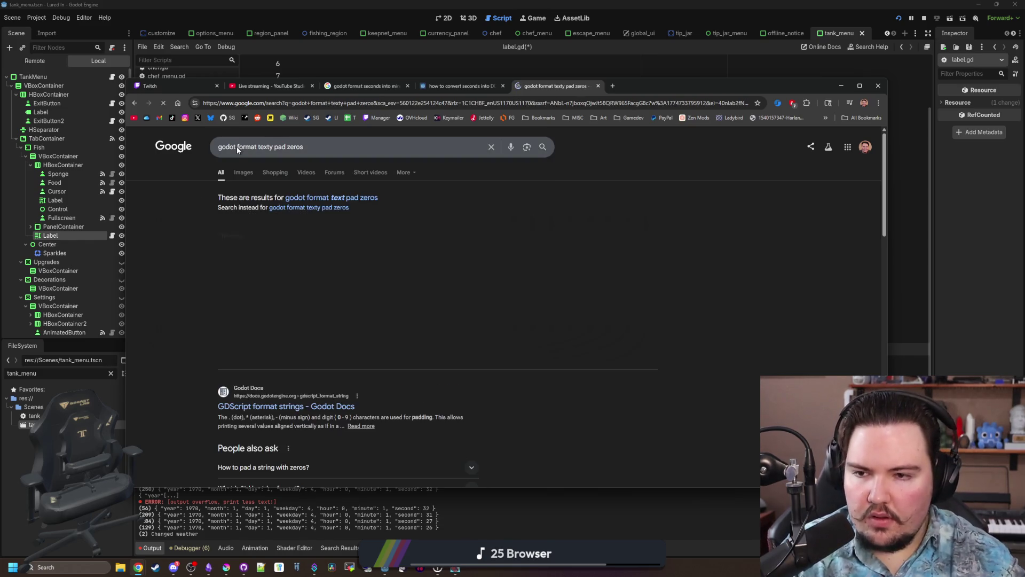
click(361, 197)
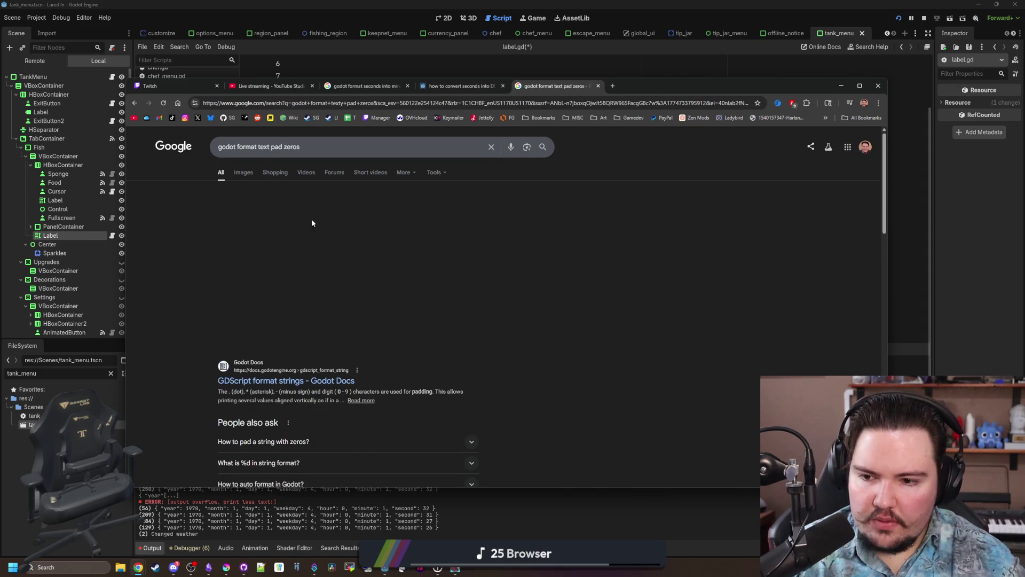
click(326, 327)
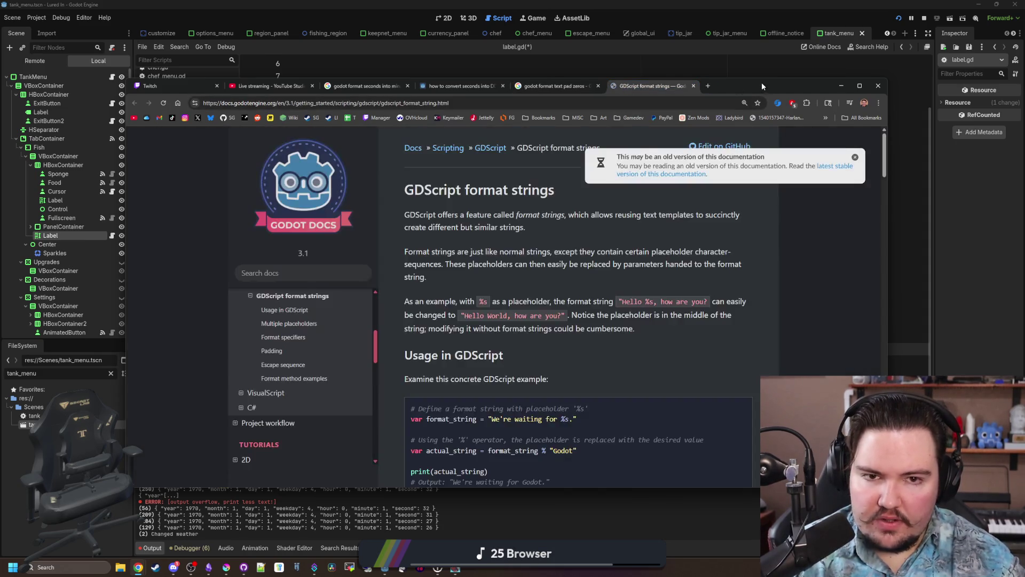
double_click(762, 83)
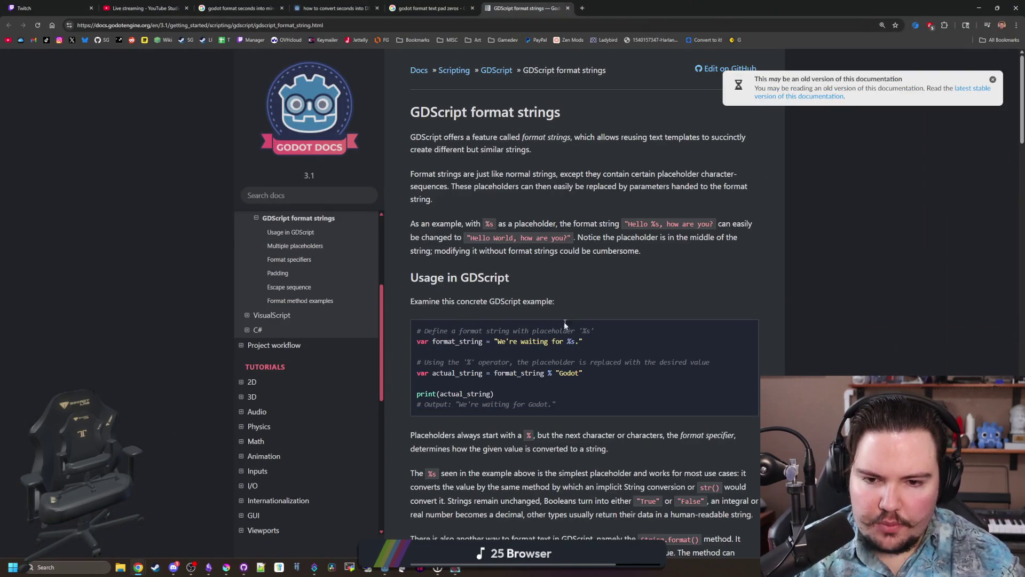
Read the docs' integer padding examples, then return to label.gd at {2} on line 29.
scroll(562, 354, down, 10)
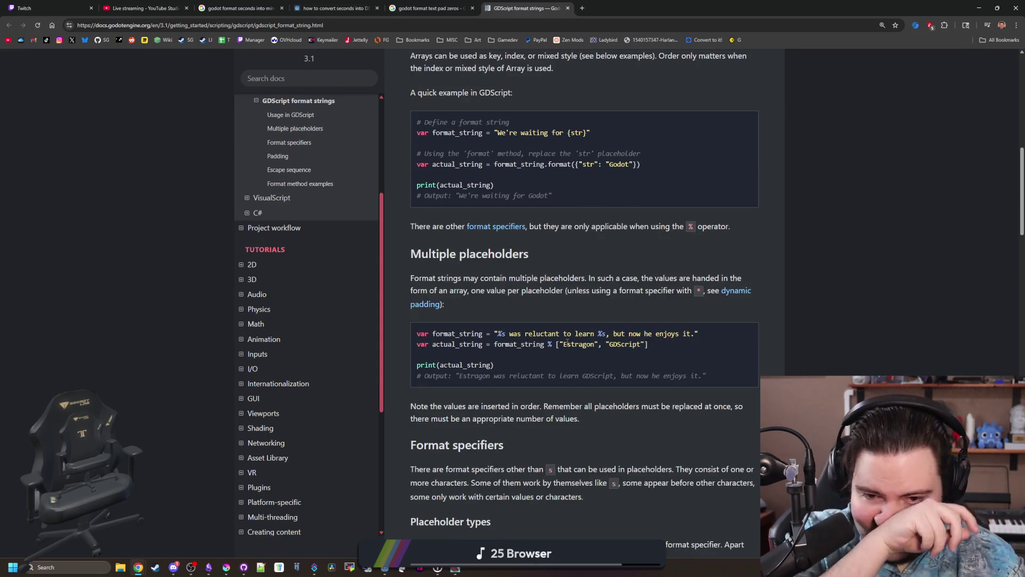
scroll(602, 332, down, 9)
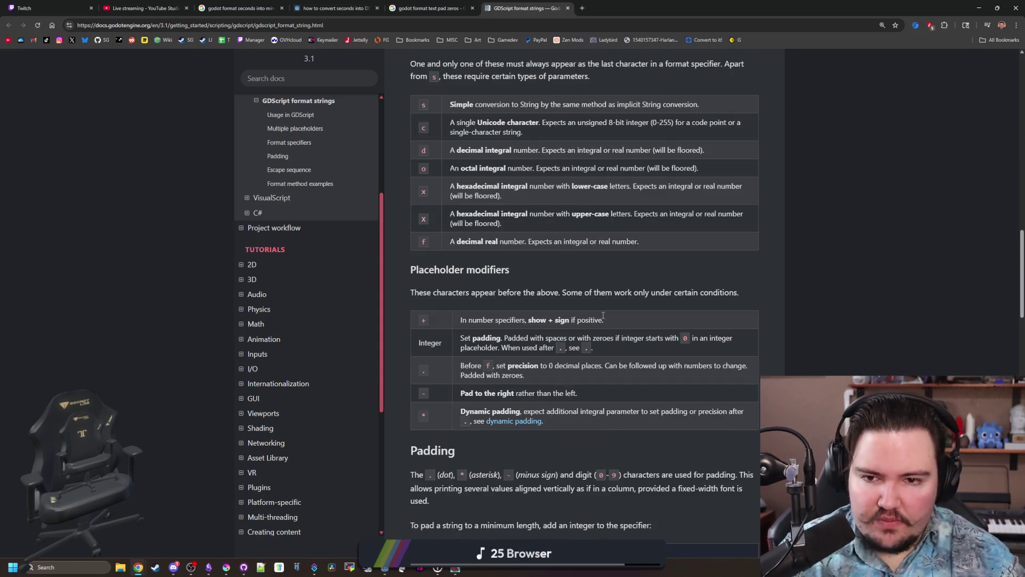
key(ctrl+f)
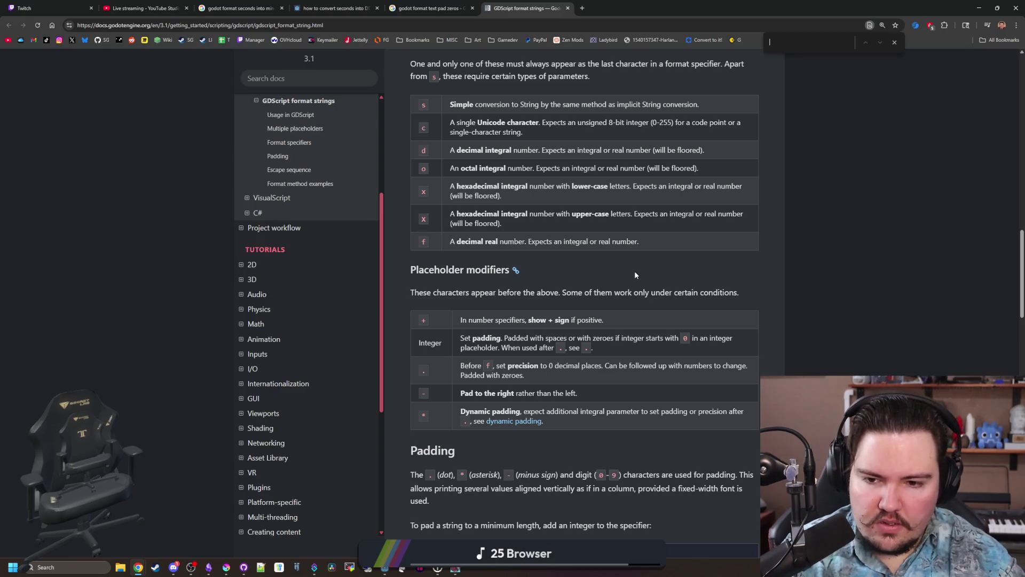
mouse_move(486, 342)
mouse_down()
mouse_move(677, 338)
mouse_move(528, 348)
mouse_up()
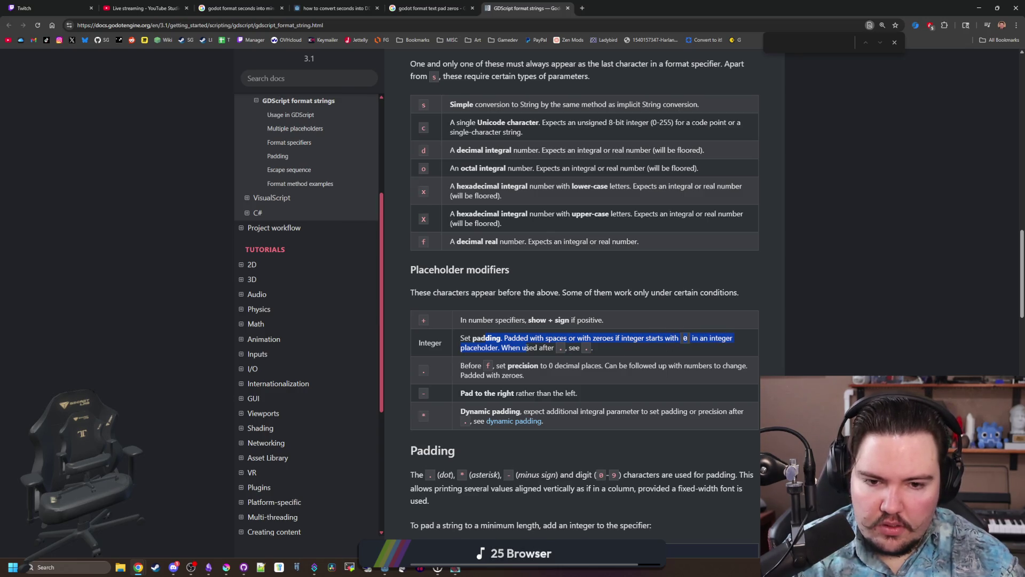
click(527, 347)
scroll(632, 334, down, 4)
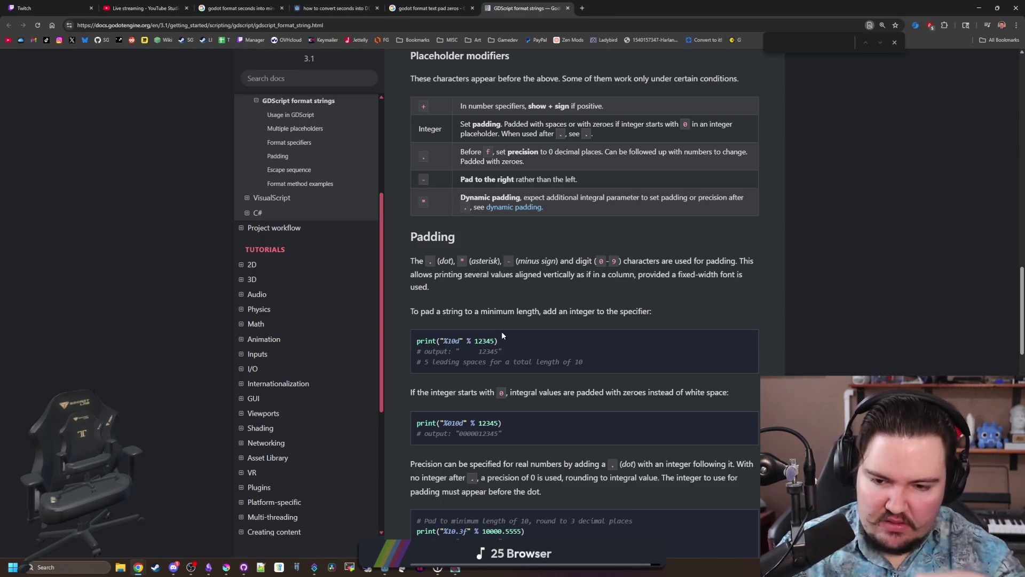
scroll(492, 321, down, 1)
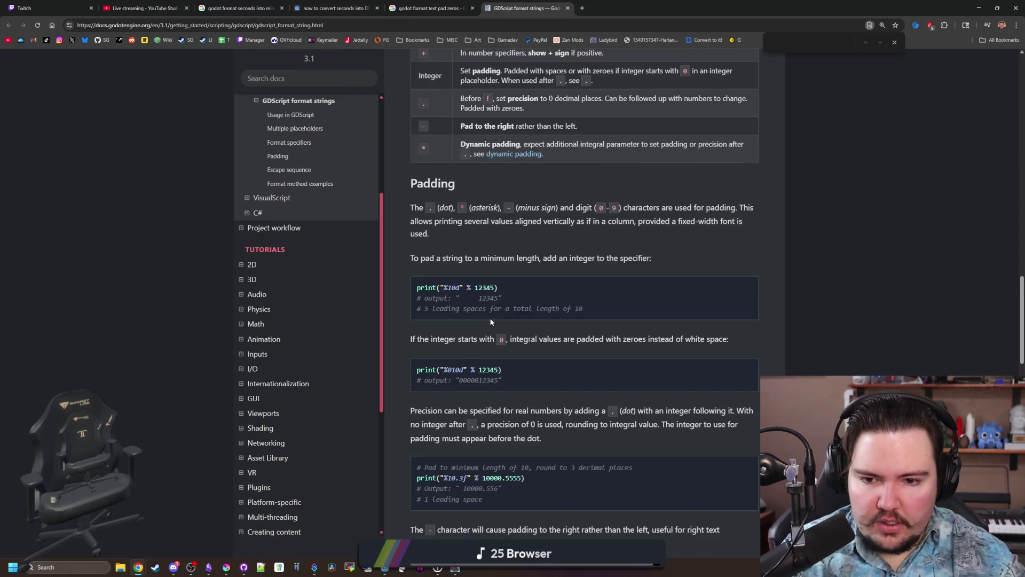
click(466, 369)
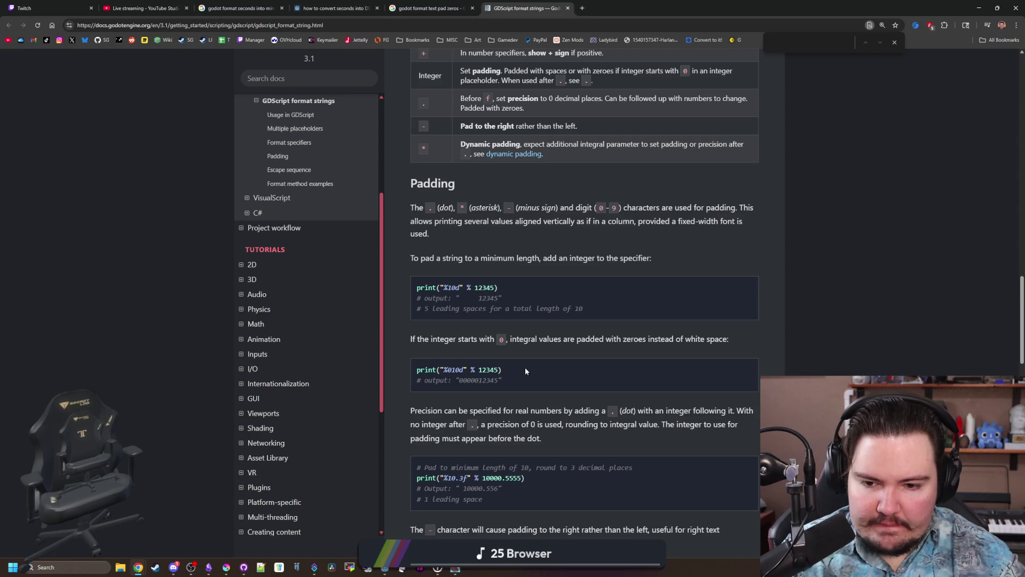
scroll(526, 370, down, 7)
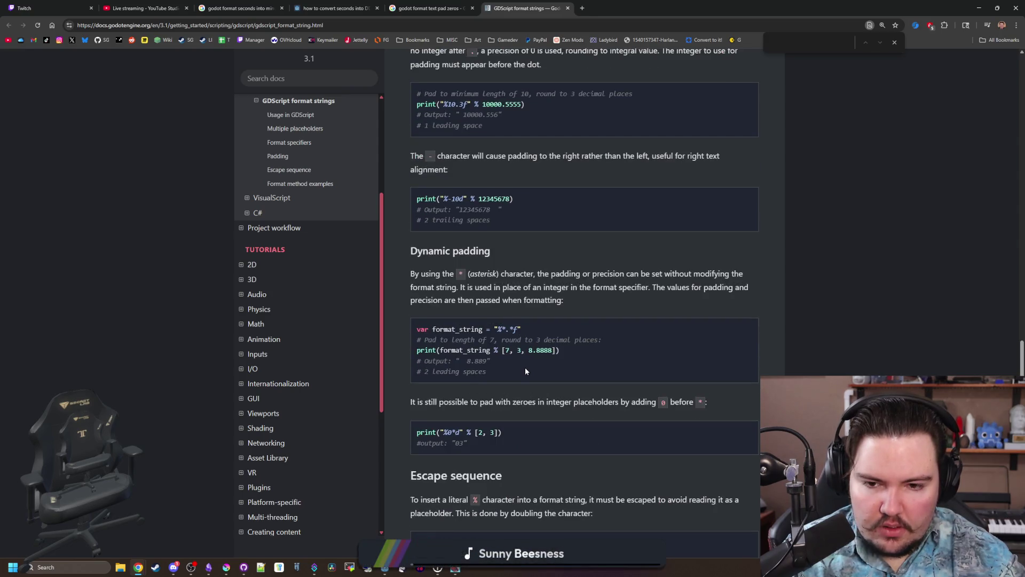
scroll(525, 371, down, 4)
scroll(524, 367, up, 7)
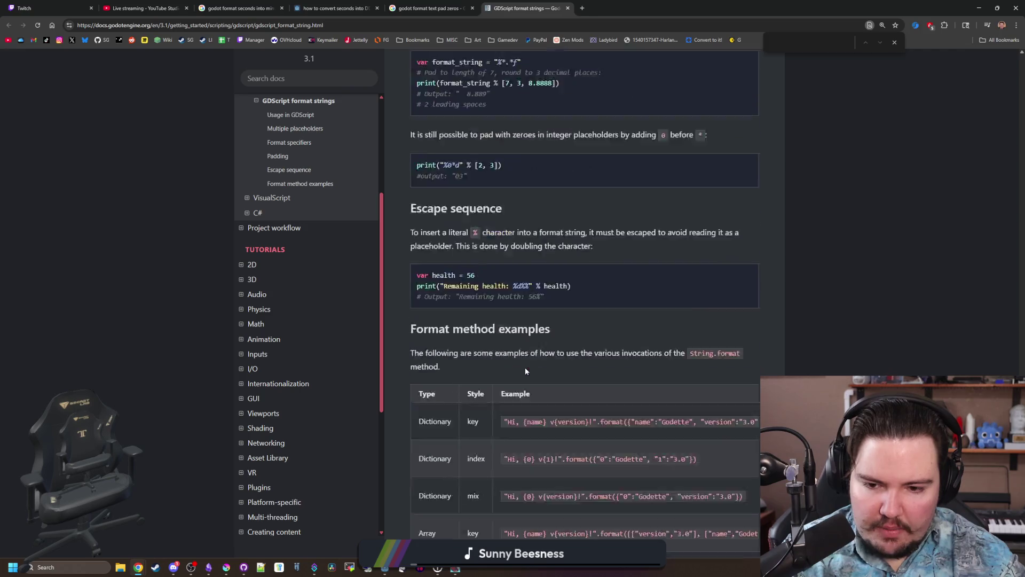
key(alt+Tab)
click(525, 349)
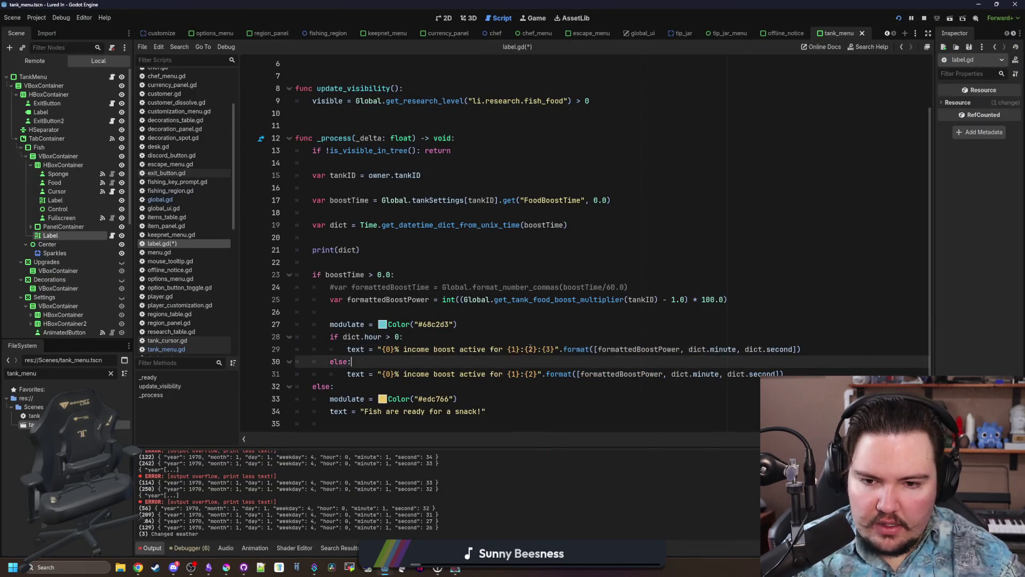
Prefix the boost time placeholders on lines 29 and 31 with %0, then save and run the game.
text(%0)
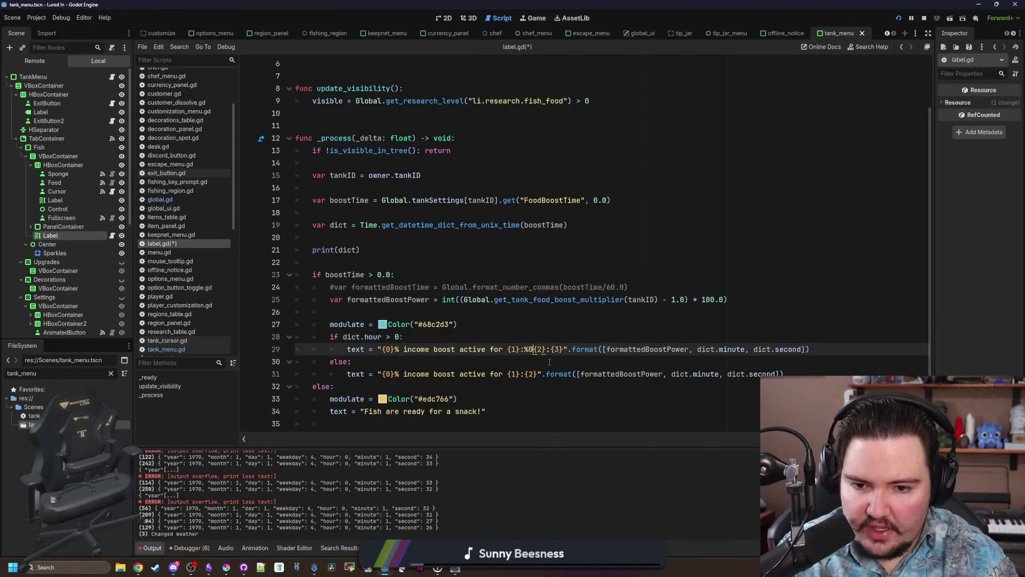
click(566, 326)
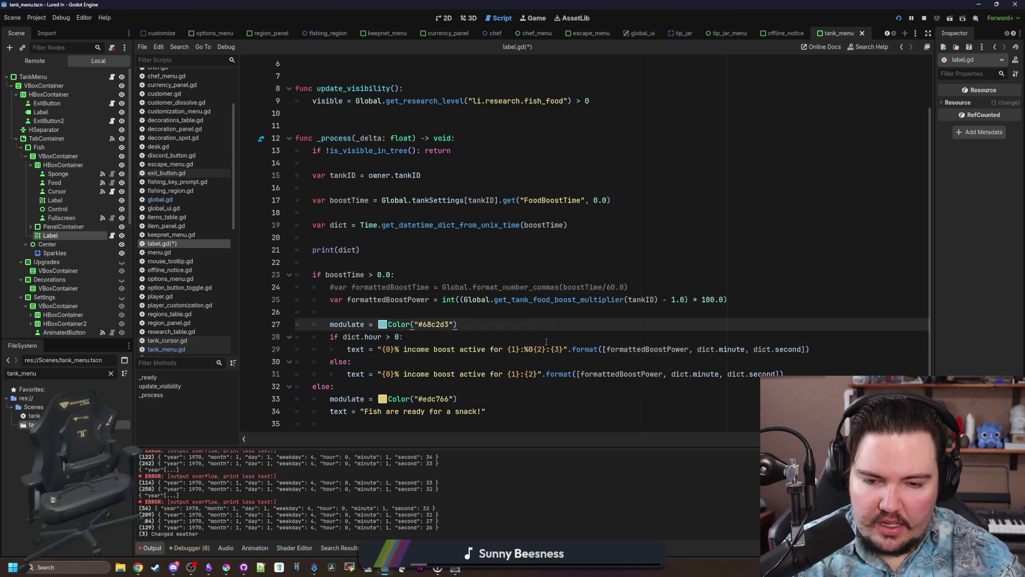
click(526, 374)
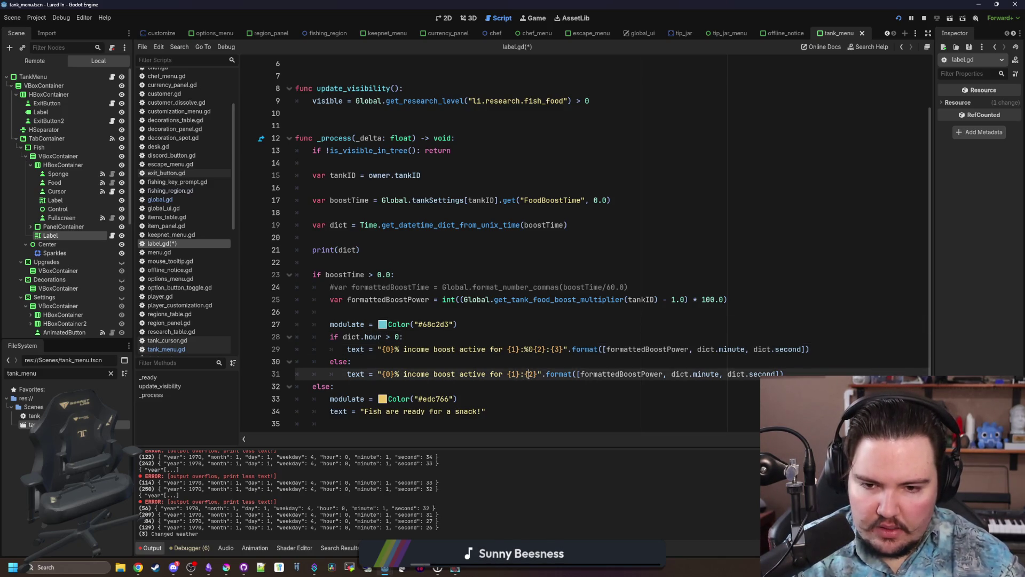
click(507, 373)
text(%0)
text(%0)
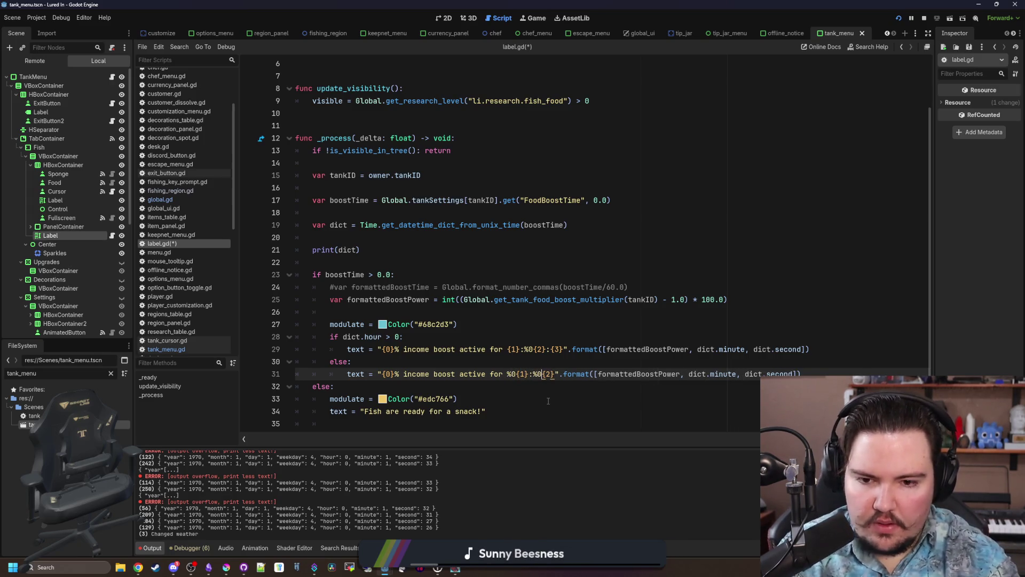
click(548, 401)
key(F5)
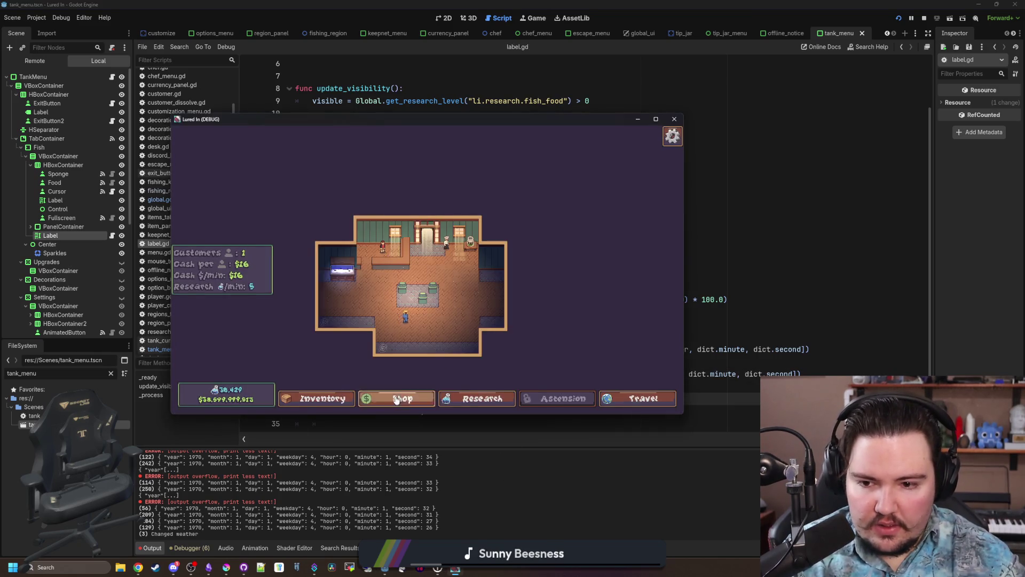
In the running game, open Fish Tank 1 and feed the fish to start an income boost.
click(342, 270)
click(322, 214)
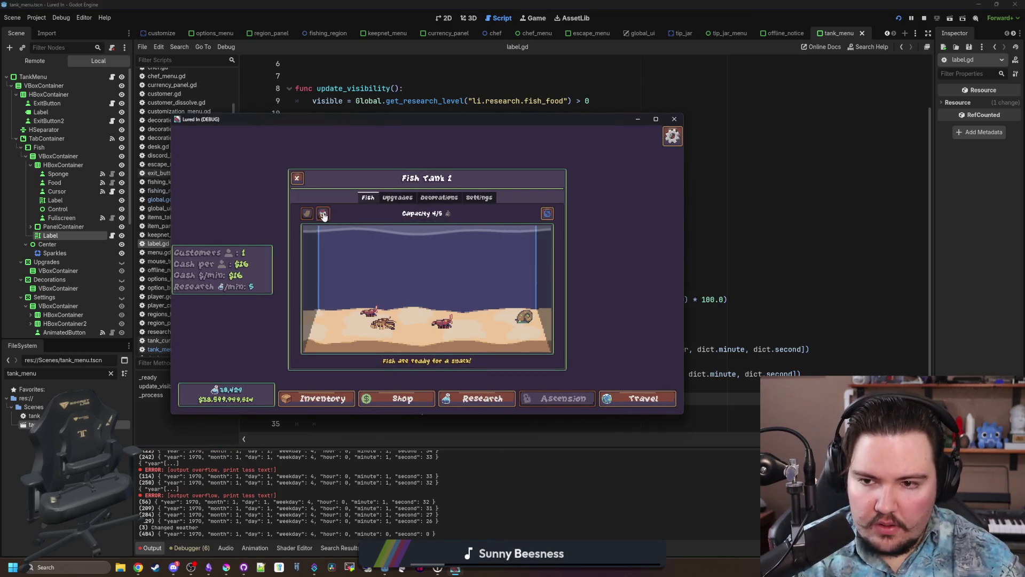
click(397, 263)
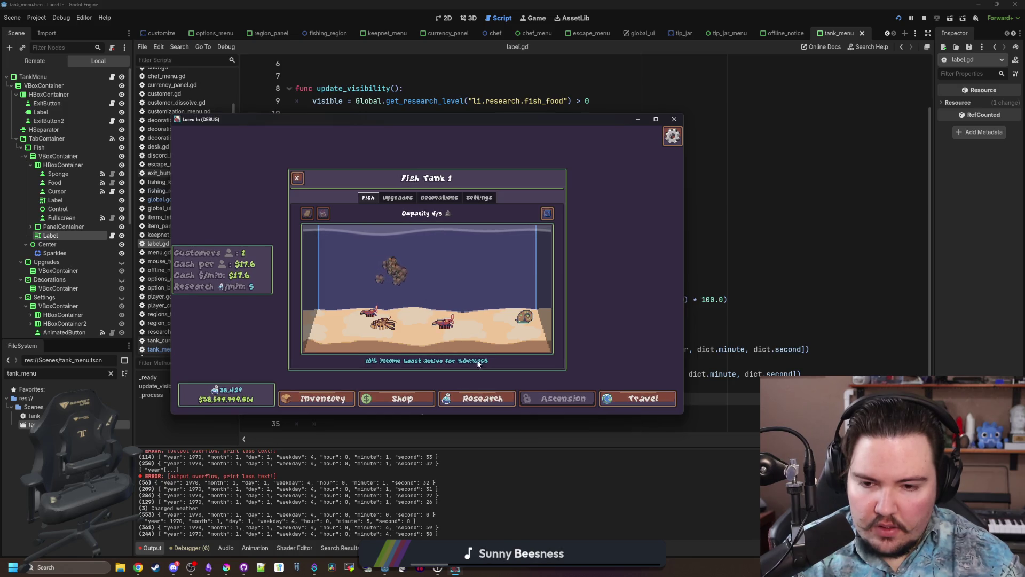
Return to label.gd in the script editor and place the caret on the else line.
click(742, 260)
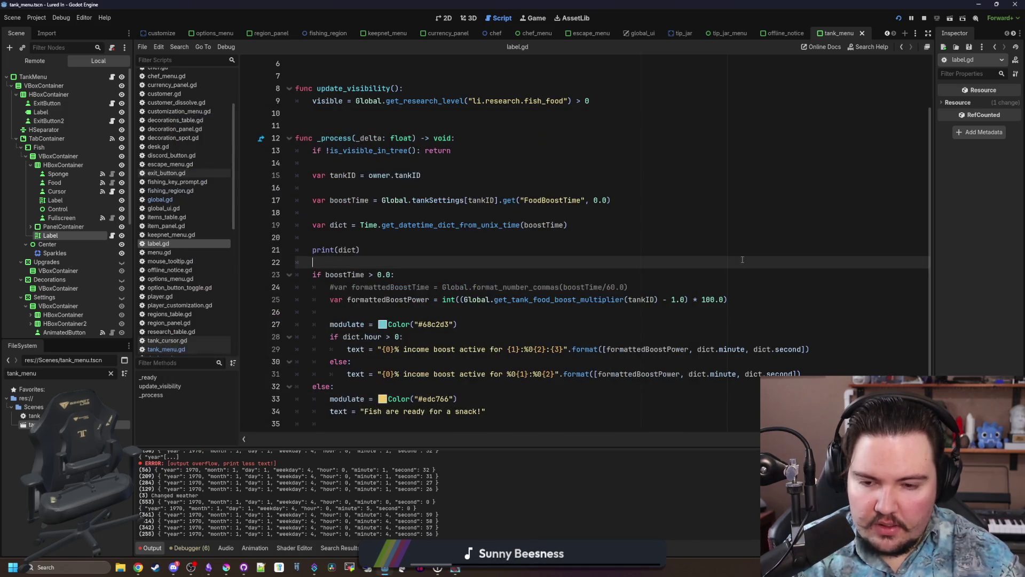
click(458, 324)
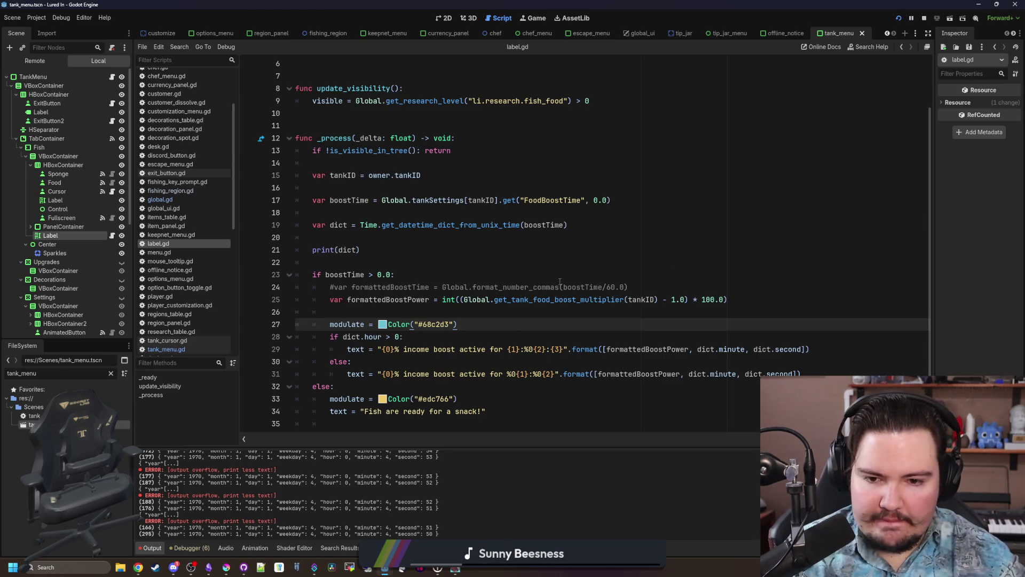
scroll(566, 320, down, 1)
click(573, 350)
ctrl+click(574, 362)
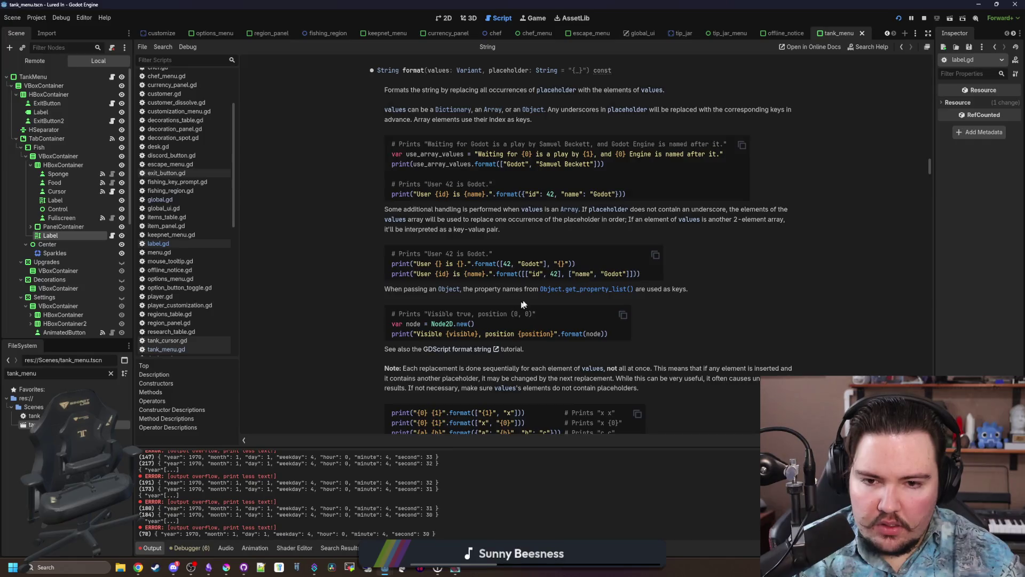
scroll(517, 314, down, 3)
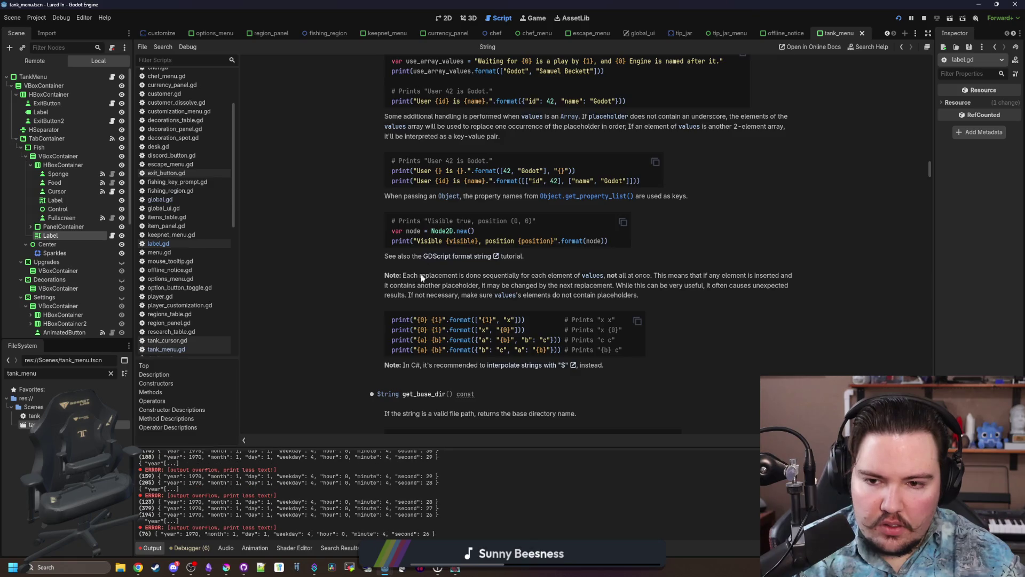
scroll(422, 277, up, 4)
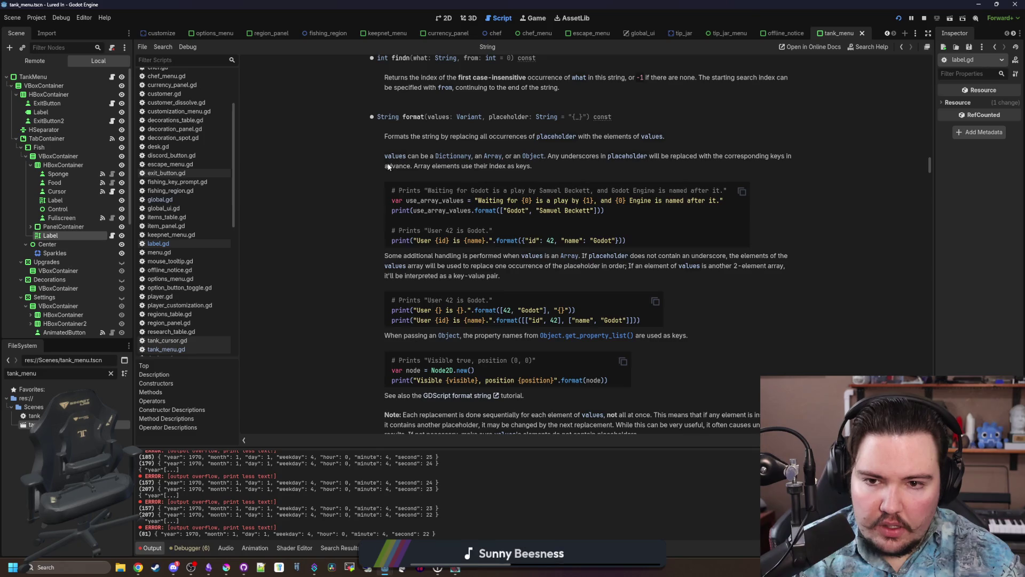
key(alt+Left)
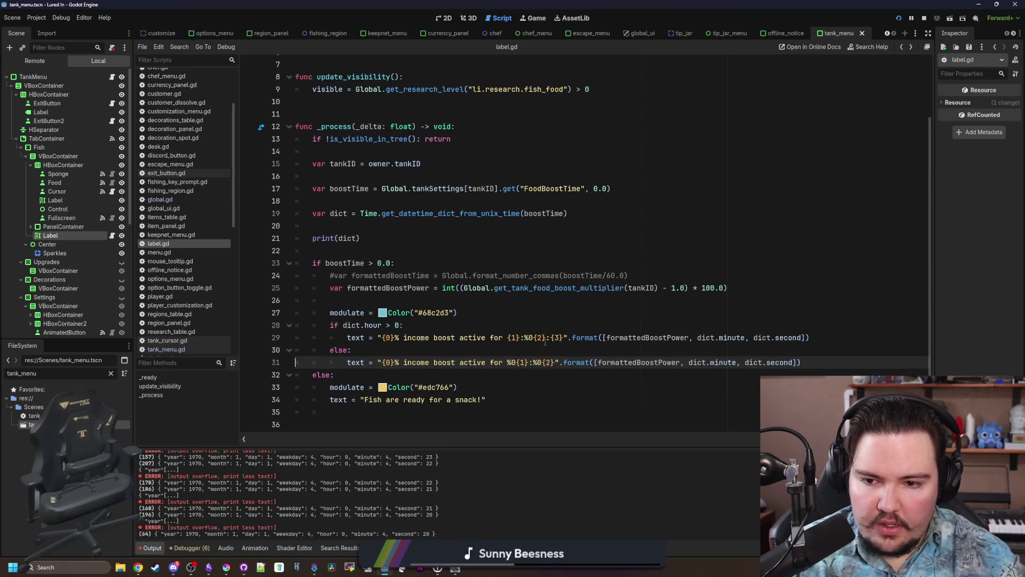
Replace .format( on line 31 with the % operator and delete the stray closing parenthesis.
click(444, 350)
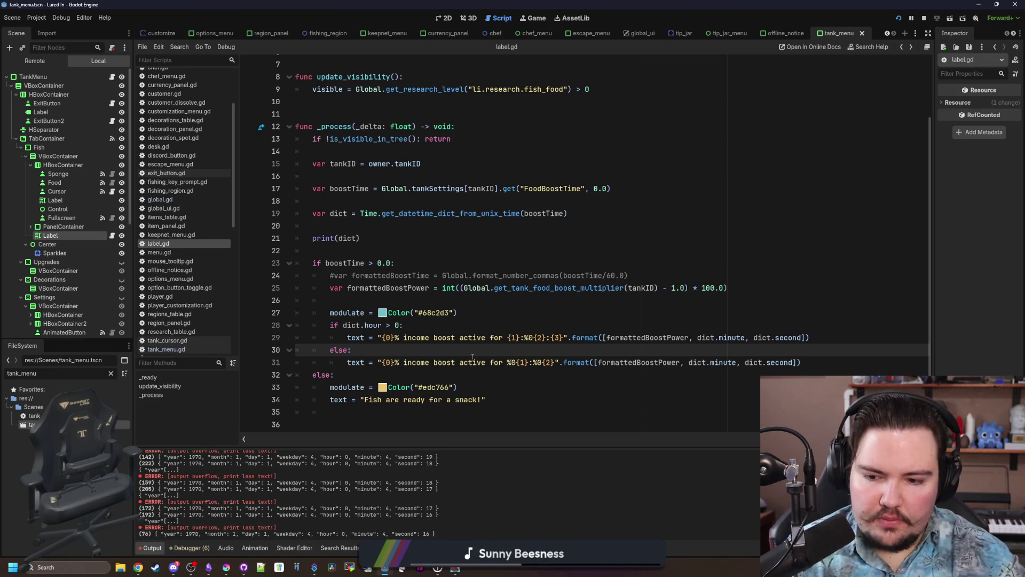
click(595, 362)
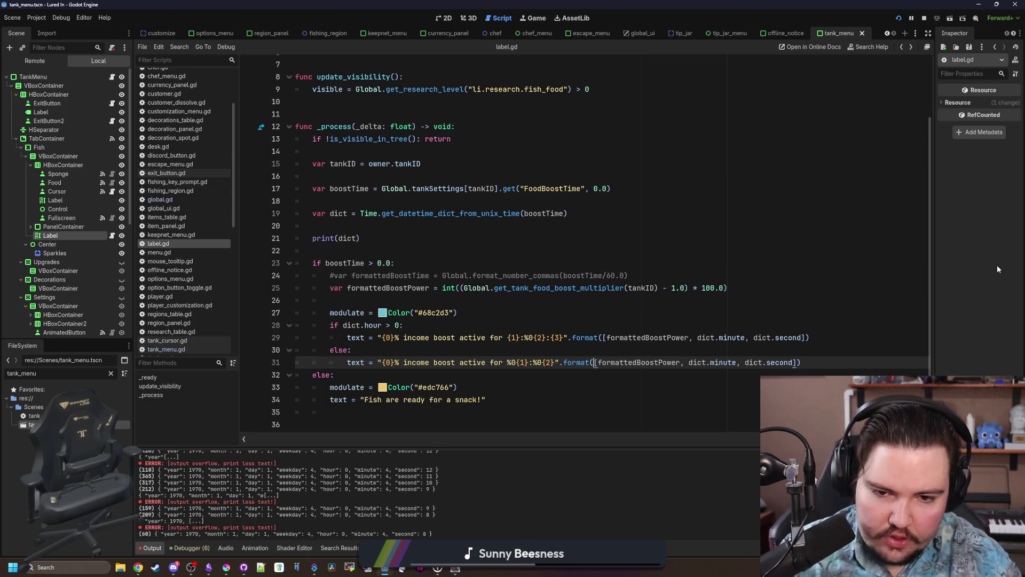
key(BackSpace)
key(BackSpace)
key(BackSpace)
text(%)
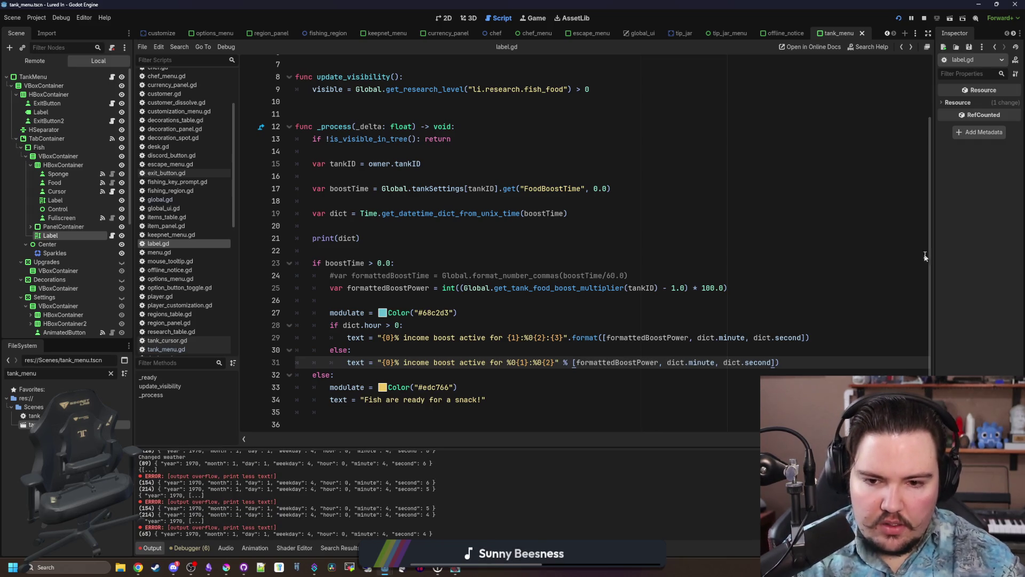
click(812, 372)
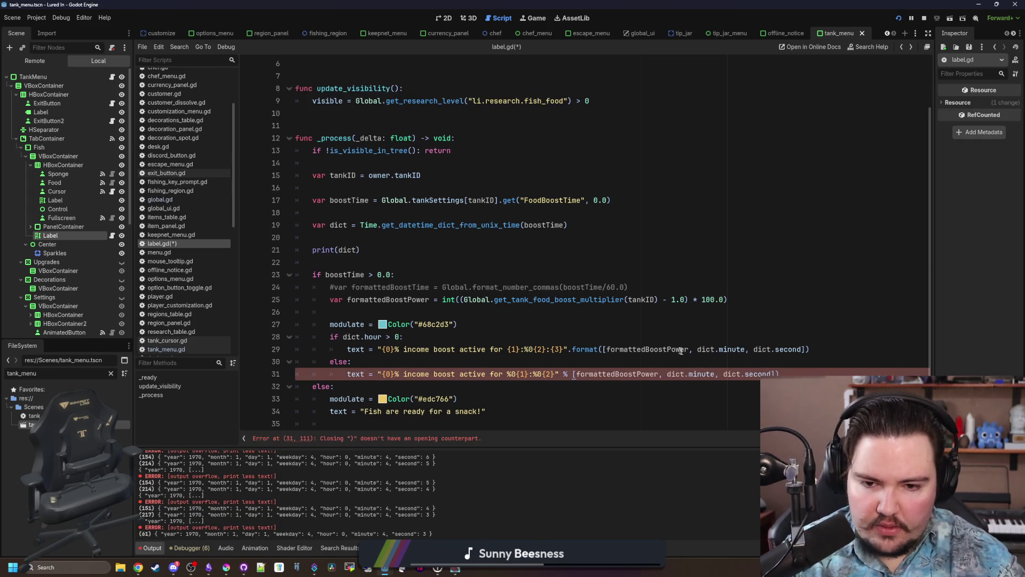
key(BackSpace)
click(772, 363)
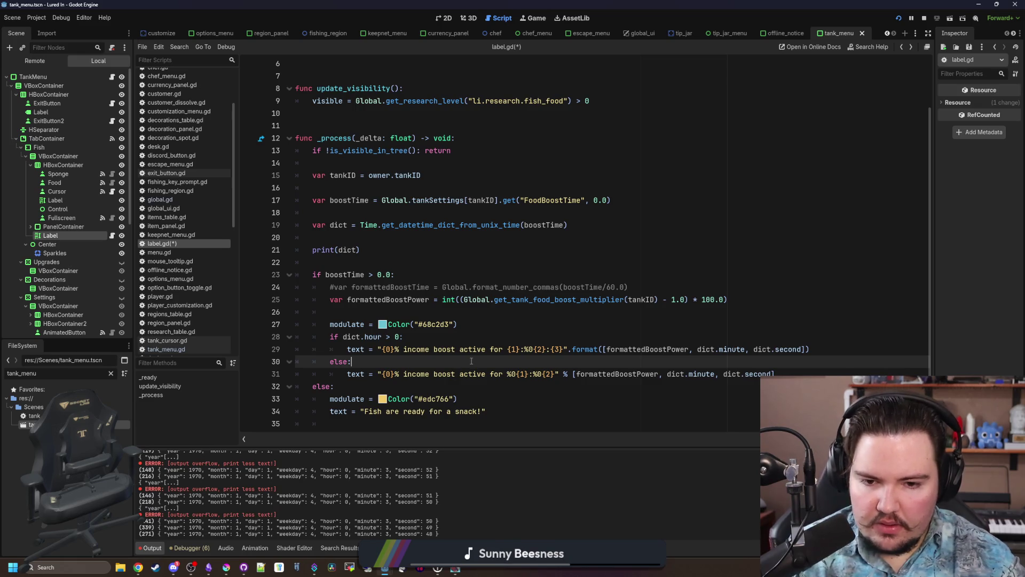
Change line 31's placeholders to "%d% income boost active for %0d:%0d".
click(557, 374)
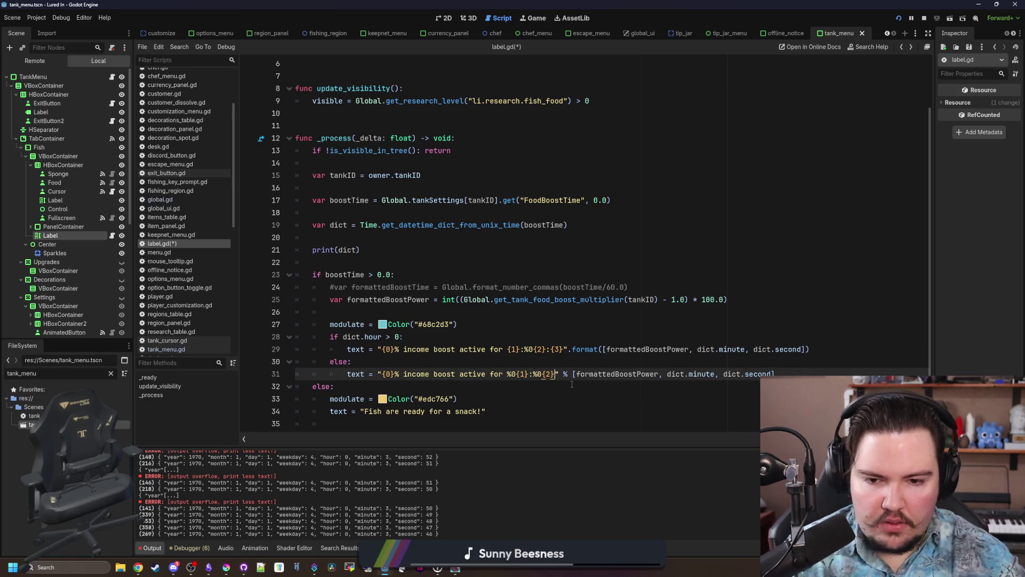
key(BackSpace)
key(BackSpace)
key(BackSpace)
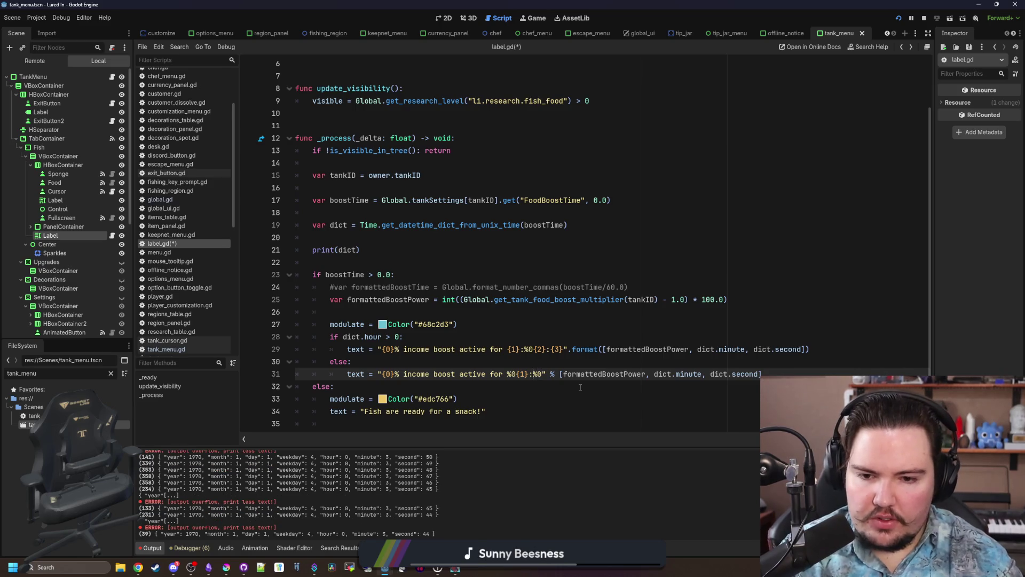
key(Left)
key(Left)
key(Left)
key(BackSpace)
key(BackSpace)
key(BackSpace)
key(ctrl+Left)
key(ctrl+Left)
key(ctrl+Left)
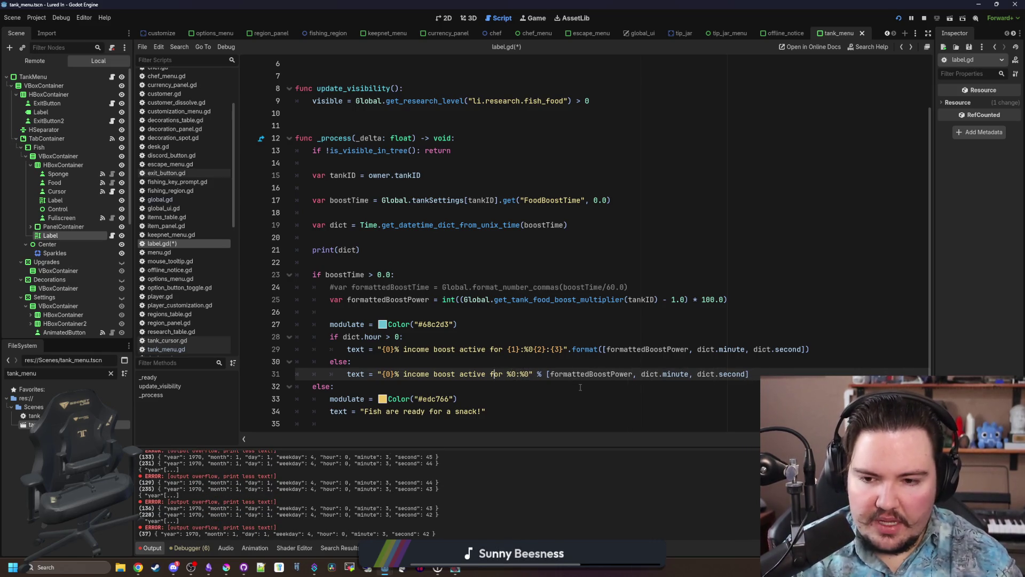
key(BackSpace)
key(BackSpace)
key(BackSpace)
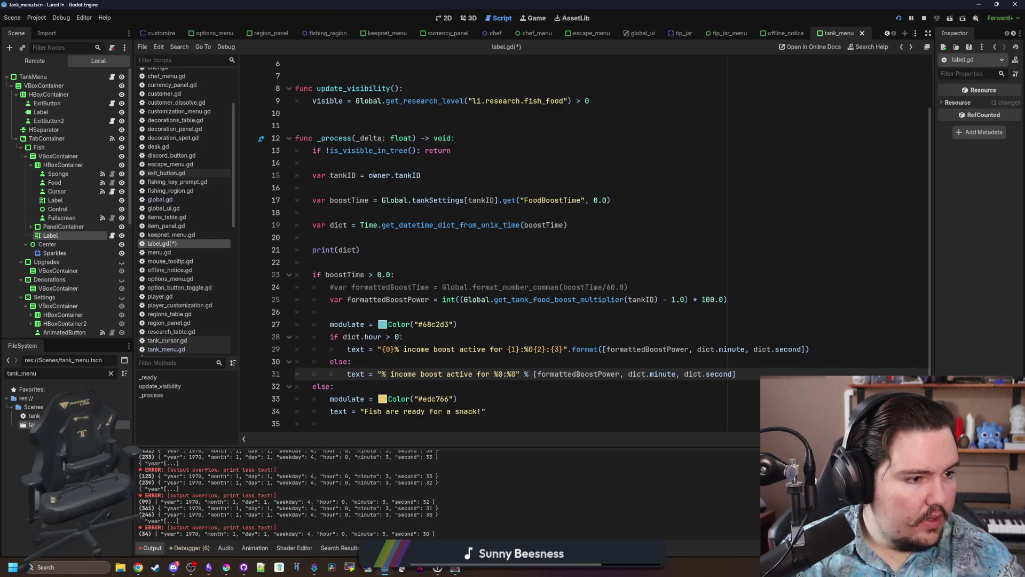
text(d)
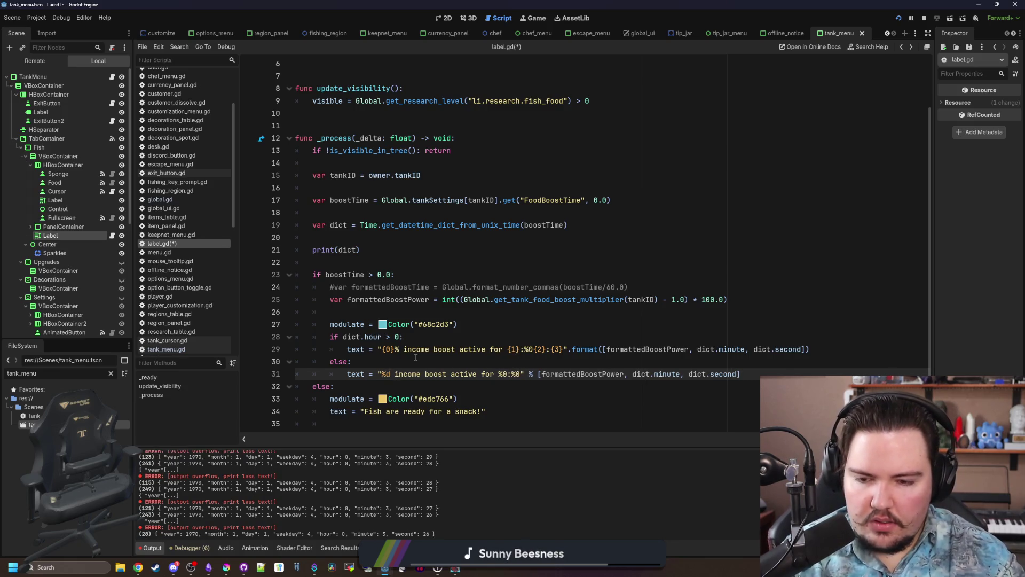
text(%)
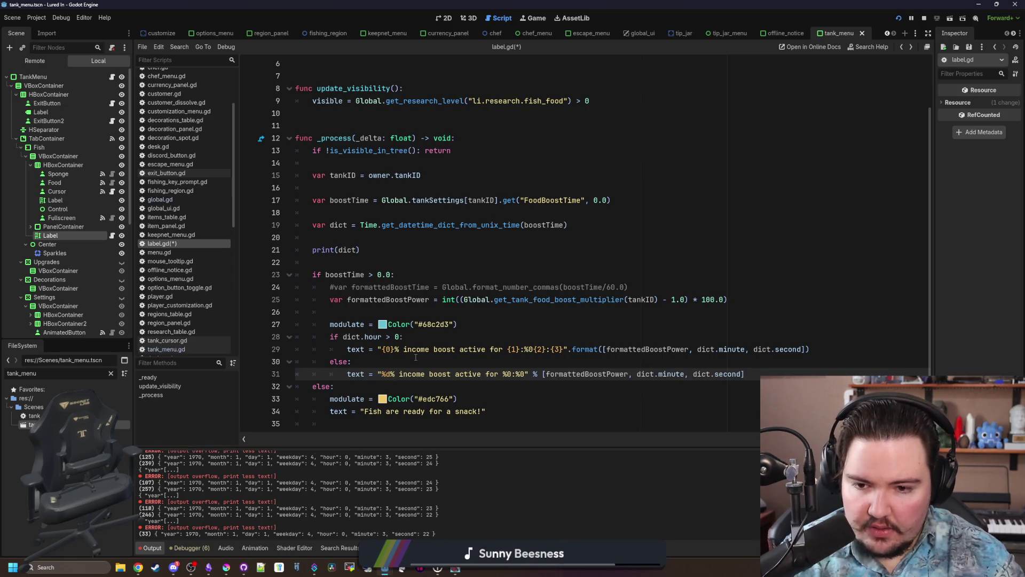
key(Right)
key(Right)
key(Right)
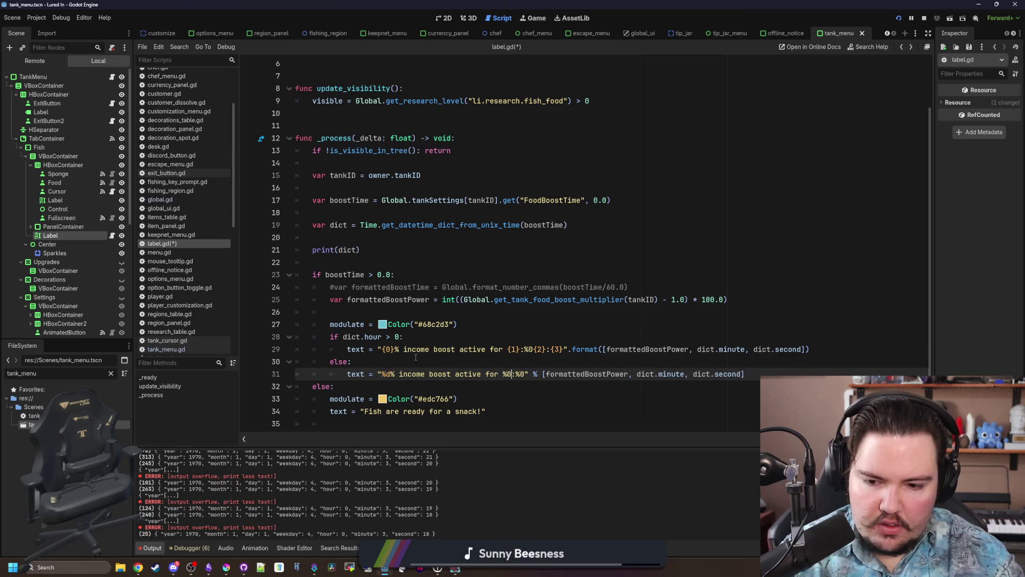
text(d)
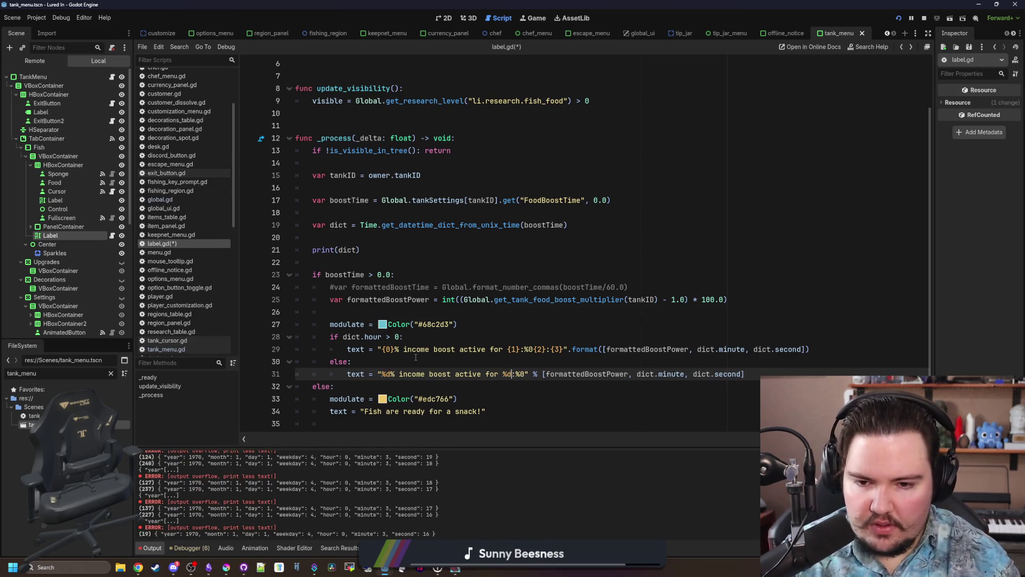
key(Right)
key(Right)
key(Right)
text(d)
click(416, 358)
Save label.gd and bring the running Lured In game window to the front.
key(ctrl+s)
click(456, 569)
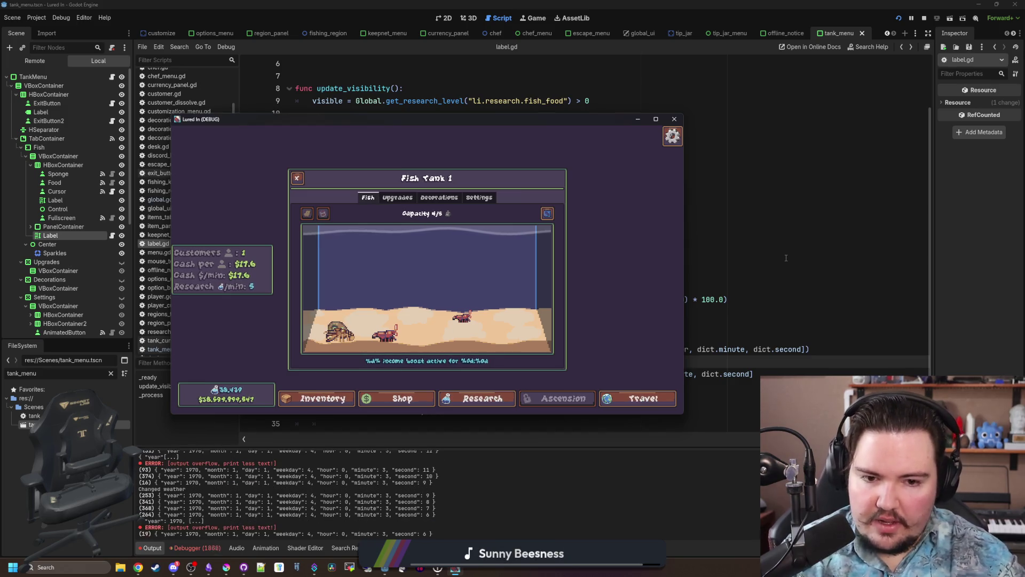
Show the Debugger's Errors list in the bottom panel.
click(196, 547)
click(206, 449)
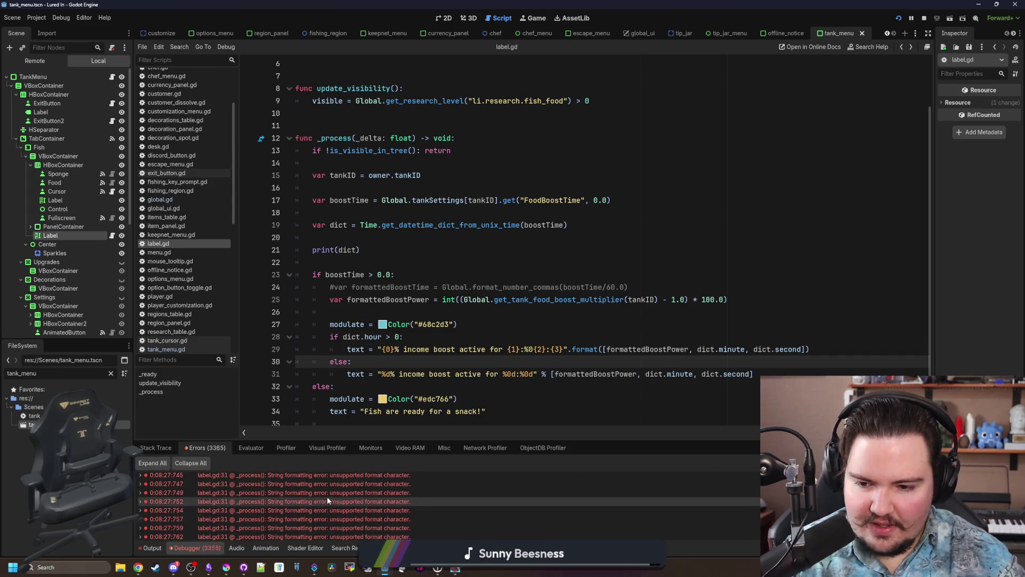
click(447, 381)
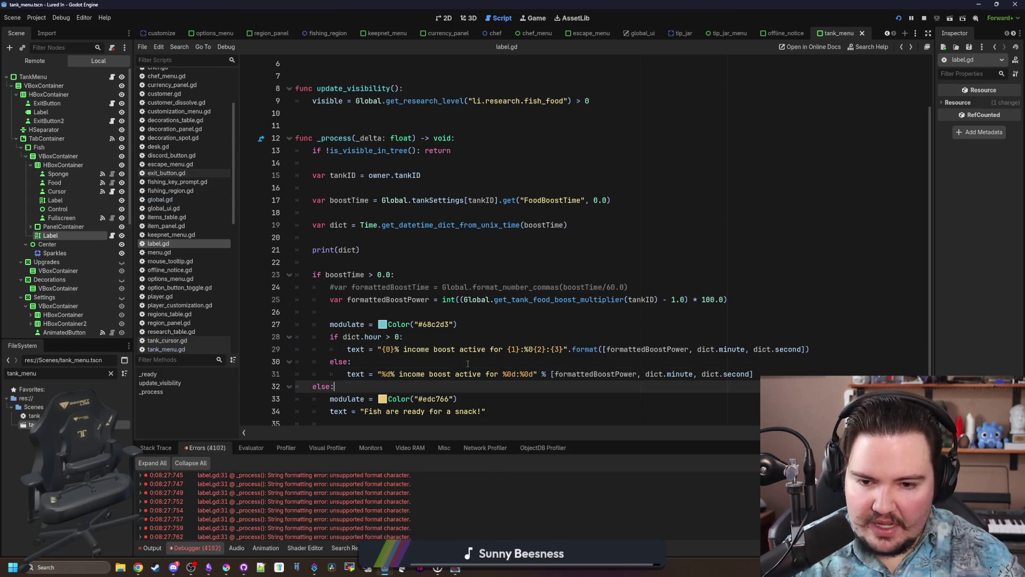
click(535, 363)
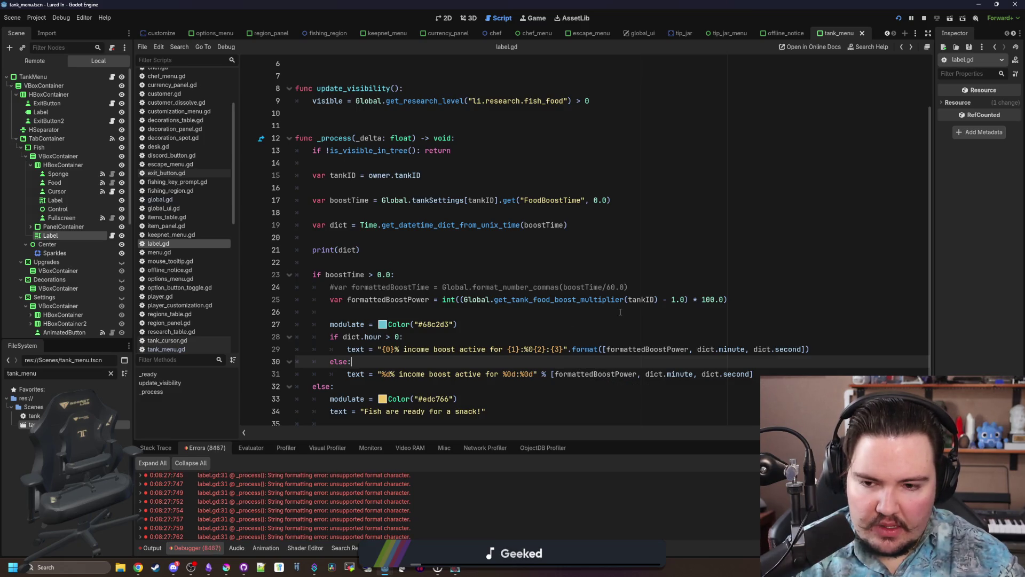
Declare formattedBoostPower on line 25 as int and save the script.
click(433, 299)
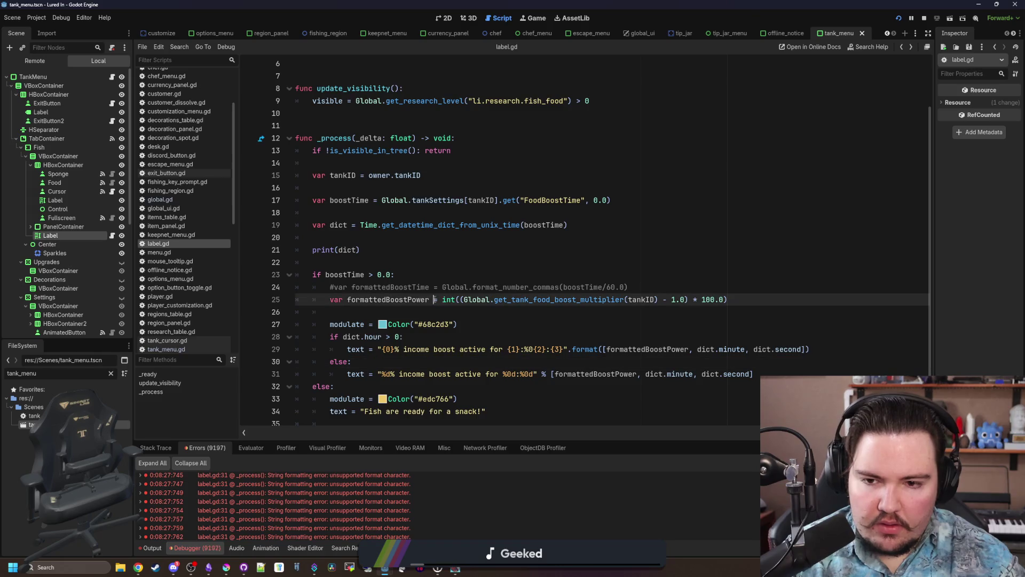
text(: int)
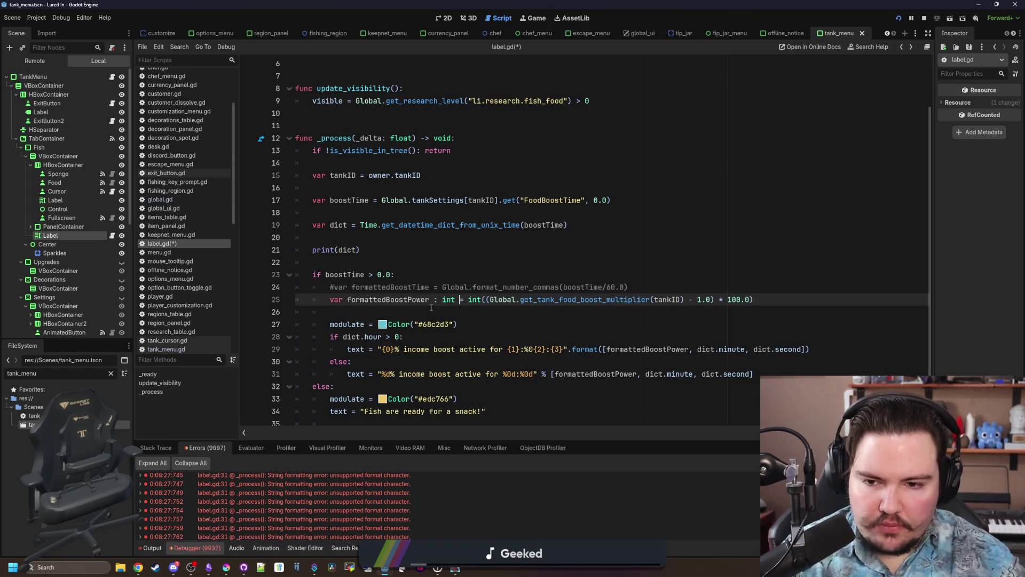
click(431, 309)
key(ctrl+s)
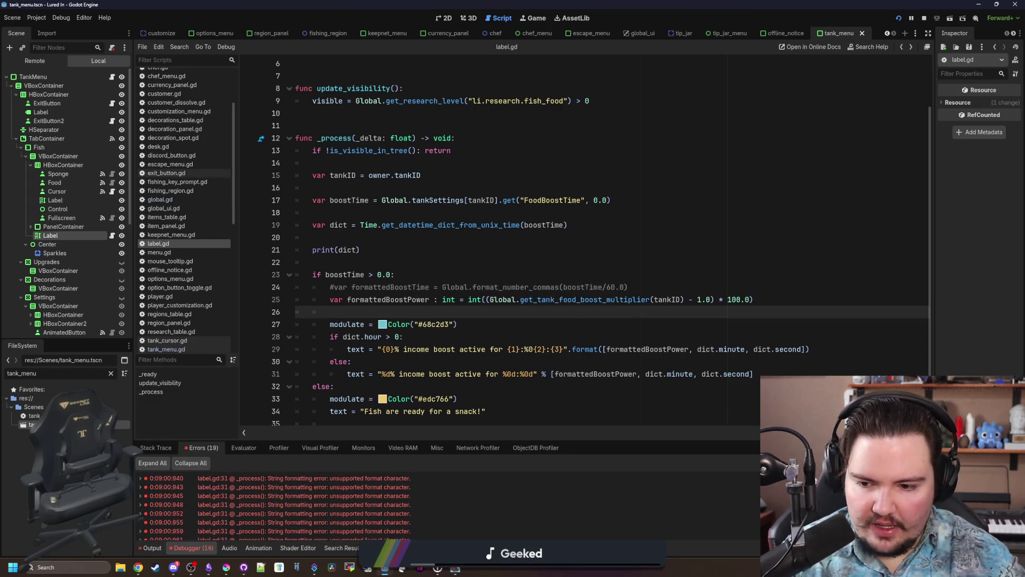
click(697, 350)
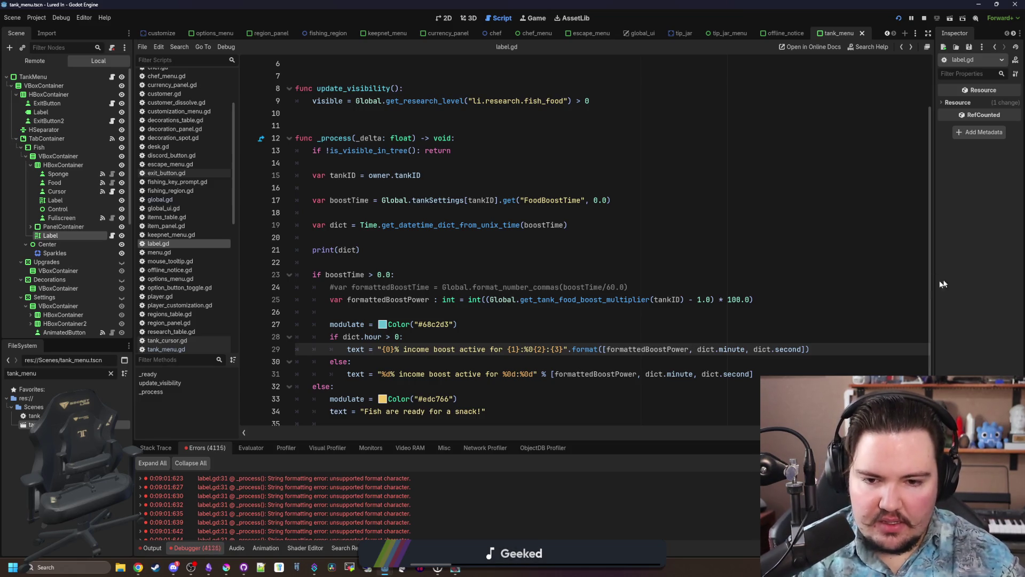
scroll(563, 376, down, 1)
Remove the [ and ] around line 31's values, then bring up the GDScript format strings docs.
click(556, 362)
key(BackSpace)
key(End)
key(BackSpace)
key(Up)
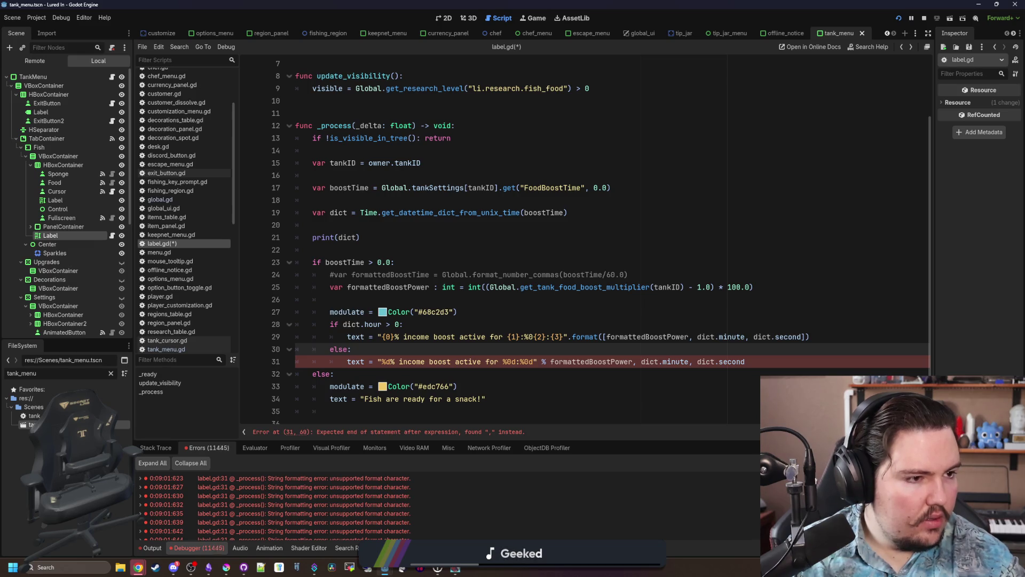
key(alt+Tab)
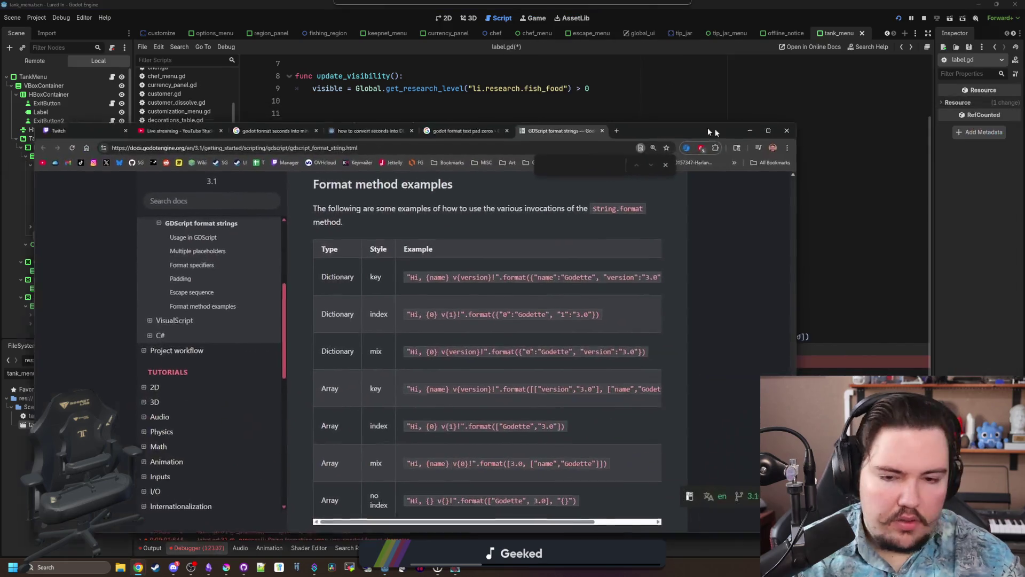
scroll(441, 481, down, 1)
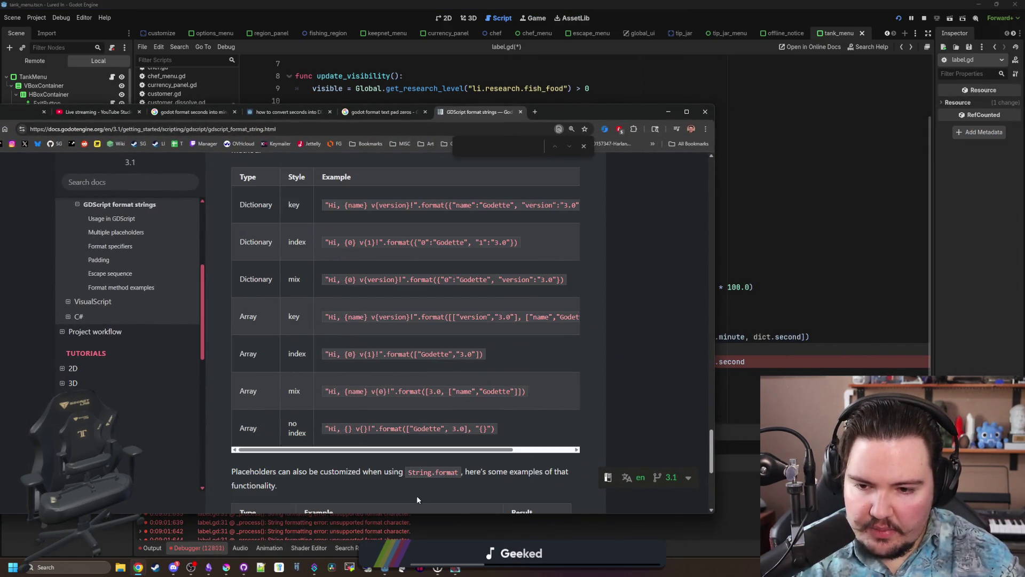
scroll(366, 447, down, 2)
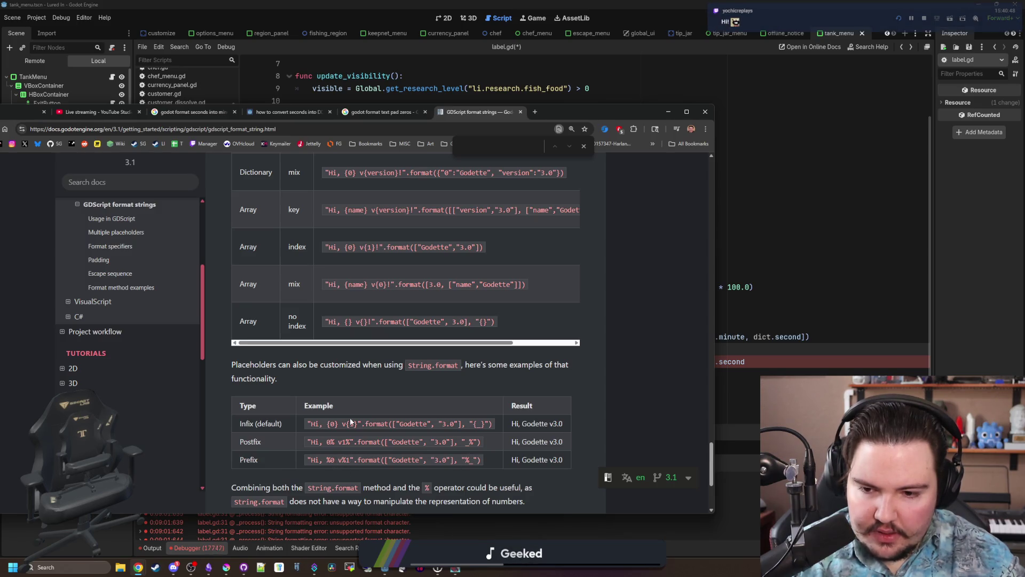
key(alt+Tab)
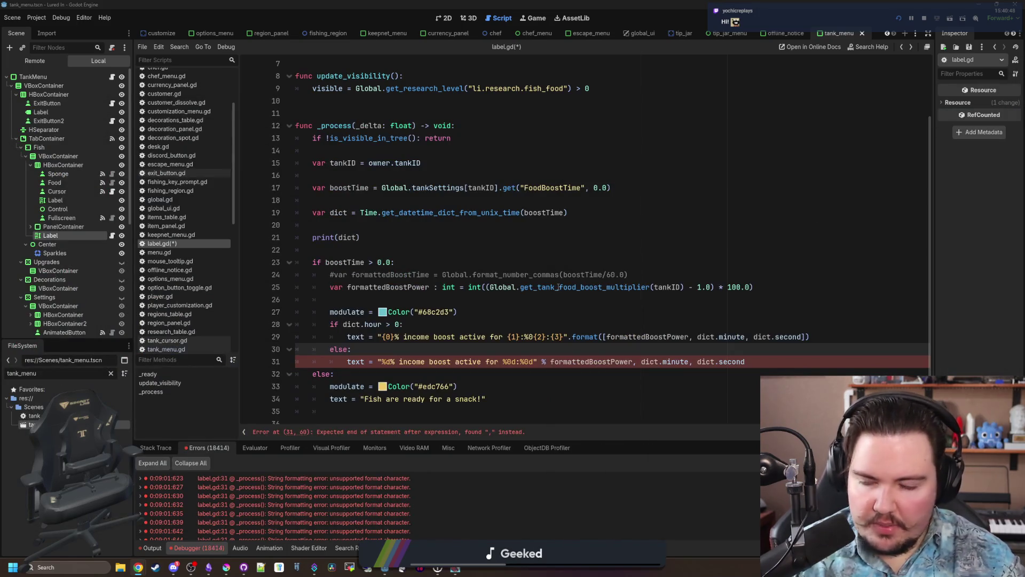
Undo the recent % operator placeholder edits on line 31 with four Ctrl+Z presses.
key(ctrl+z)
key(ctrl+z)
key(ctrl+z)
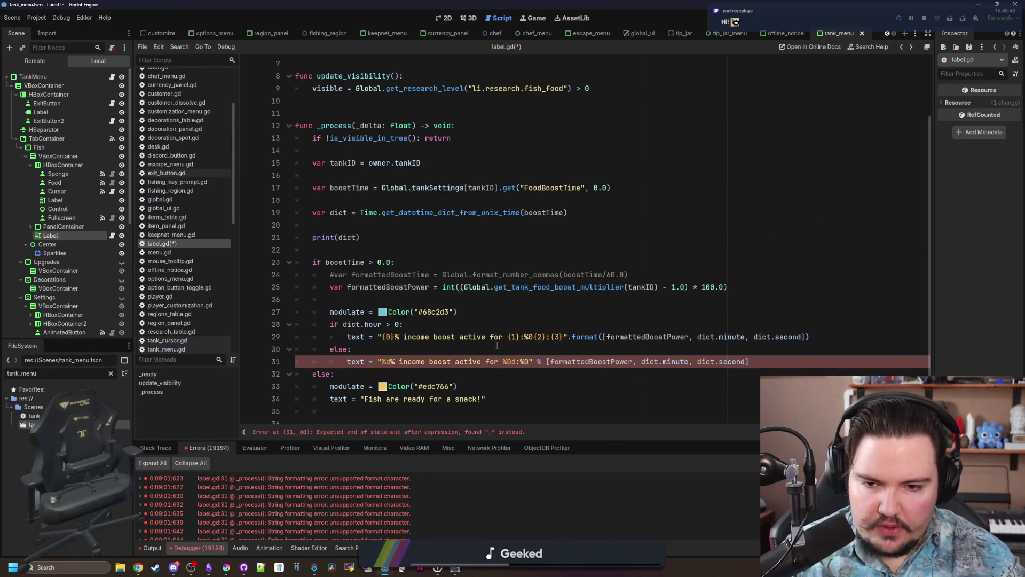
key(ctrl+z)
key(ctrl+z)
key(ctrl+z)
key(ctrl+z)
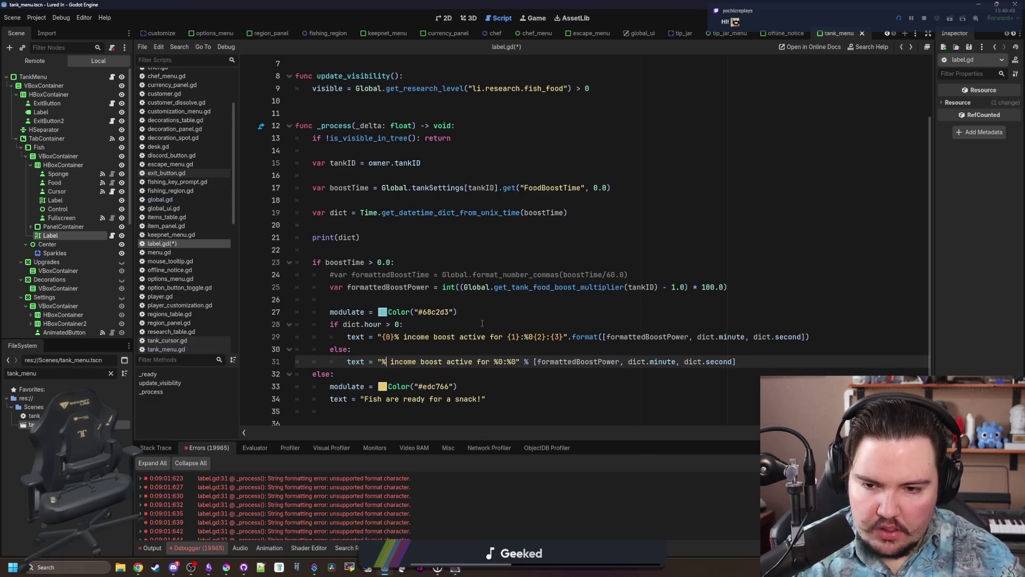
text(d)
key(ctrl+z)
key(ctrl+z)
key(ctrl+z)
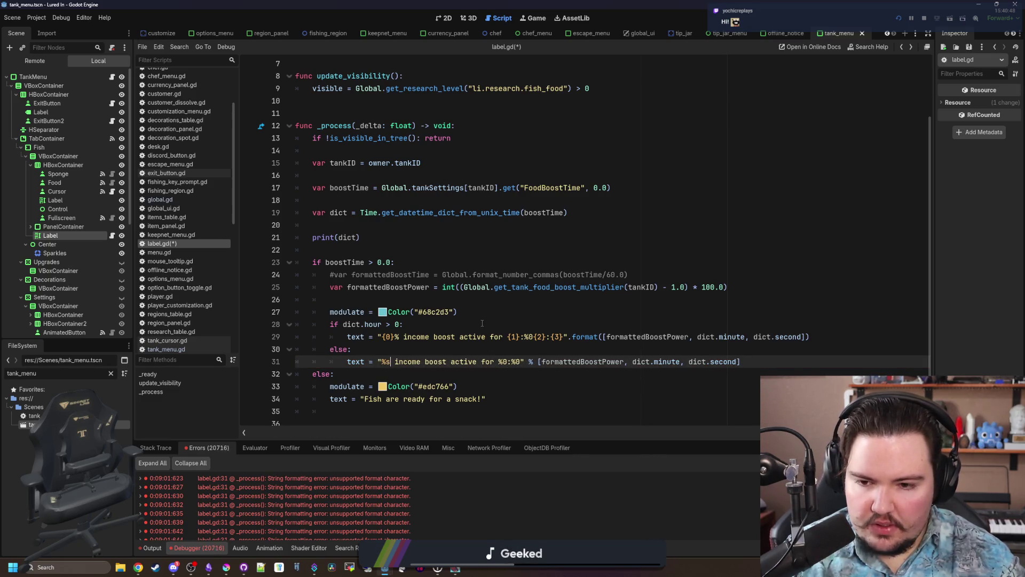
key(ctrl+z)
key(ctrl+z)
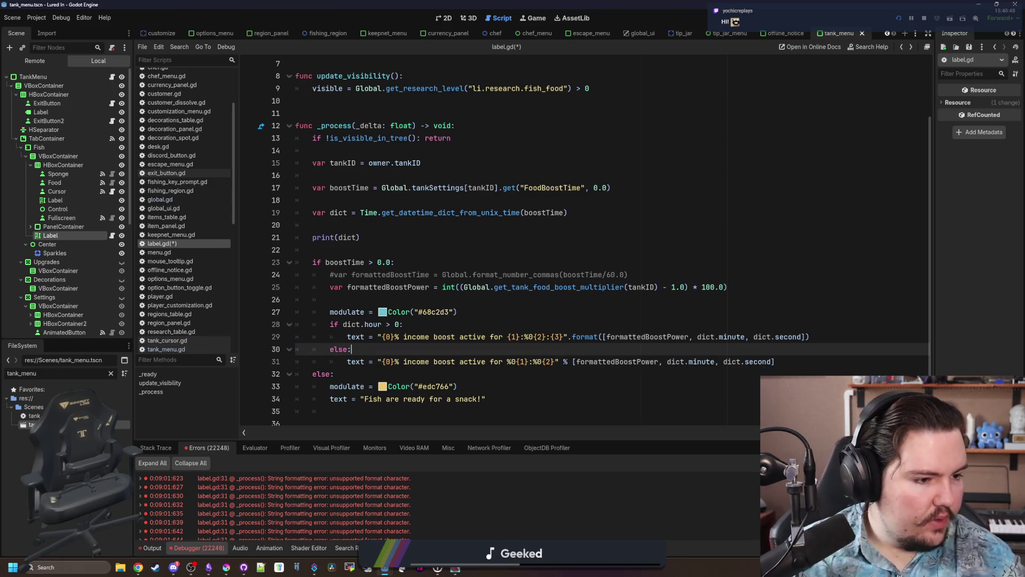
Restore line 31 to use .format([...]) and open the String format() documentation.
click(639, 390)
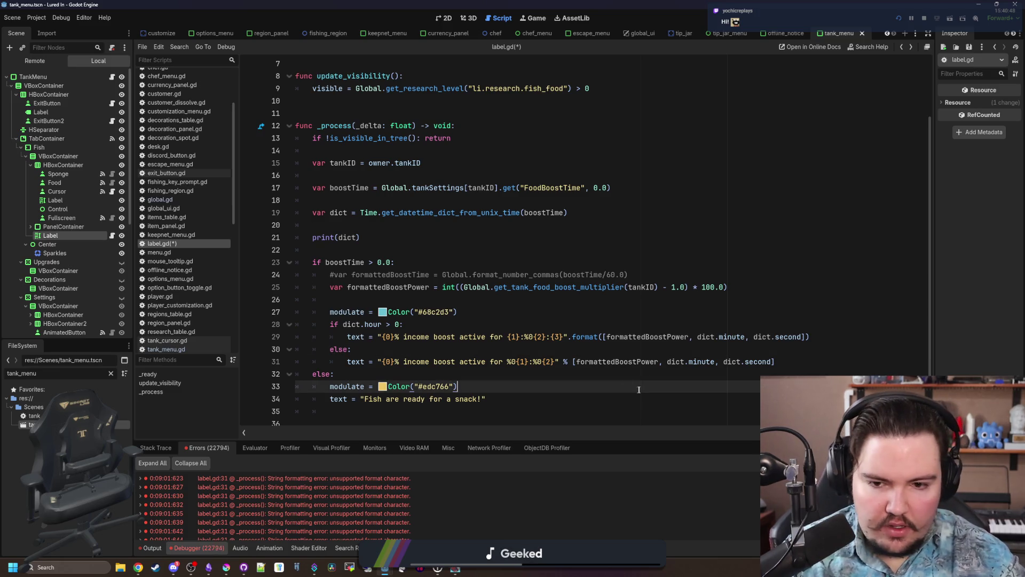
click(568, 362)
key(BackSpace)
text(.format()
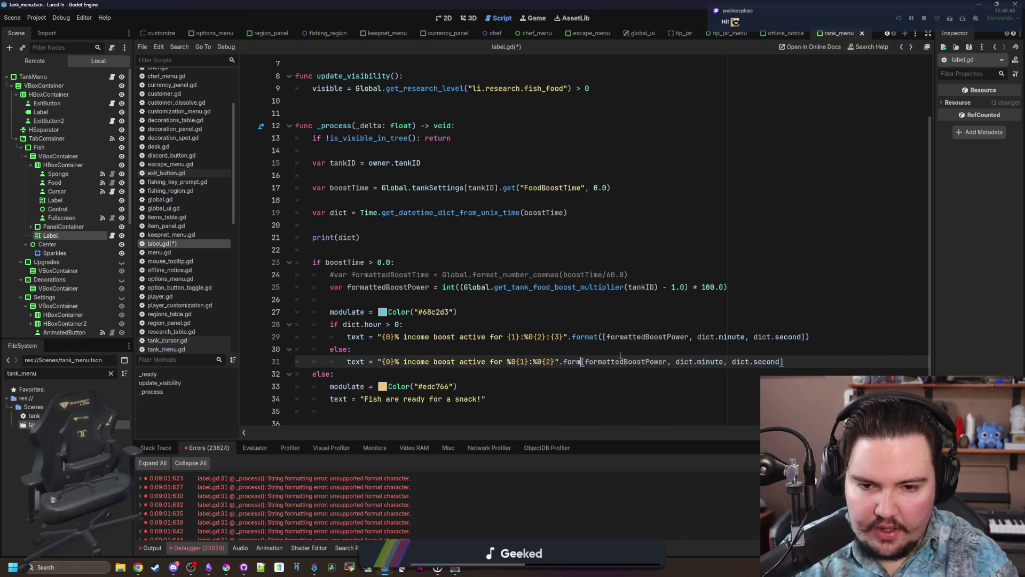
key(Delete)
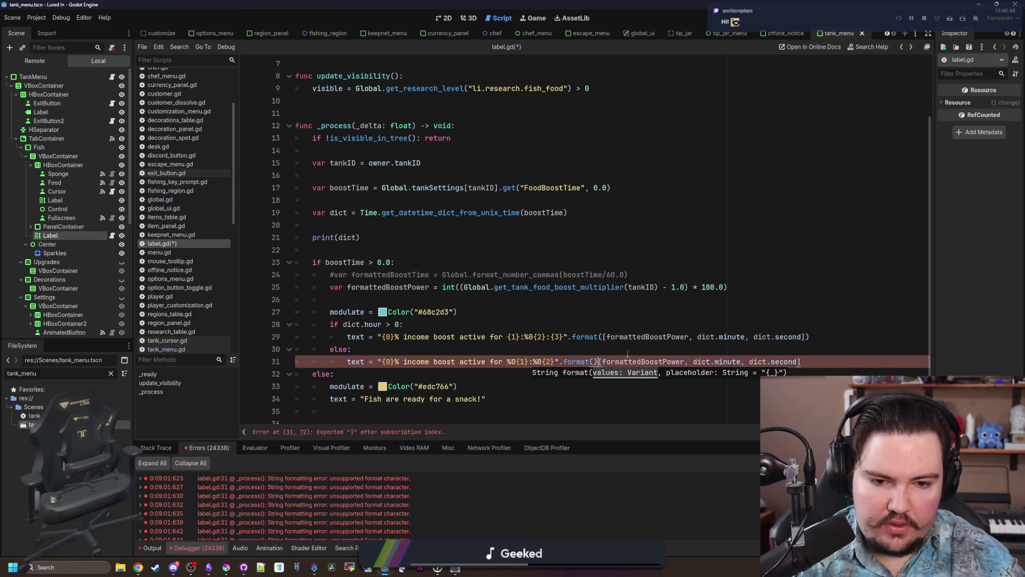
click(814, 362)
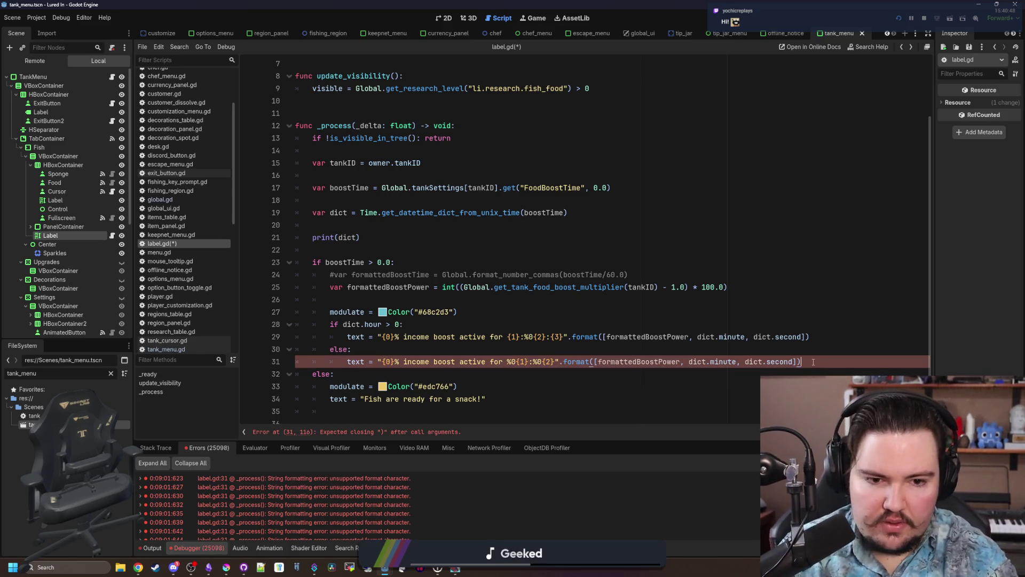
ctrl+click(576, 361)
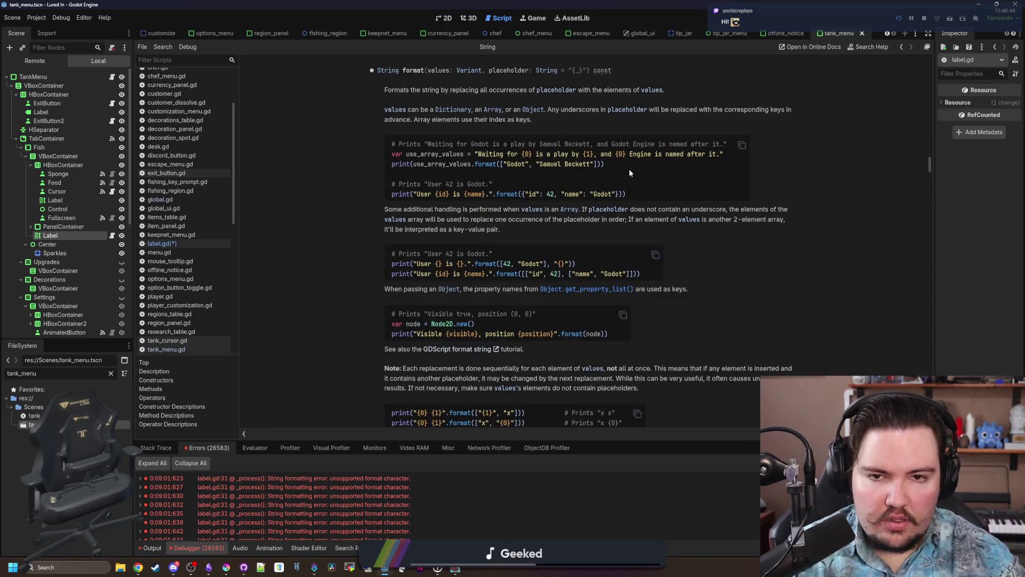
Navigate back from the String format() docs toward the label.gd script.
key(alt+Left)
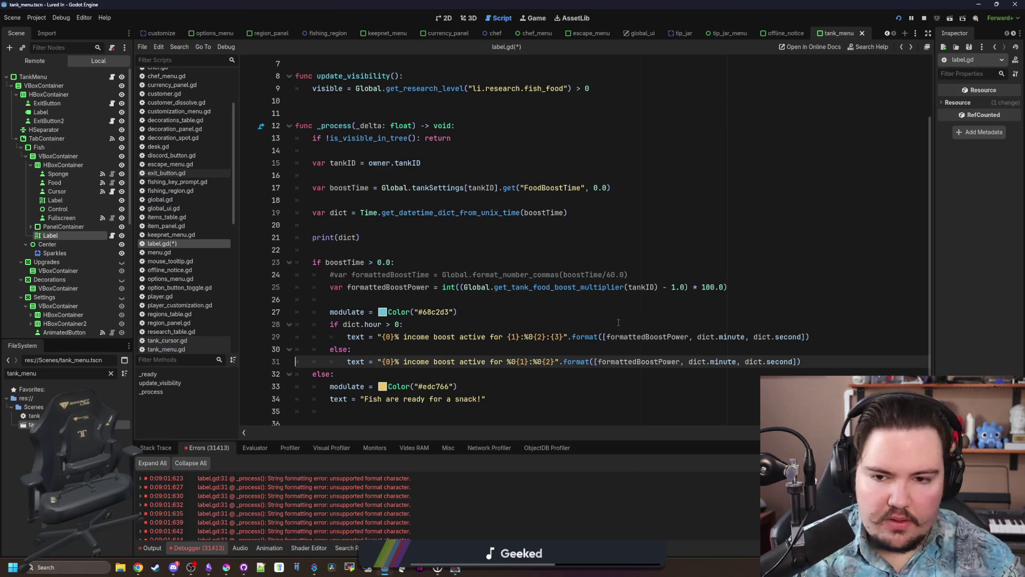
On line 31, replace the minute and second placeholders with {1} and their arguments with time.
click(556, 362)
drag(556, 362, 508, 362)
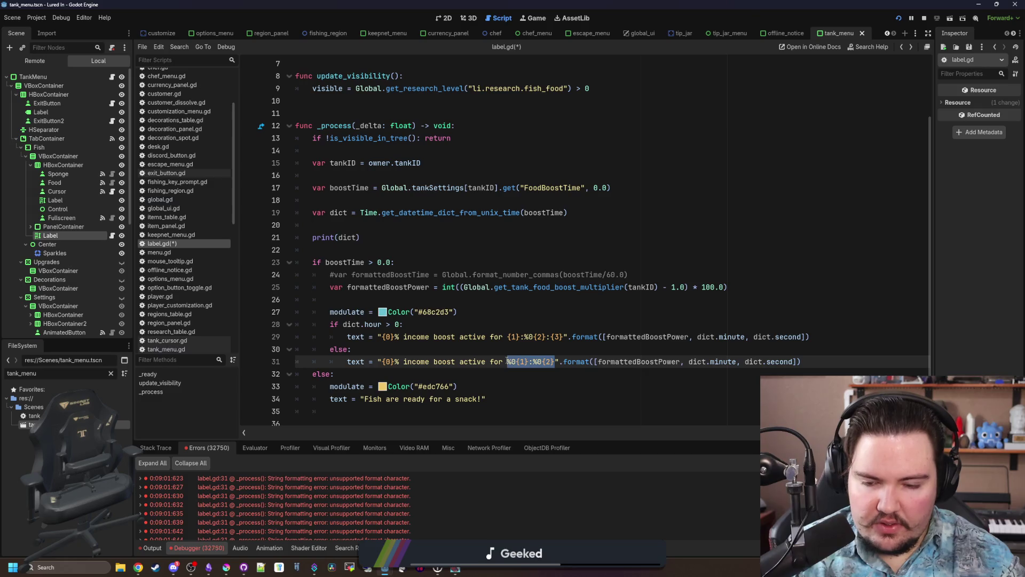
text({1)
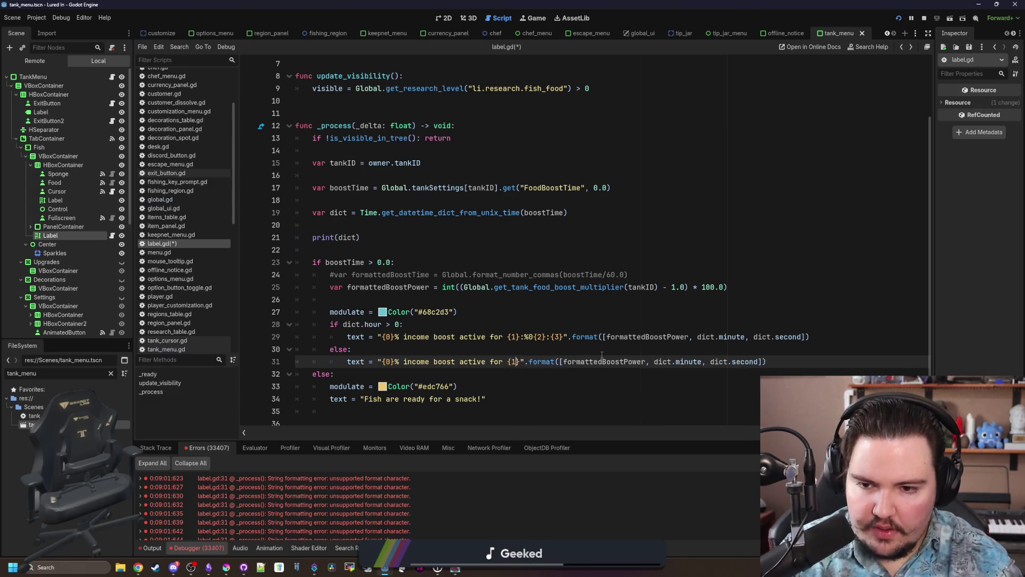
key(Up)
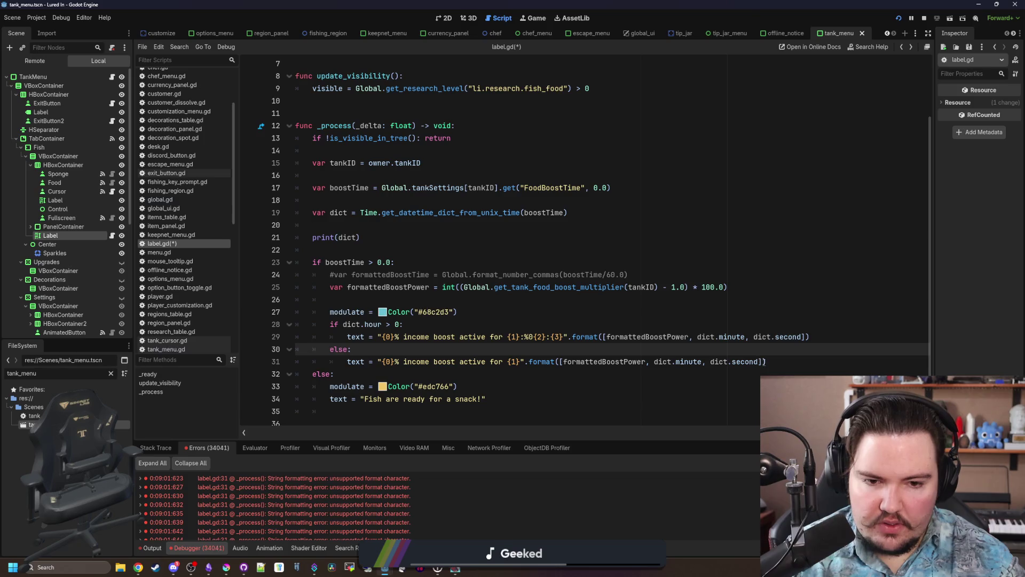
drag(760, 362, 657, 361)
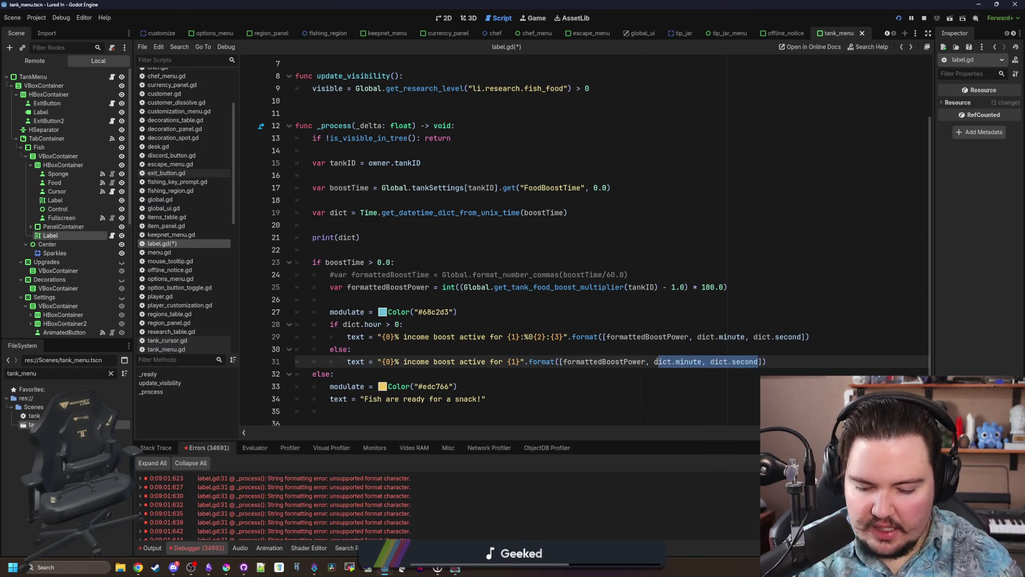
text(time)
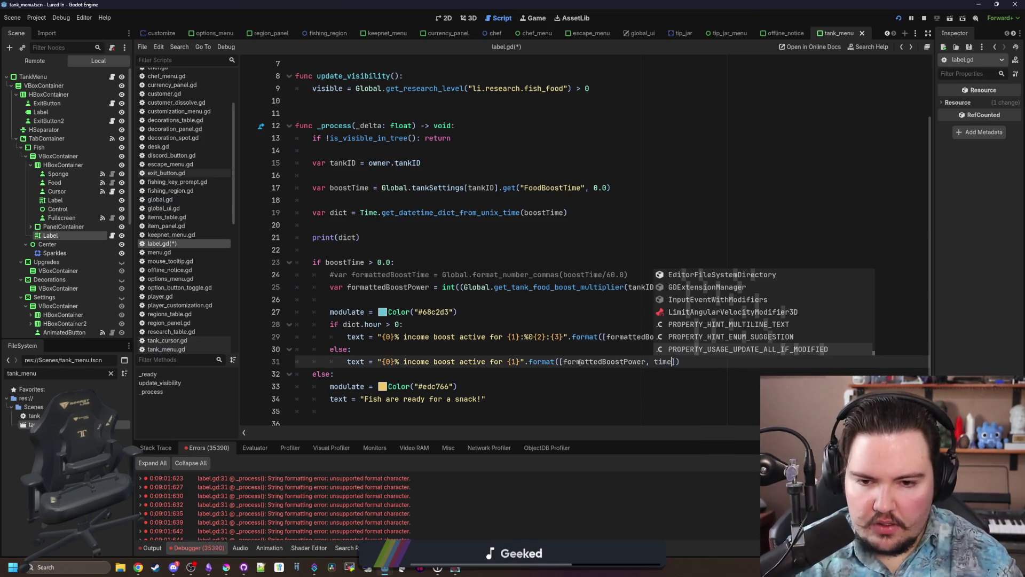
Add 'var time : String = "%0d" % dict.minute' under else:, save, and run the game.
click(569, 348)
key(Return)
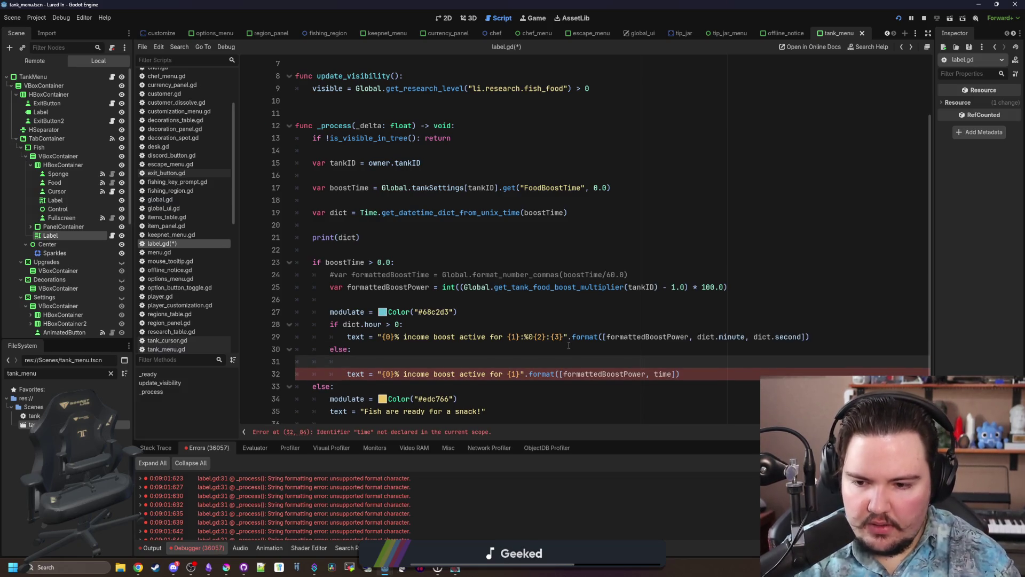
text(var time: )
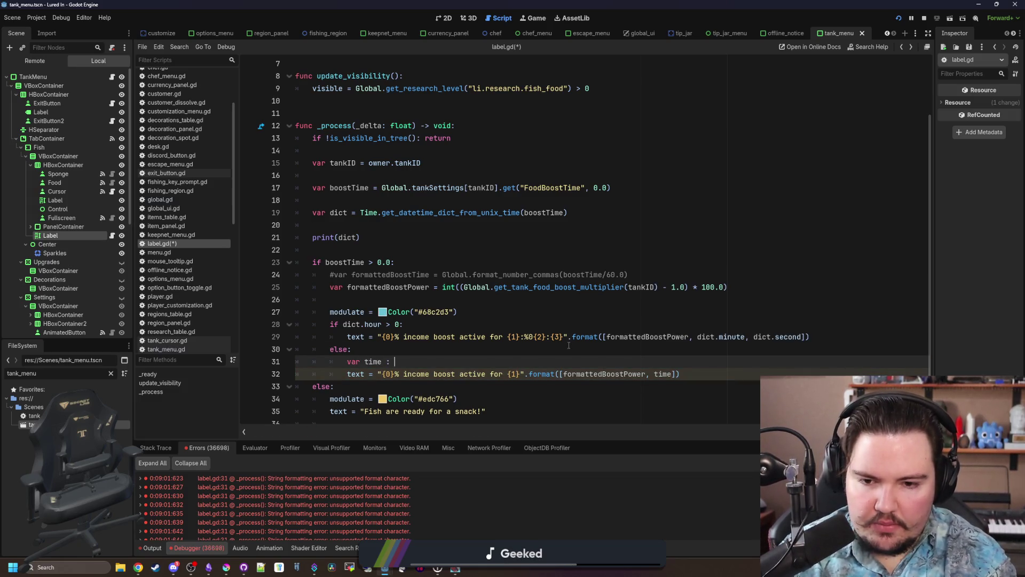
text(ring = )
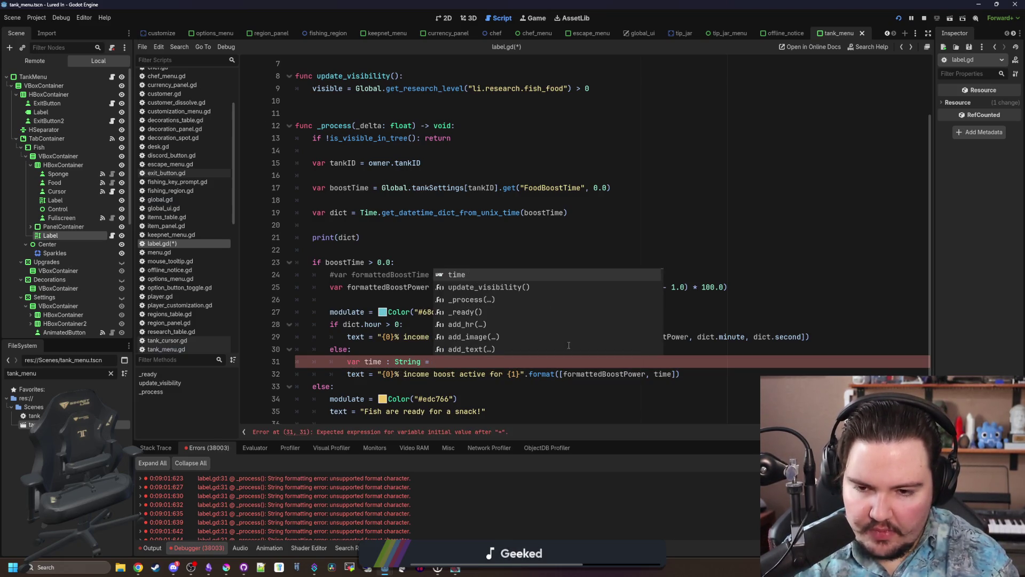
text(")
text(d)
text(0d)
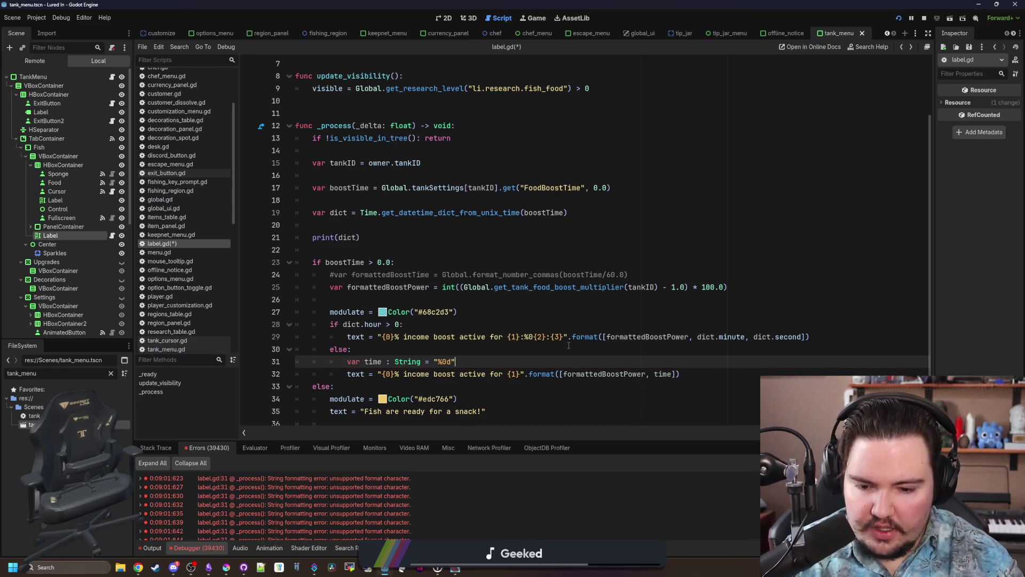
text(  dict.)
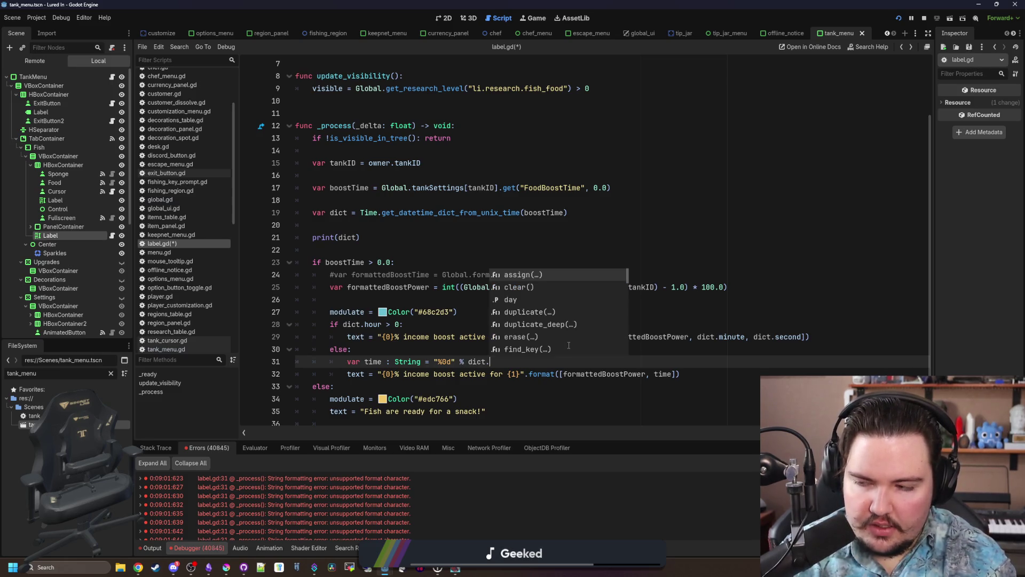
text(mio)
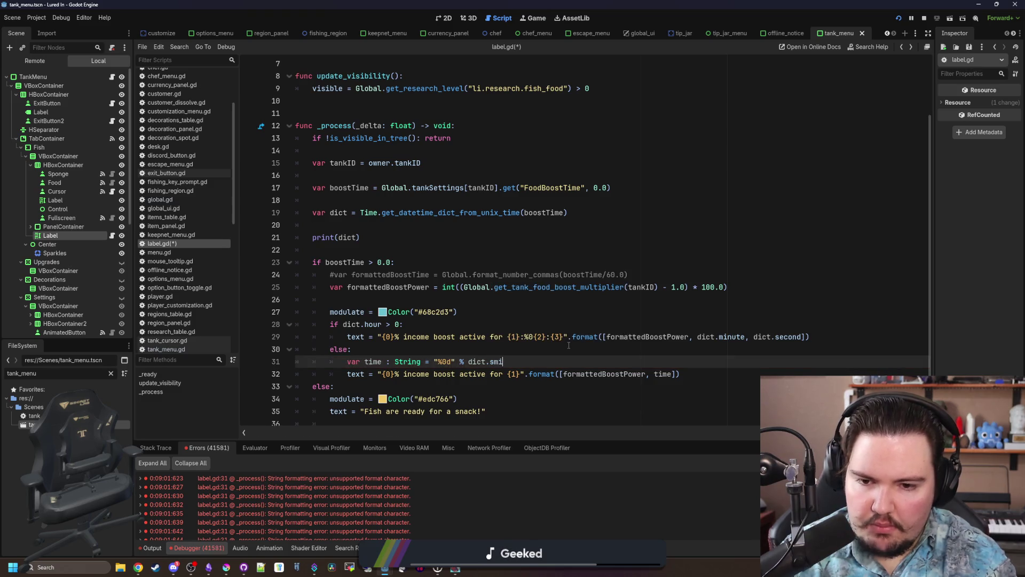
key(BackSpace)
text(nute)
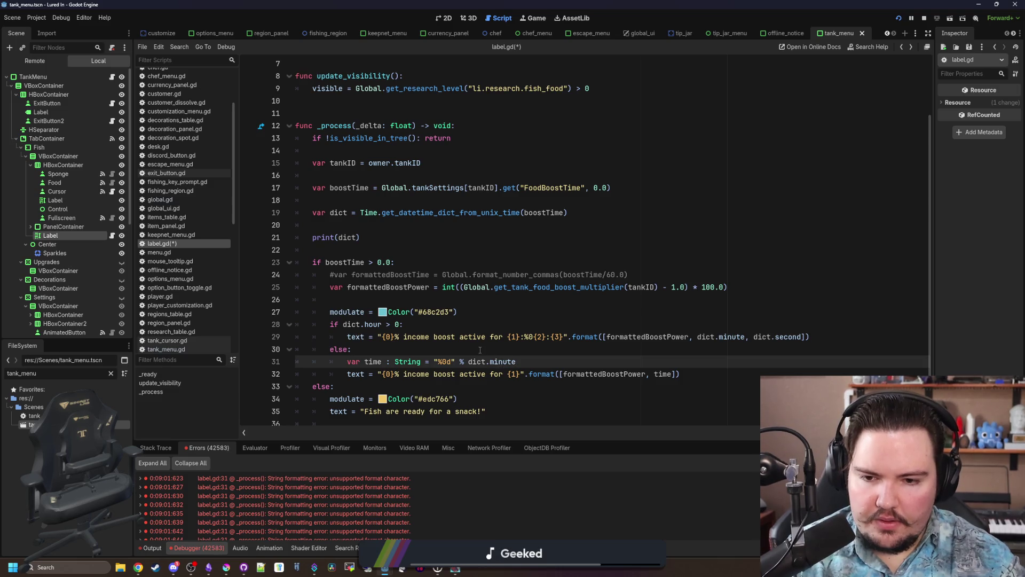
click(486, 350)
key(ctrl+s)
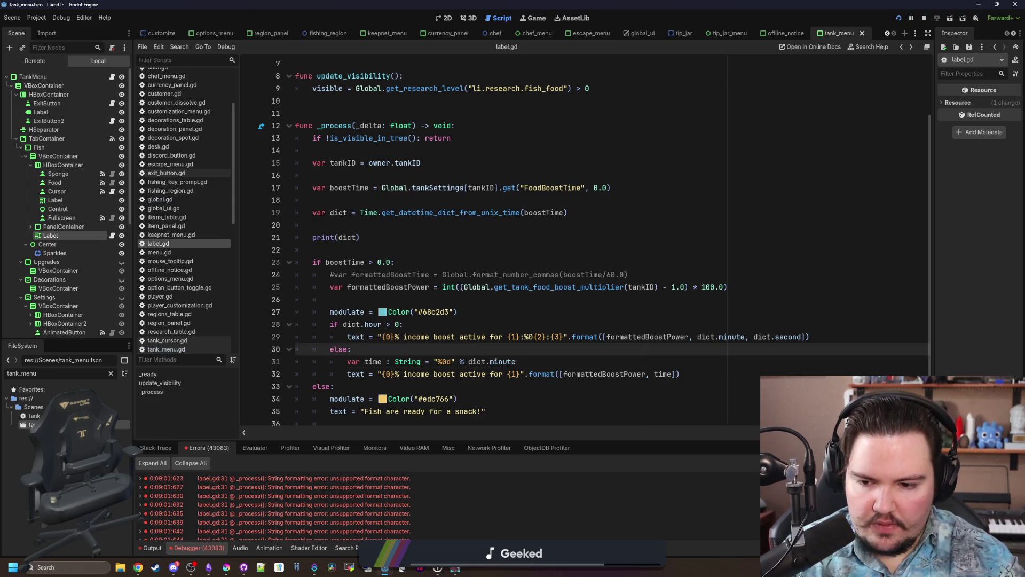
key(F5)
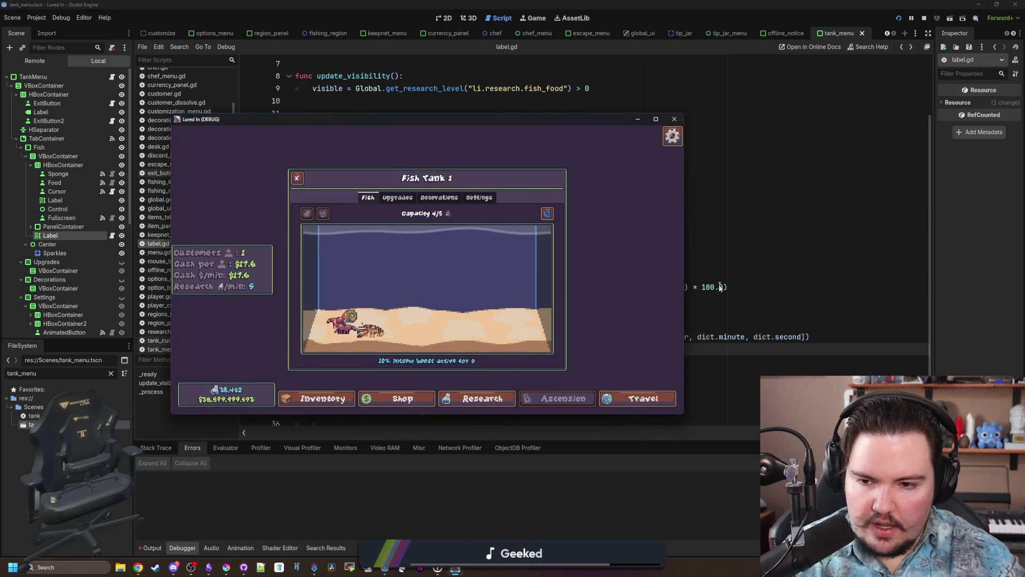
Close the running game and put the caret inside the %0d placeholder on line 31.
key(F8)
click(425, 322)
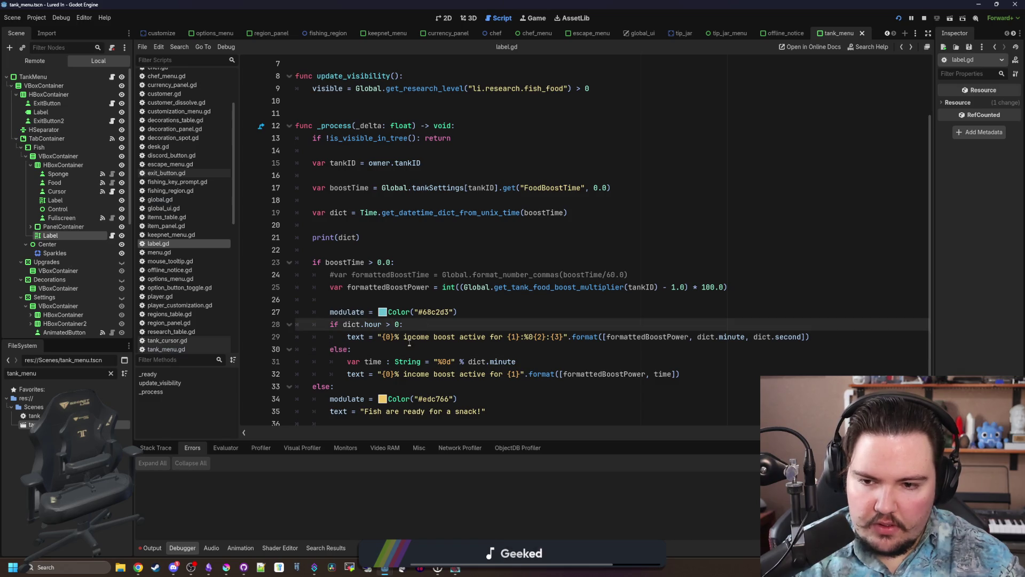
click(446, 361)
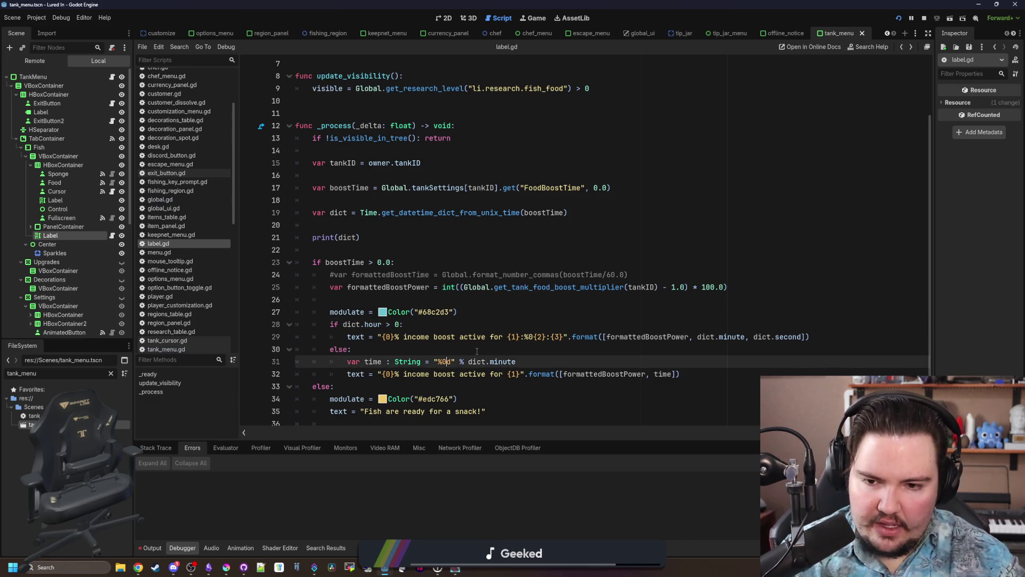
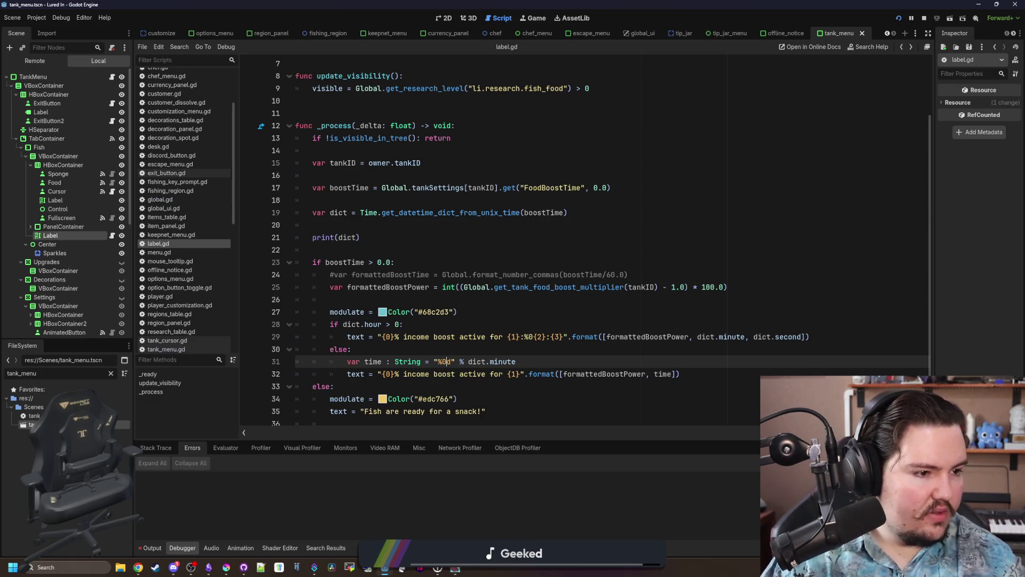
Pad the boost minutes with "%02d" and test-run the game.
text(2)
key(F5)
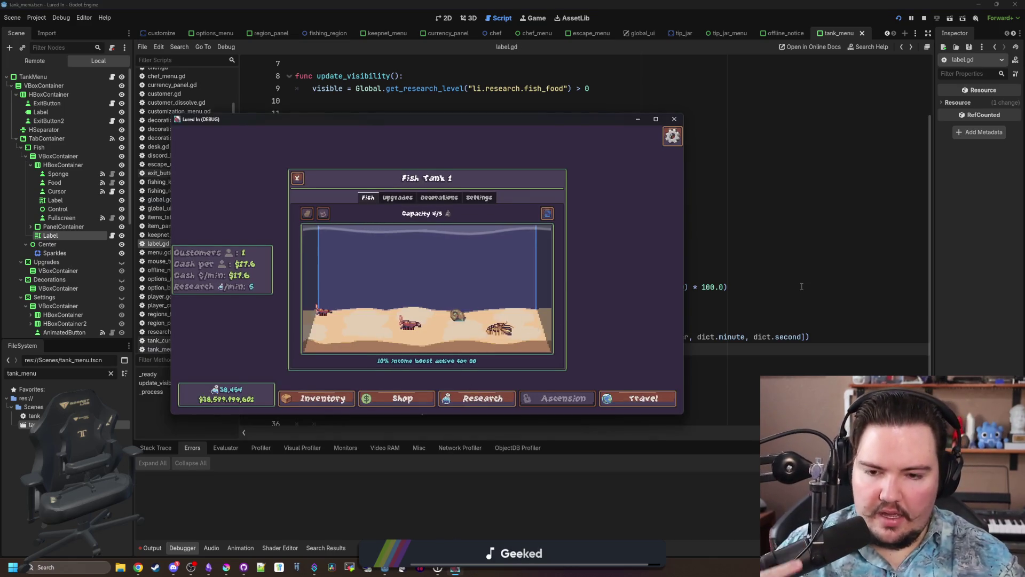
key(F8)
click(431, 348)
Add the line time += "%02d" % dict.second below the minute line and save.
scroll(432, 348, down, 1)
click(542, 349)
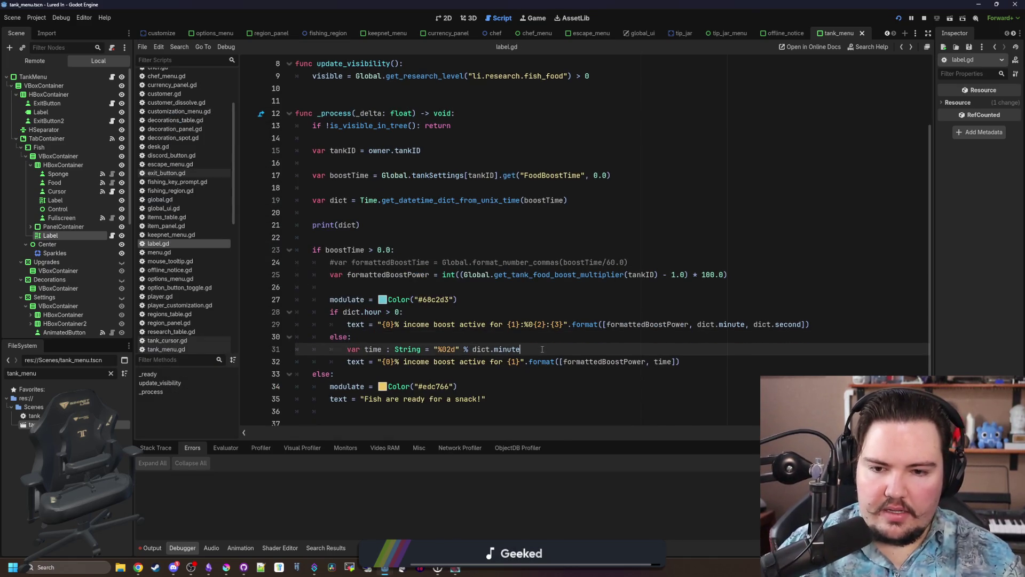
key(Return)
text(time +)
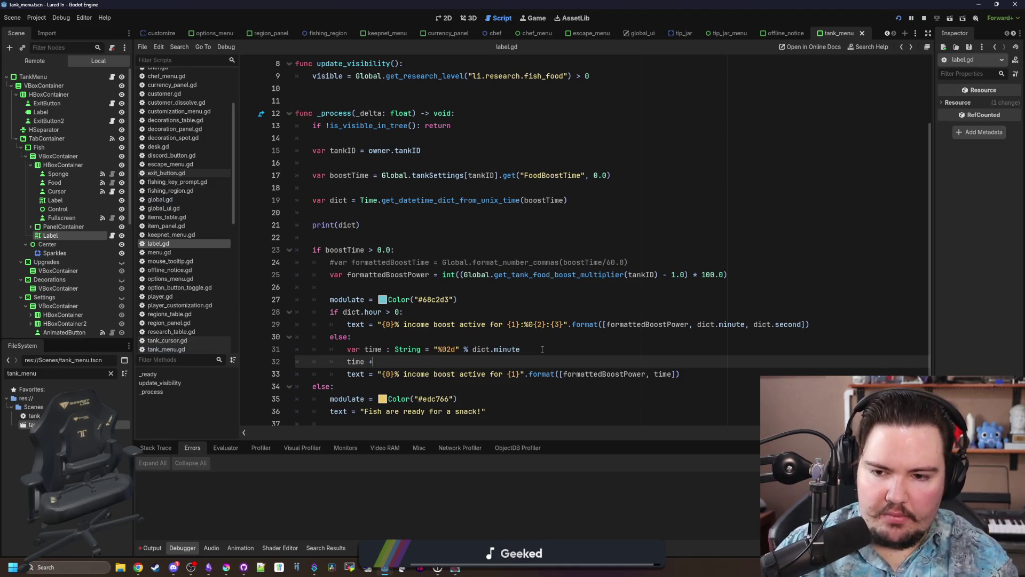
text(= ")
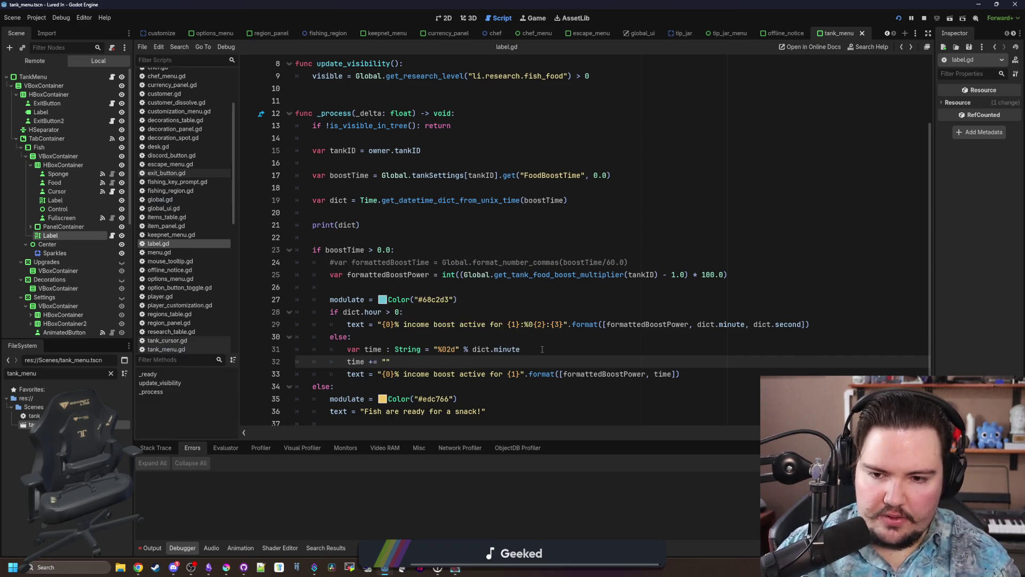
text(%)
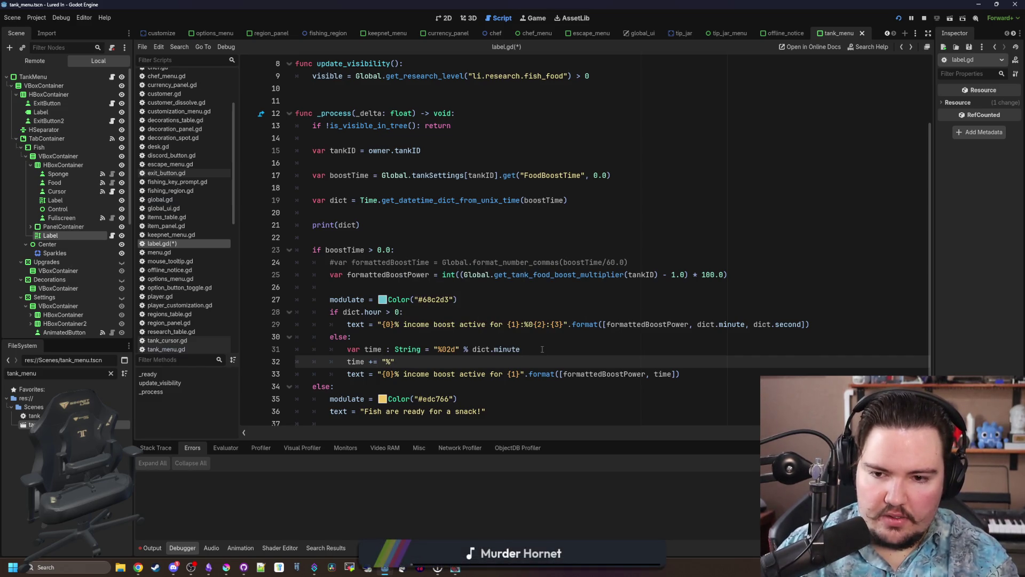
text(02d)
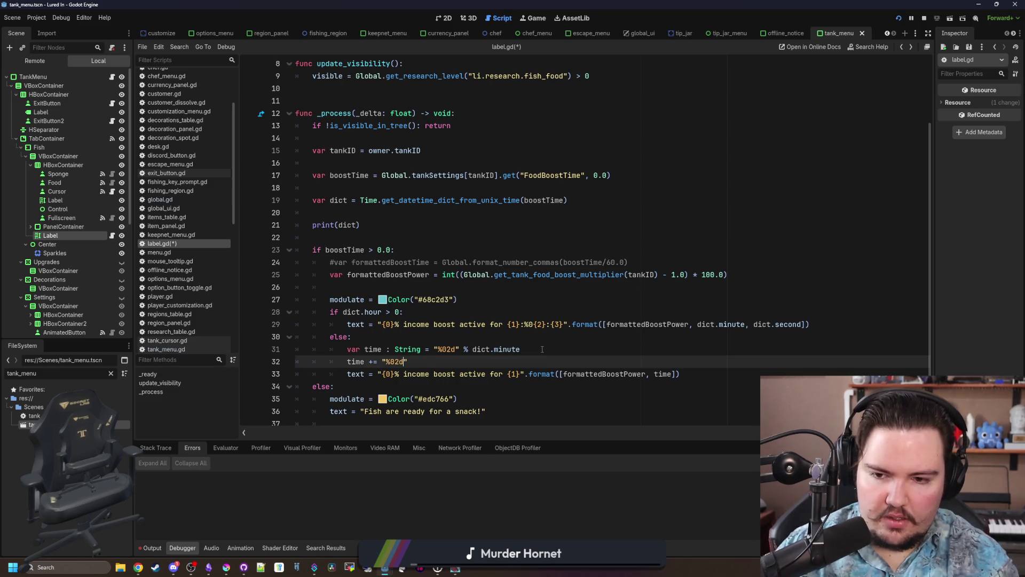
text(" % dic)
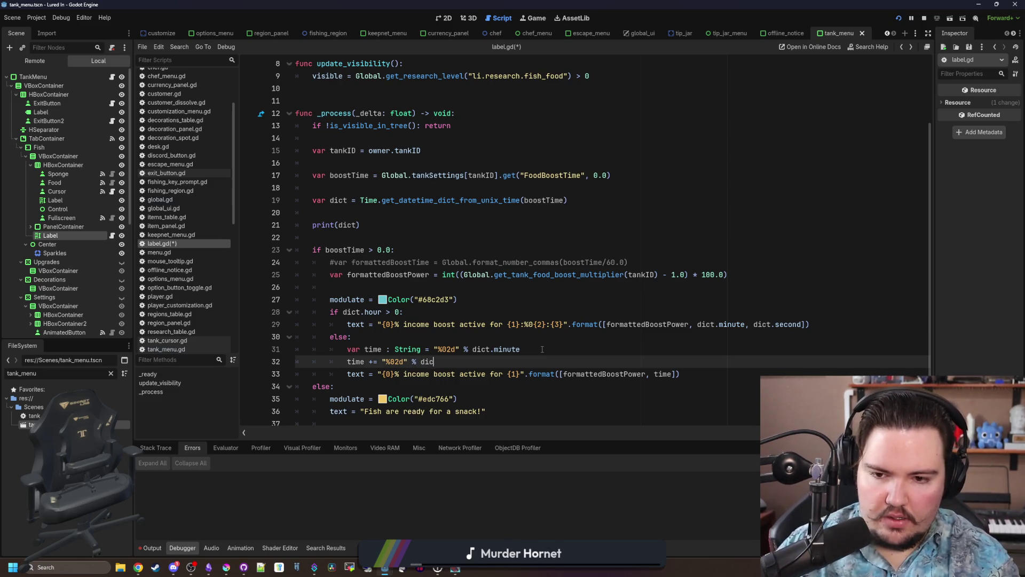
text(t.second)
click(542, 349)
key(ctrl+s)
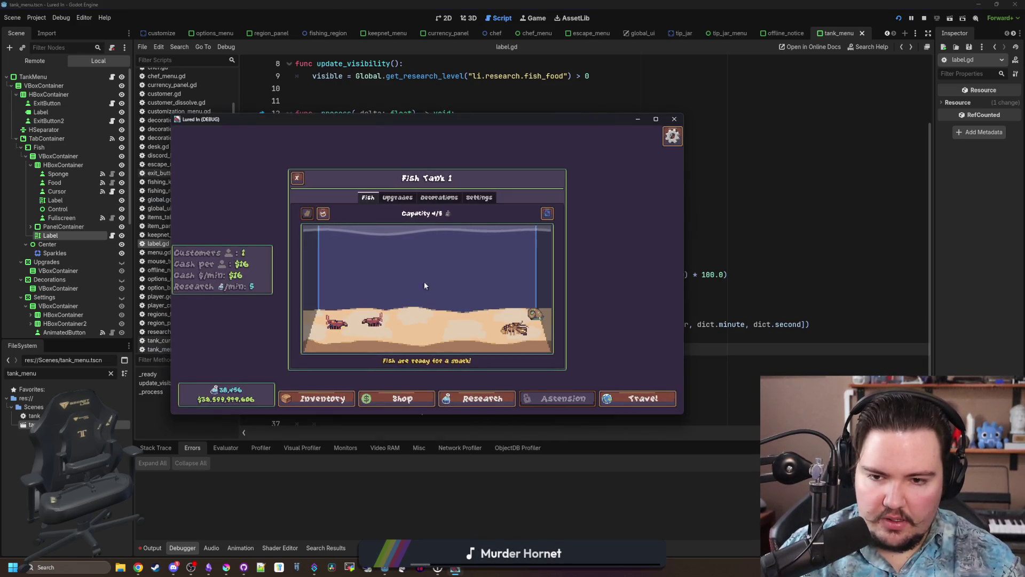
Feed the fish in the running game to check the boost timer, then stop it.
click(425, 286)
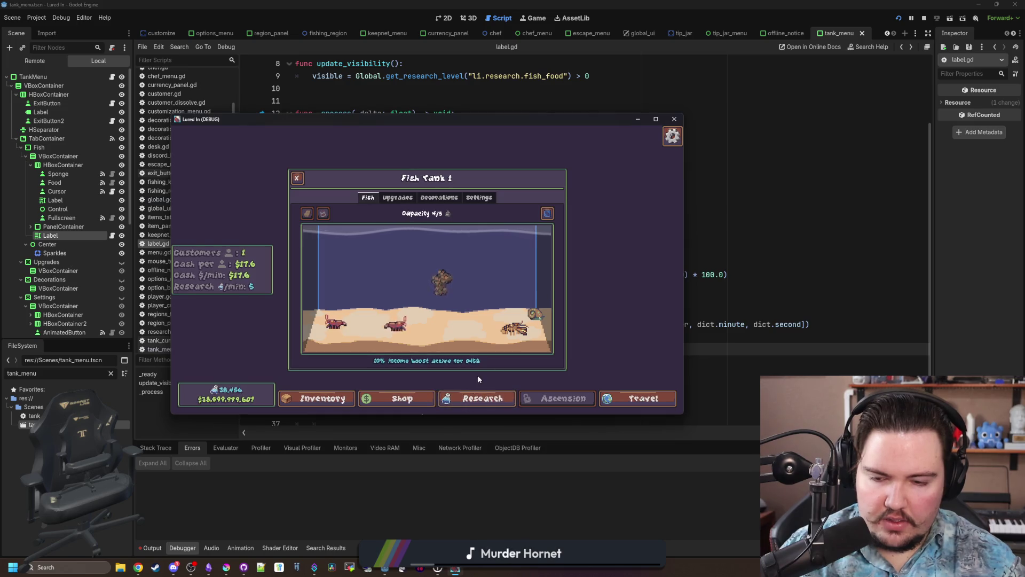
key(F8)
click(374, 336)
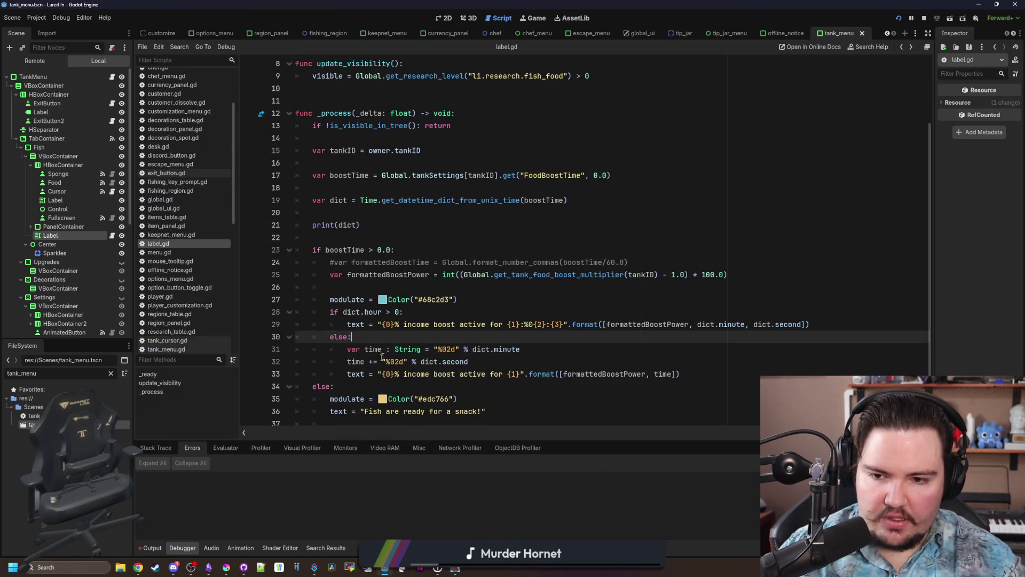
Insert ":" before the seconds' "%02d" format and run the game to test it.
click(382, 359)
click(382, 372)
click(412, 362)
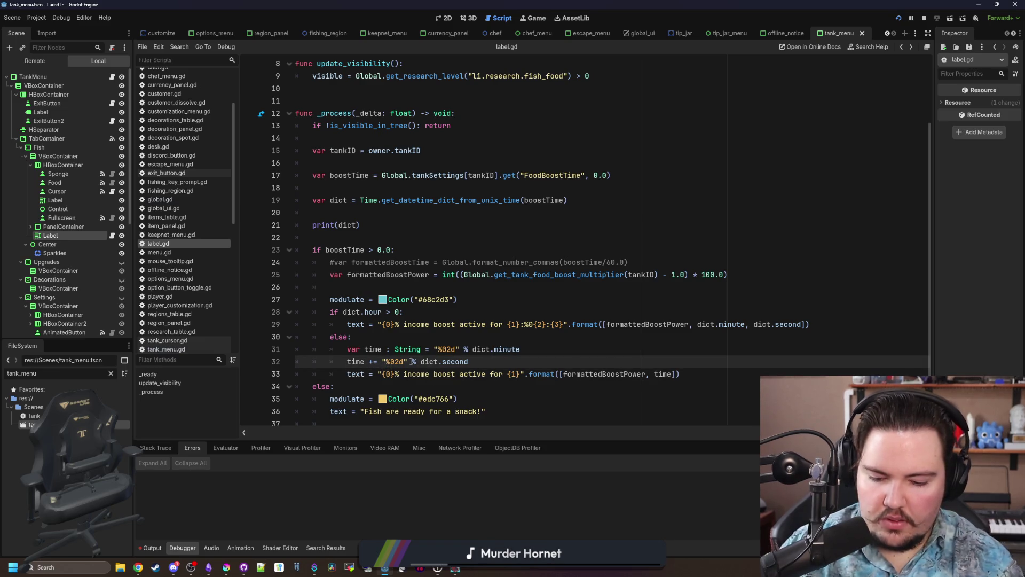
click(386, 362)
text(:)
click(374, 337)
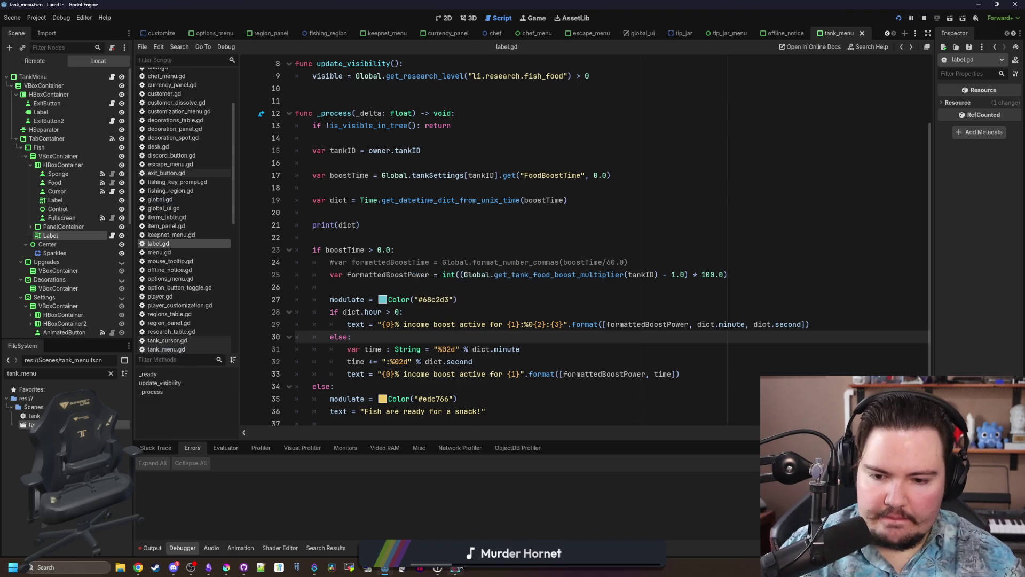
key(F5)
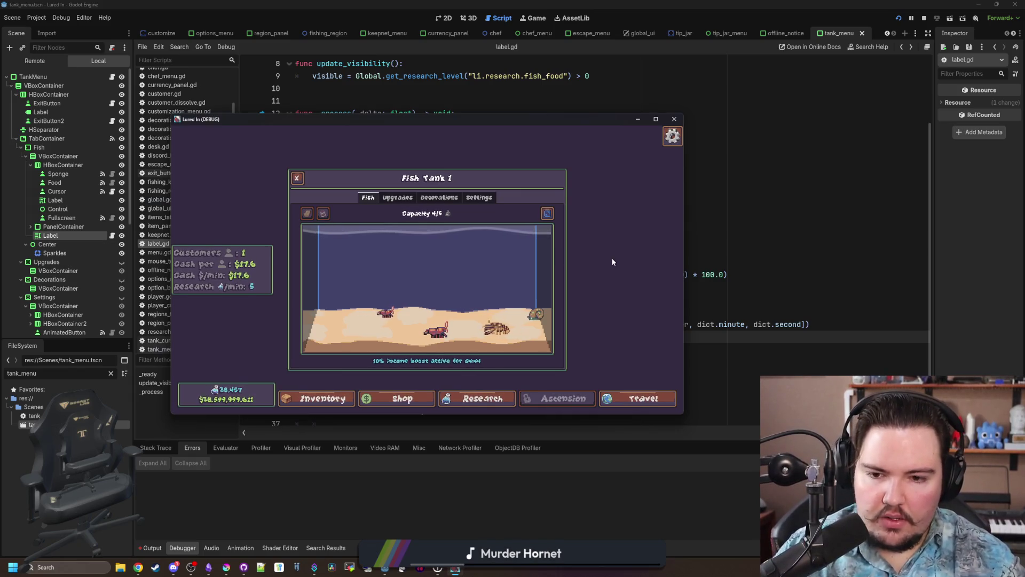
click(730, 250)
Change the minute format to unpadded "%d", rerun, save, and select the hour text's old placeholders.
click(453, 350)
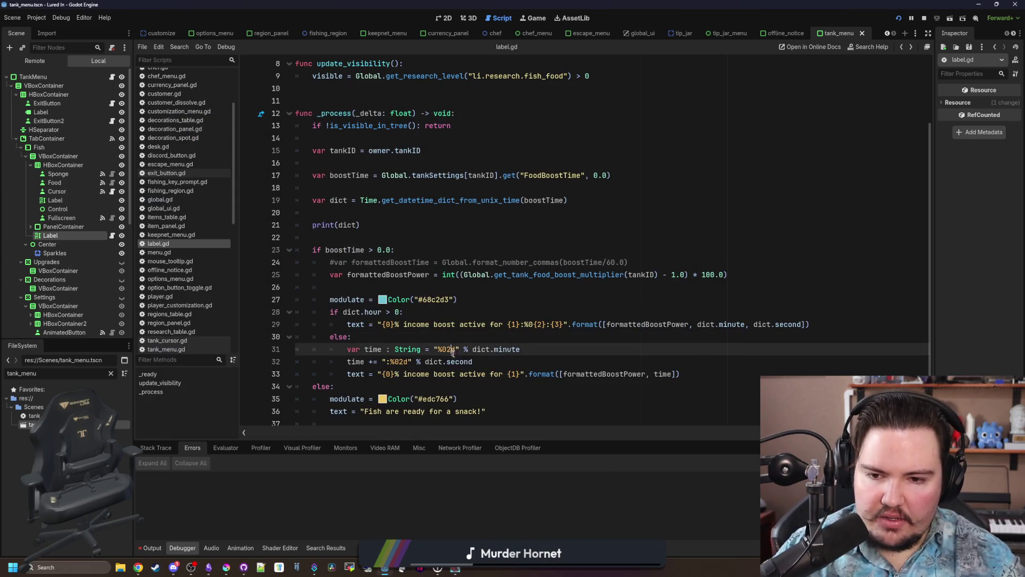
key(BackSpace)
key(BackSpace)
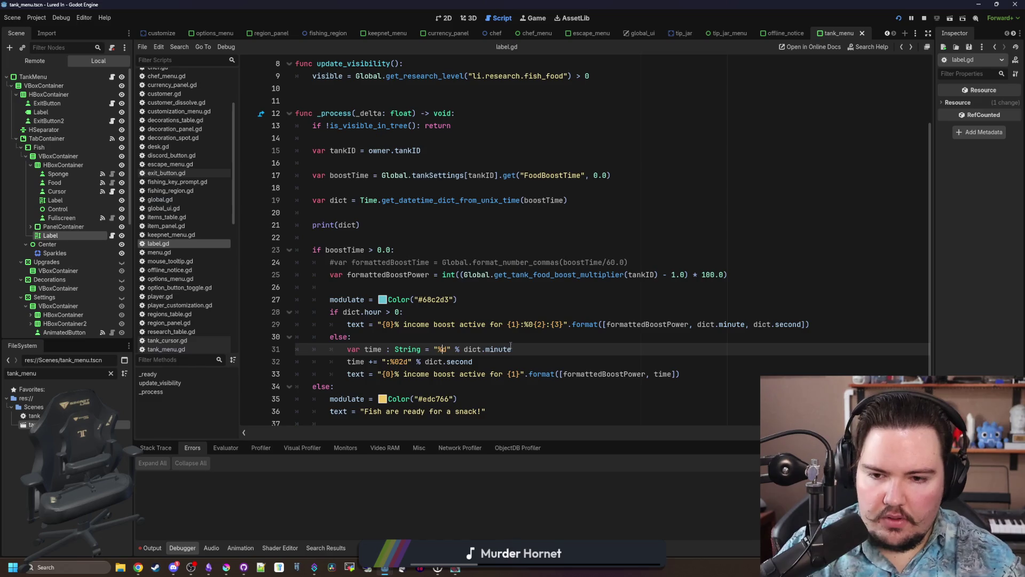
key(F6)
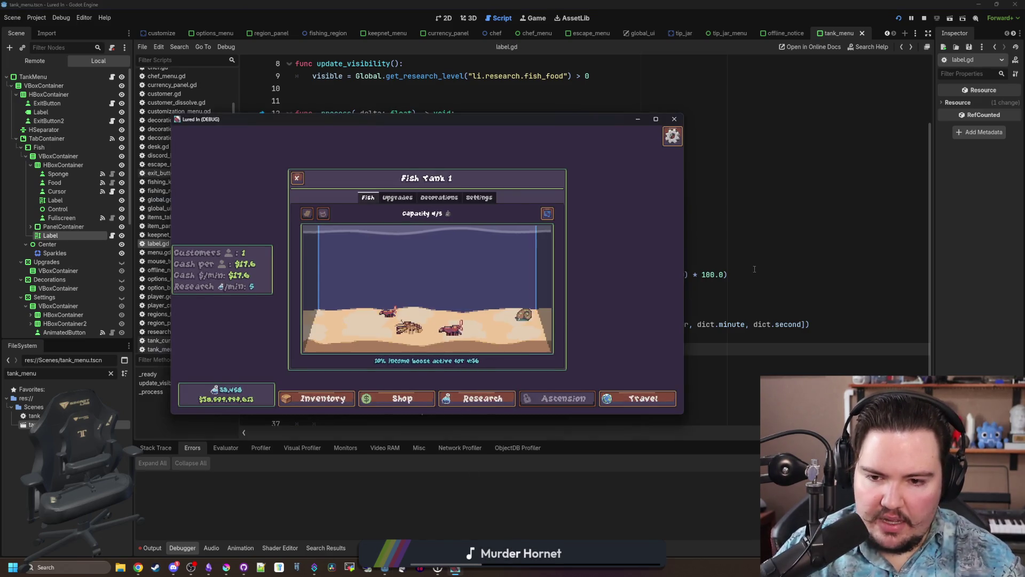
click(755, 269)
key(ctrl+s)
click(448, 333)
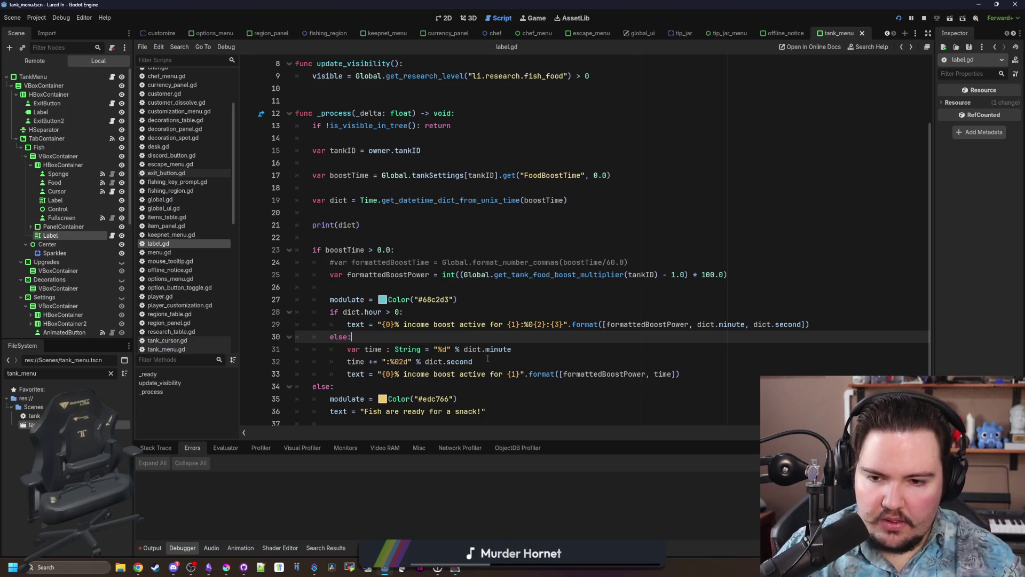
drag(563, 324, 507, 325)
Change the hour-branch text to "{1}" and pass time instead of minutes and seconds.
text({)
key(BackSpace)
key(BackSpace)
key(BackSpace)
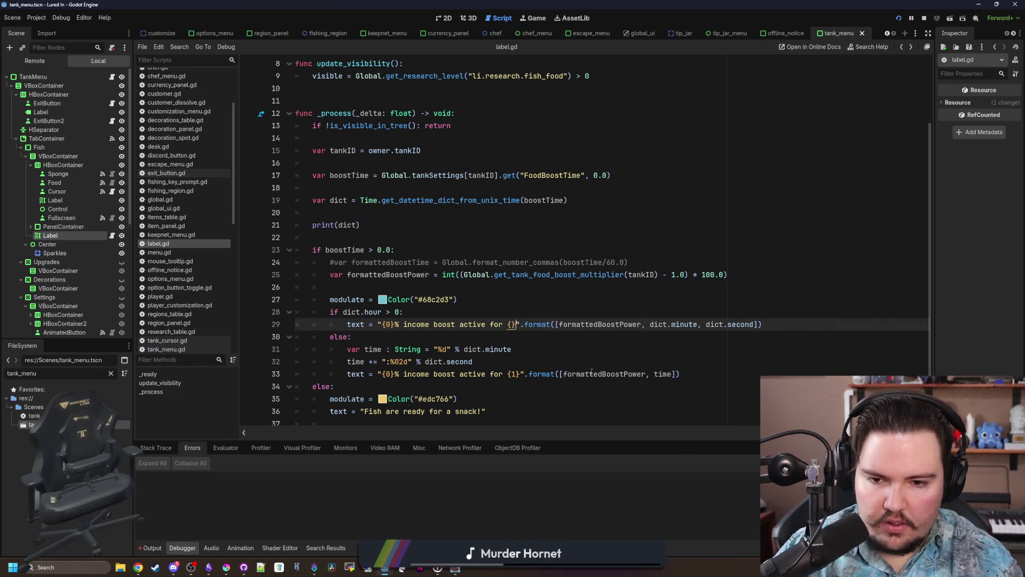
text(1)
click(818, 326)
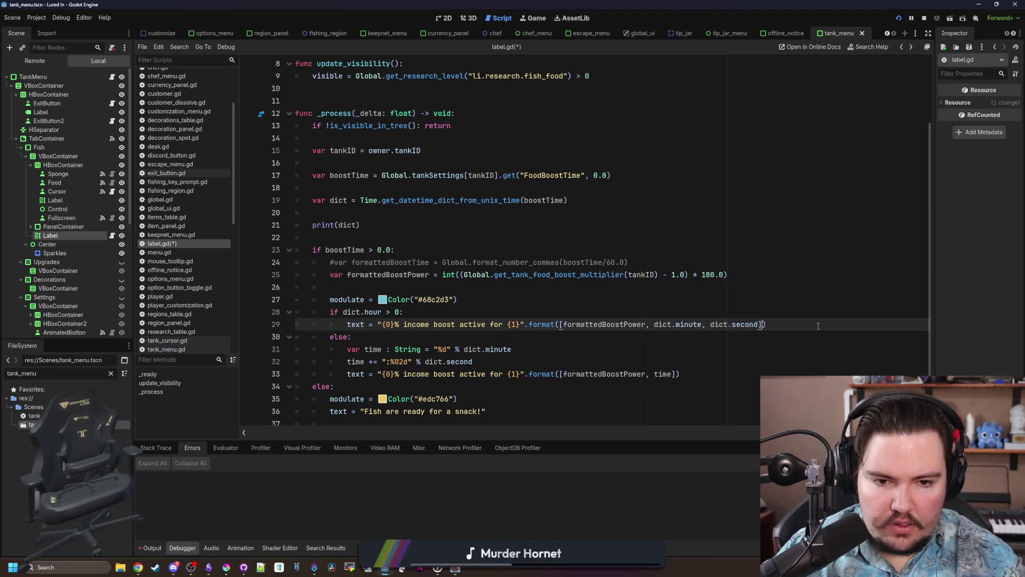
key(BackSpace)
key(BackSpace)
key(BackSpace)
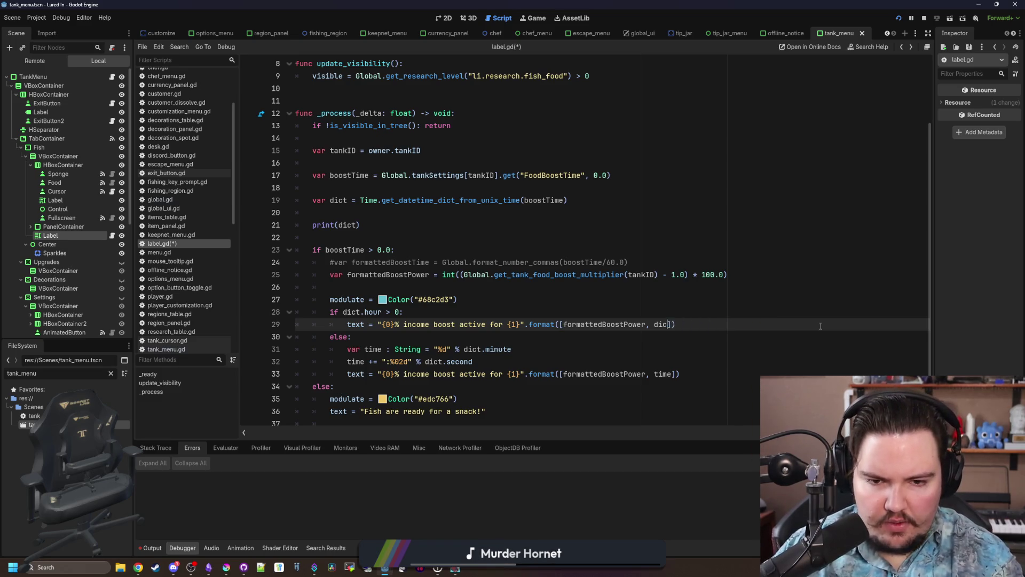
text(time)
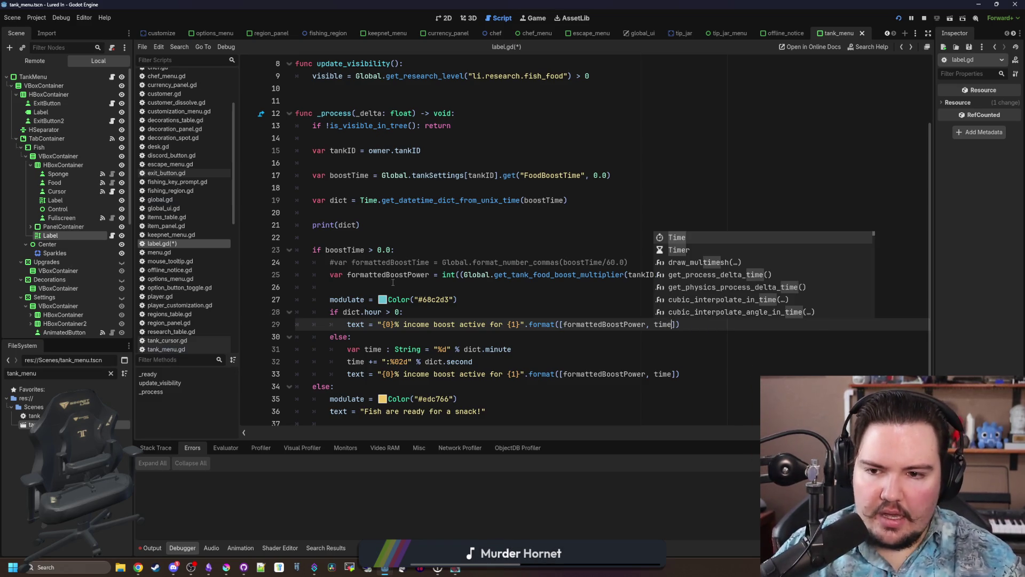
click(393, 284)
Move the var dict line inside the boostTime > 0 check and delete print(dict) and blank lines.
triple_click(584, 196)
key(ctrl+c)
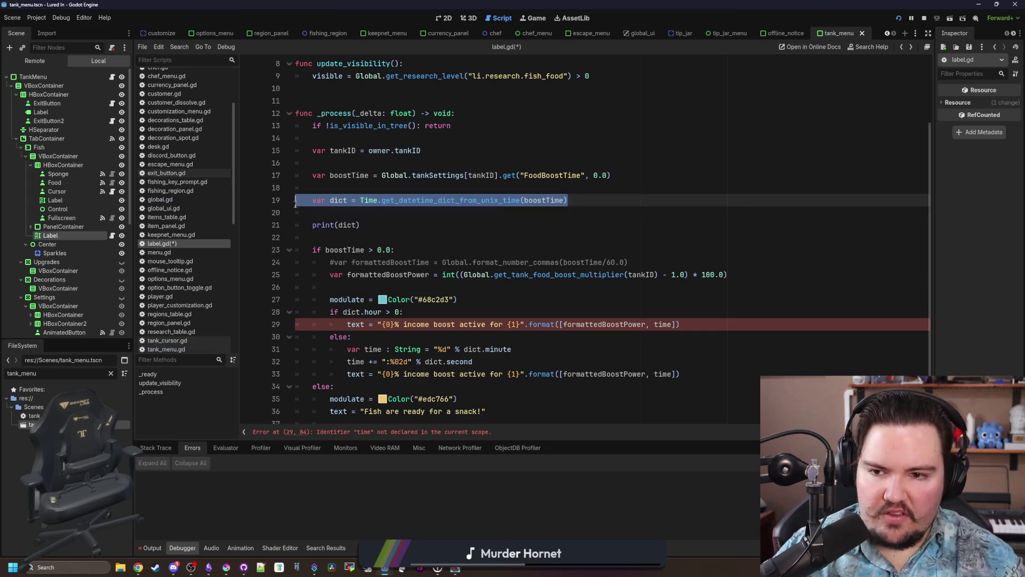
key(BackSpace)
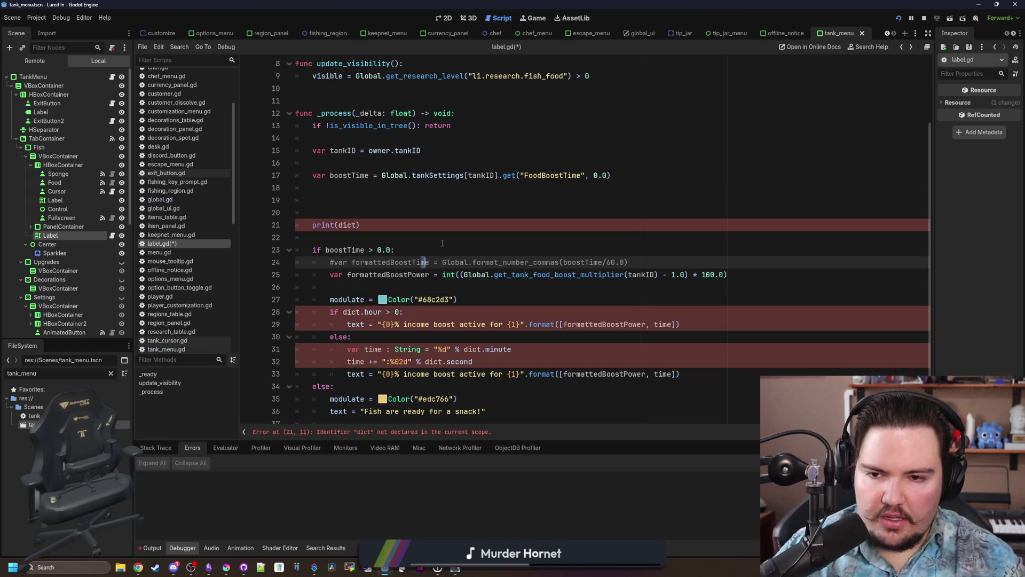
click(442, 243)
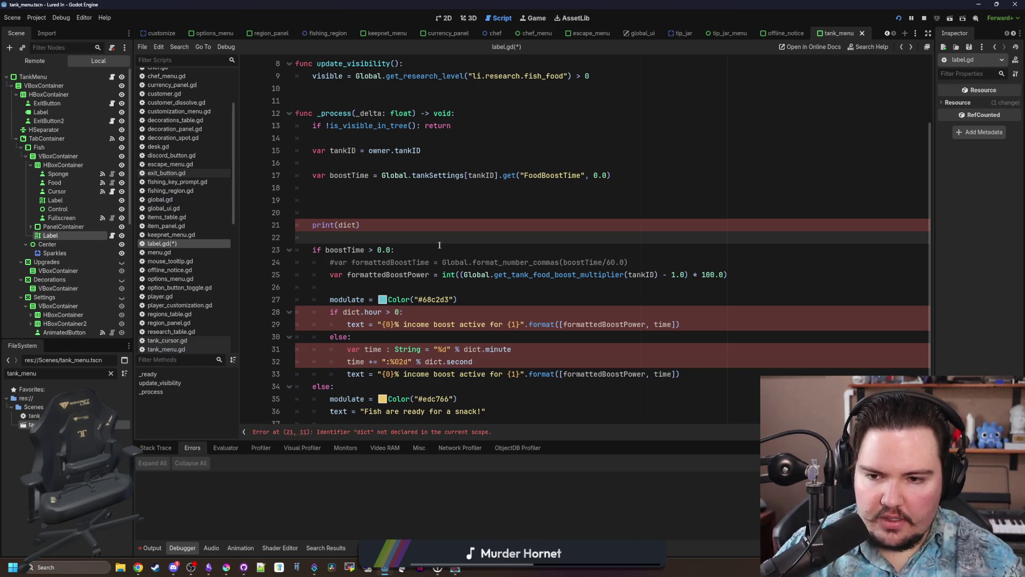
click(440, 244)
key(Return)
key(ctrl+v)
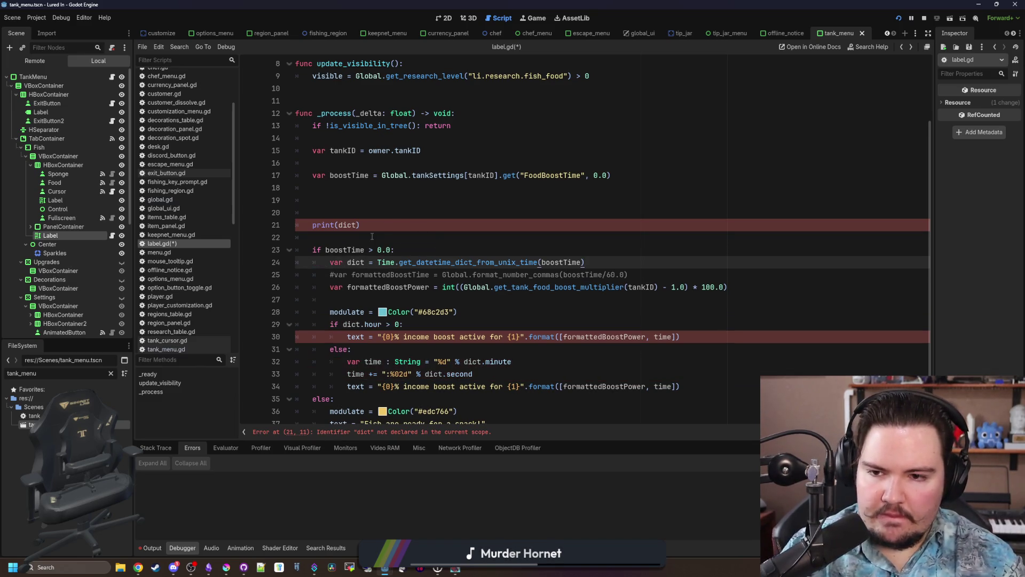
drag(372, 236, 275, 197)
key(BackSpace)
key(BackSpace)
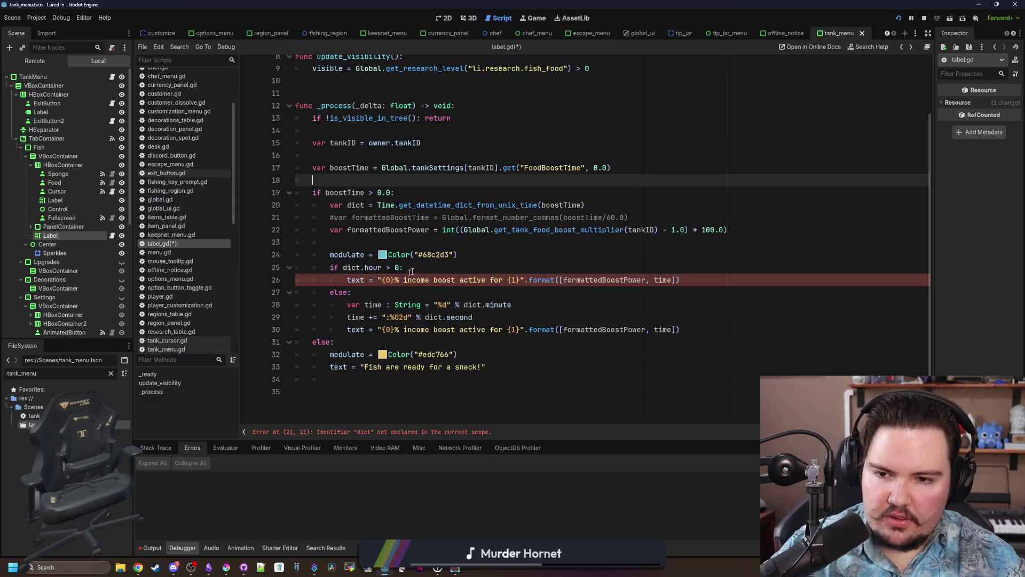
click(411, 270)
Copy the minute and seconds lines into the hour branch with correct indentation.
mouse_move(511, 314)
mouse_down()
mouse_move(376, 316)
mouse_move(346, 304)
mouse_up()
key(ctrl+c)
click(432, 268)
key(Return)
key(ctrl+v)
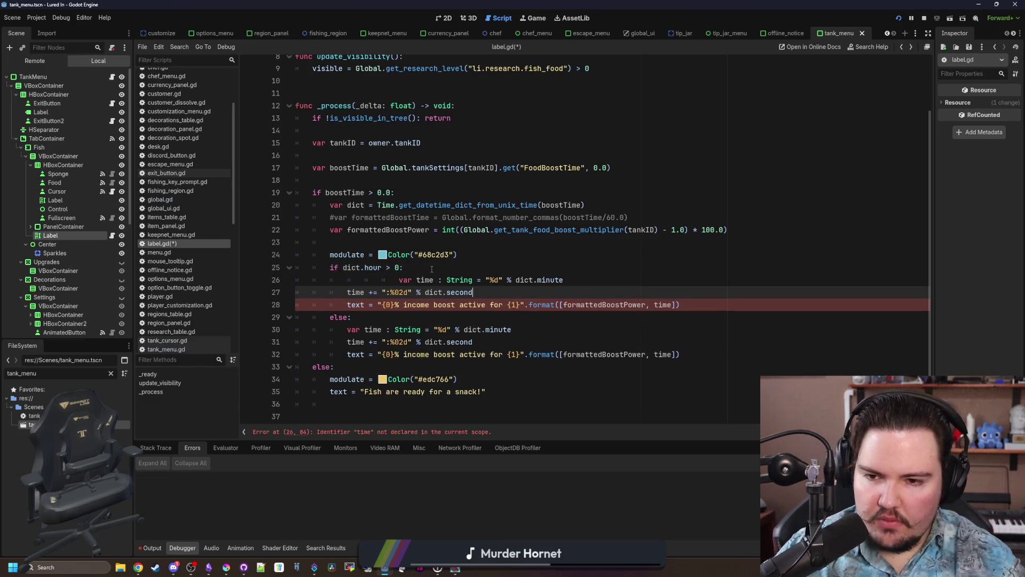
key(BackSpace)
key(Tab)
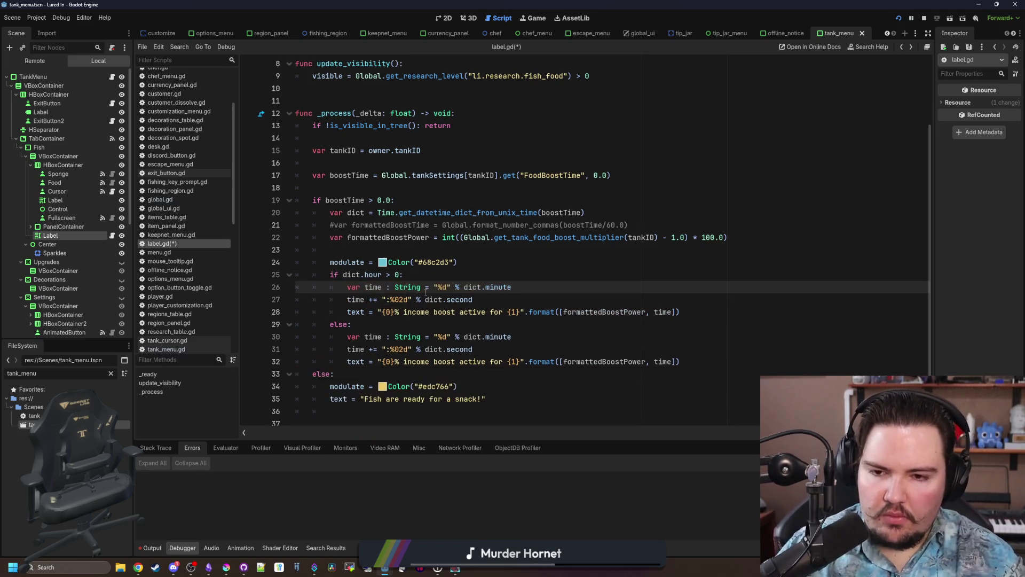
click(433, 275)
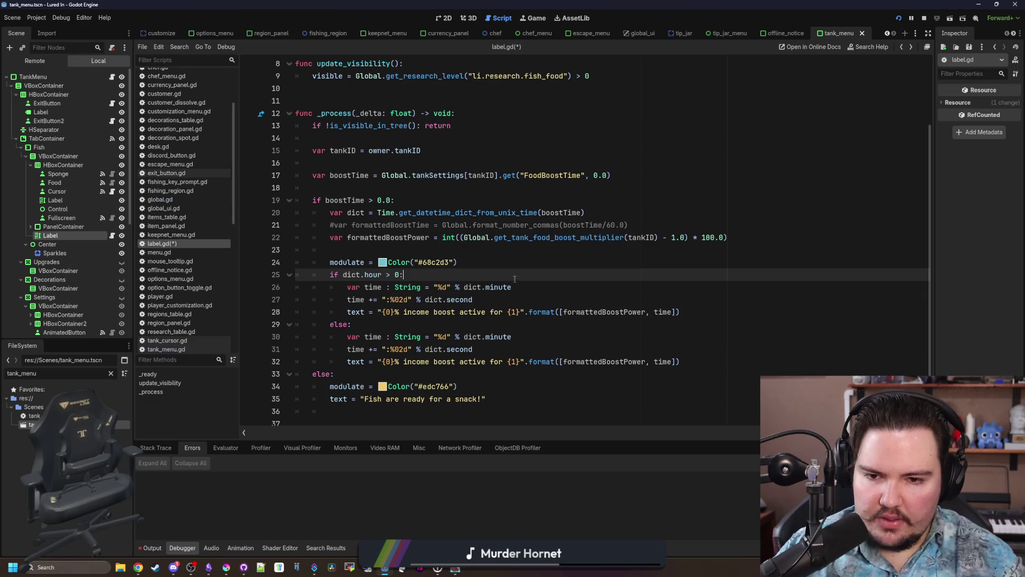
Start the hour branch's time with "%d" % dict.hour.
click(395, 287)
key(Return)
text(time +=)
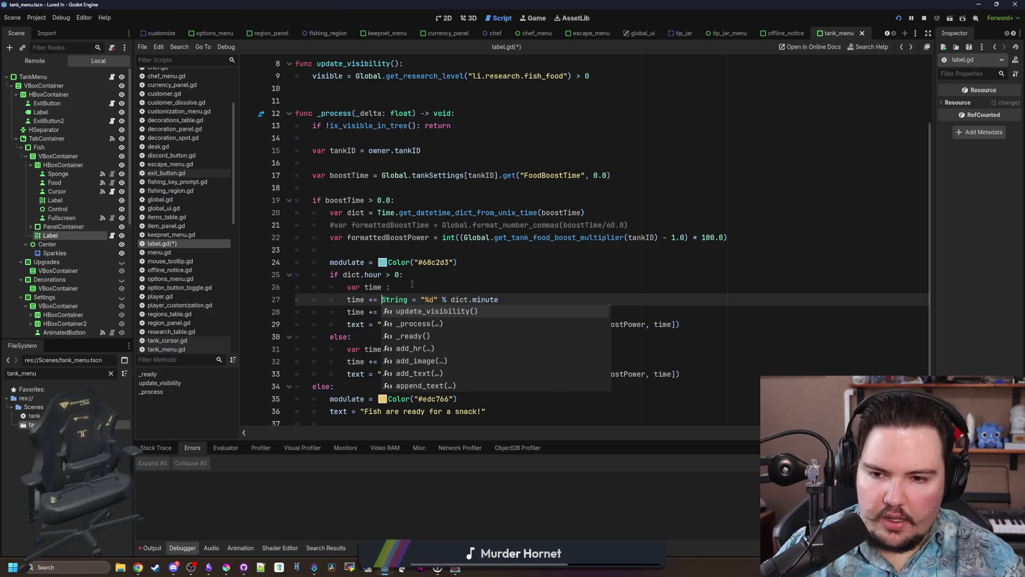
double_click(395, 298)
key(BackSpace)
key(Delete)
key(Delete)
click(434, 287)
text(String =)
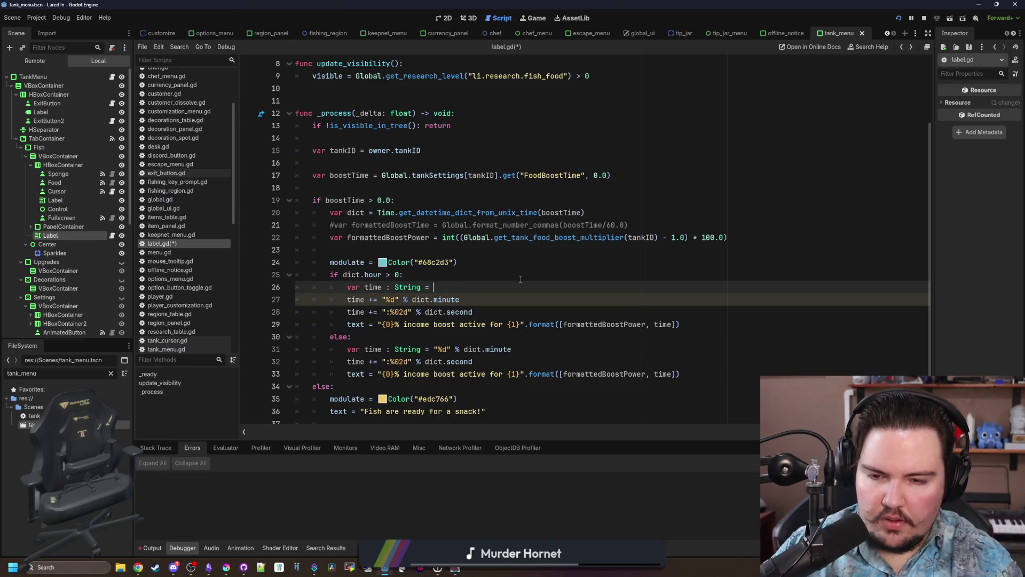
key(ctrl+space)
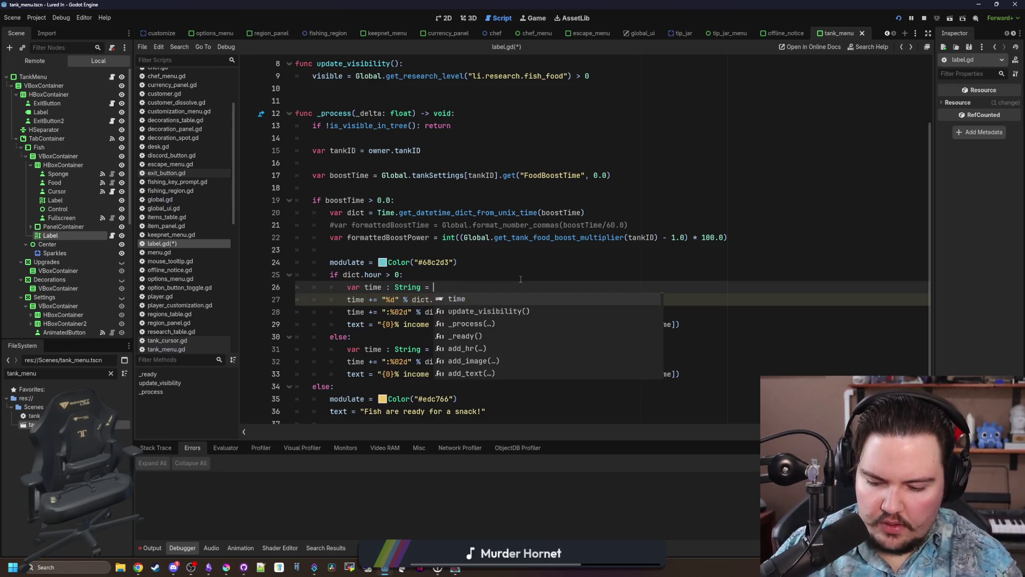
text("")
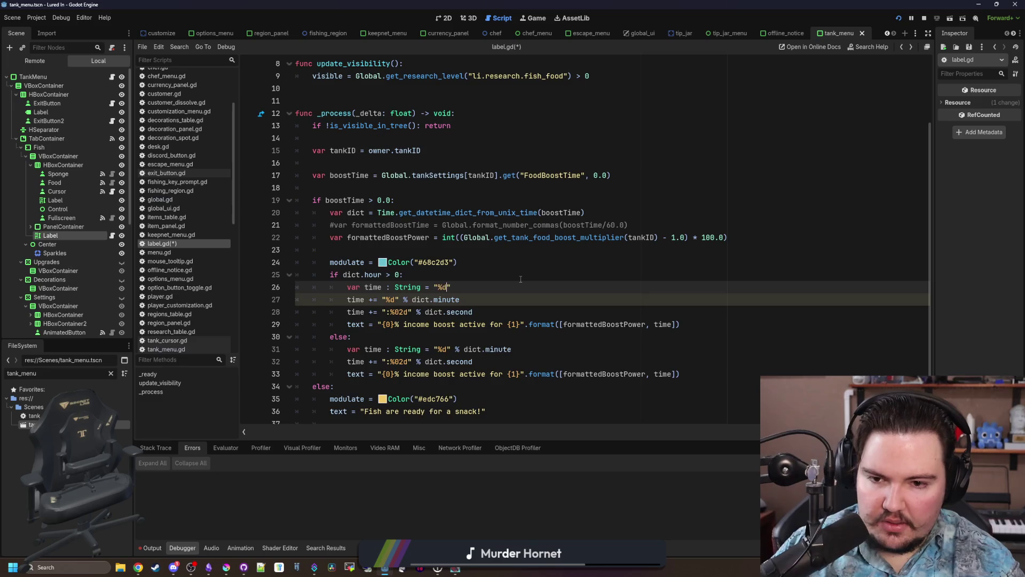
key(Right)
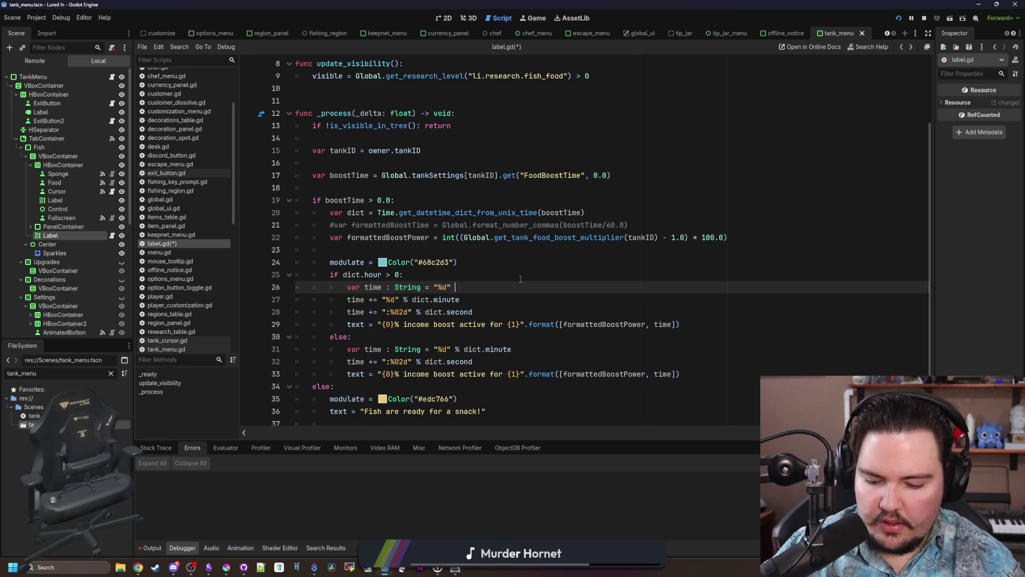
text(% dict.hour)
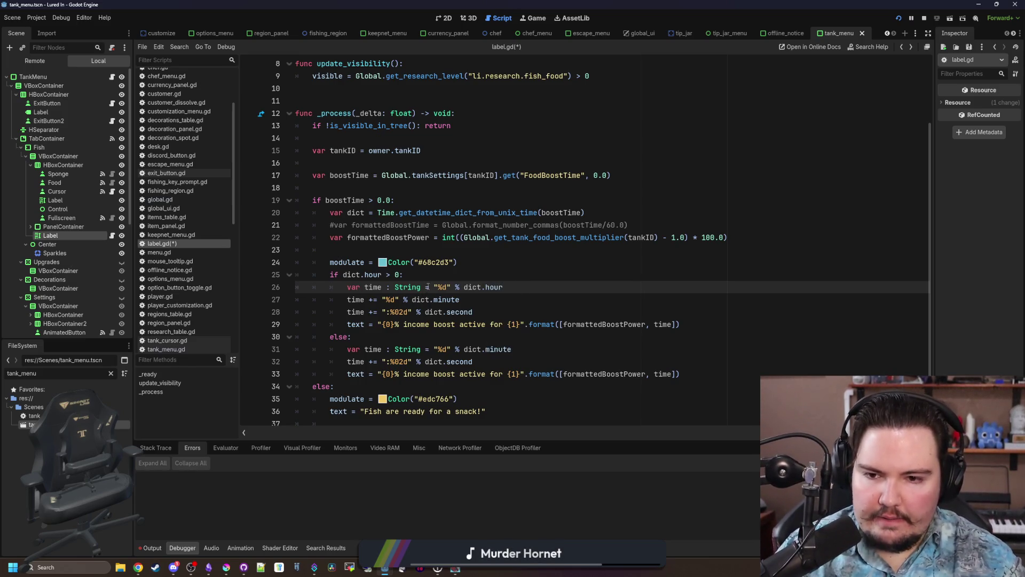
Change the hour branch's minute format to ":%02d" and save the script.
click(386, 301)
text(:%02)
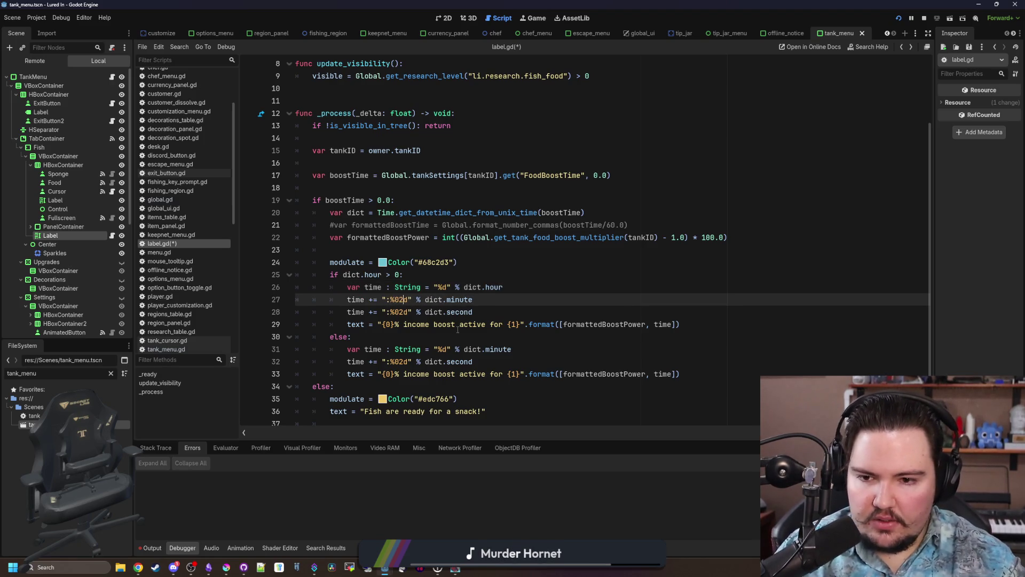
click(530, 307)
click(537, 302)
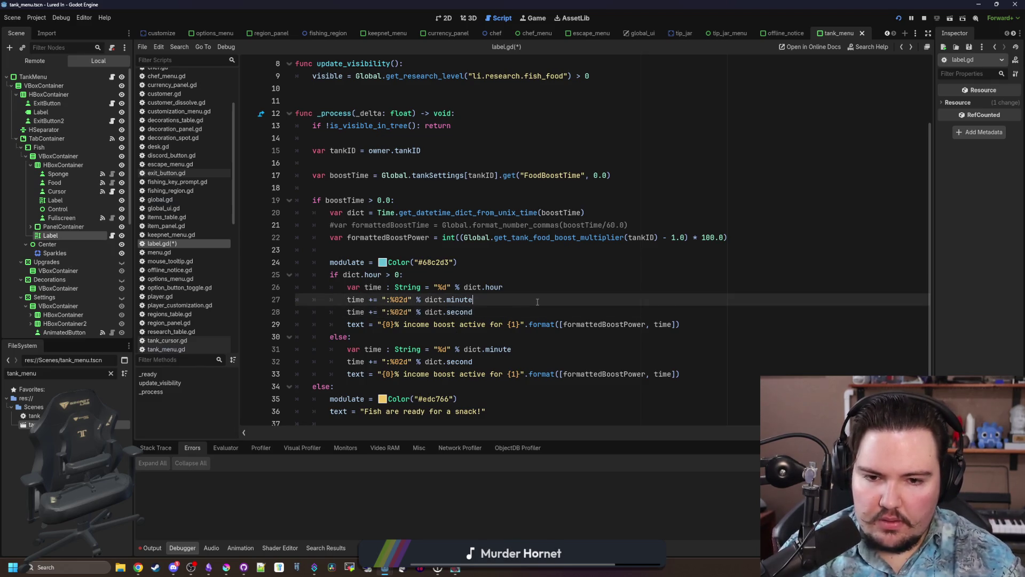
key(ctrl+s)
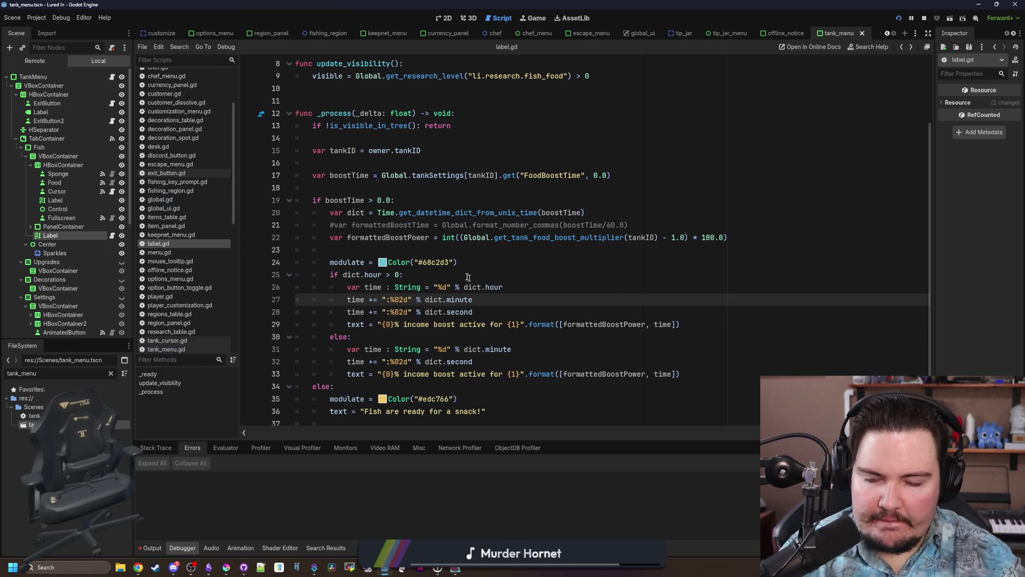
scroll(468, 277, down, 1)
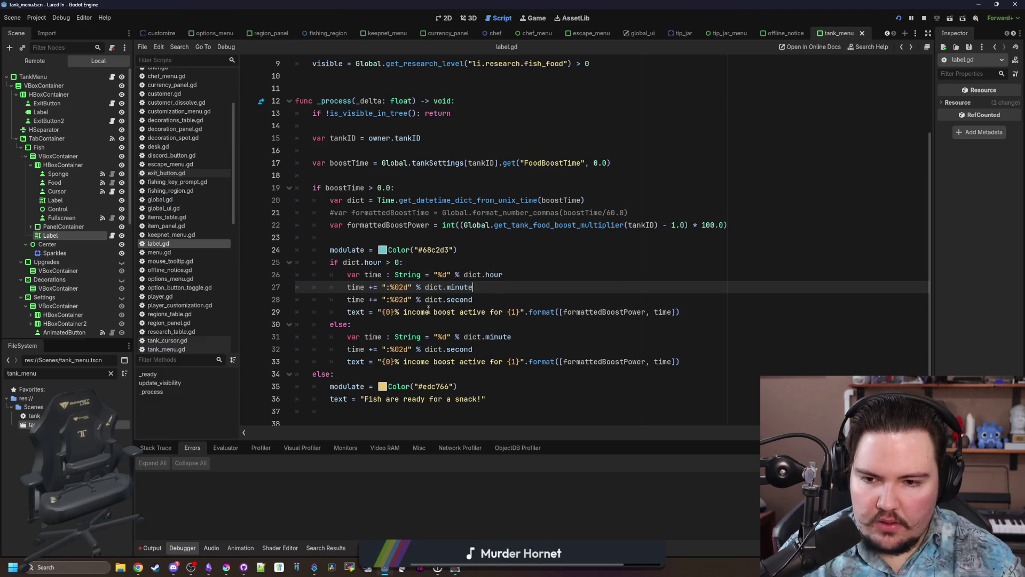
click(347, 362)
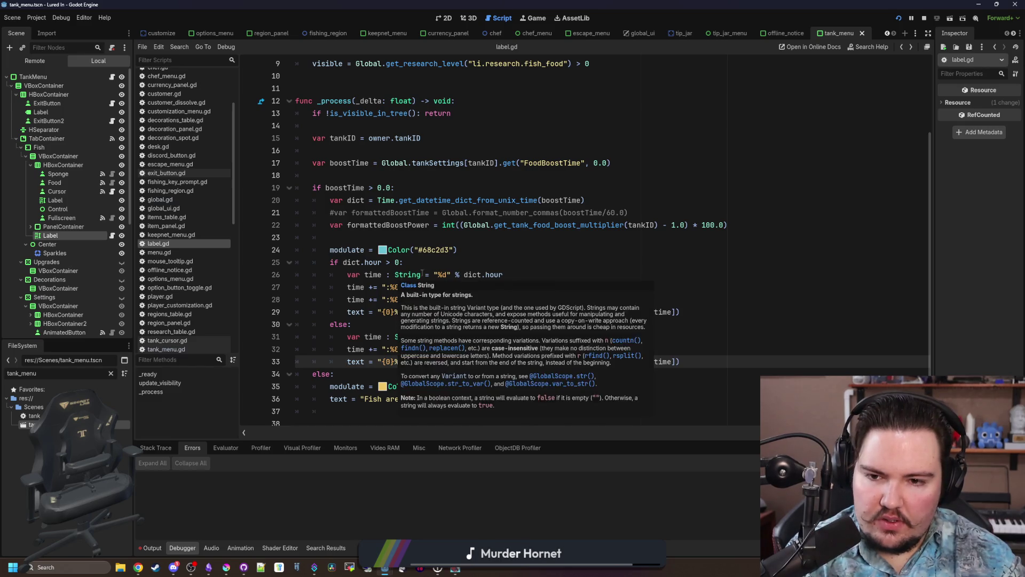
click(444, 264)
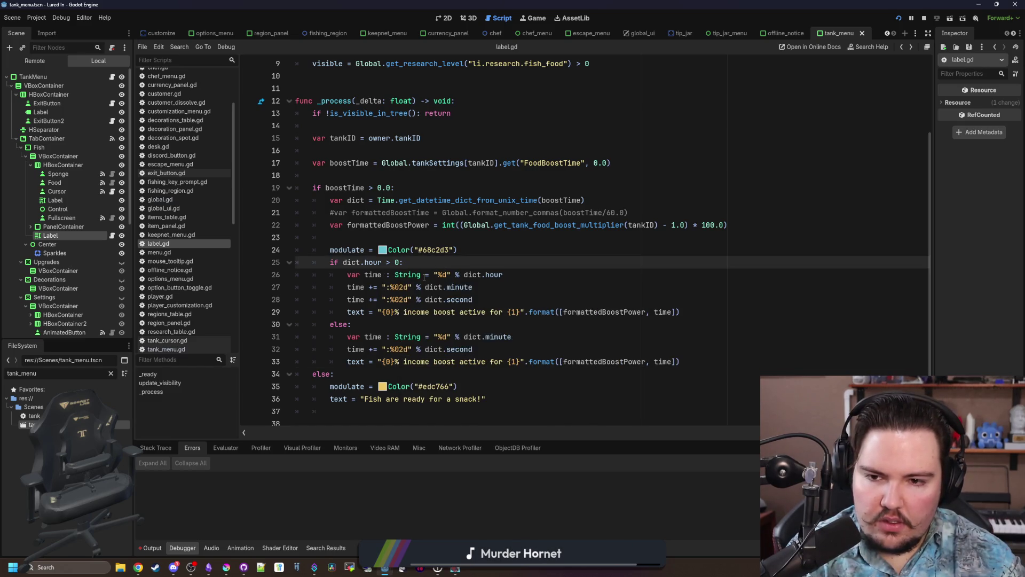
Declare var time : String = "" once, above the hour check.
click(425, 275)
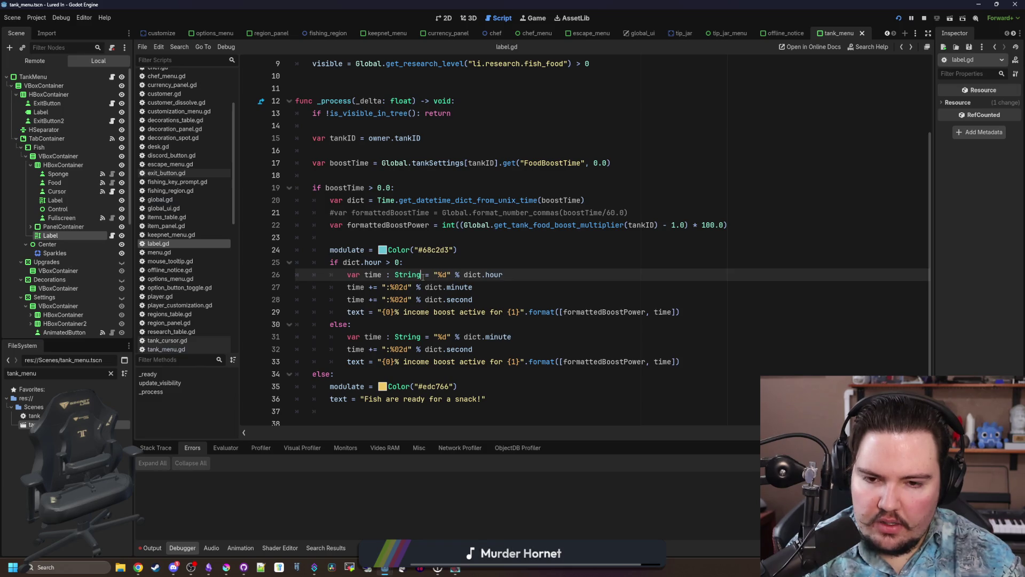
key(ctrl+shift+Left)
key(ctrl+shift+Left)
key(ctrl+shift+Left)
key(ctrl+c)
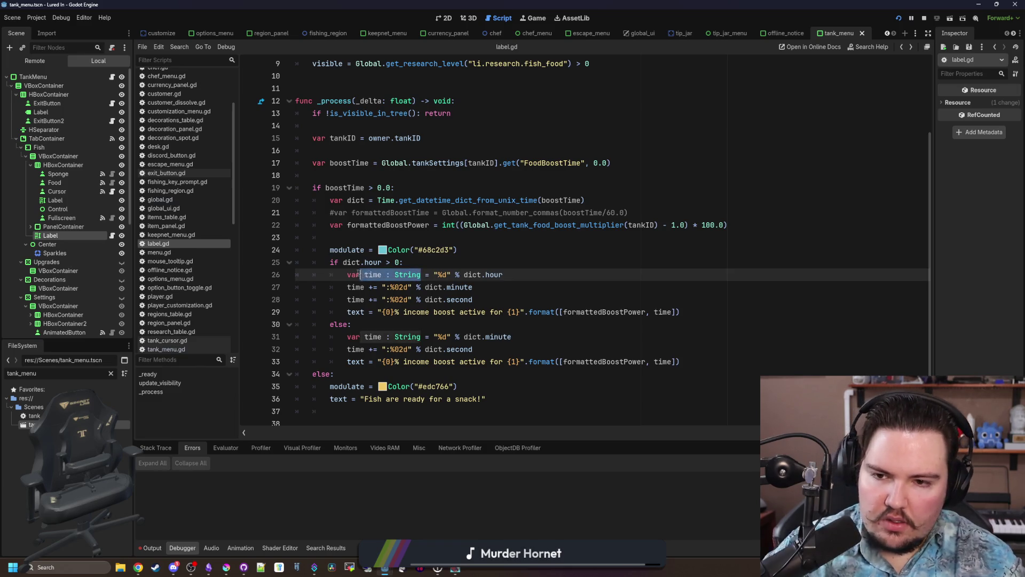
key(BackSpace)
click(481, 249)
key(Return)
key(ctrl+v)
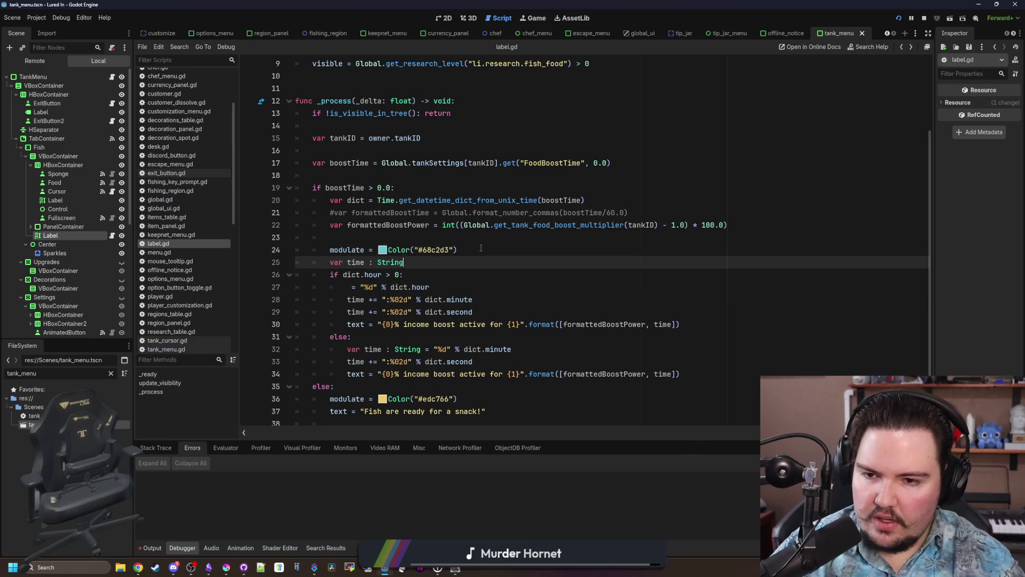
text(= ")
Move the text assignment line after both branches.
scroll(480, 248, down, 1)
triple_click(480, 312)
key(BackSpace)
key(Delete)
key(Return)
click(347, 318)
key(Delete)
key(Delete)
key(Delete)
Make both branches assign time without redeclaring it, then save and run the game.
click(361, 268)
text(time)
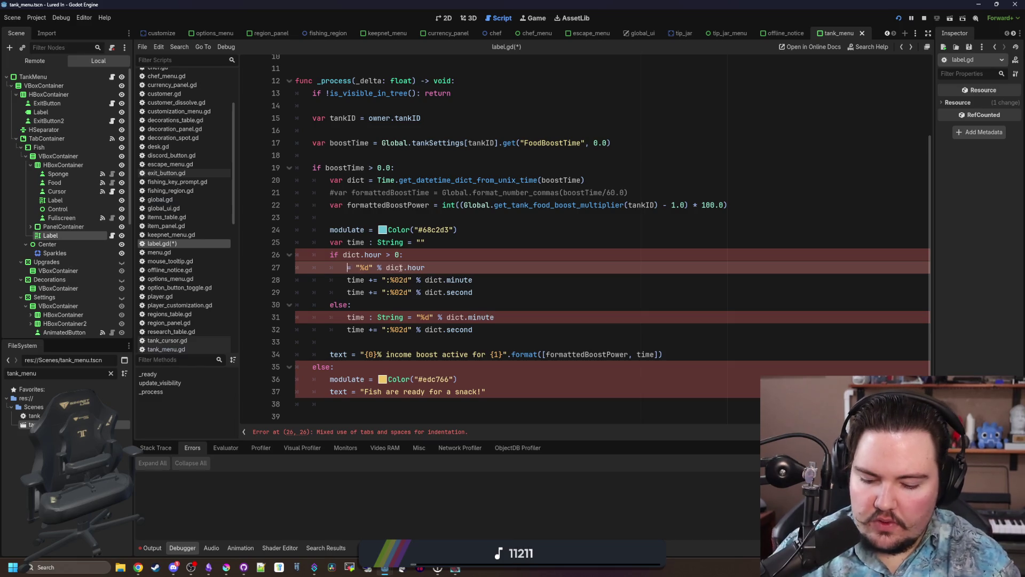
click(456, 255)
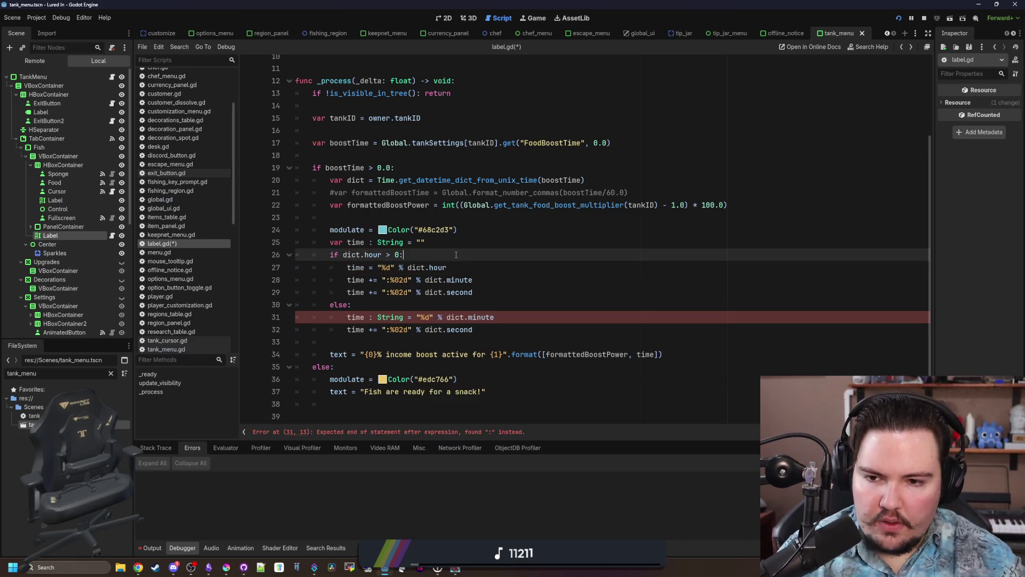
click(409, 317)
key(BackSpace)
key(BackSpace)
key(BackSpace)
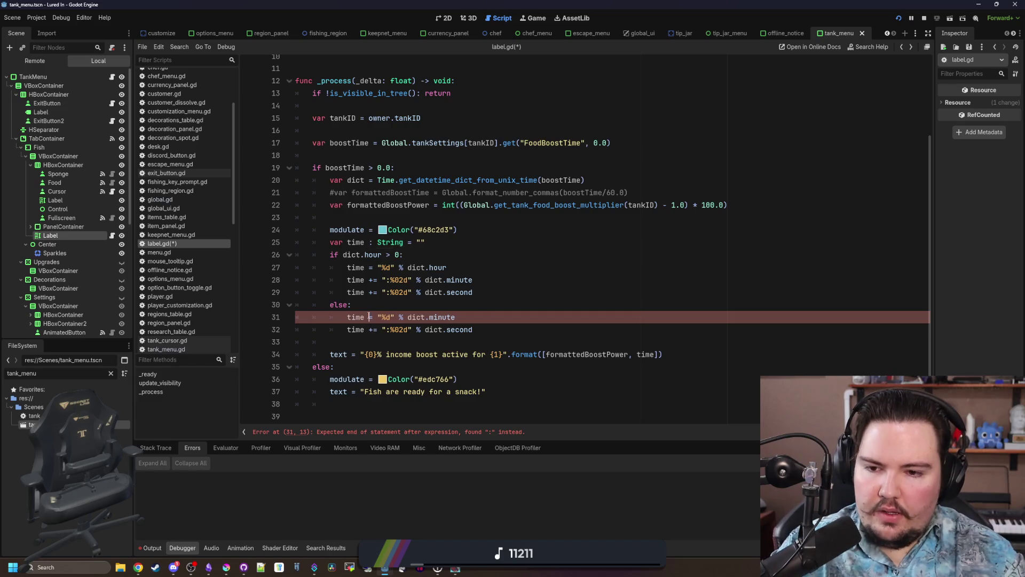
key(F5)
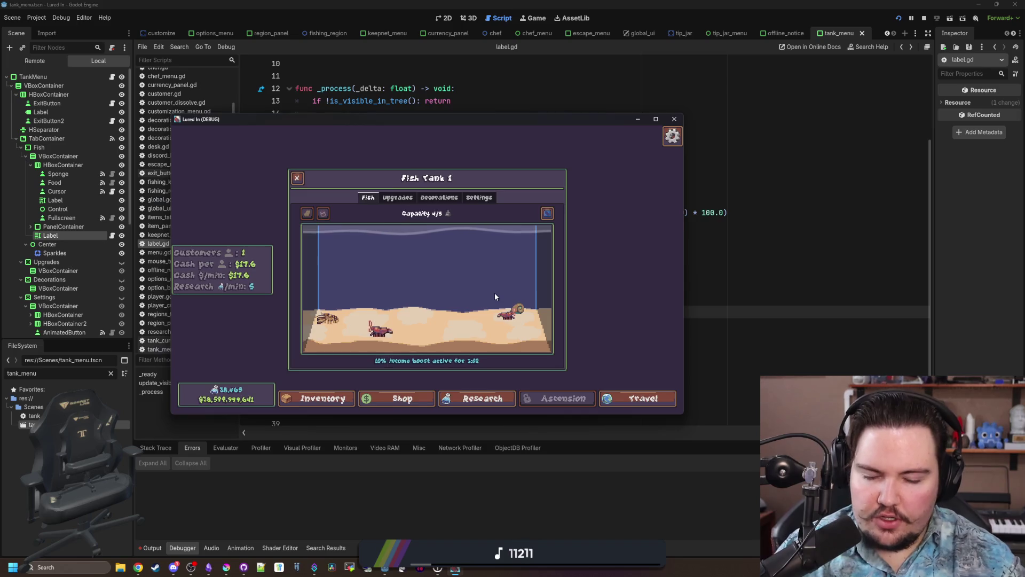
Maximize the game window and check Fish Tank 1 reads "10% income boost active for 2:42".
key(F8)
click(396, 313)
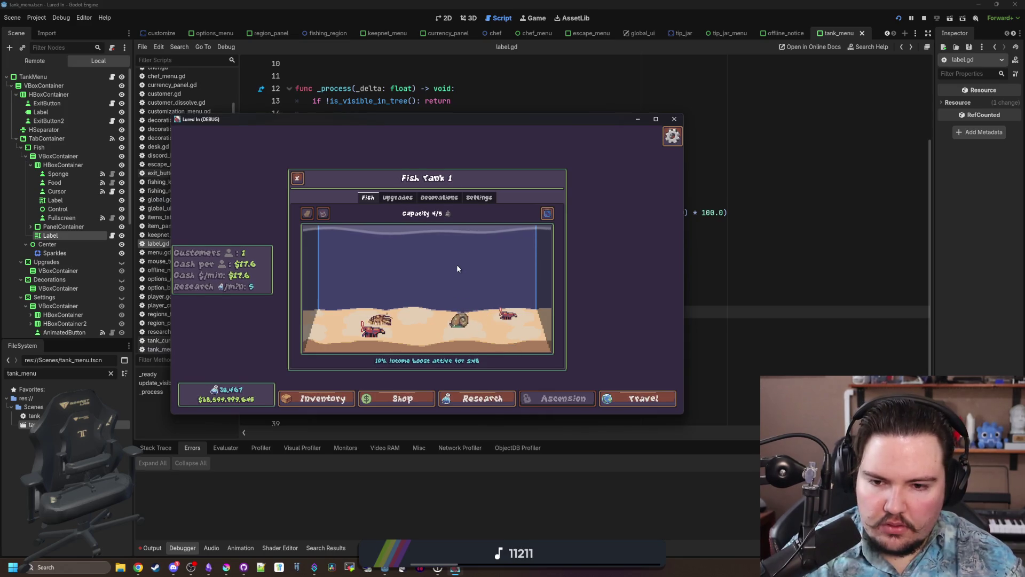
click(655, 118)
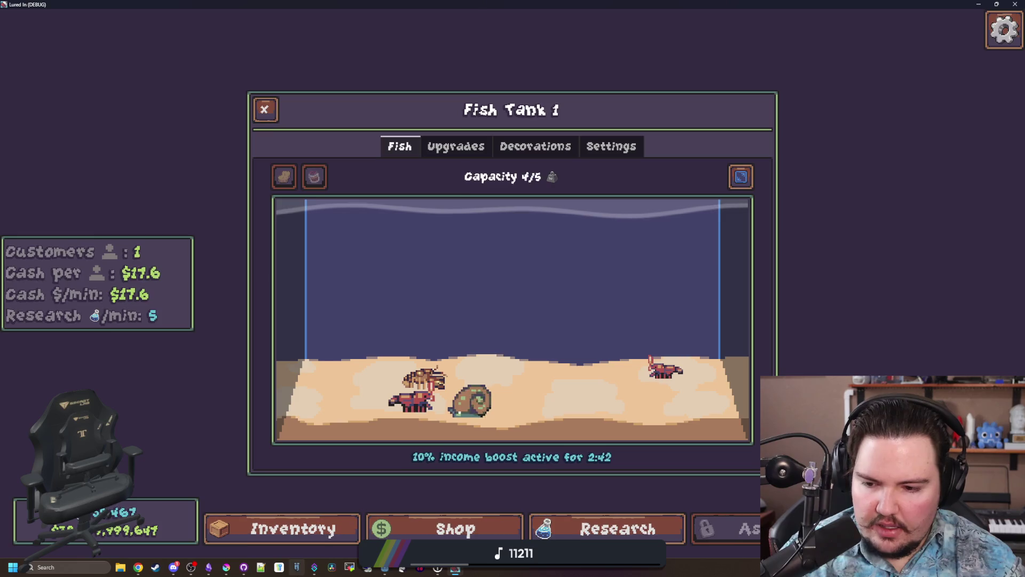
Add the Changelog entry "Changed the fish food boost time to display hours and seconds".
click(208, 567)
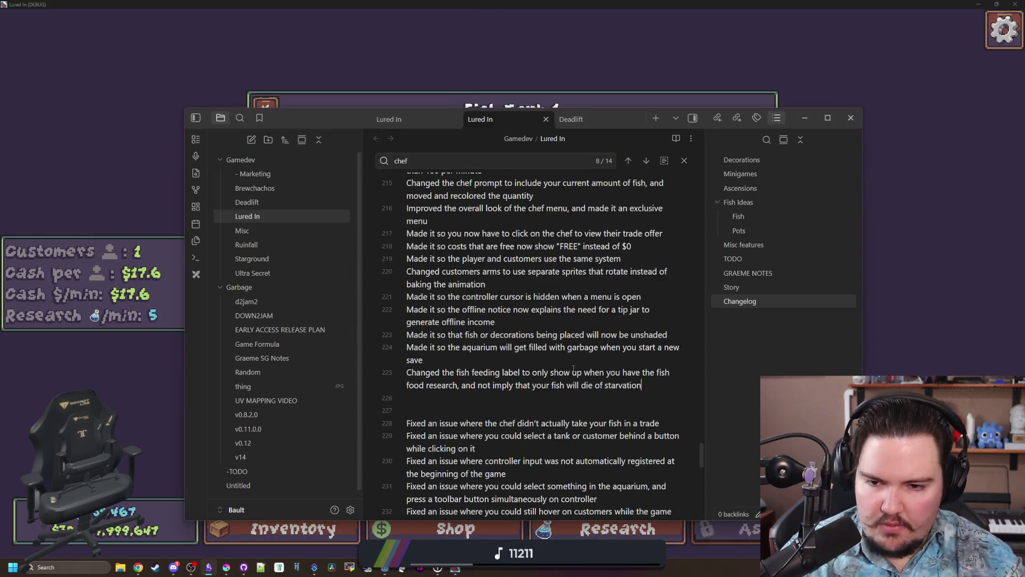
scroll(574, 369, up, 8)
scroll(621, 391, down, 6)
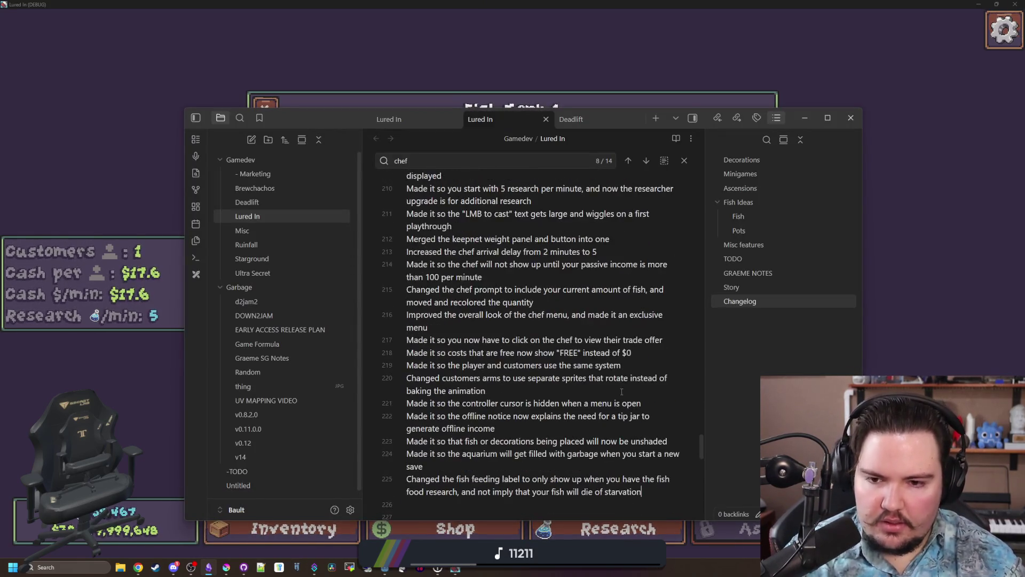
scroll(621, 391, down, 3)
key(Down)
text(Changed the fish food boost time to display hours and seconds)
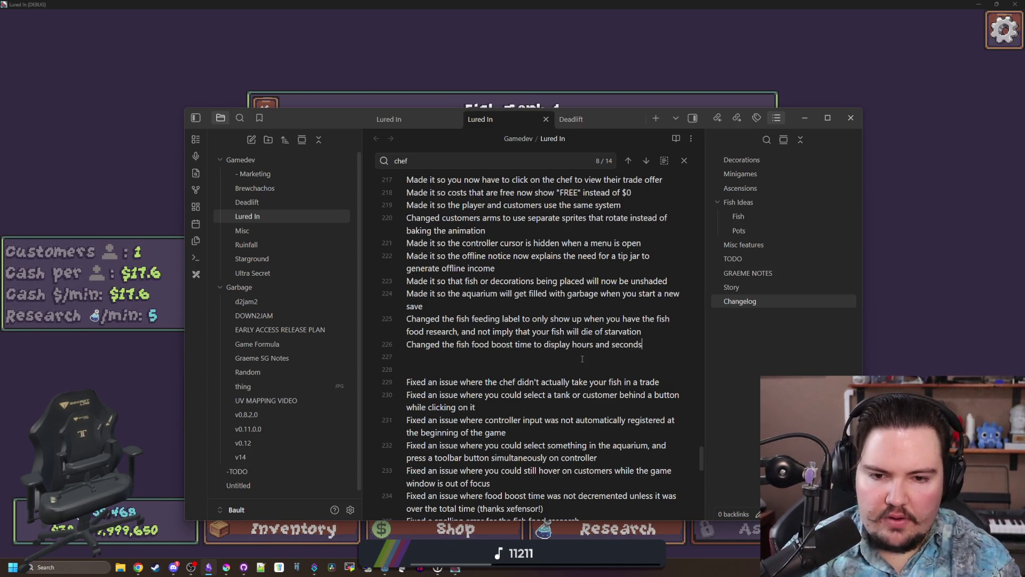
click(552, 21)
Check off the "fish are ready to be fed" and feeding-blurb to-dos, then select the yellow-lines research to-do.
scroll(516, 274, up, 15)
scroll(516, 274, up, 5)
scroll(477, 290, up, 5)
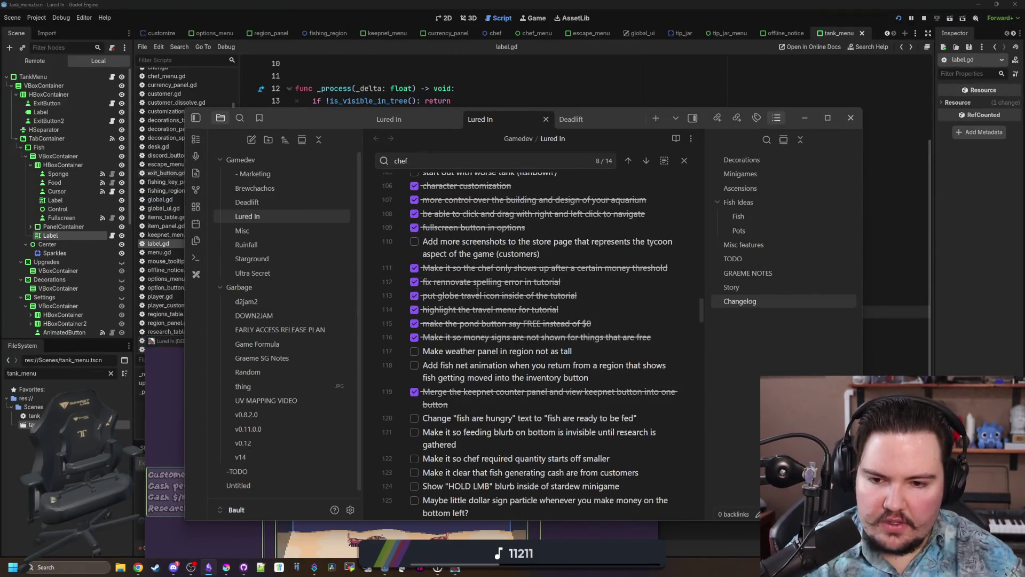
scroll(470, 322, down, 2)
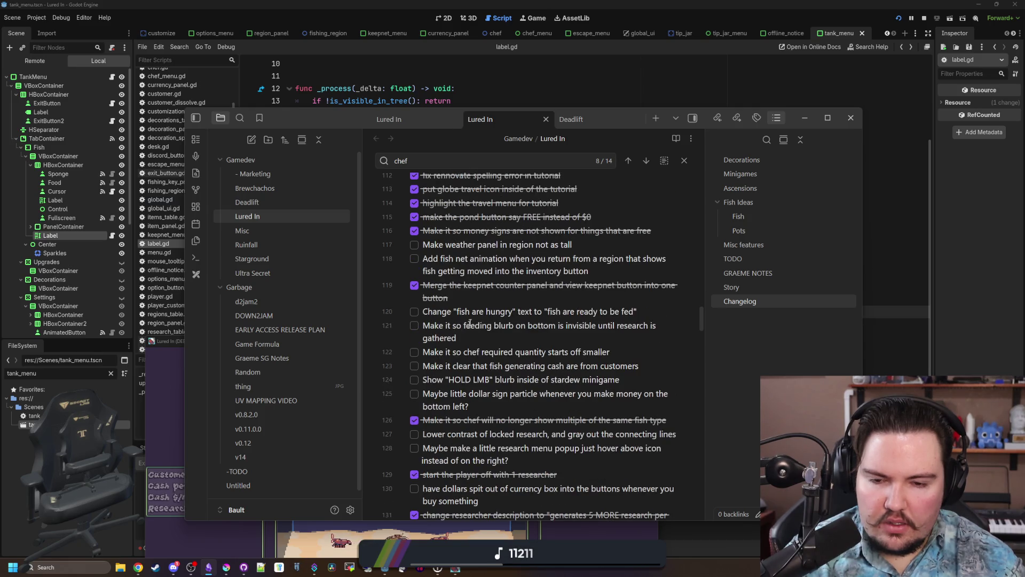
click(414, 312)
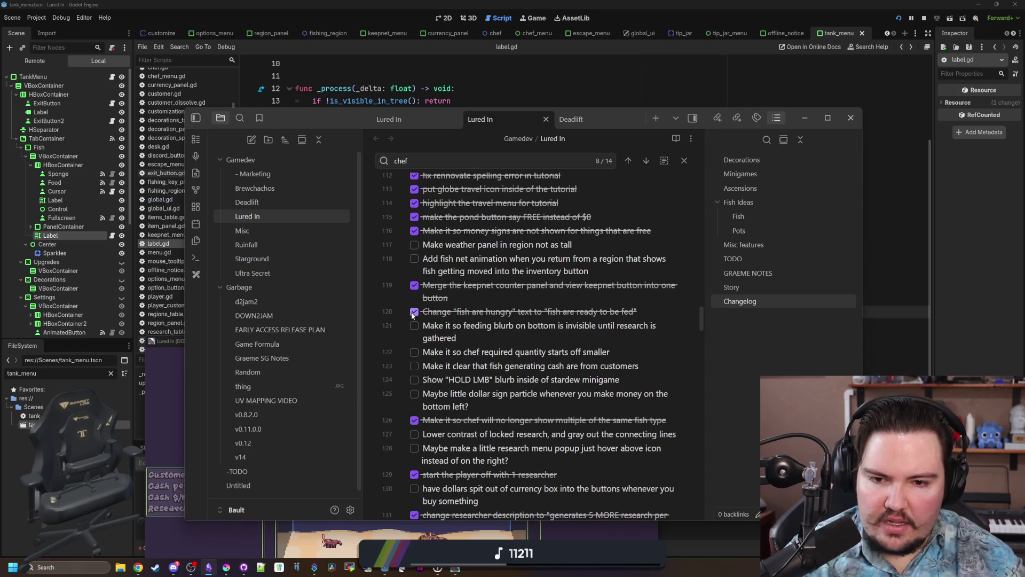
click(415, 326)
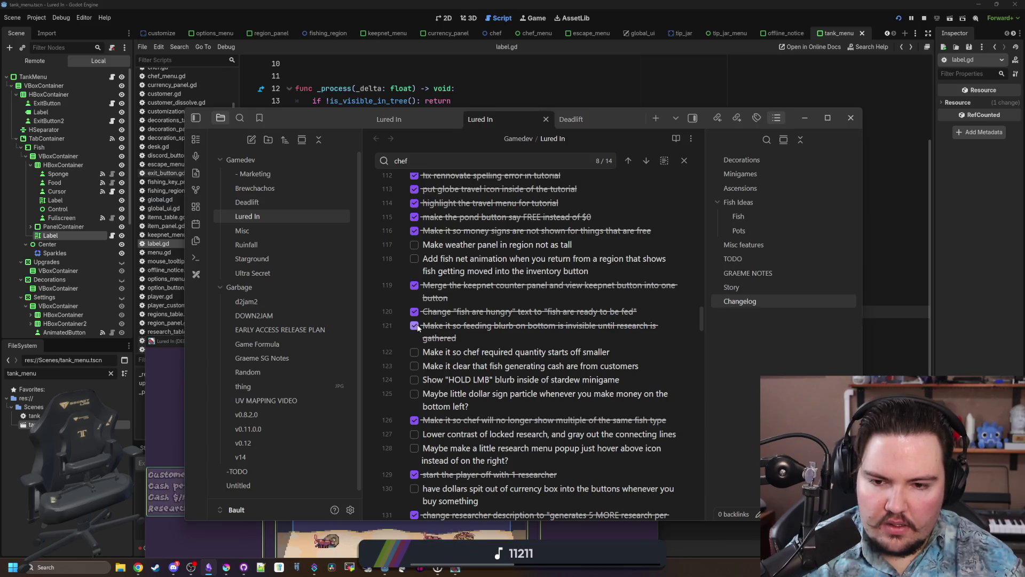
scroll(491, 271, down, 2)
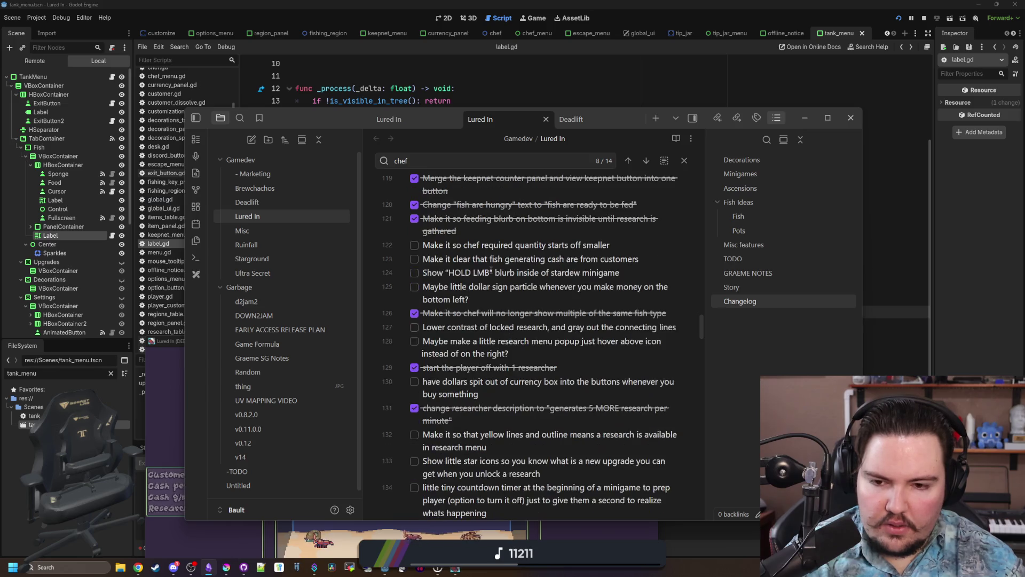
scroll(490, 271, down, 2)
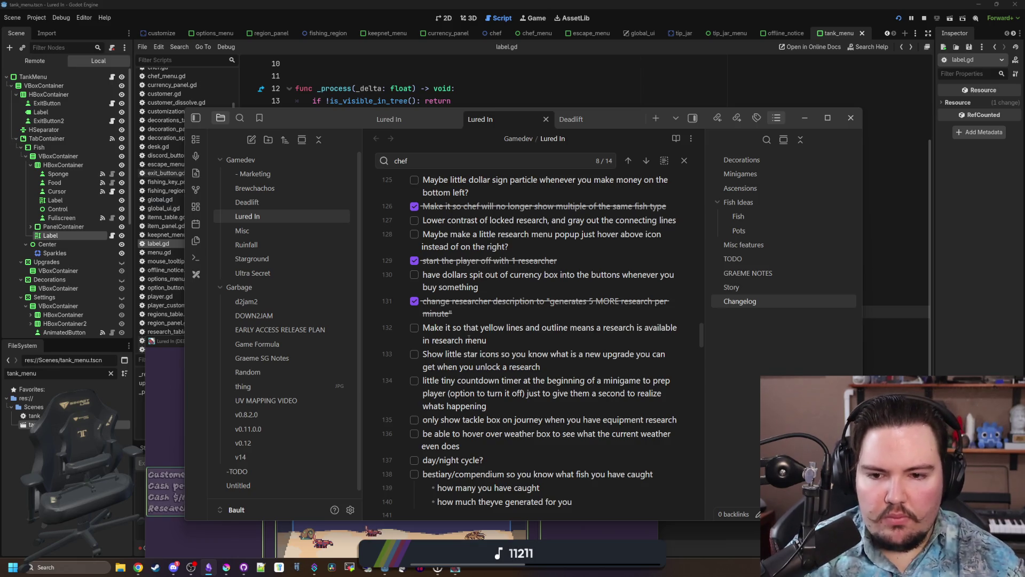
drag(513, 338, 430, 330)
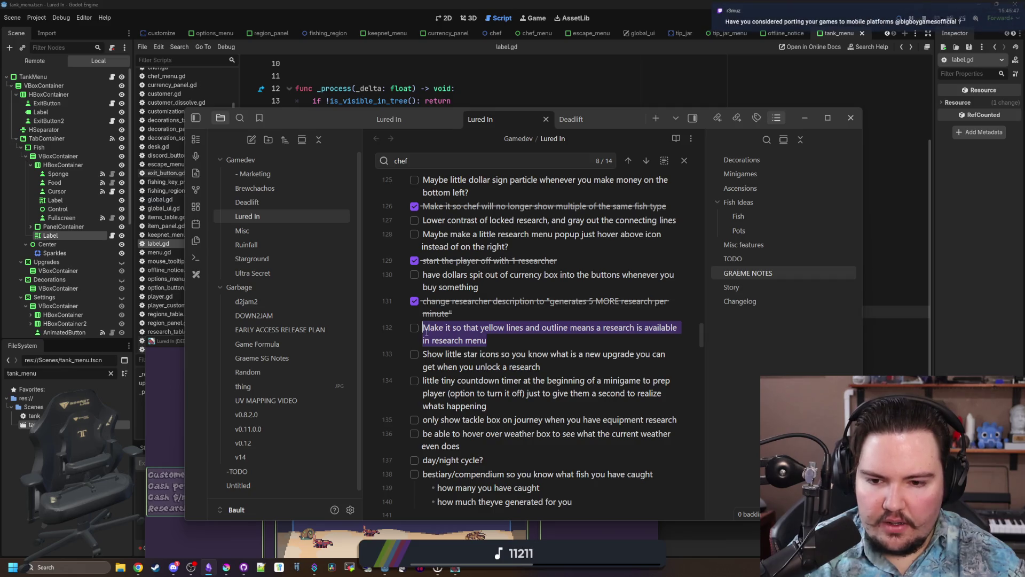
click(427, 332)
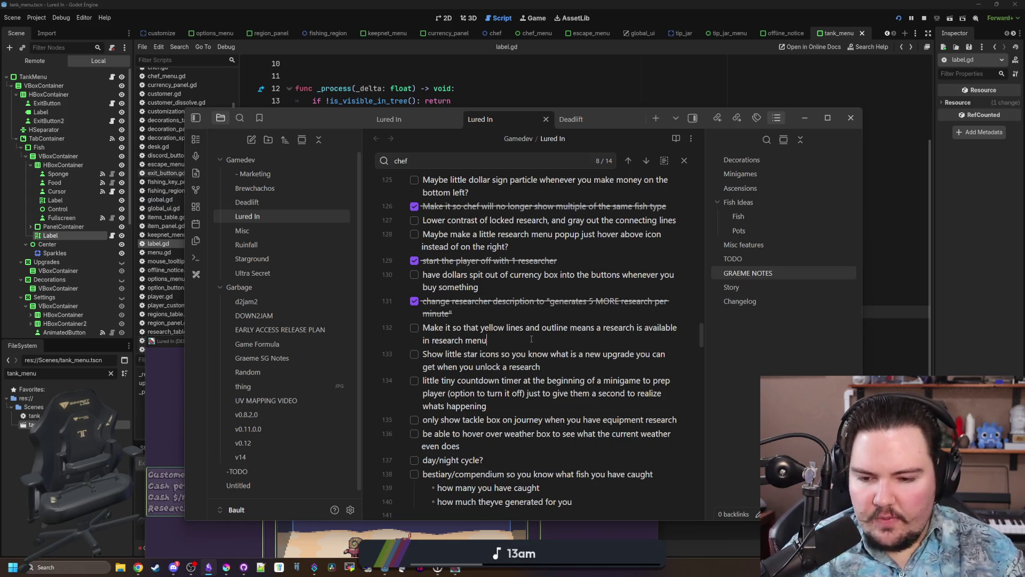
click(531, 339)
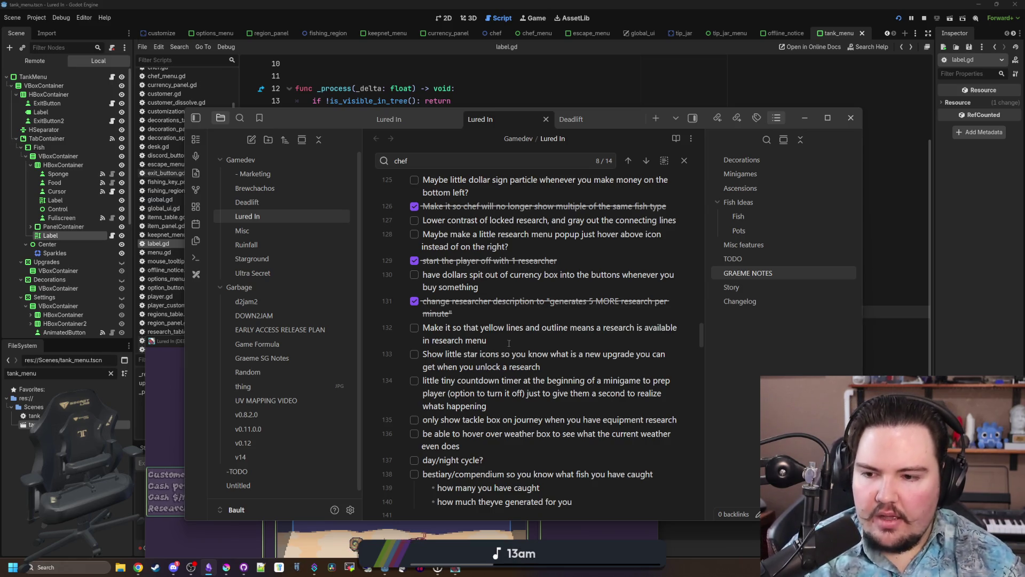
key(F5)
Resize the game into a narrow window positioned over the notes.
double_click(370, 4)
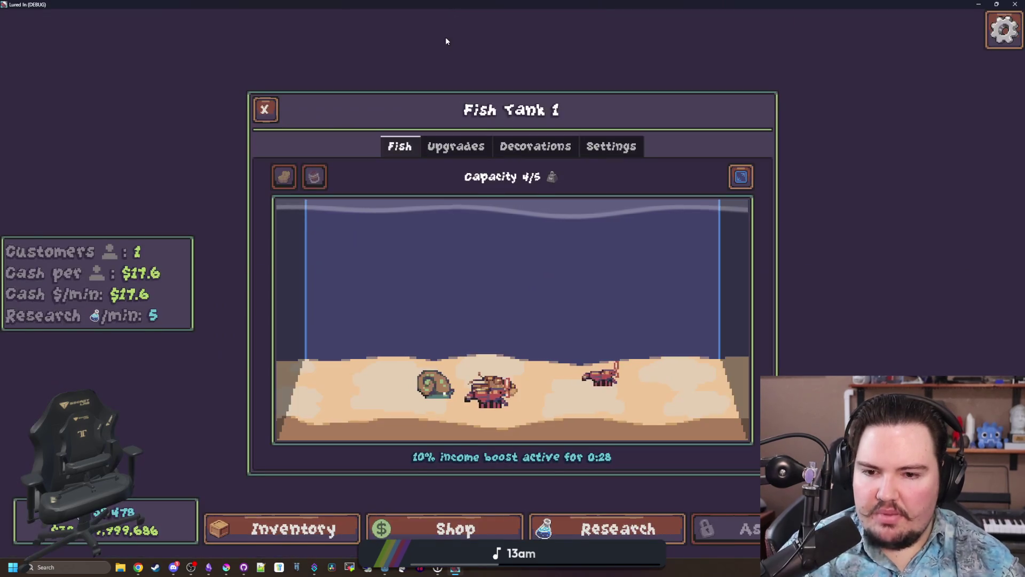
drag(492, 3, 416, 72)
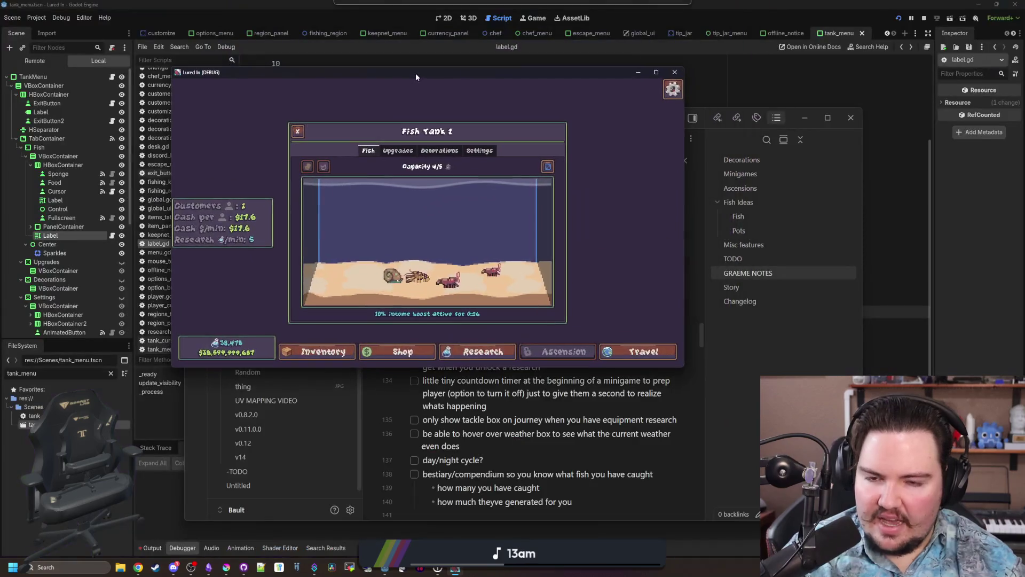
mouse_move(686, 193)
mouse_down()
mouse_move(313, 179)
mouse_move(330, 171)
mouse_move(286, 182)
mouse_move(347, 182)
mouse_up()
drag(255, 75, 527, 140)
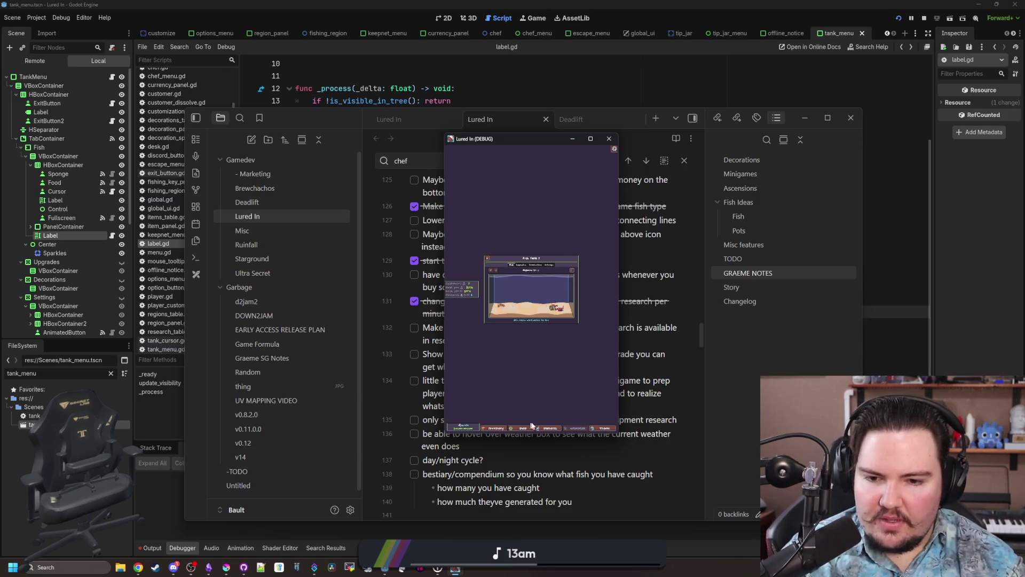
drag(620, 366, 608, 365)
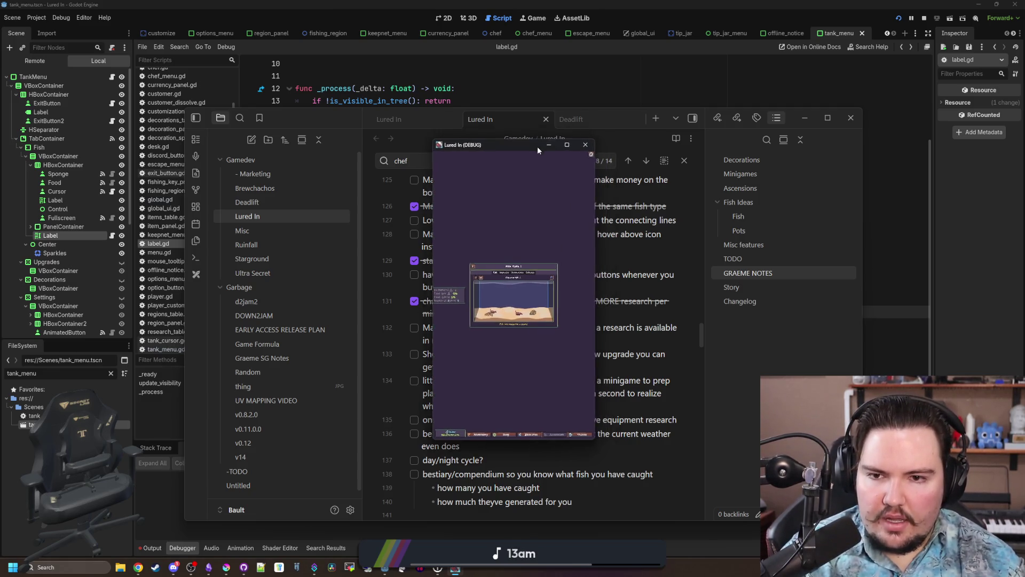
Close the Fish Tank 1 and Offline Income dialogs, exit fullscreen, and return to the notes.
double_click(538, 144)
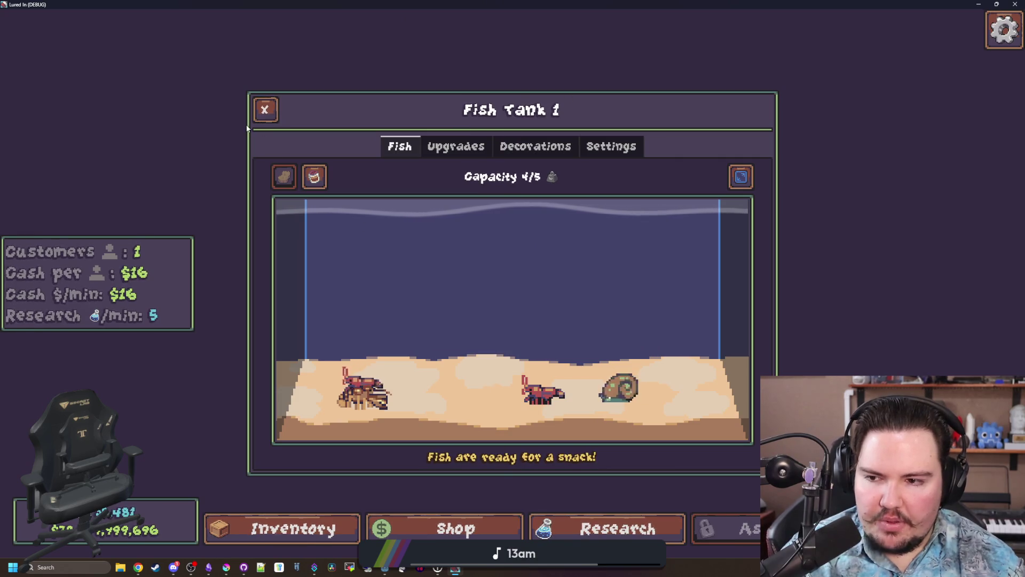
click(264, 109)
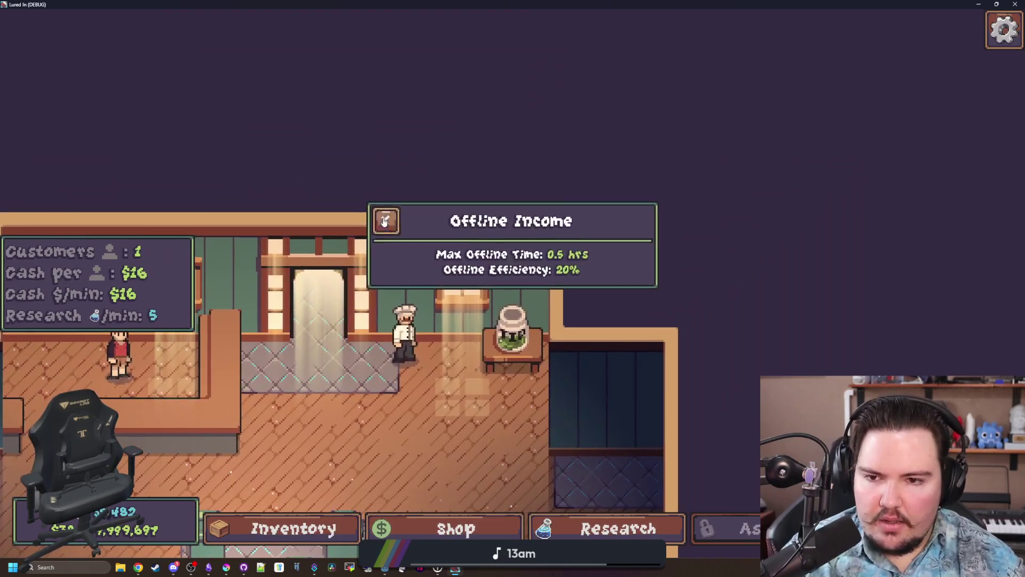
click(393, 213)
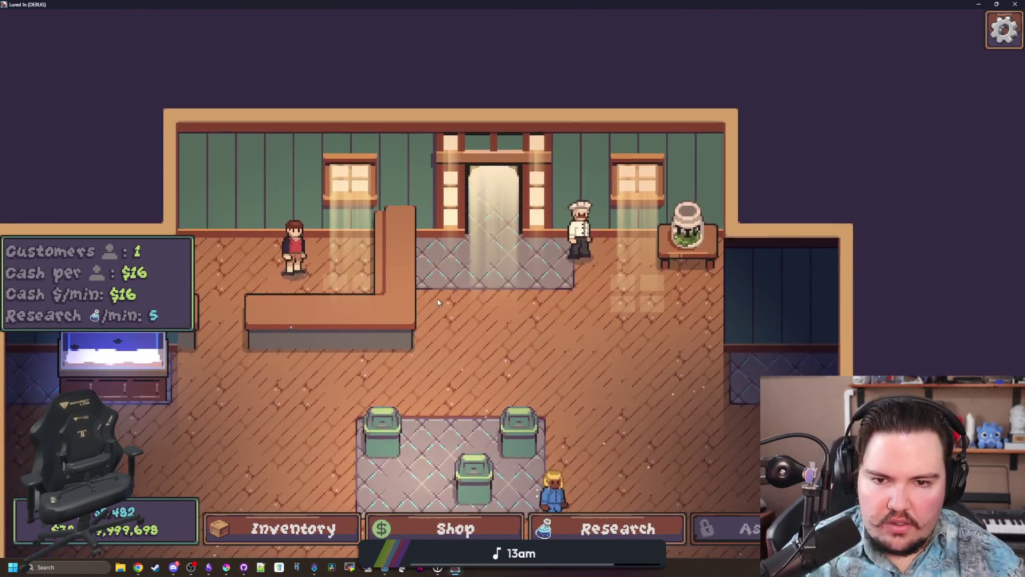
key(F11)
click(532, 321)
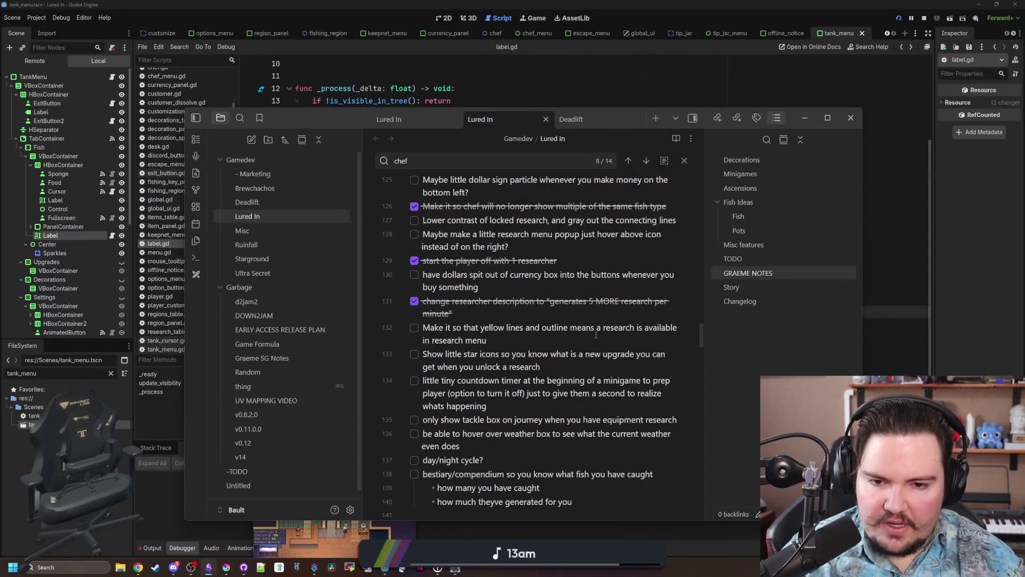
Filter the FileSystem to 'tree', open tree_node.gd, and indent empty line 66 in set_selected.
click(662, 109)
click(110, 374)
text(tree)
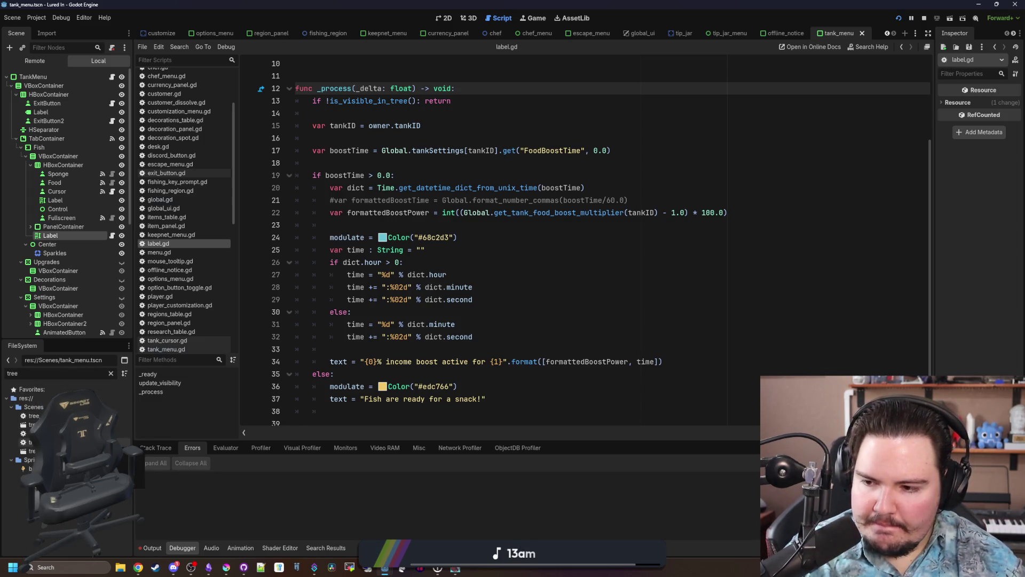
double_click(29, 442)
click(393, 363)
click(409, 327)
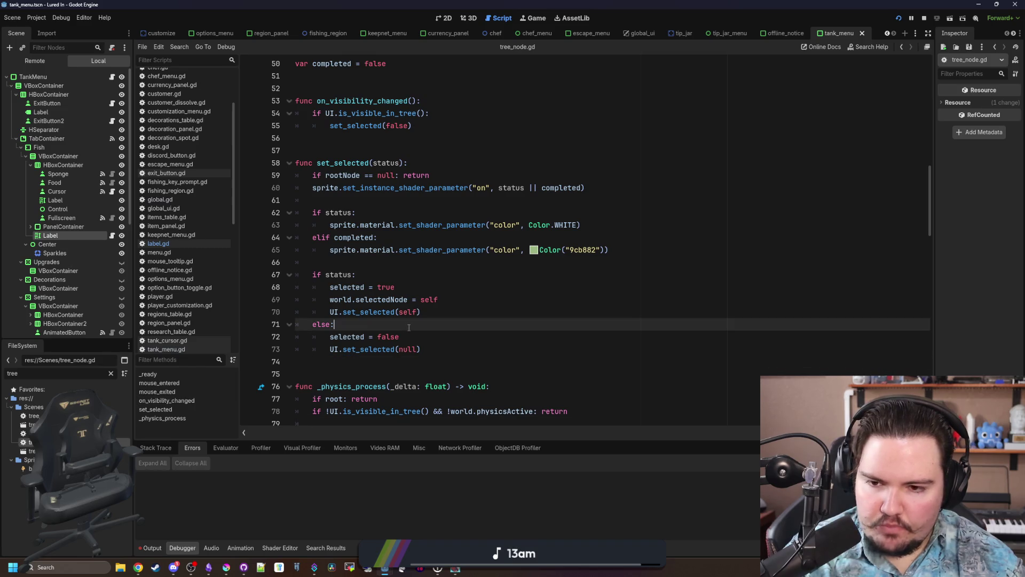
click(373, 264)
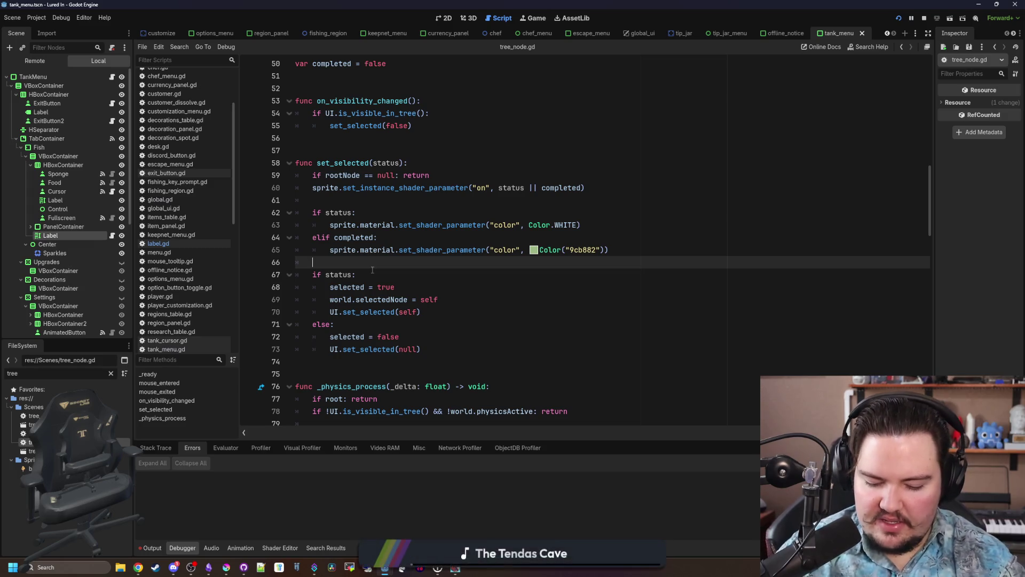
key(Tab)
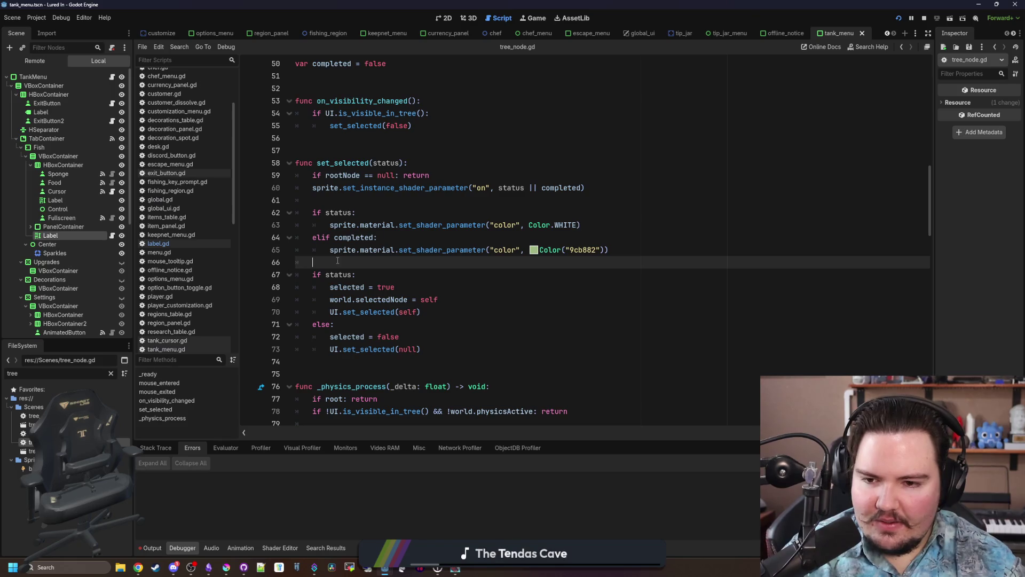
Scroll through tree_node.gd from its end back up toward the _ready function.
scroll(338, 260, down, 4)
scroll(369, 195, down, 15)
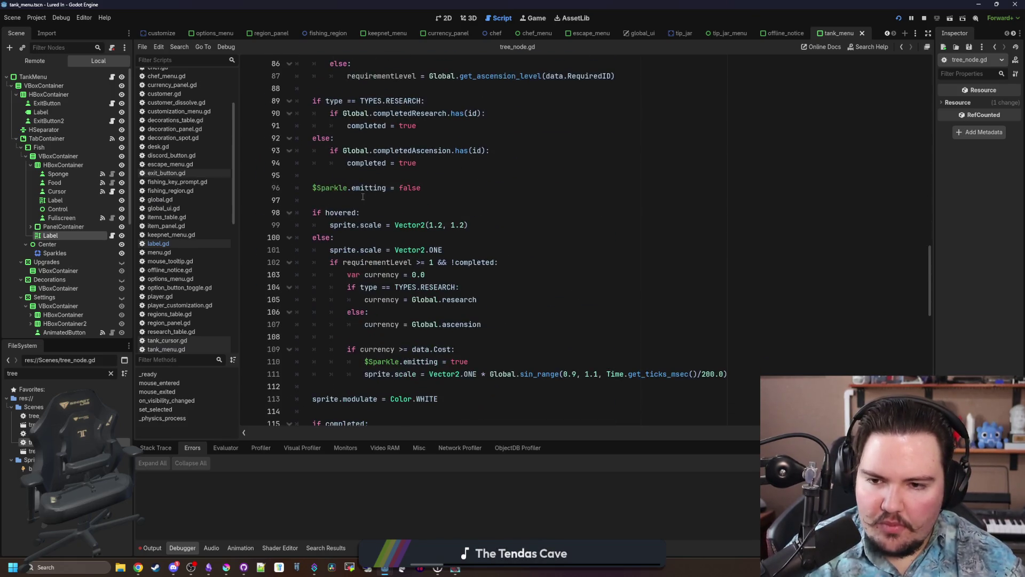
scroll(357, 206, down, 8)
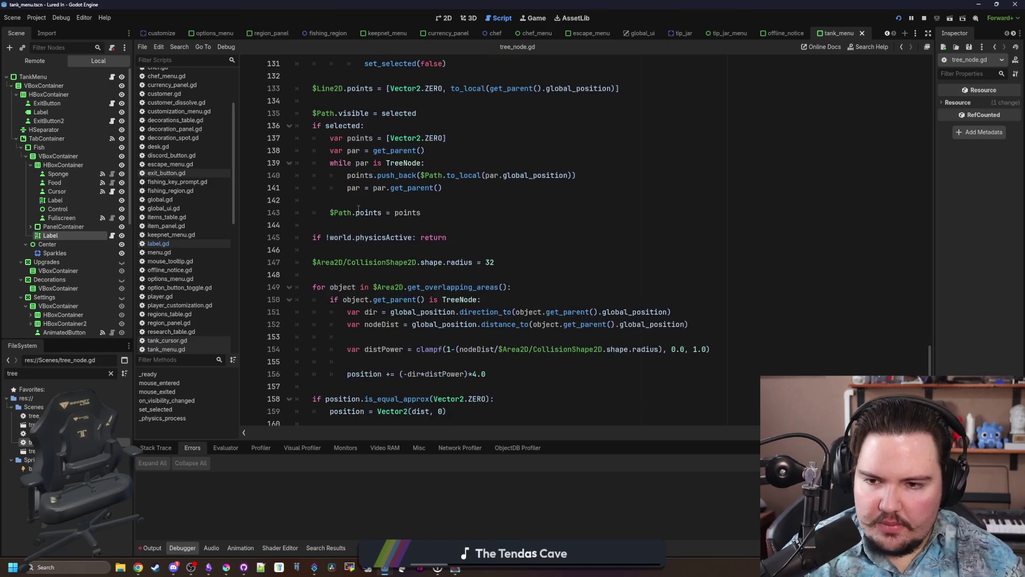
scroll(359, 208, down, 1)
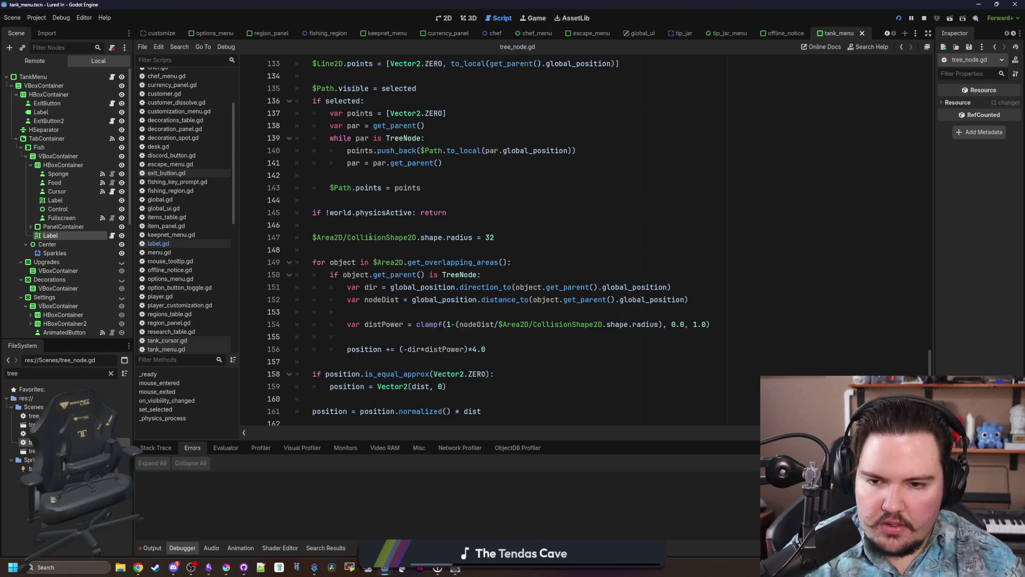
click(377, 251)
scroll(368, 257, up, 5)
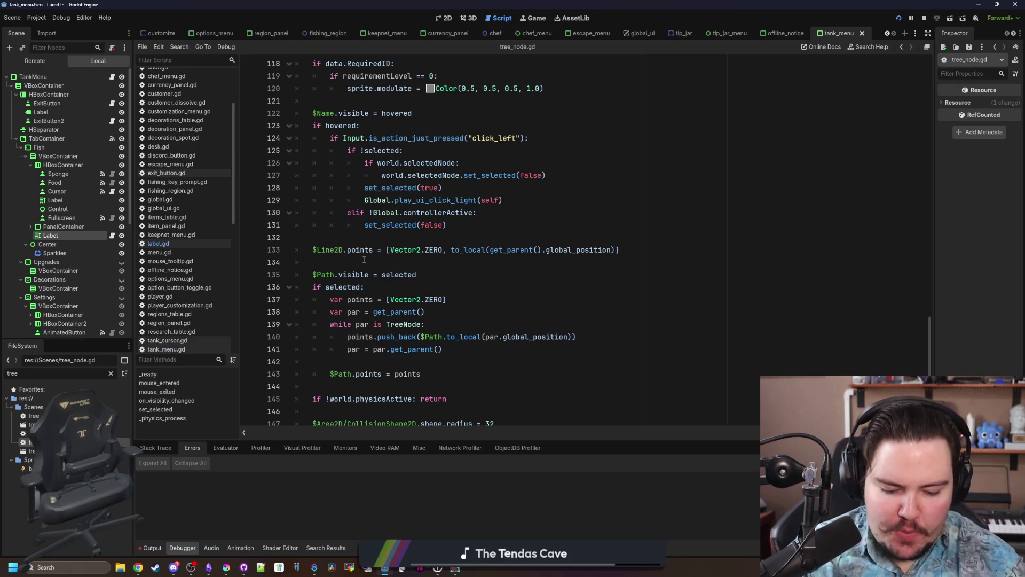
click(364, 262)
scroll(406, 272, down, 5)
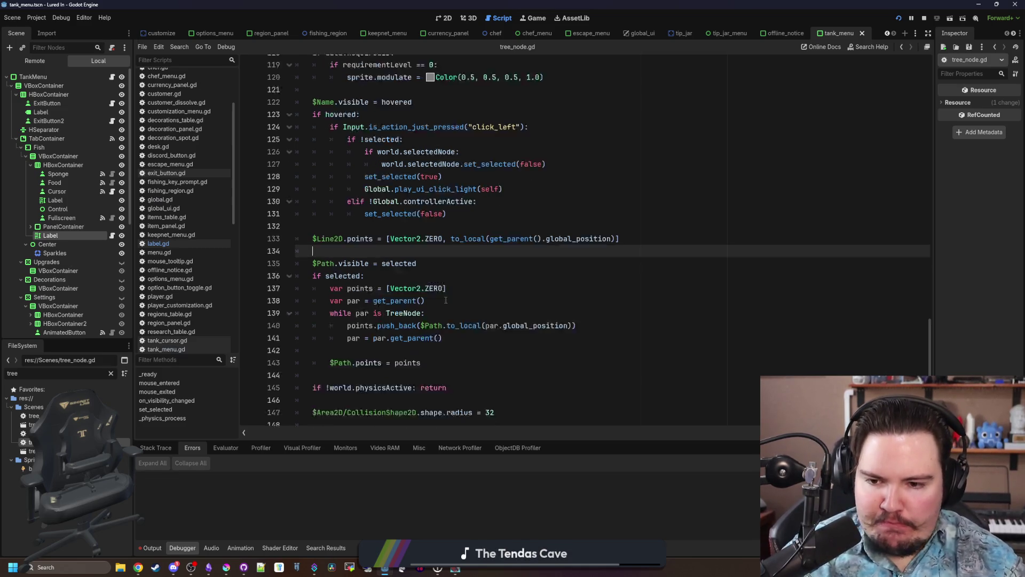
scroll(481, 270, up, 12)
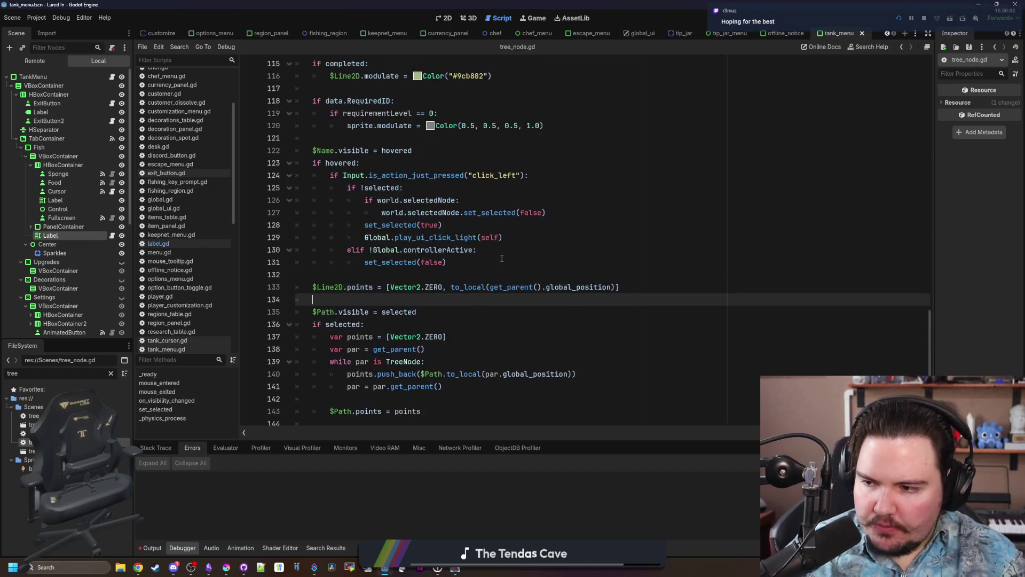
scroll(502, 258, up, 15)
click(371, 350)
scroll(395, 332, up, 10)
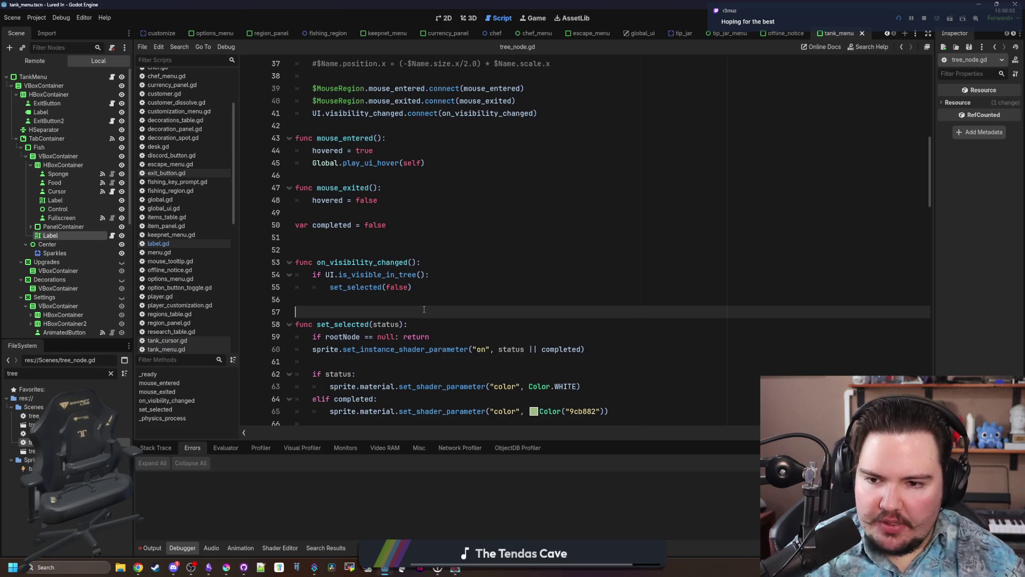
scroll(423, 308, up, 2)
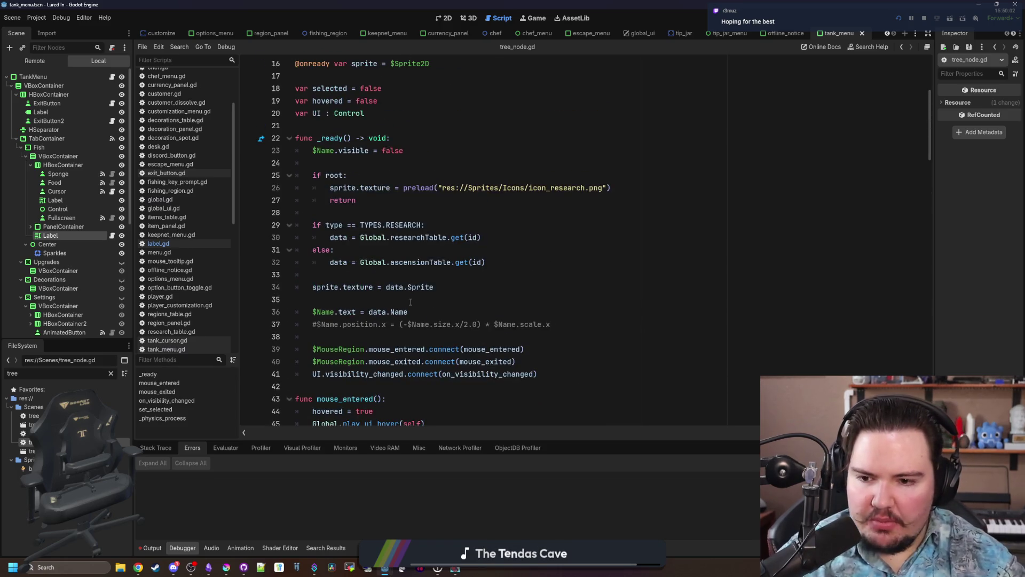
Delete blank line 38 in _ready so the connect calls sit together, then save tree_node.gd.
click(340, 384)
key(Return)
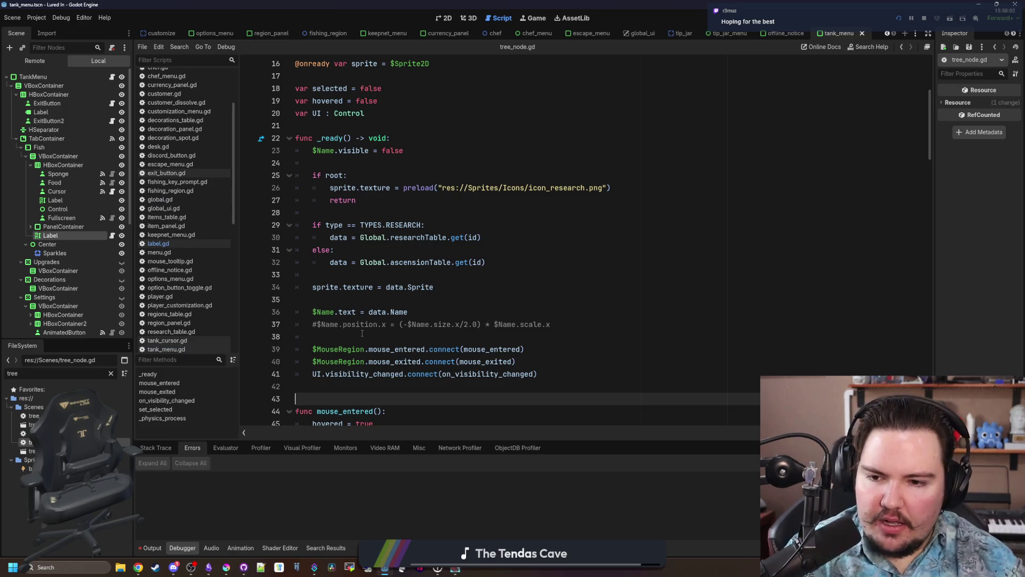
click(362, 333)
key(BackSpace)
key(BackSpace)
click(363, 385)
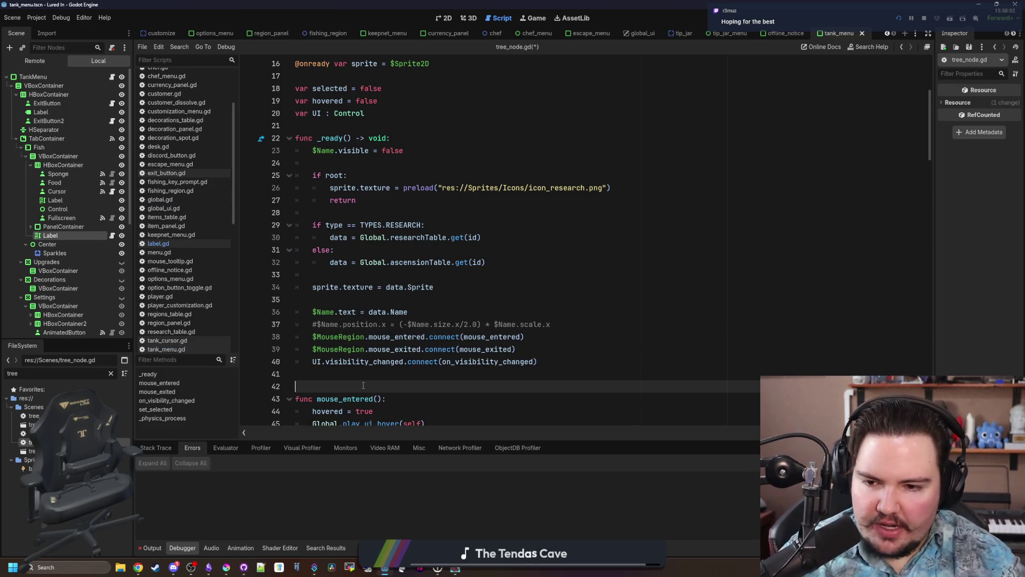
click(397, 378)
key(ctrl+s)
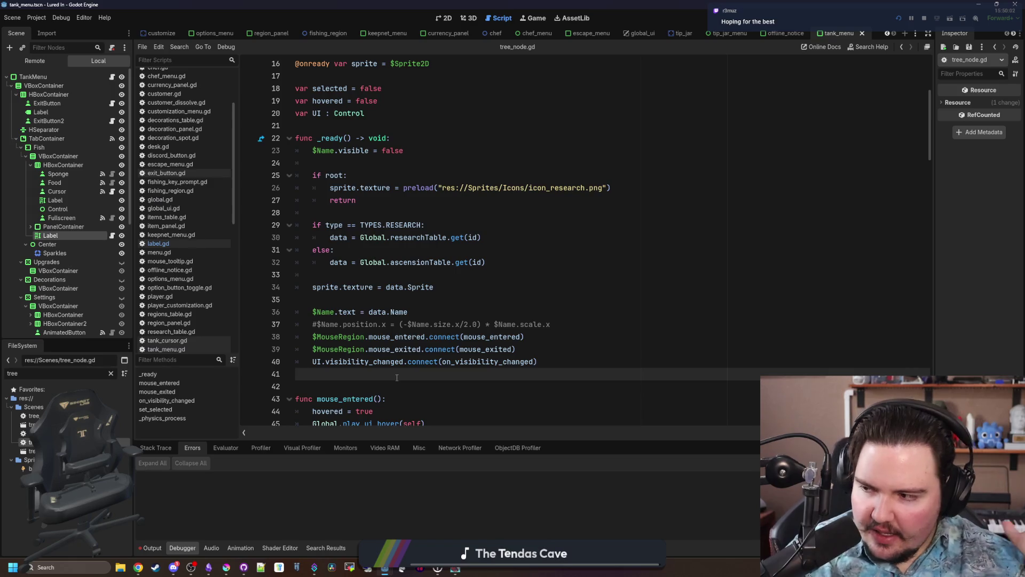
key(ctrl+s)
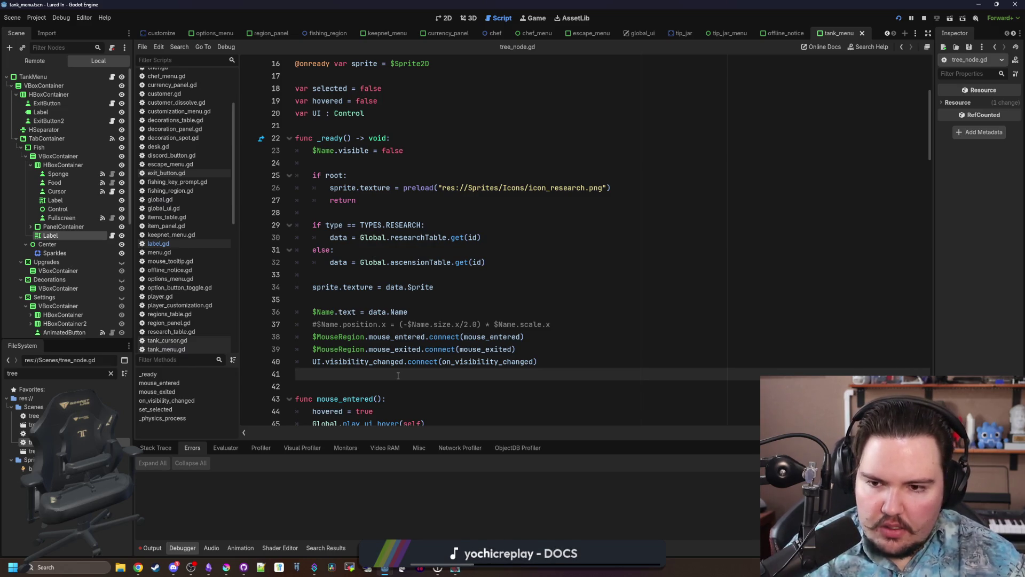
scroll(398, 375, down, 10)
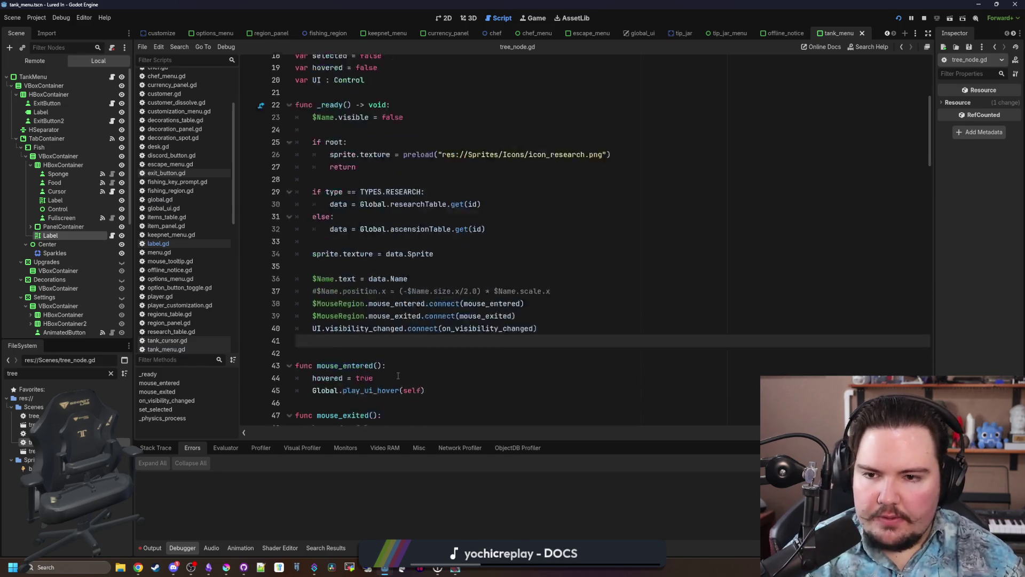
scroll(462, 237, down, 4)
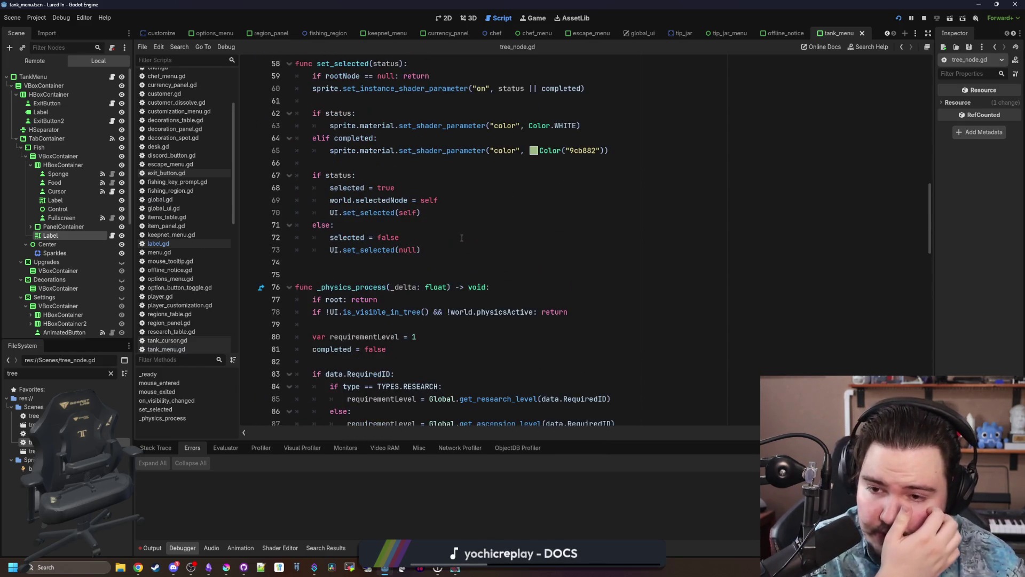
scroll(462, 238, down, 1)
scroll(462, 237, up, 2)
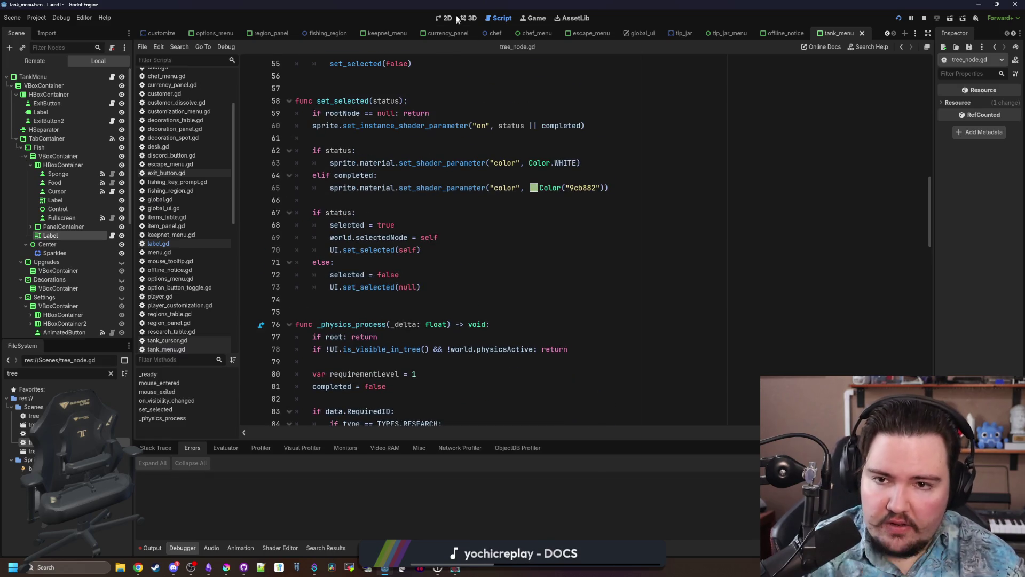
Switch to the tree_node scene and open tree_node.gd from its Line2D node.
click(444, 18)
scroll(421, 301, down, 4)
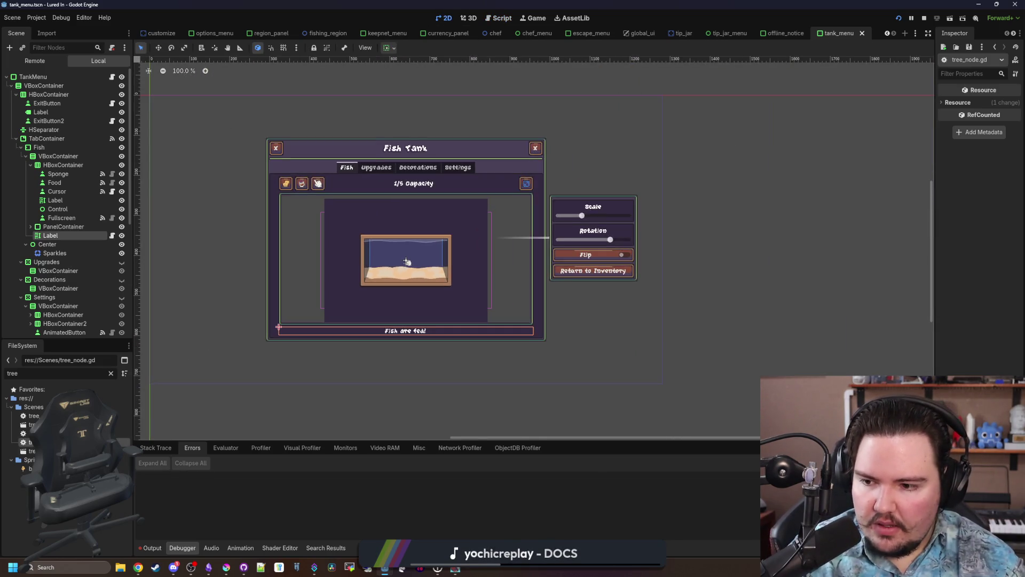
key(ctrl+Tab)
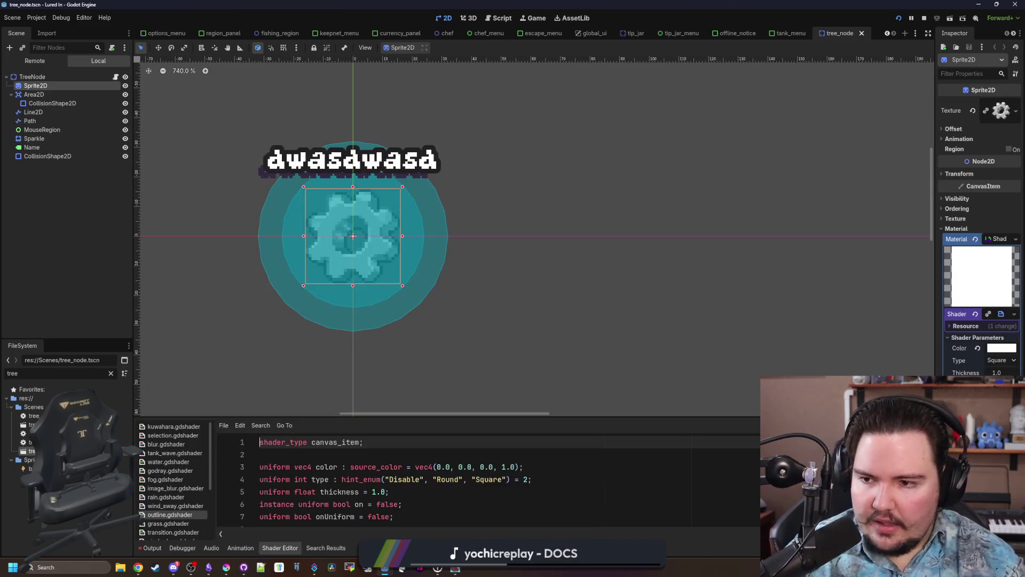
click(55, 113)
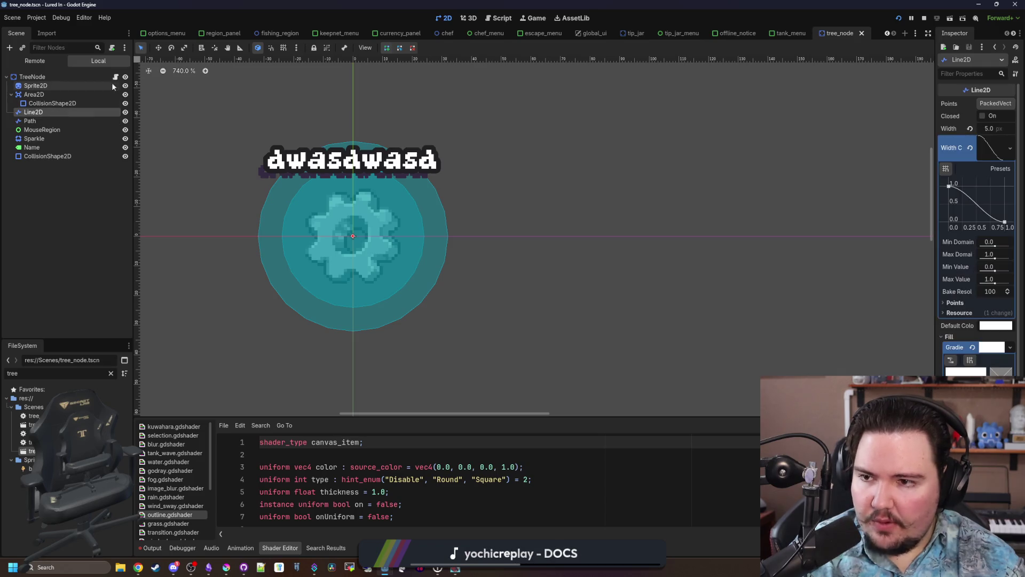
click(116, 77)
Search the script for 'line2d' and take the $Line2D.modulate line on line 116.
click(535, 250)
key(ctrl+f)
text(line2d)
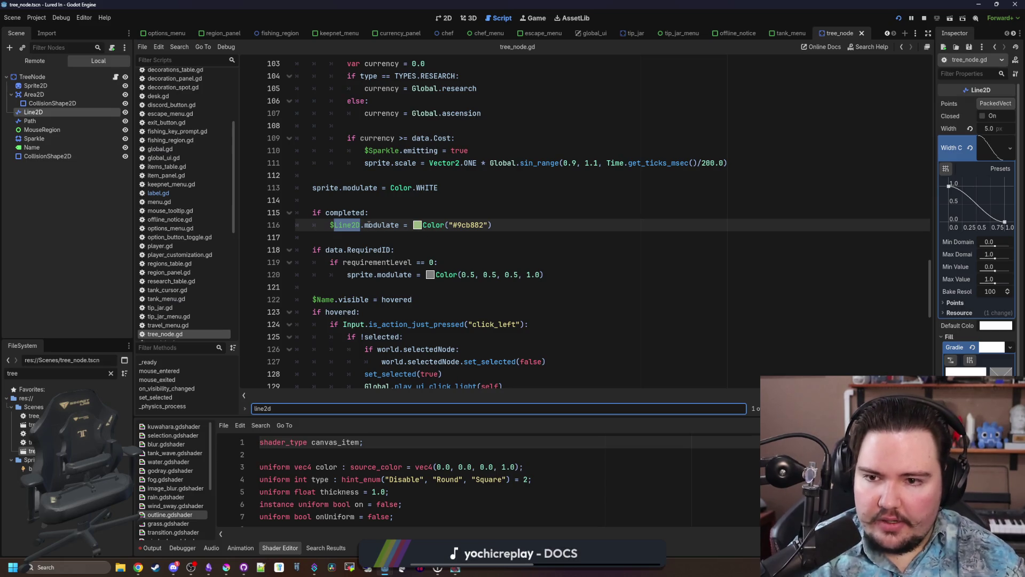
scroll(370, 252, up, 3)
scroll(370, 251, down, 2)
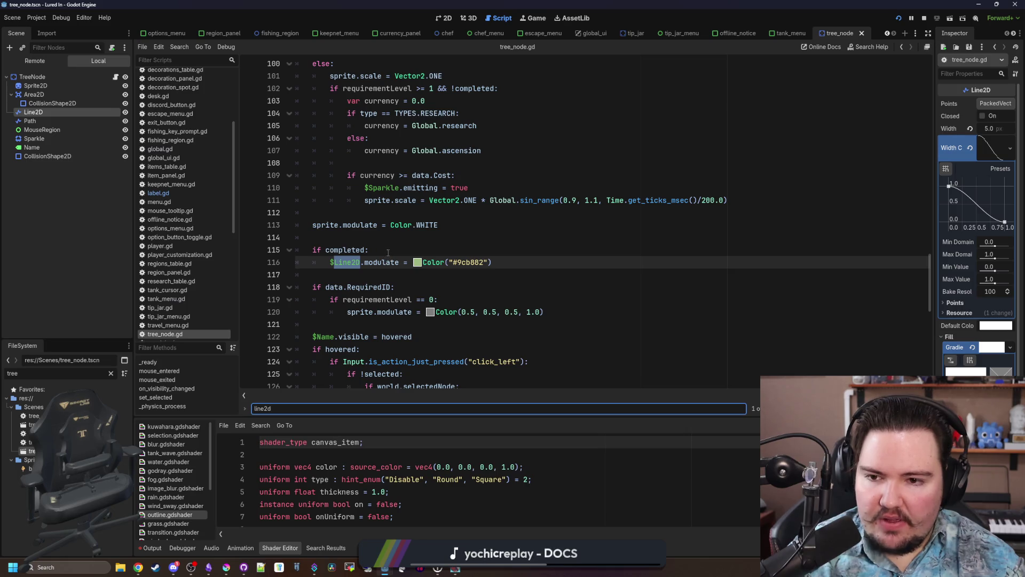
click(386, 260)
key(End)
key(shift+Down)
key(shift+Up)
key(shift+Home)
key(ctrl+c)
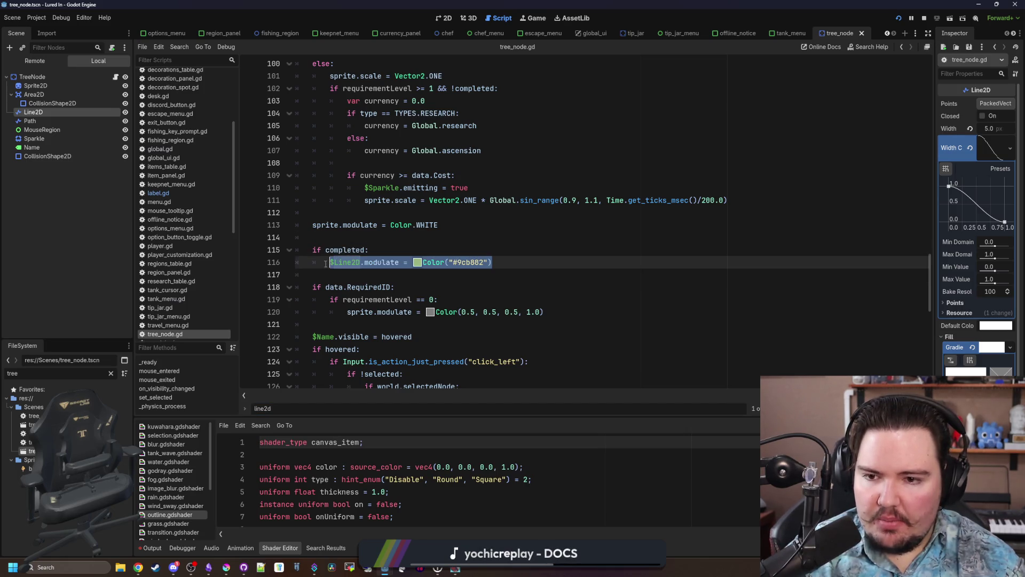
scroll(422, 272, down, 3)
scroll(421, 272, down, 2)
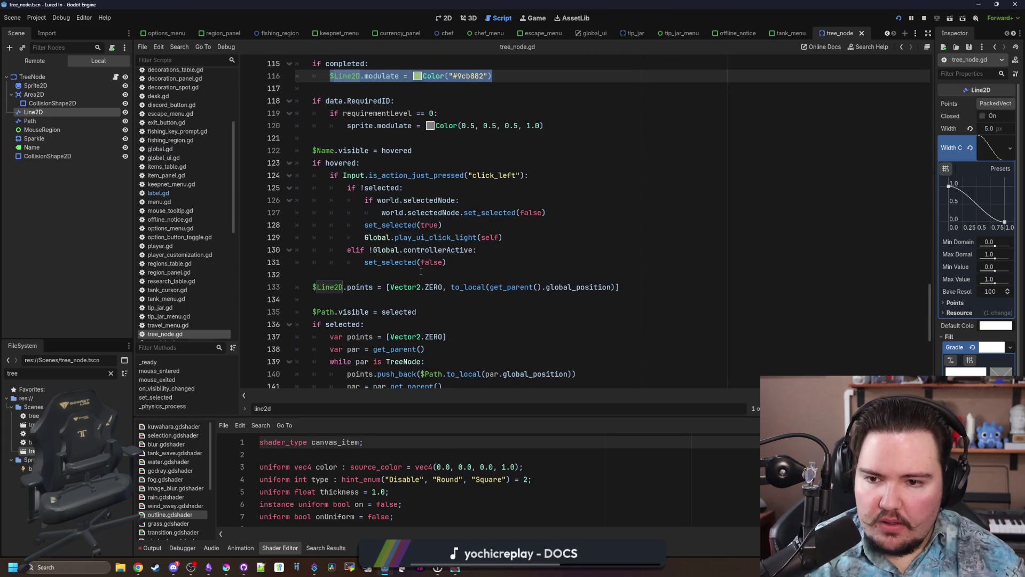
scroll(421, 271, down, 2)
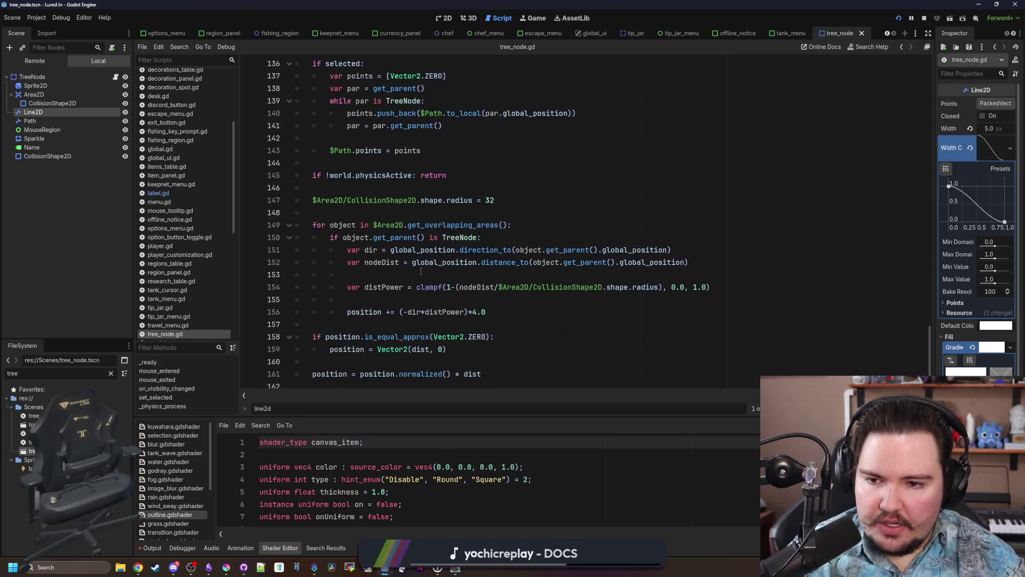
scroll(421, 271, up, 15)
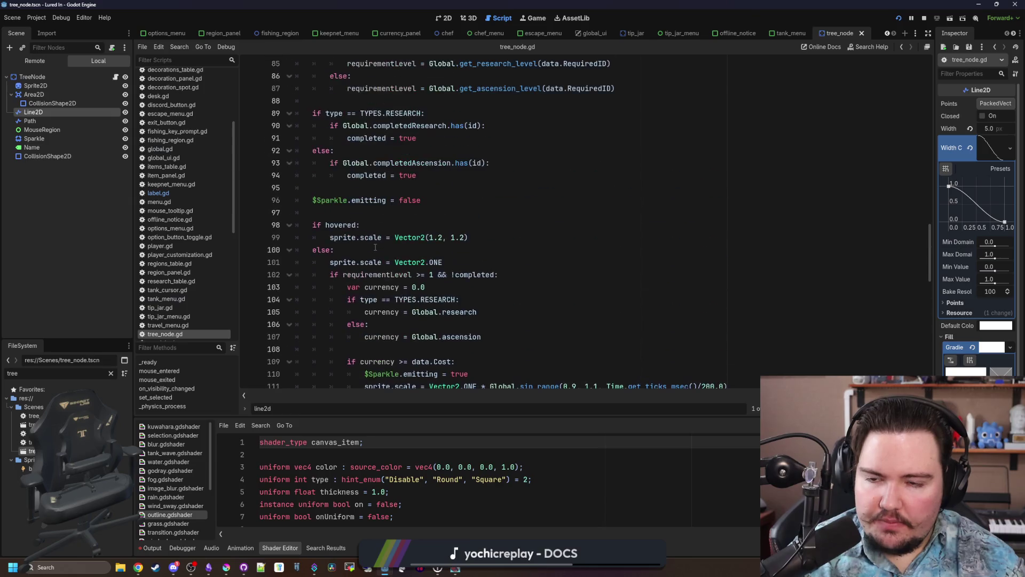
scroll(335, 294, up, 5)
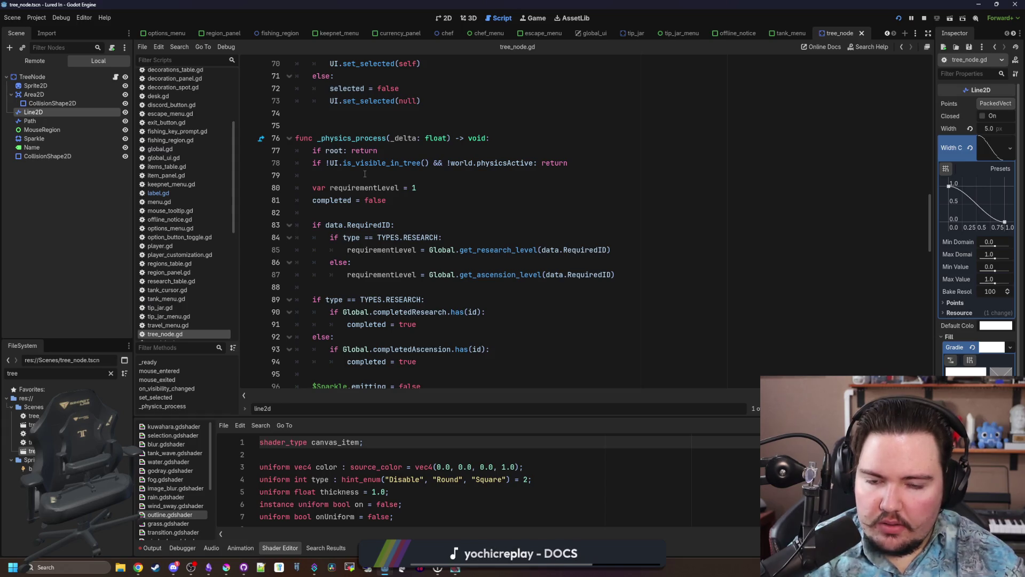
scroll(374, 257, down, 6)
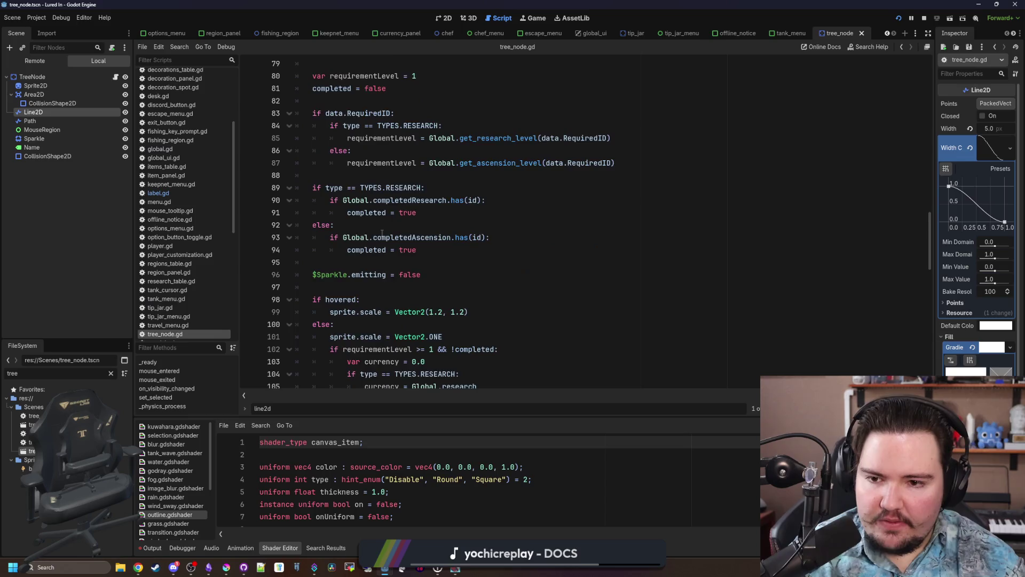
scroll(383, 245, down, 4)
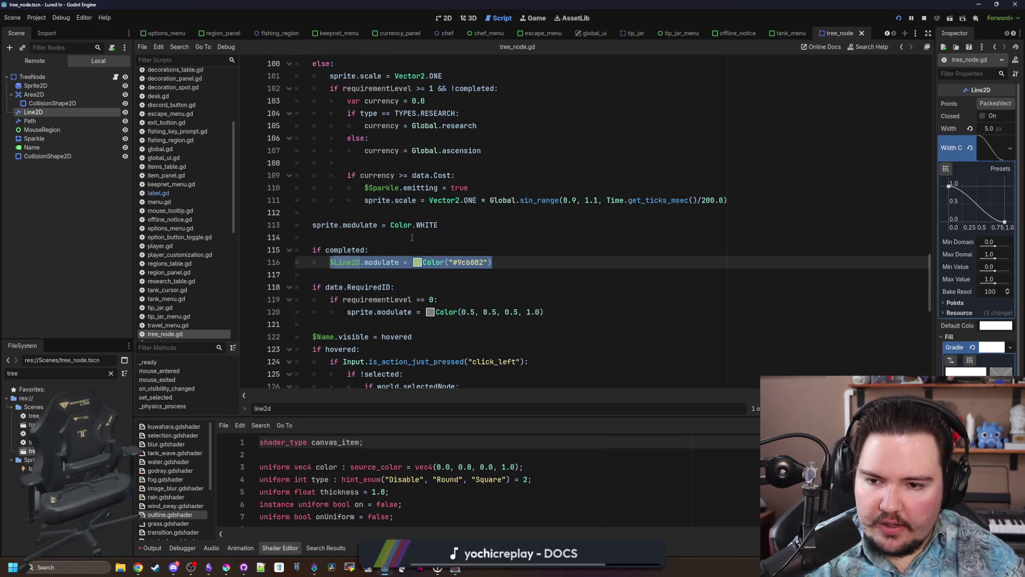
scroll(411, 237, down, 3)
scroll(355, 237, up, 2)
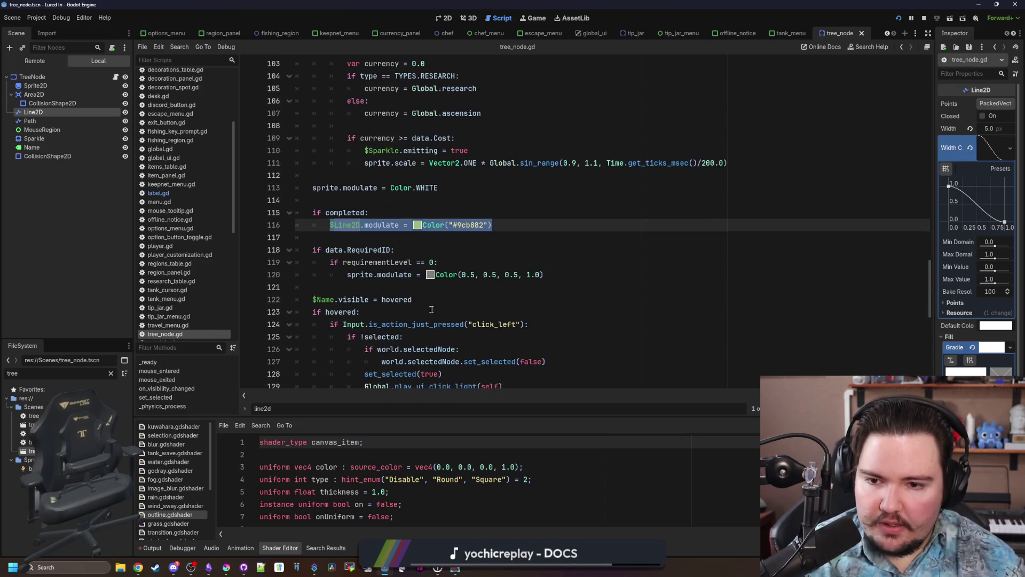
click(518, 229)
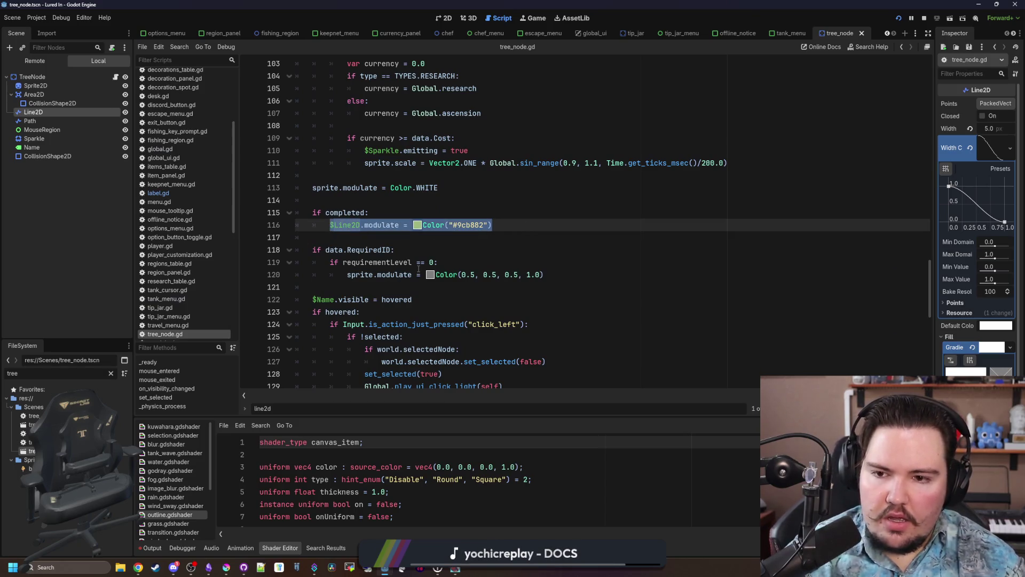
Paste the $Line2D.modulate line under requirementLevel == 0 with Color(0.5, 0.5, 0.5, 1.0), then run with F5.
click(491, 260)
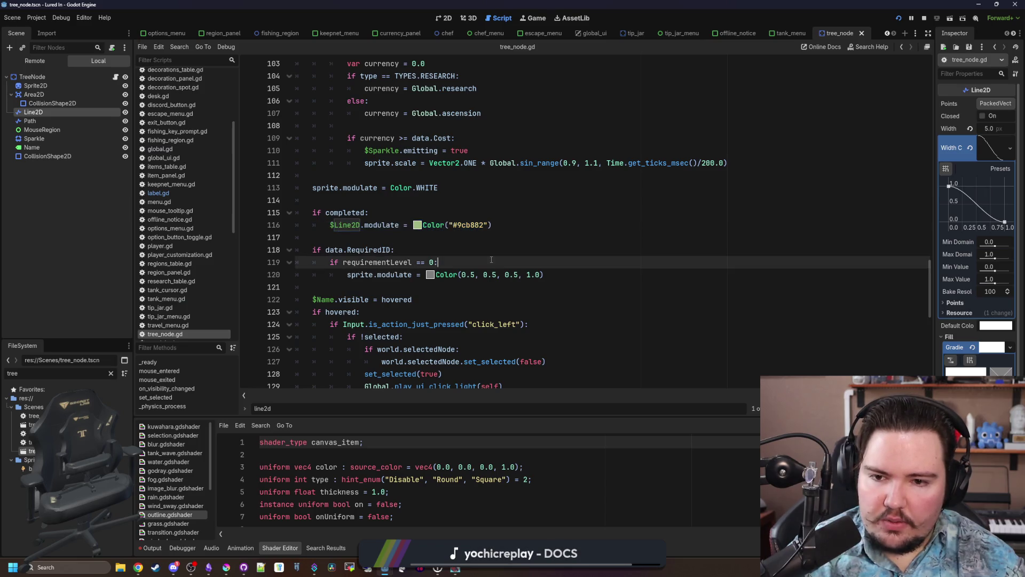
click(569, 270)
key(Return)
key(ctrl+v)
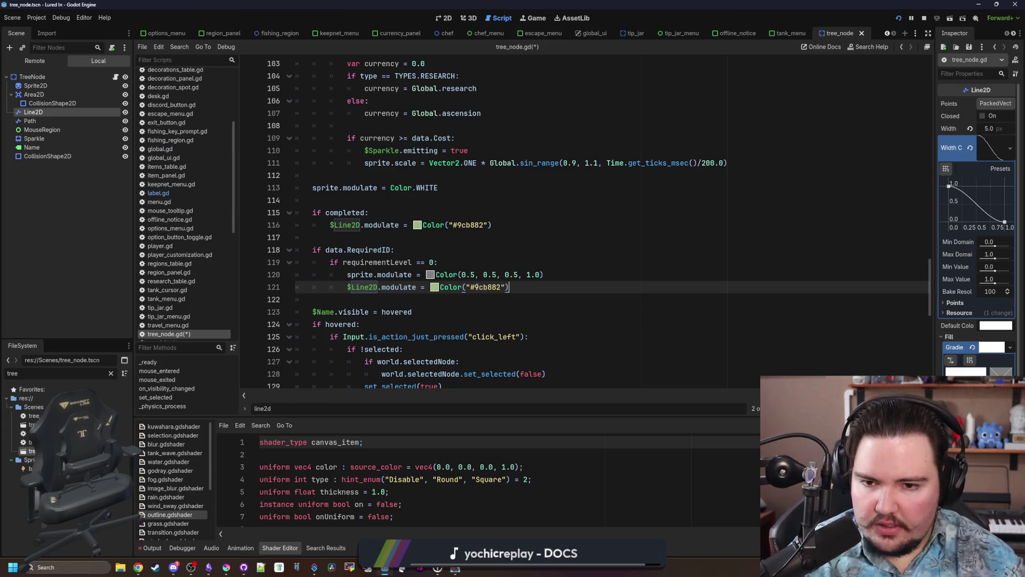
click(536, 276)
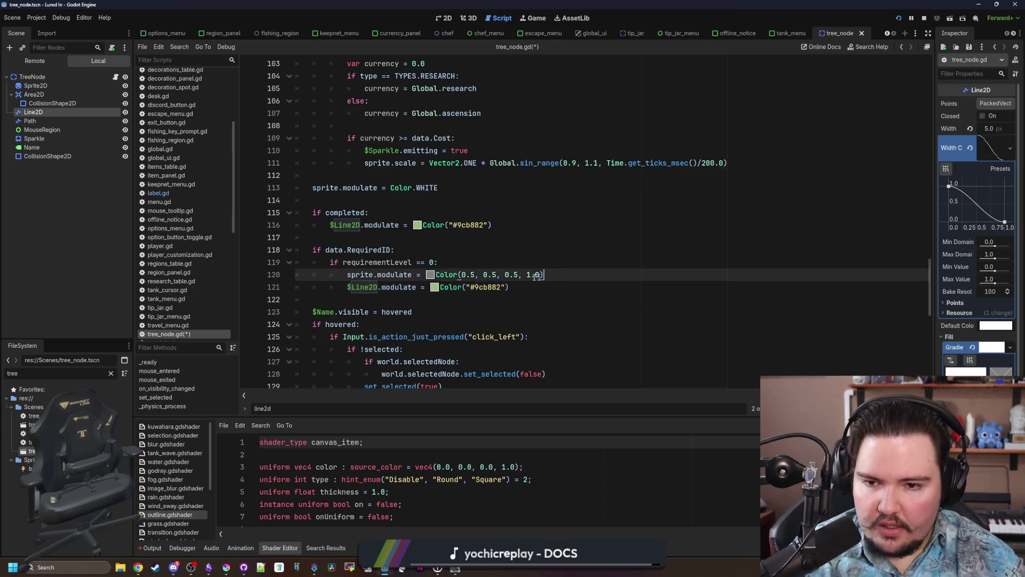
drag(510, 287, 432, 287)
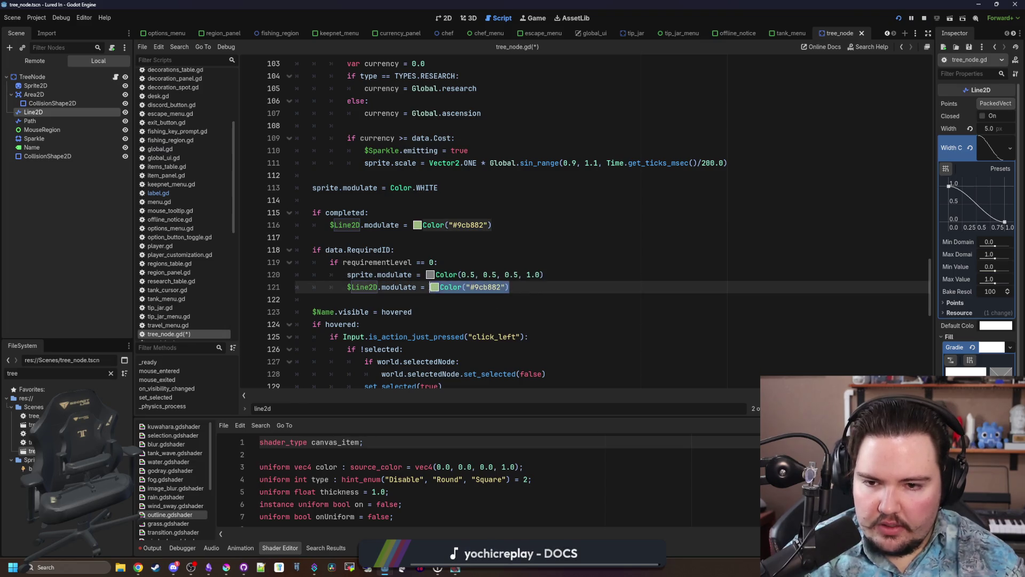
click(438, 262)
key(F5)
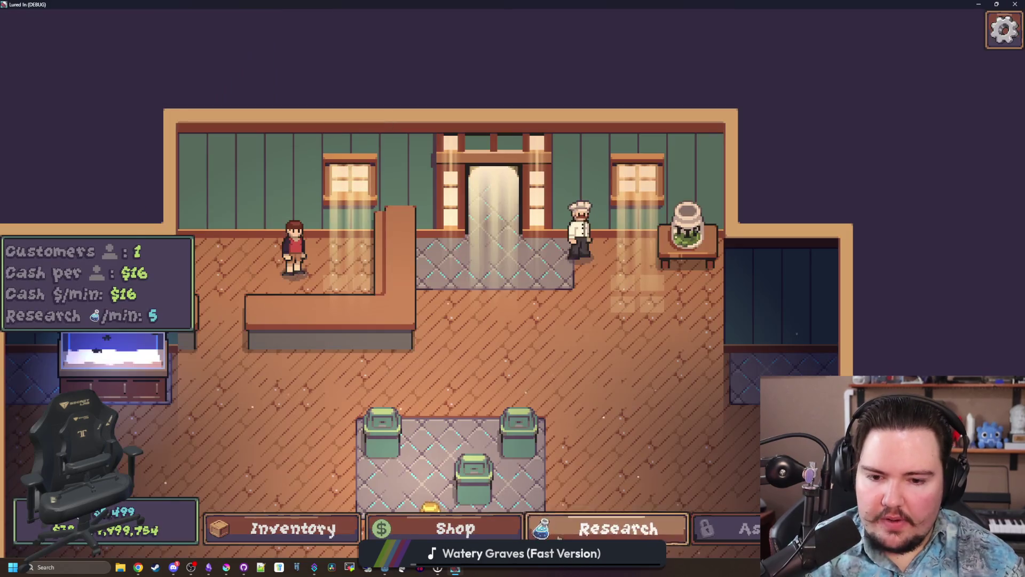
Open the Research panel in the running game and inspect the tree's line colours.
click(609, 527)
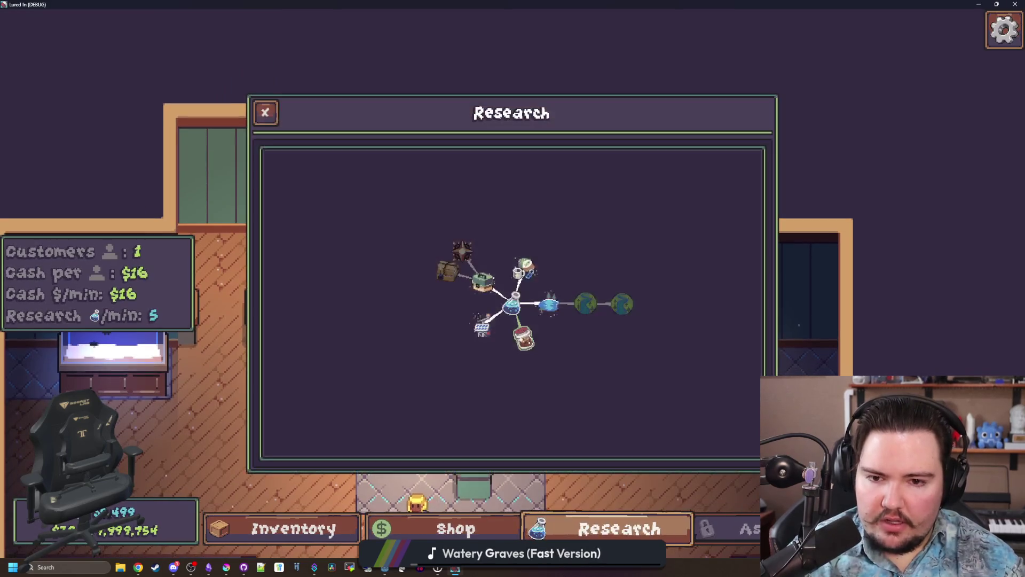
scroll(588, 374, up, 3)
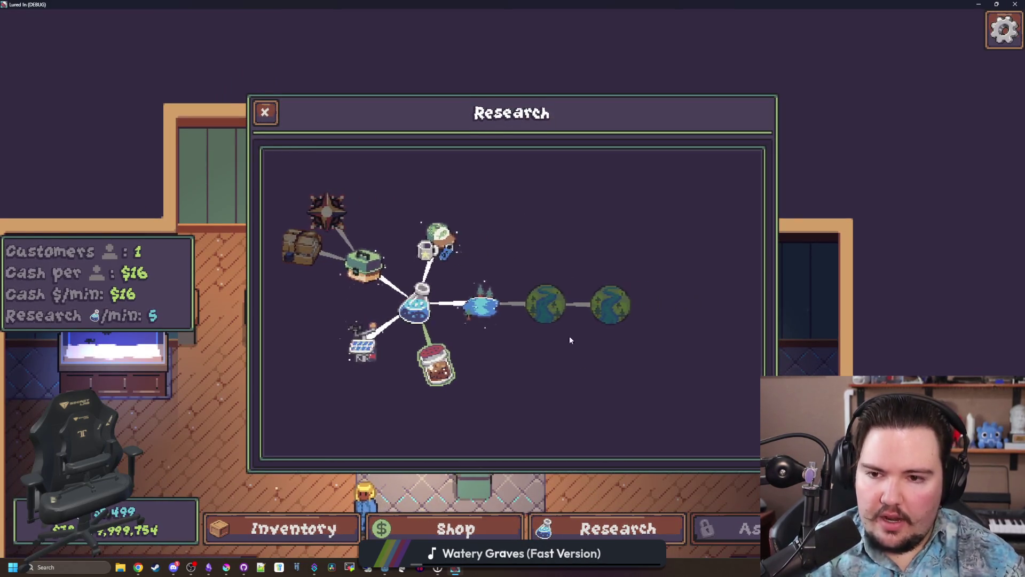
scroll(560, 320, down, 5)
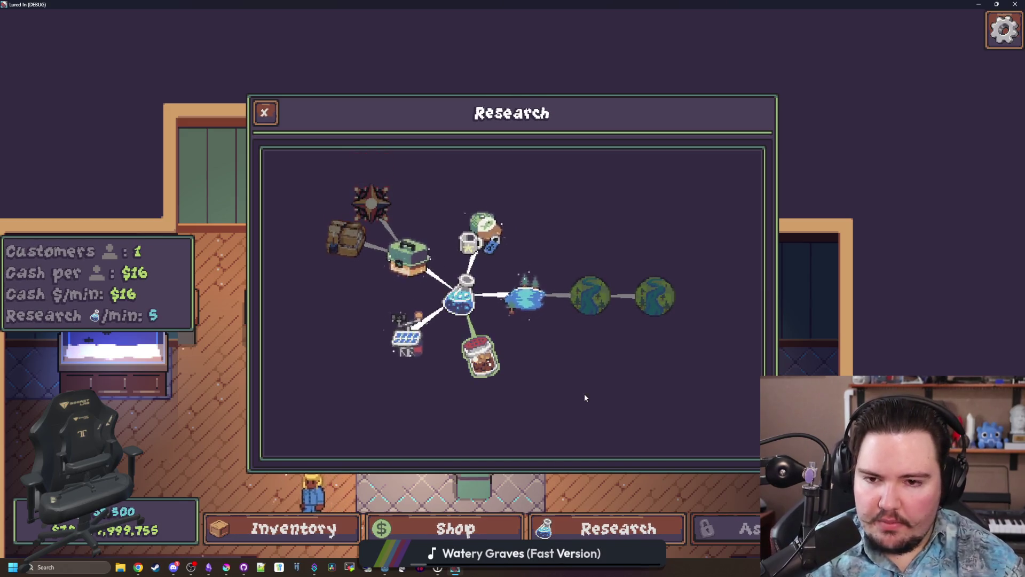
scroll(561, 401, up, 5)
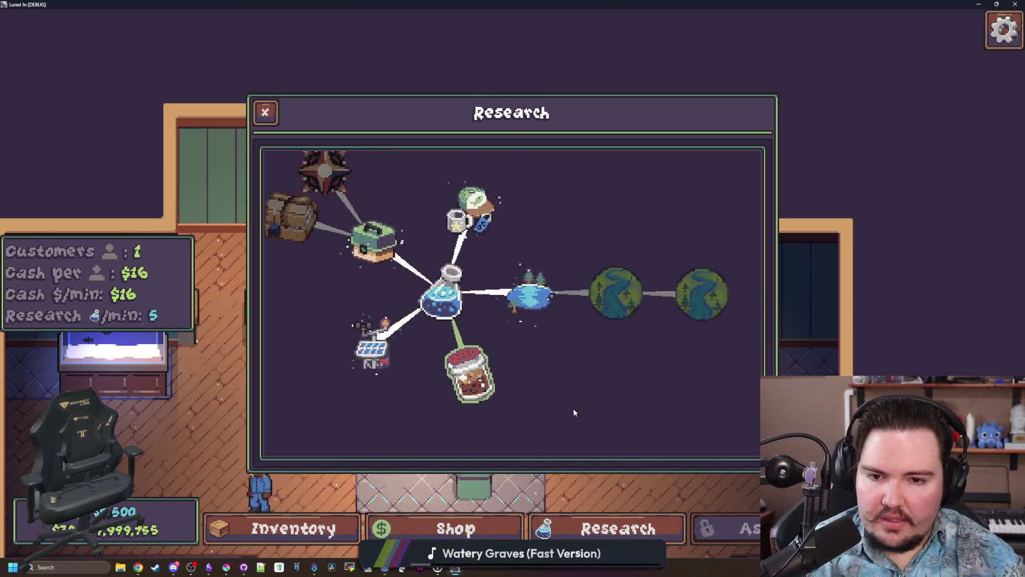
scroll(578, 361, down, 2)
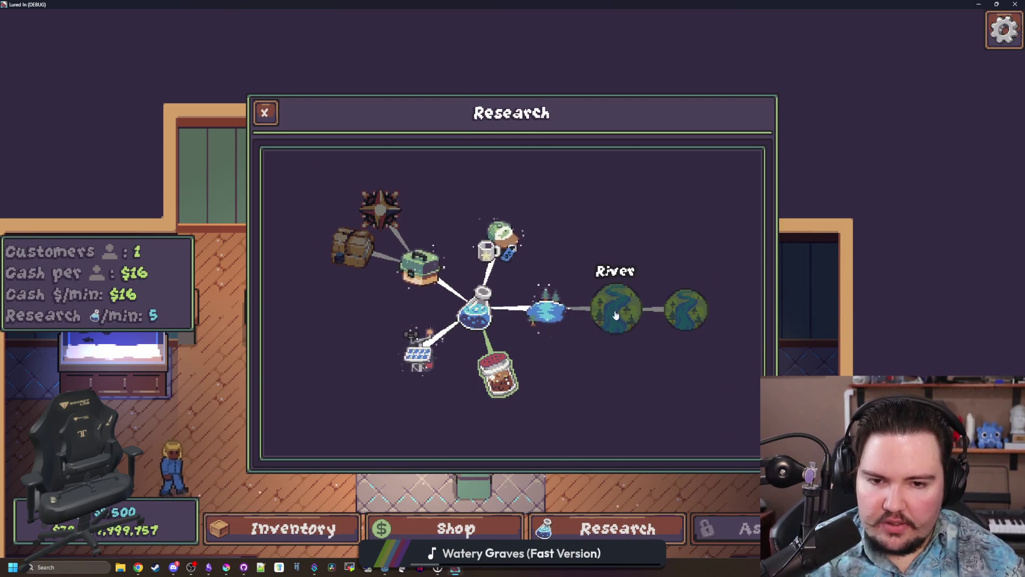
mouse_move(686, 320)
mouse_move(348, 244)
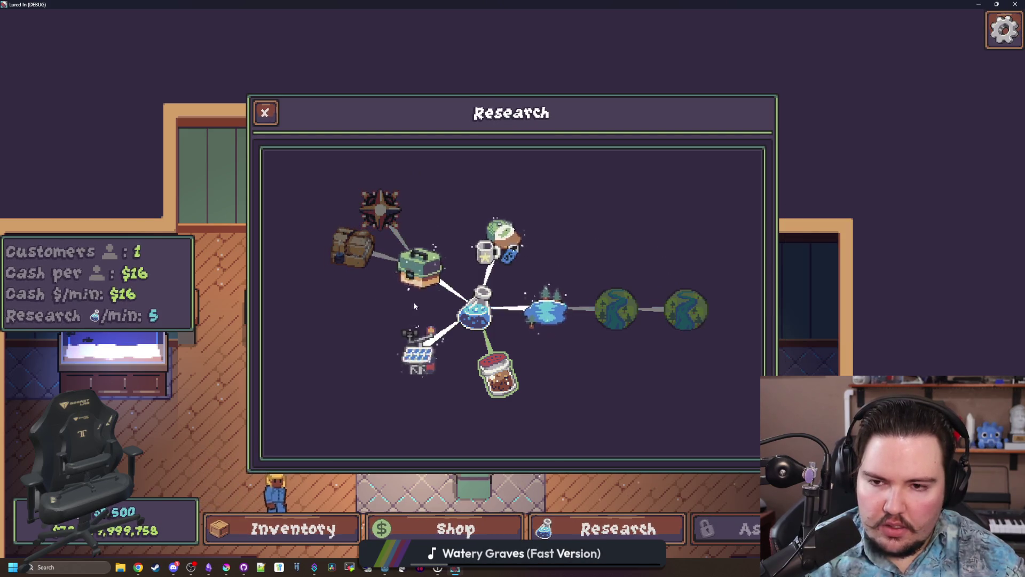
scroll(524, 355, up, 2)
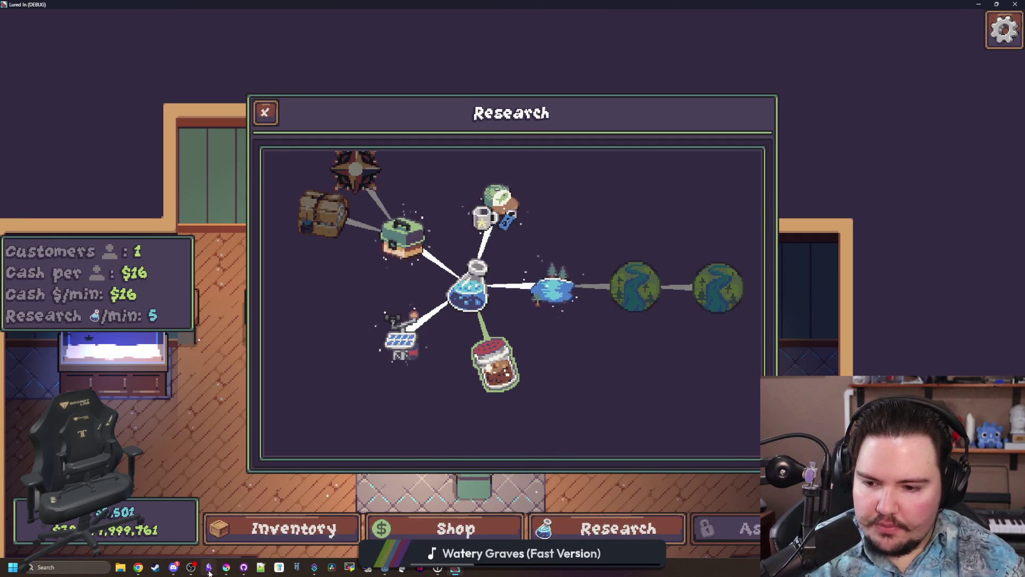
Pick the pale yellow ede19e swatch in Krita, copy its hex, and return to the Godot script.
click(229, 570)
click(179, 302)
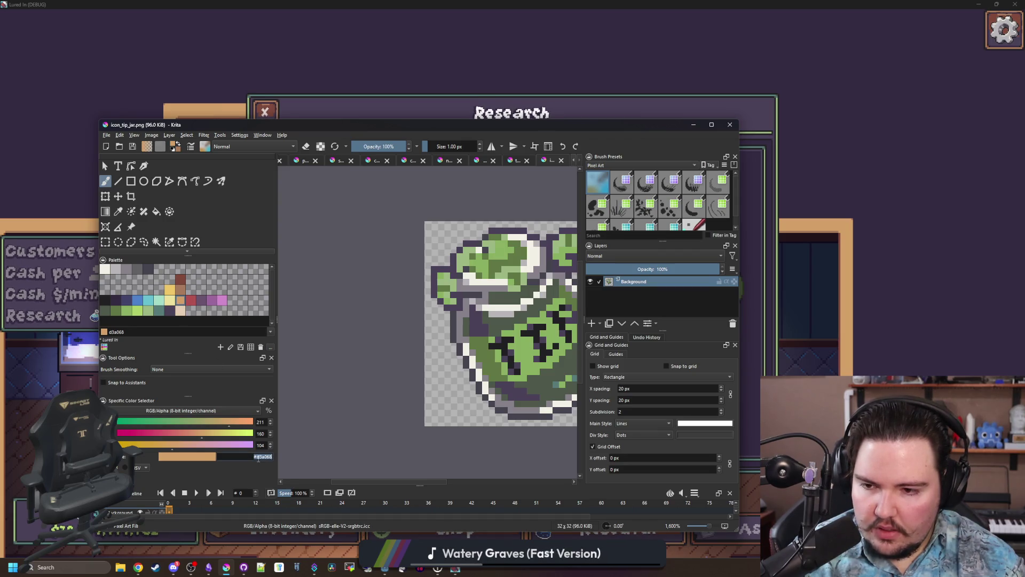
click(169, 301)
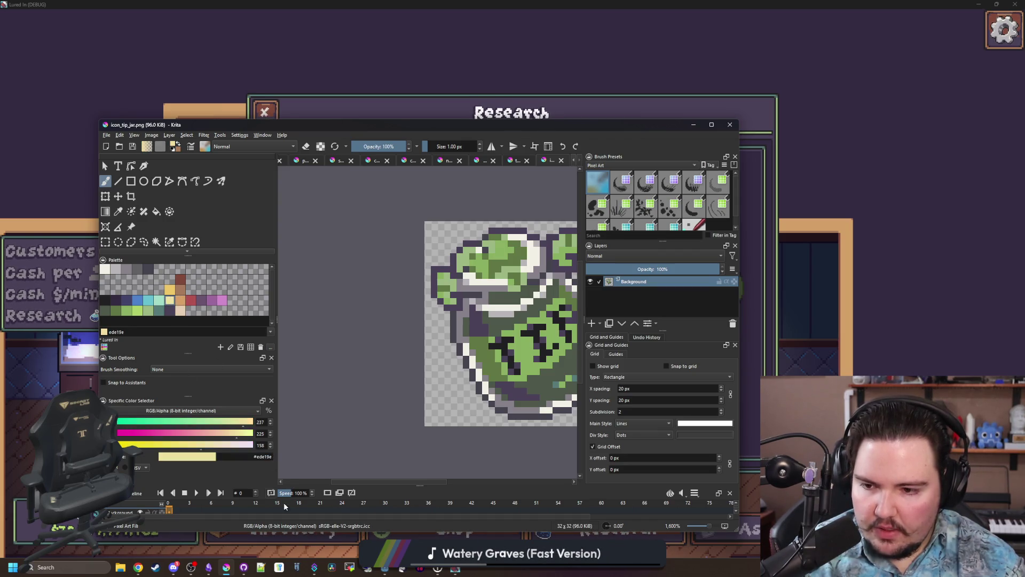
double_click(264, 458)
key(alt+Tab)
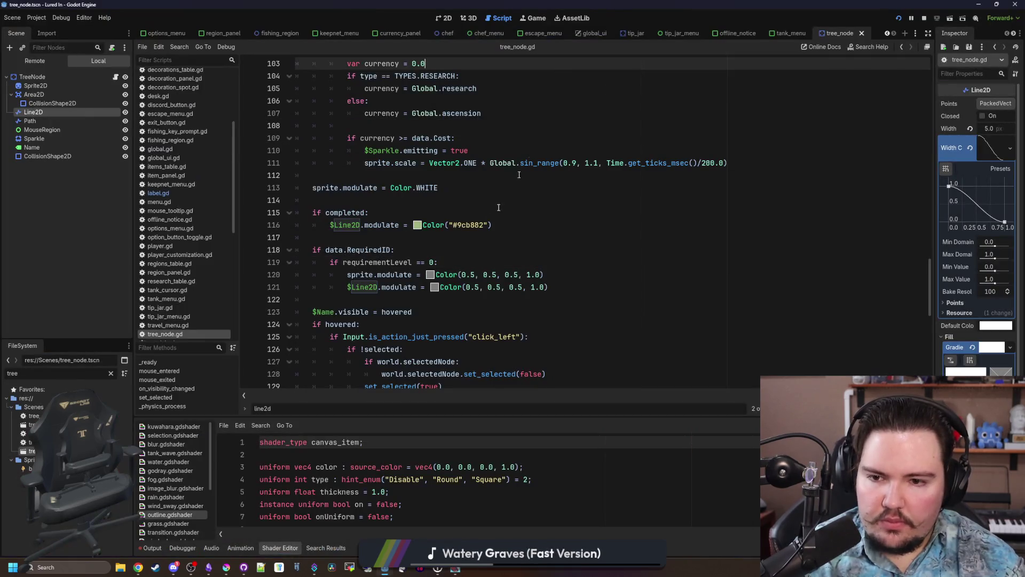
click(420, 227)
click(422, 236)
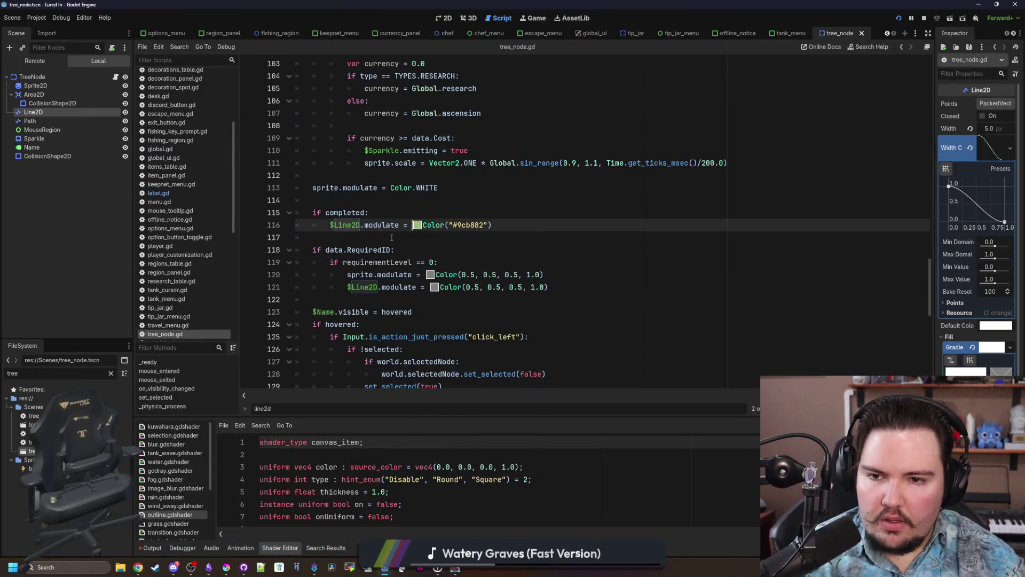
Add a new line after sprite scale line 111 inside the currency >= data.Cost affordable branch.
scroll(441, 212, up, 2)
scroll(442, 212, up, 1)
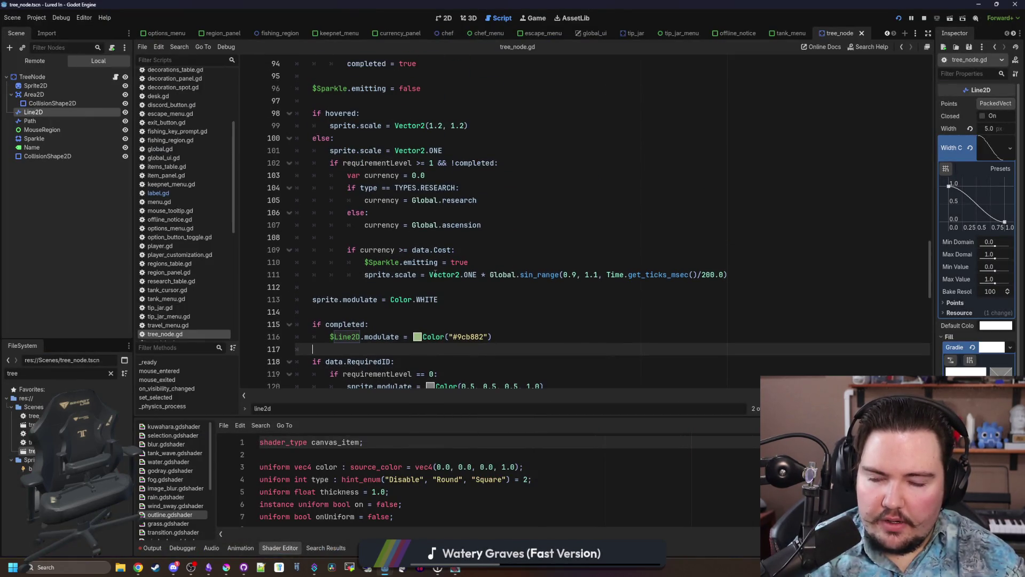
scroll(386, 263, up, 1)
scroll(374, 265, down, 1)
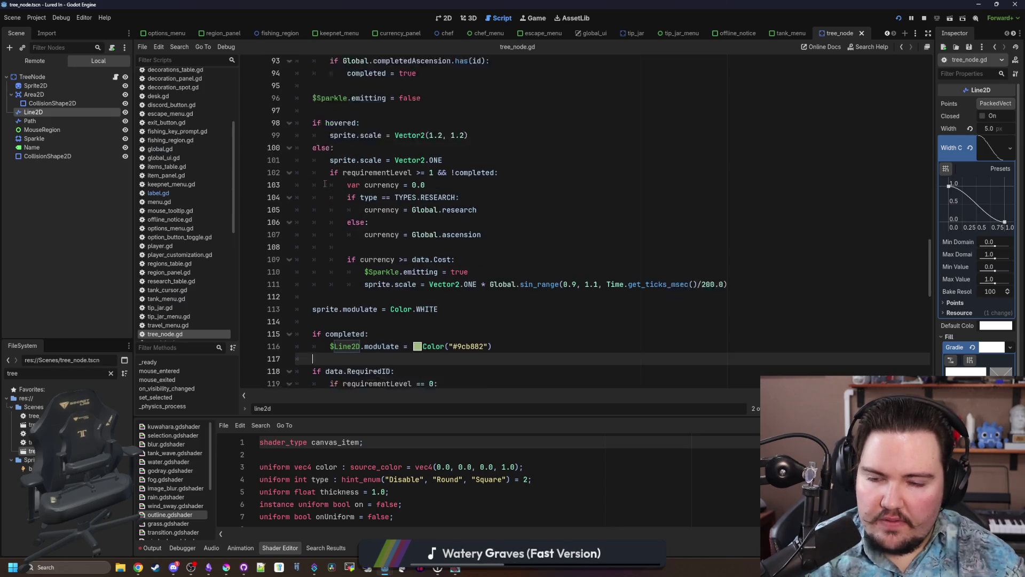
drag(351, 255, 413, 266)
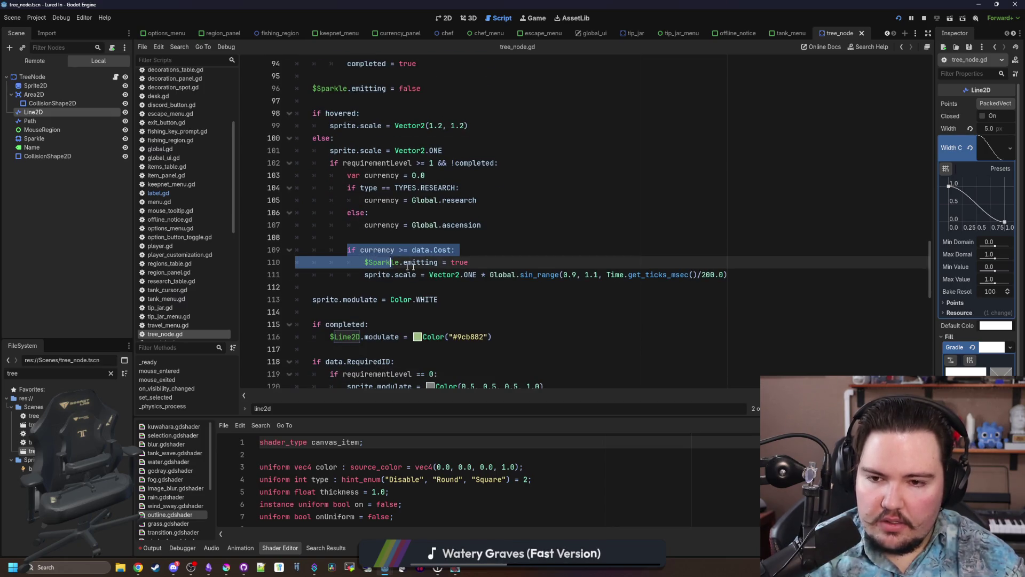
click(503, 266)
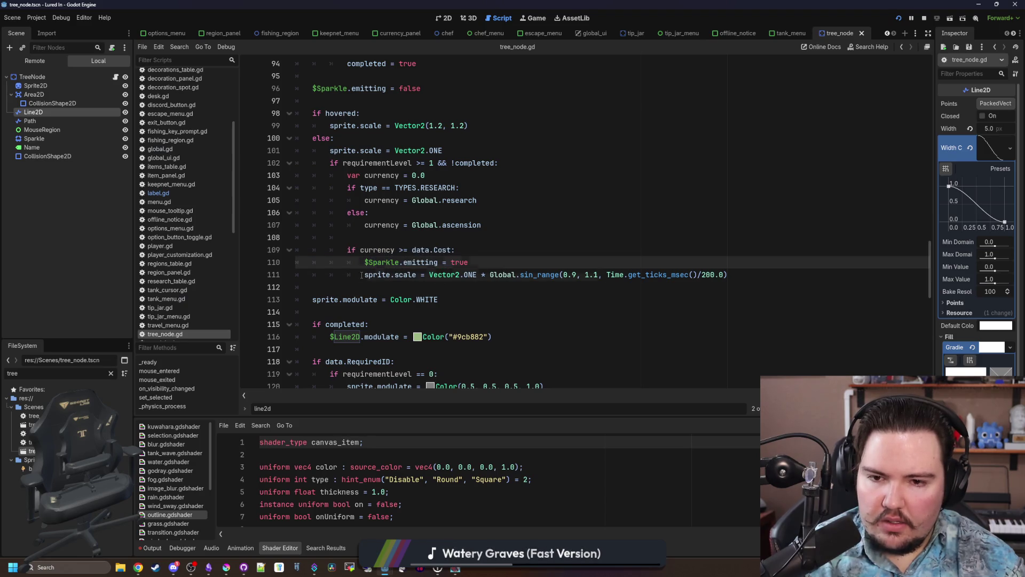
drag(361, 274, 729, 275)
click(730, 274)
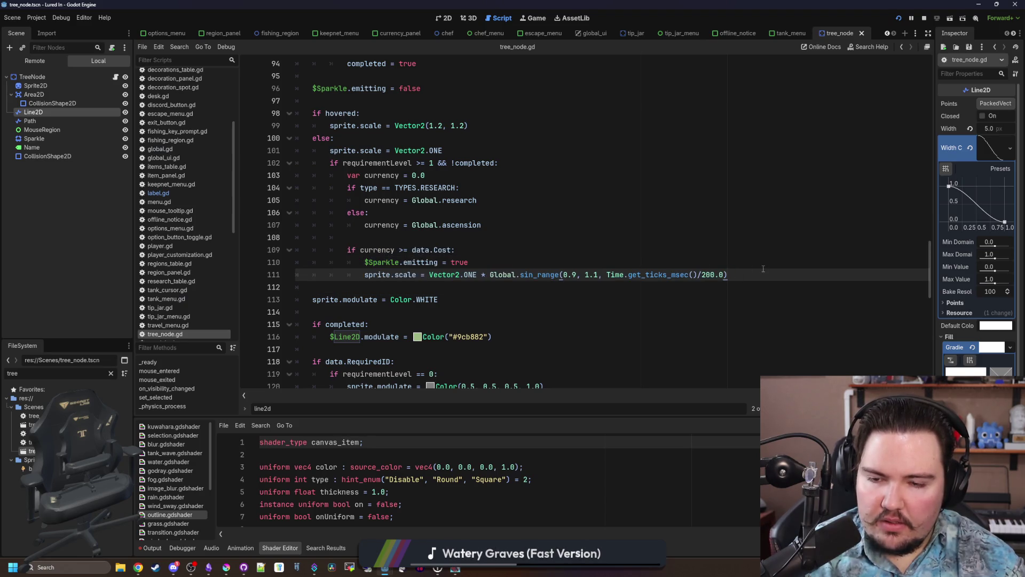
key(Return)
text(#ede19e)
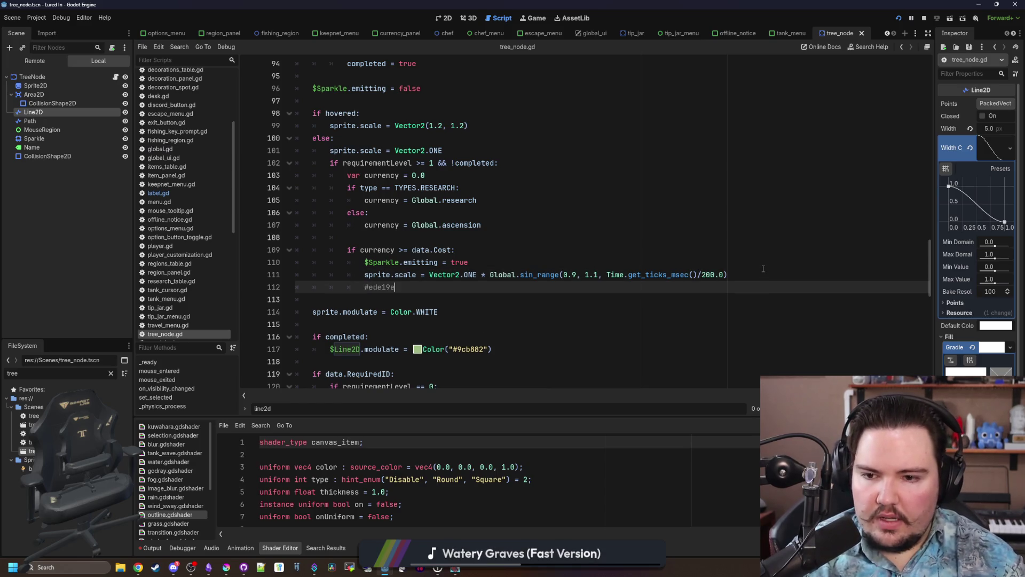
Replace 9cb882 with ede19e on line 112, remove the line-113 note, and run with F5.
drag(489, 350, 332, 349)
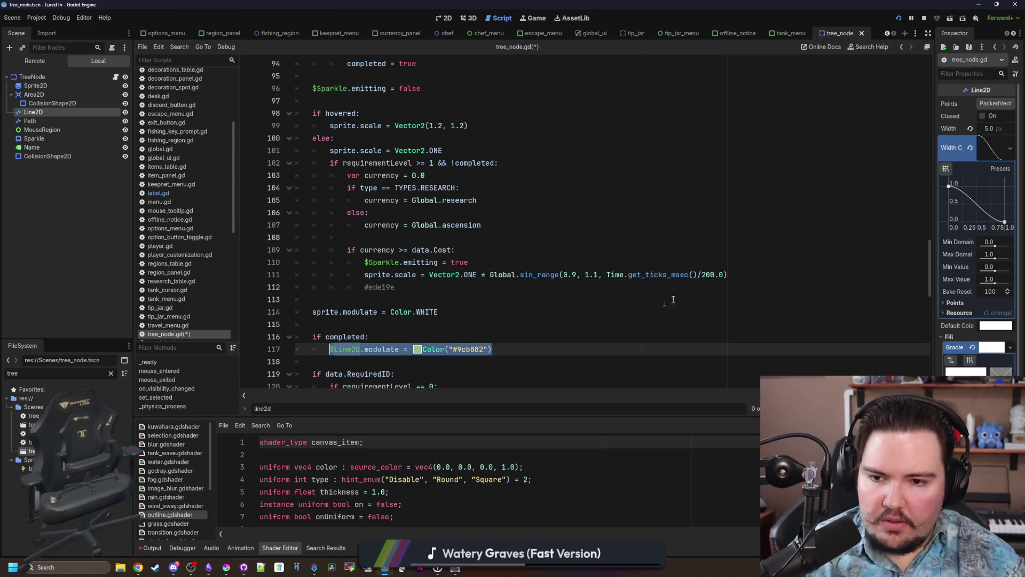
click(760, 268)
click(737, 275)
key(Return)
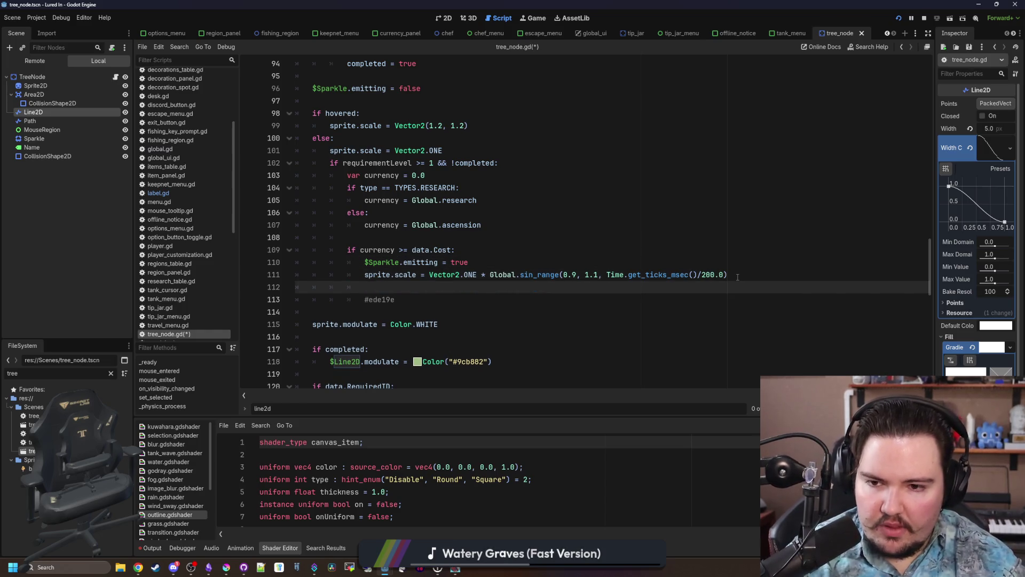
drag(395, 300, 377, 299)
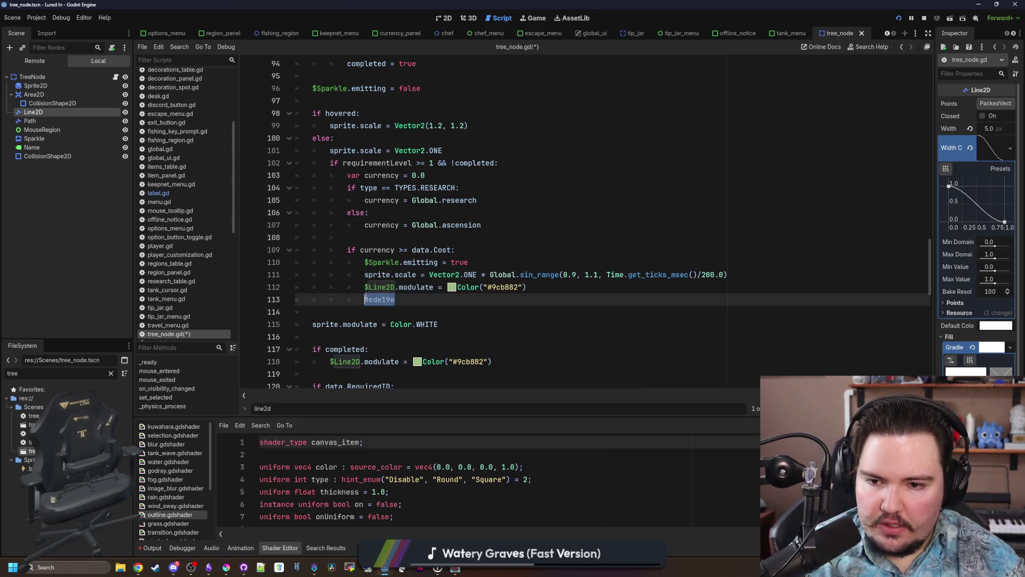
double_click(499, 286)
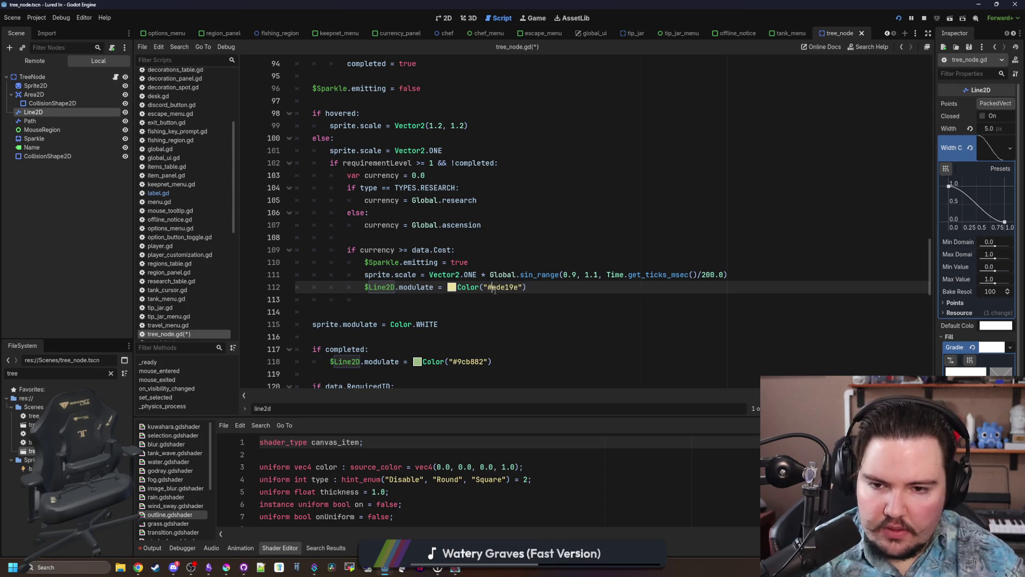
click(499, 301)
key(F5)
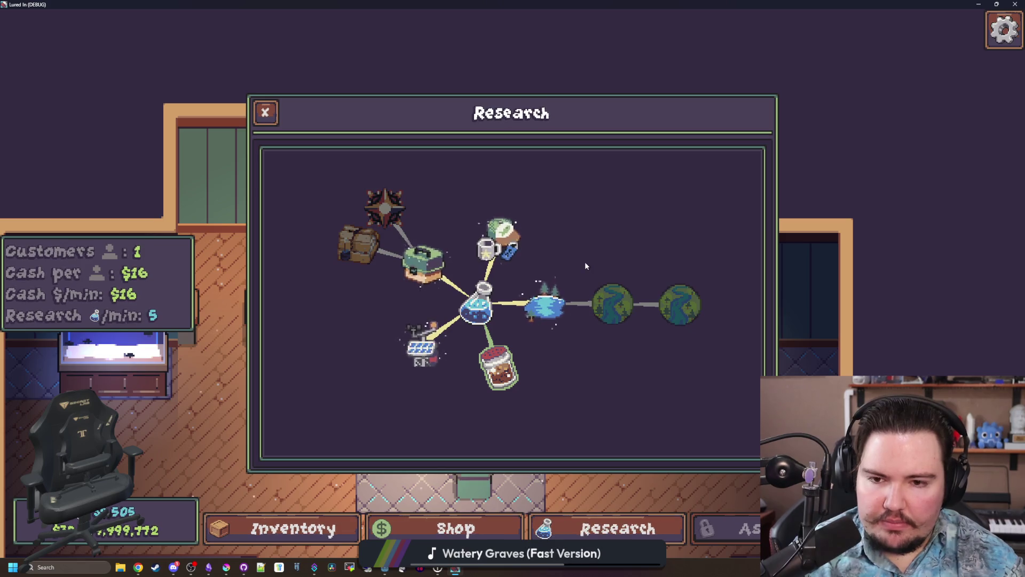
Zoom and pan the Research tree with the mouse wheel and WASD keys to survey its links.
scroll(506, 357, up, 5)
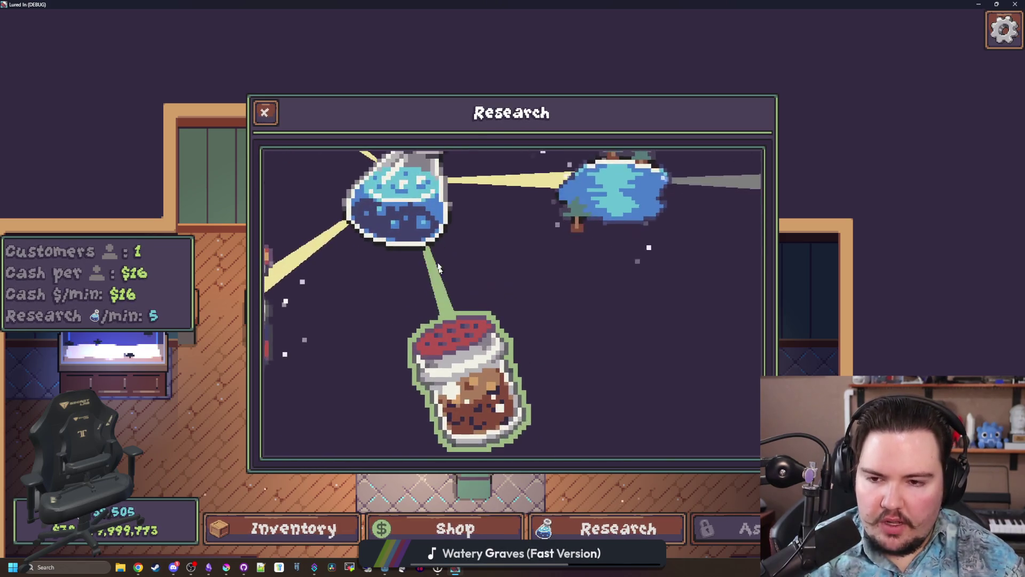
scroll(448, 282, down, 4)
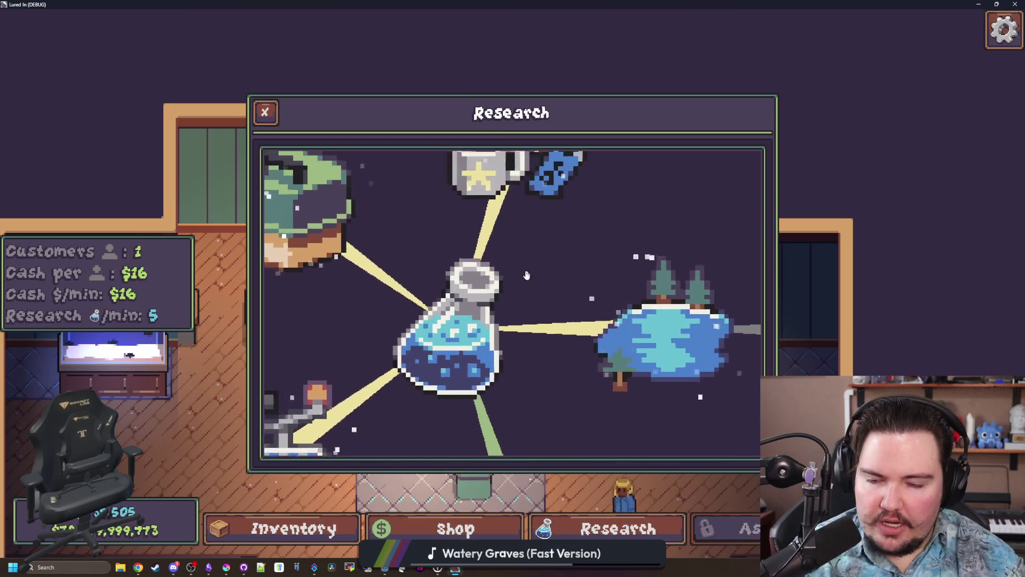
scroll(513, 293, down, 3)
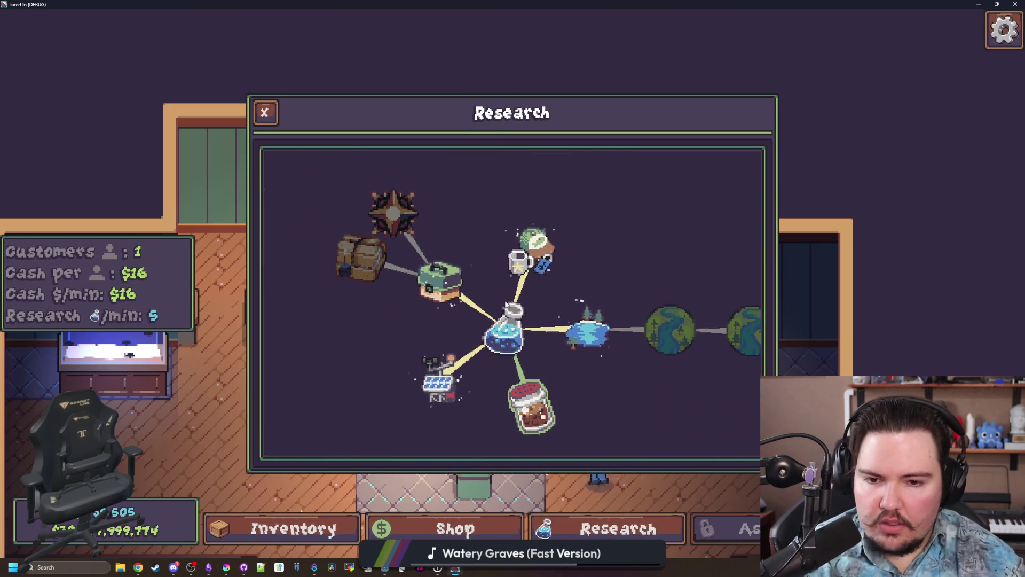
scroll(512, 310, up, 2)
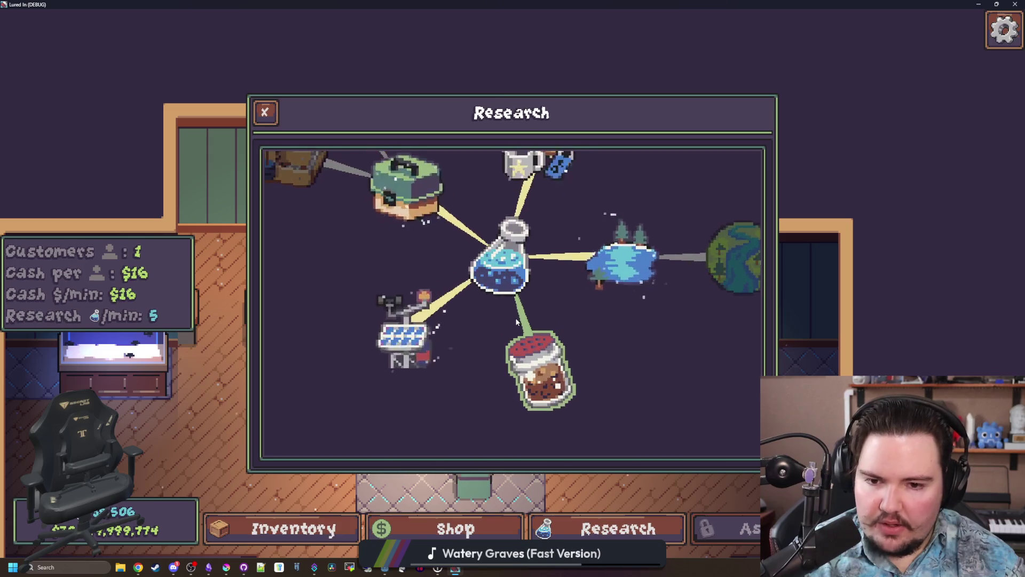
scroll(515, 315, up, 2)
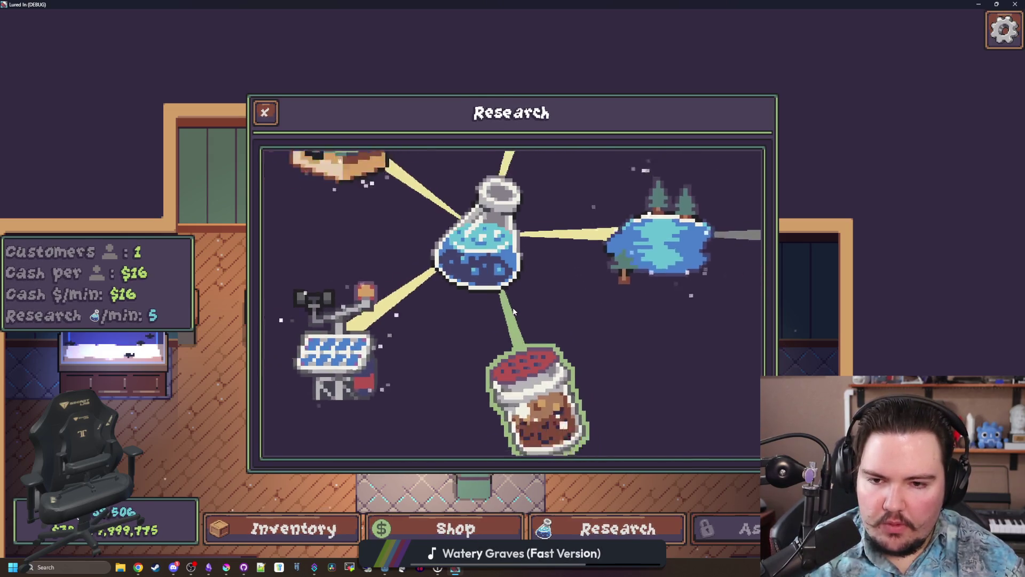
scroll(513, 312, down, 3)
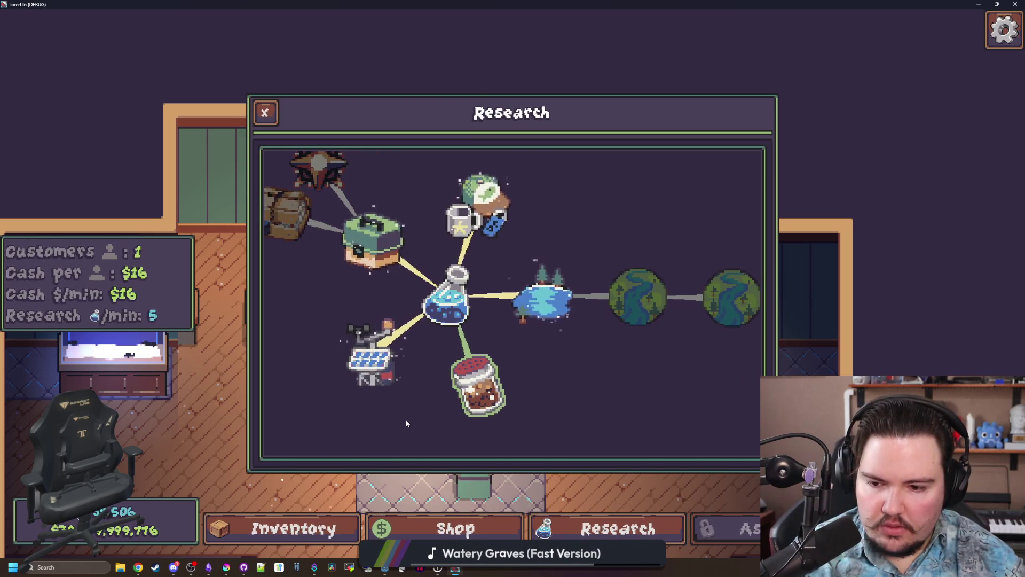
scroll(409, 411, down, 3)
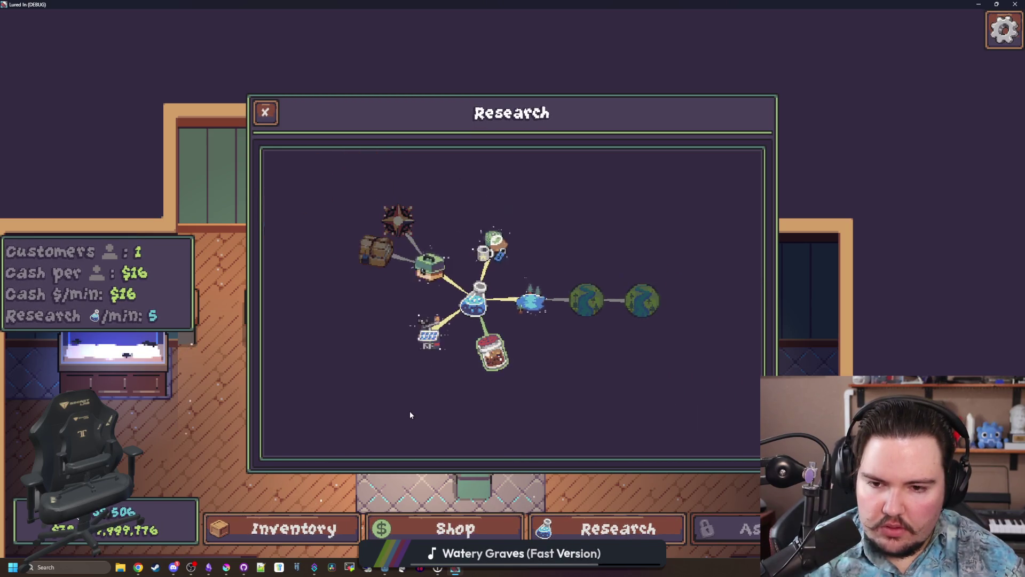
scroll(411, 410, up, 3)
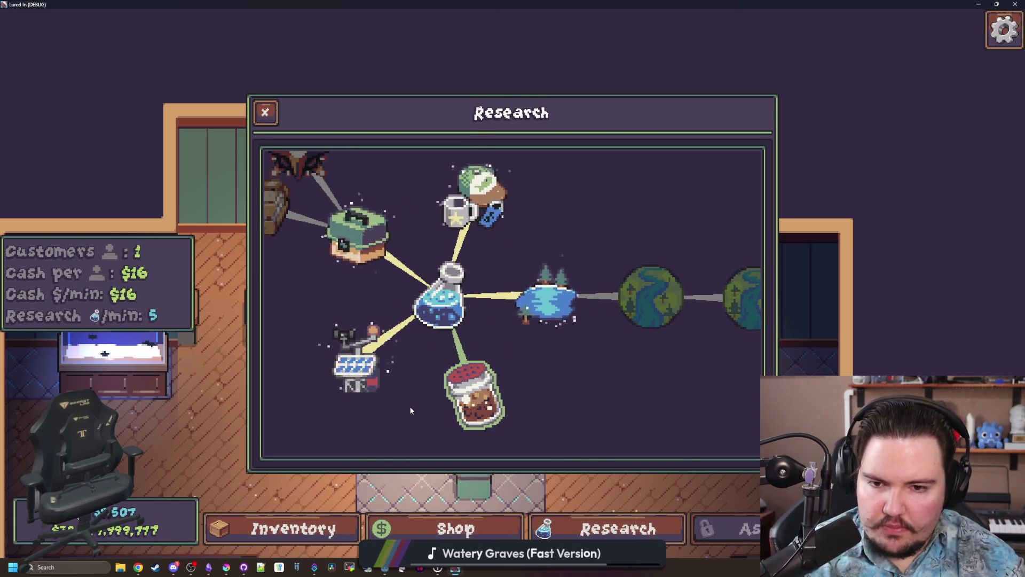
key(a)
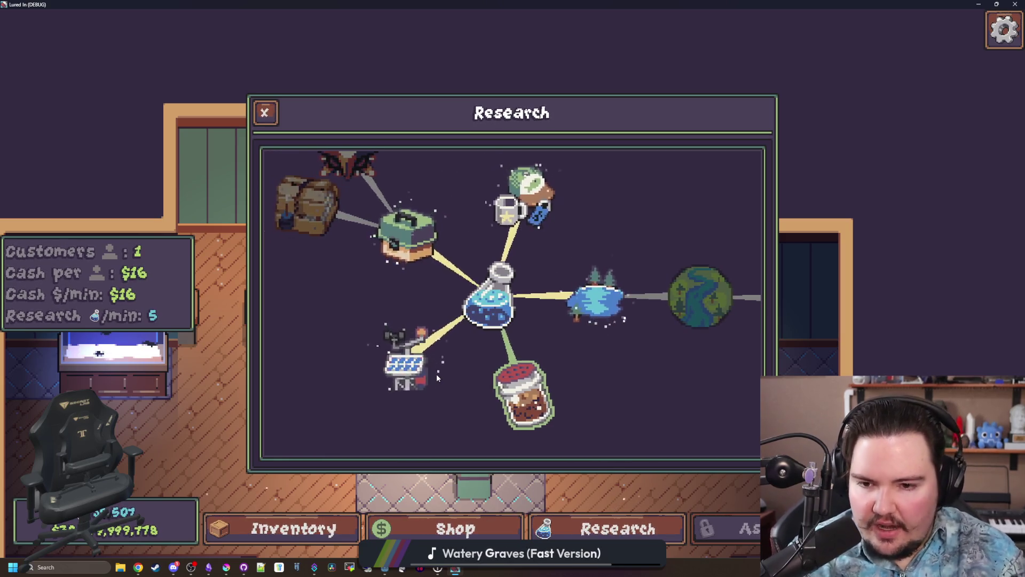
key(w)
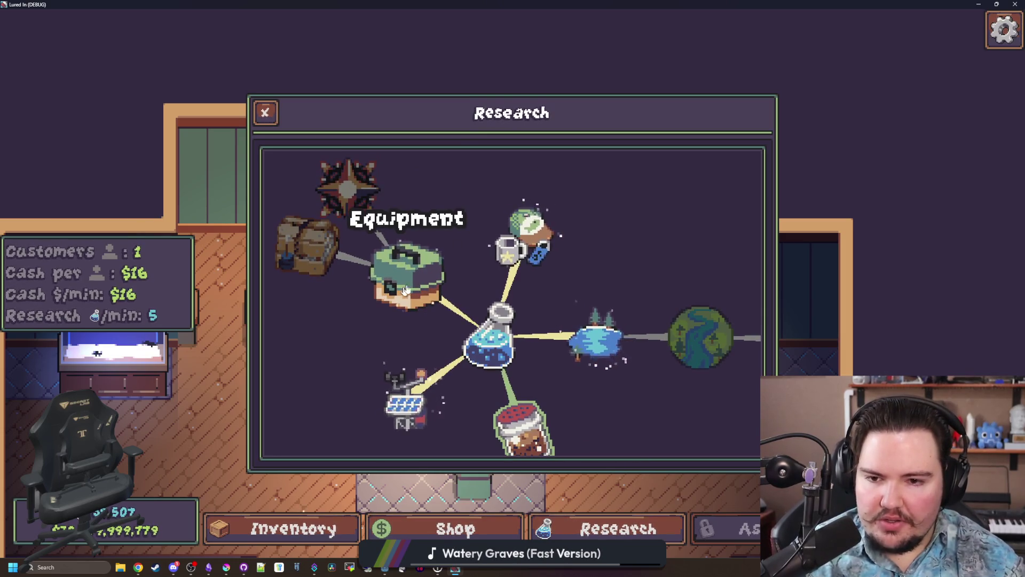
scroll(377, 326, down, 2)
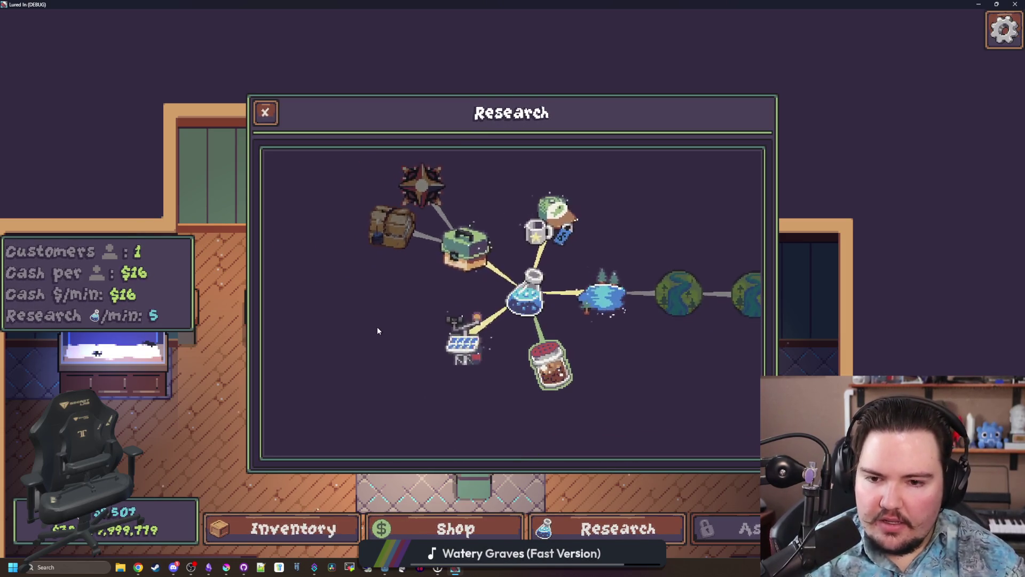
key(d)
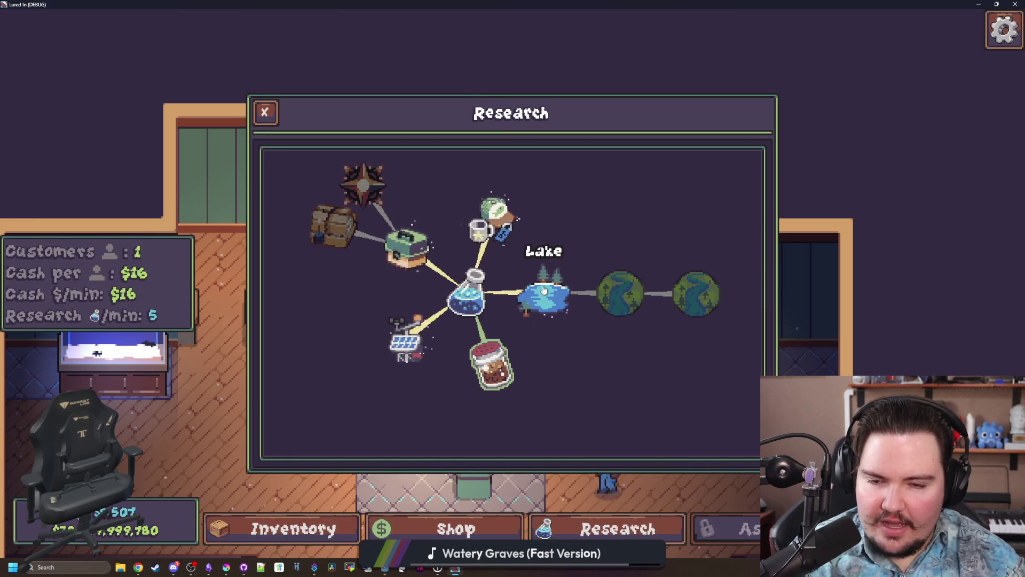
scroll(533, 305, down, 1)
scroll(534, 305, up, 2)
scroll(498, 331, down, 2)
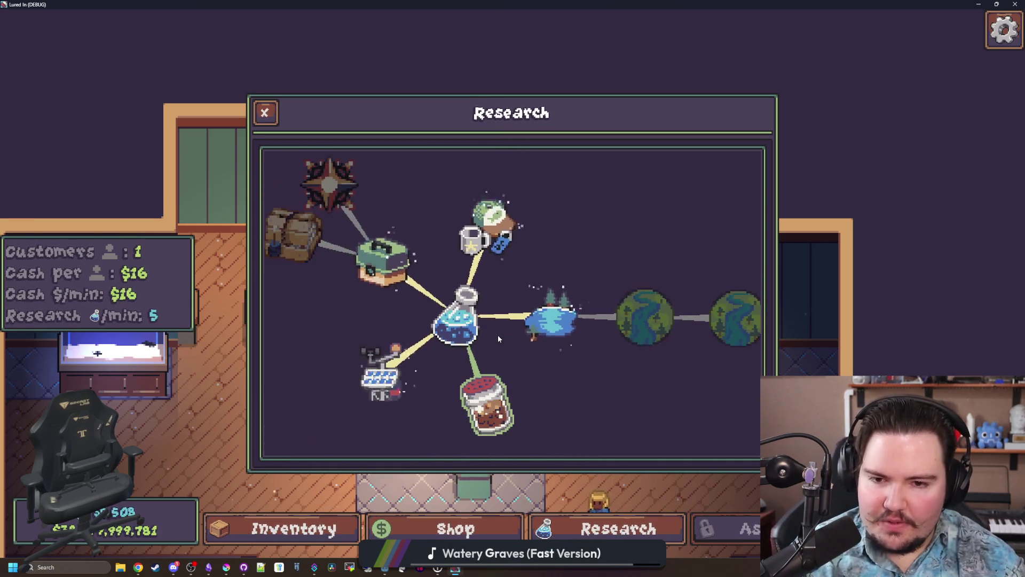
scroll(502, 323, up, 2)
scroll(498, 328, down, 2)
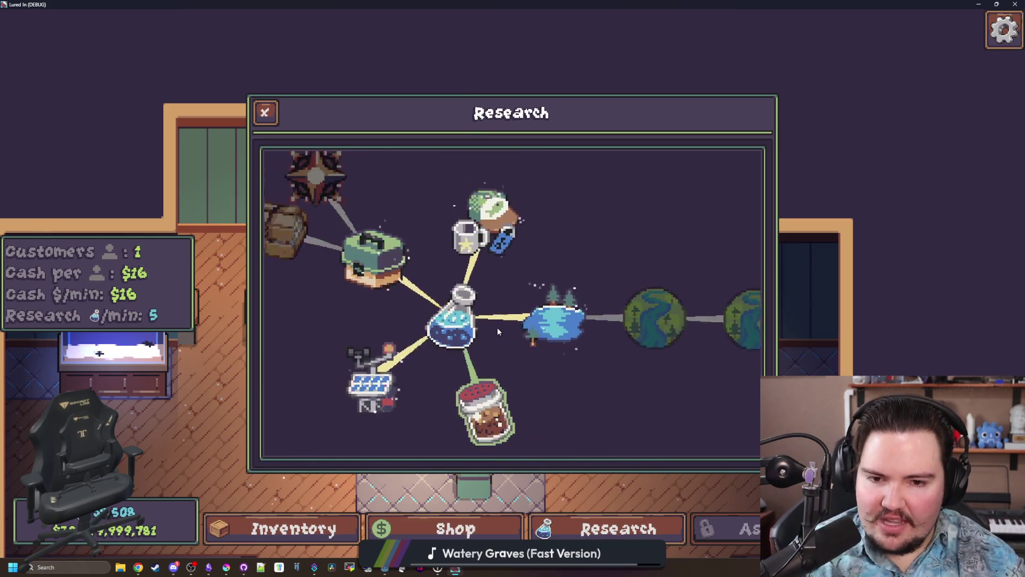
key(s)
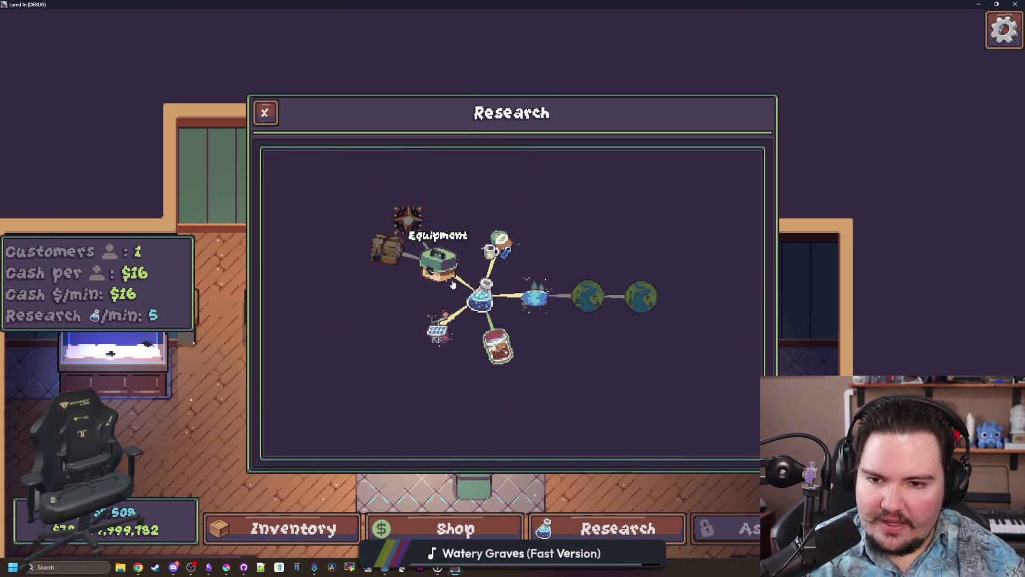
scroll(561, 374, down, 1)
scroll(560, 401, up, 3)
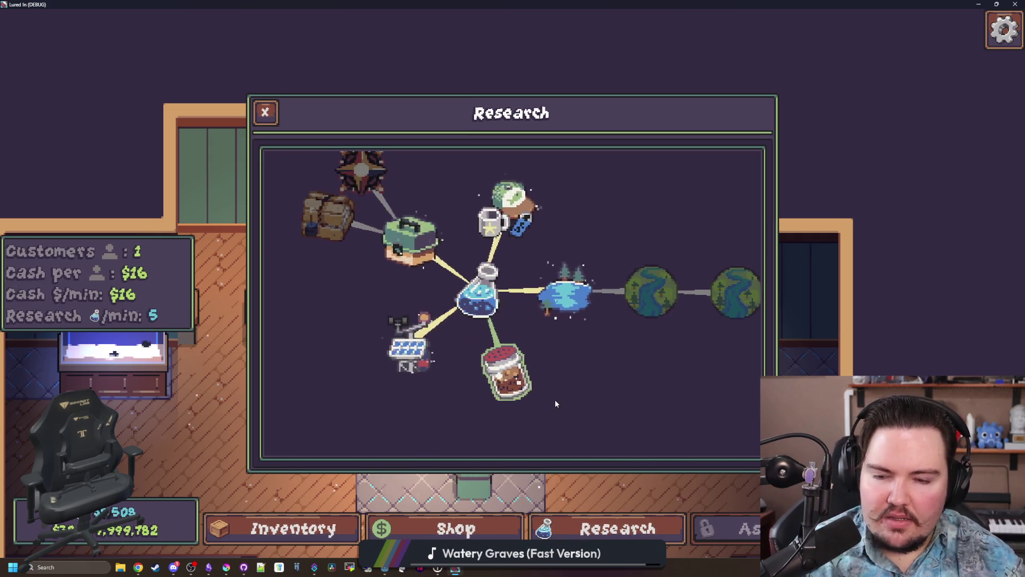
View the Weather Station, Fish Food and Lake node details, then switch back to Godot.
click(431, 365)
click(409, 350)
click(409, 350)
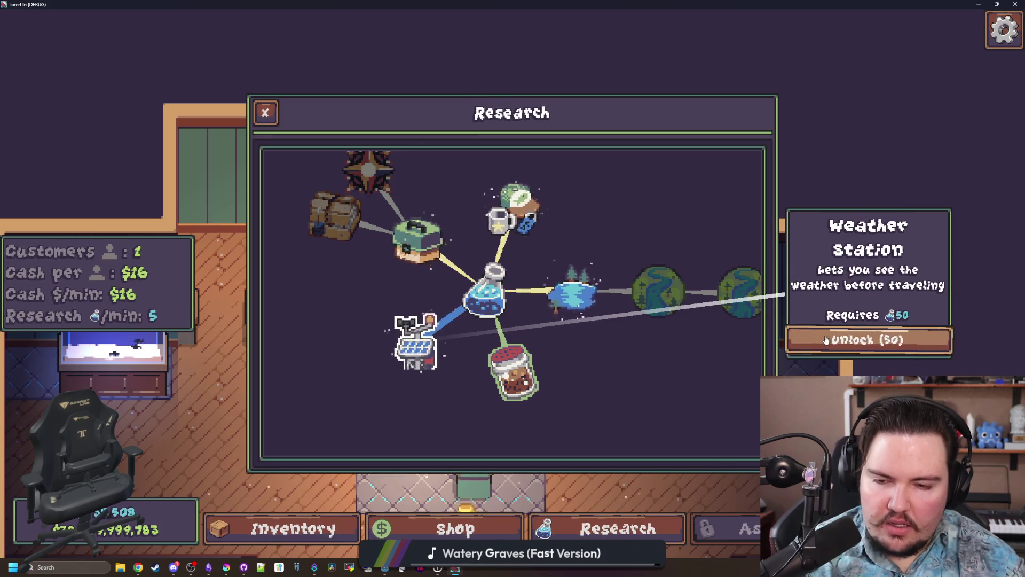
click(418, 356)
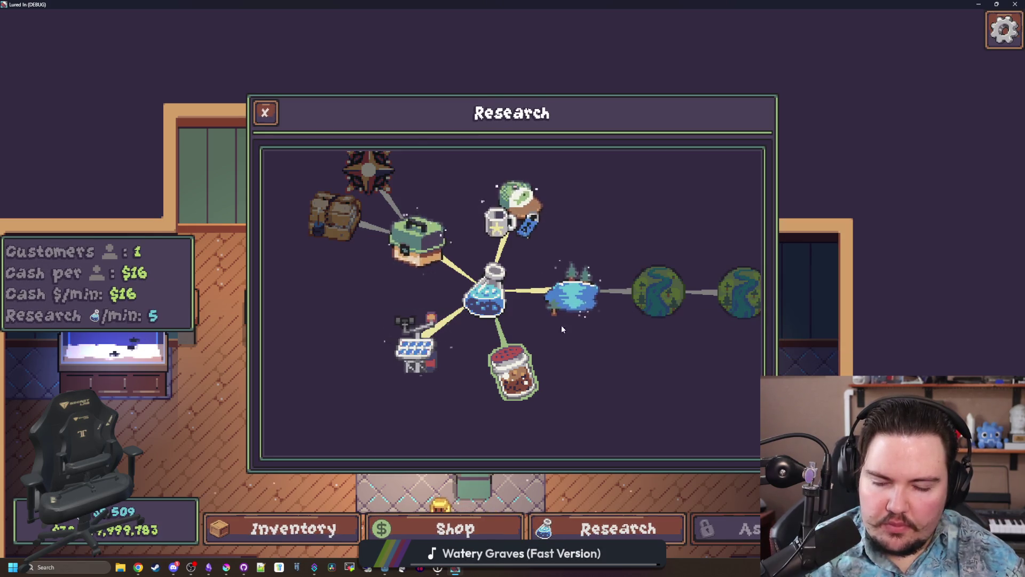
click(526, 375)
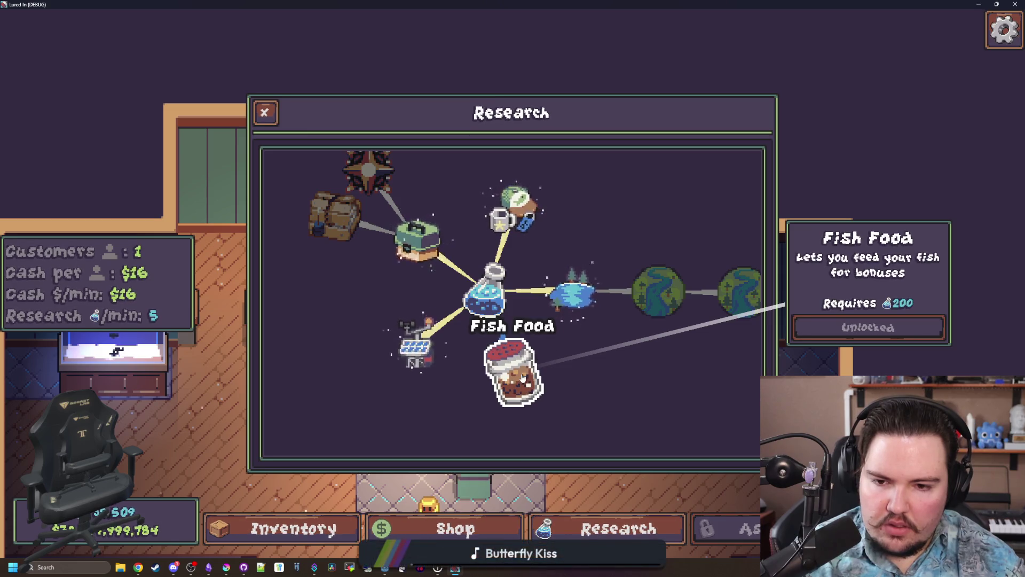
click(523, 378)
click(571, 293)
click(610, 352)
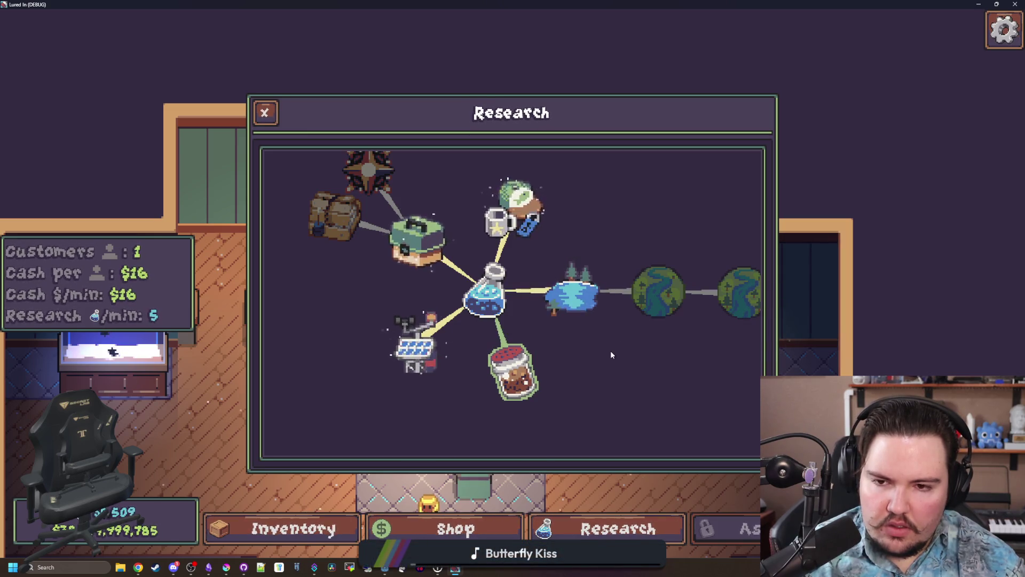
scroll(601, 358, down, 2)
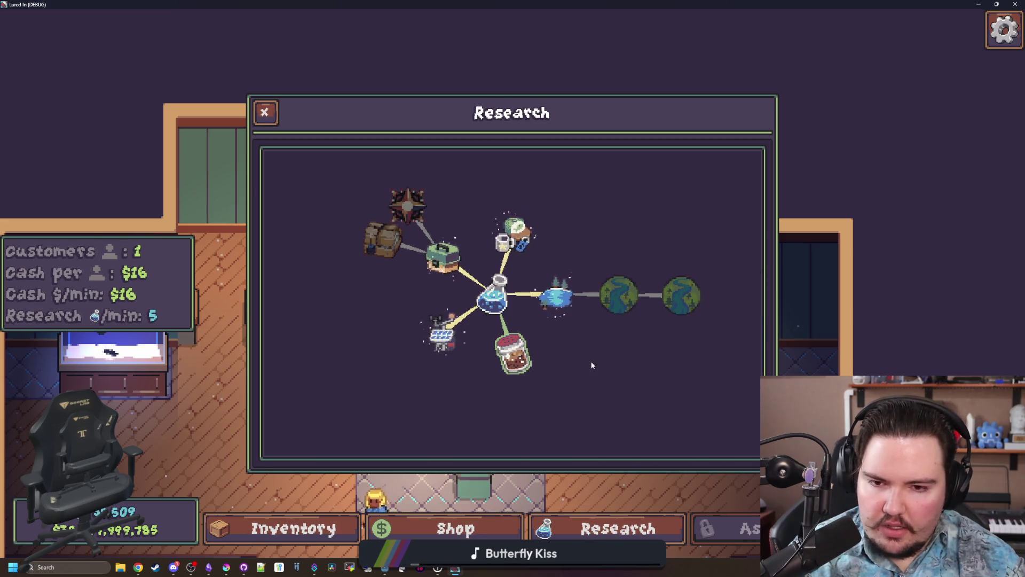
scroll(570, 361, up, 1)
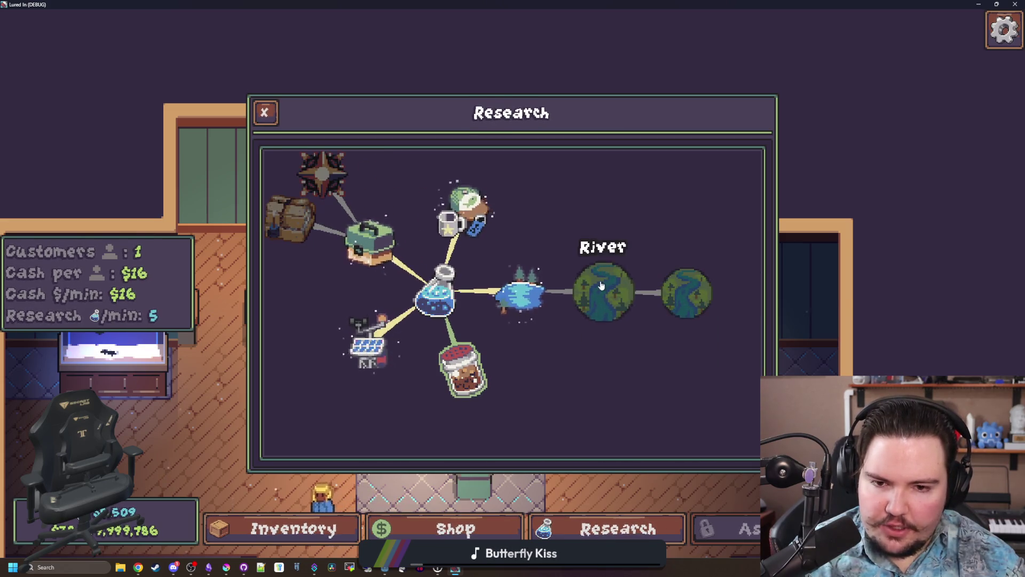
key(alt+Tab)
scroll(406, 304, up, 5)
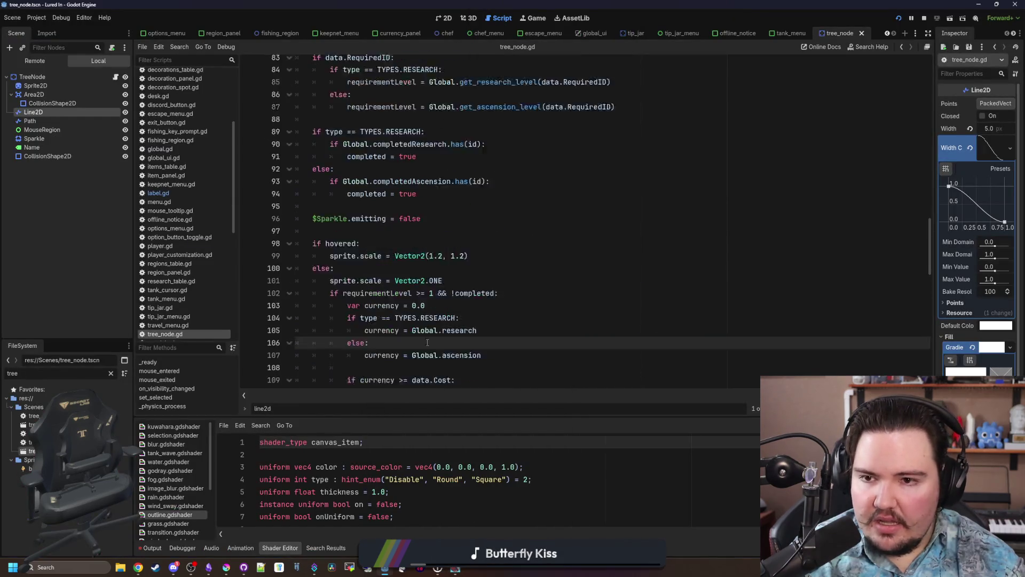
Find the $Line2D modulate statement on line 118 and copy it.
scroll(406, 304, up, 6)
scroll(408, 312, down, 12)
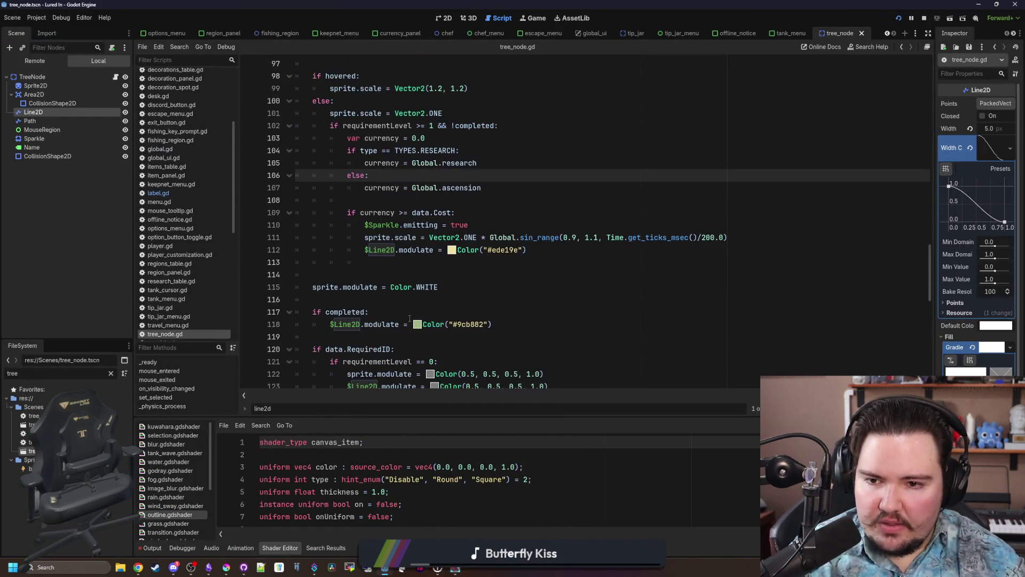
scroll(367, 263, down, 4)
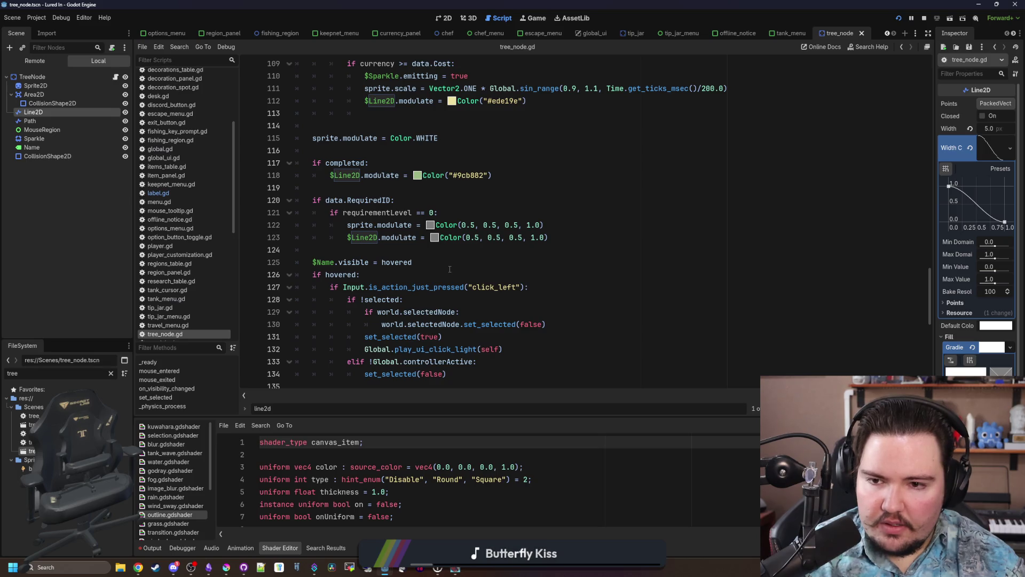
scroll(426, 263, down, 5)
scroll(417, 261, down, 5)
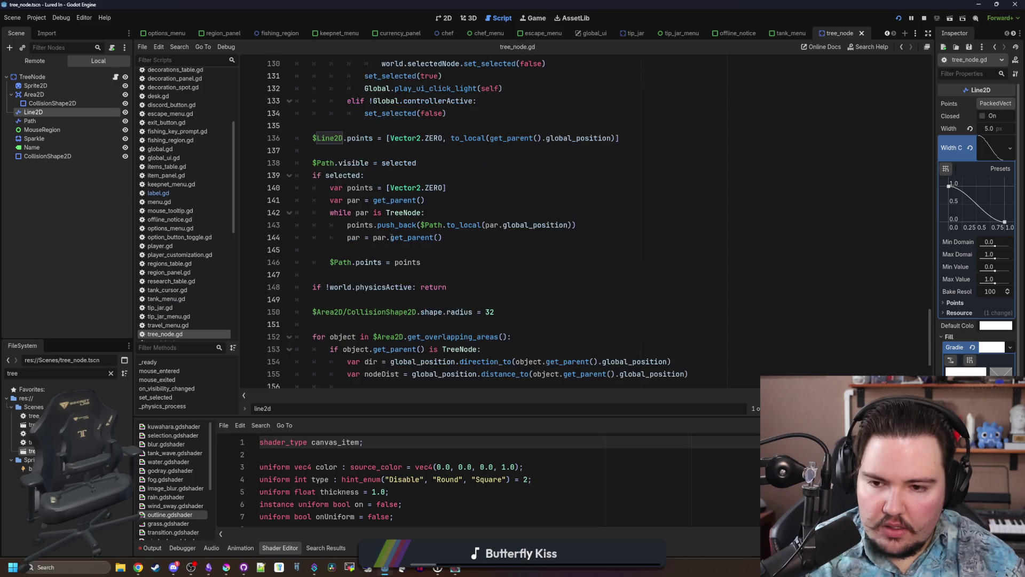
scroll(547, 352, up, 6)
click(554, 325)
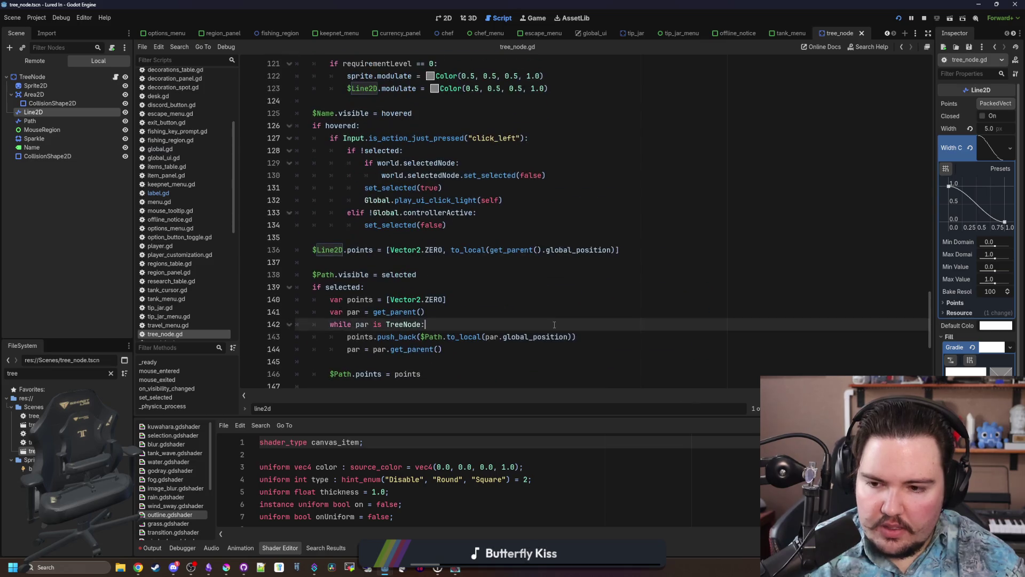
key(Return)
key(Return)
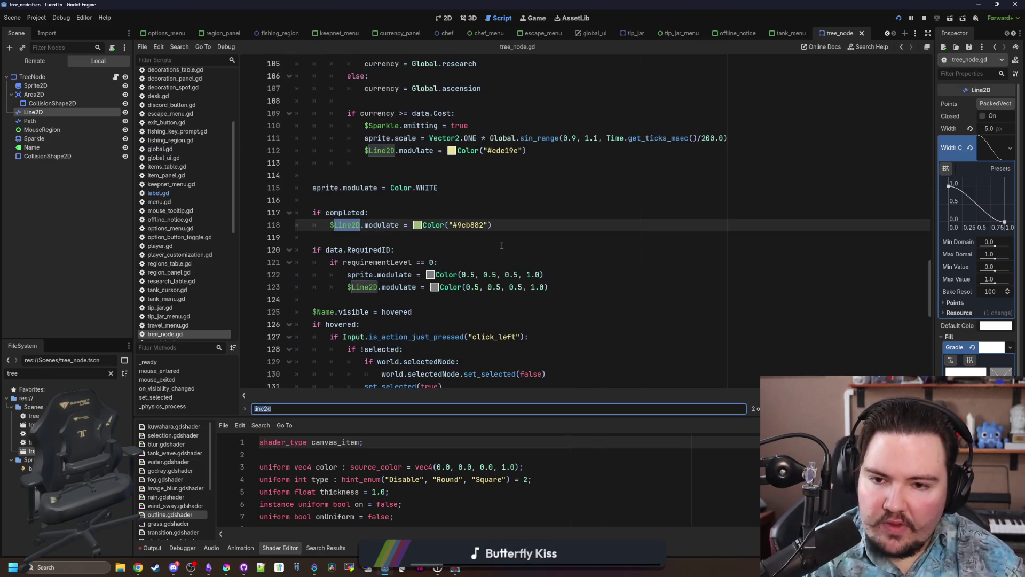
key(Return)
key(Return)
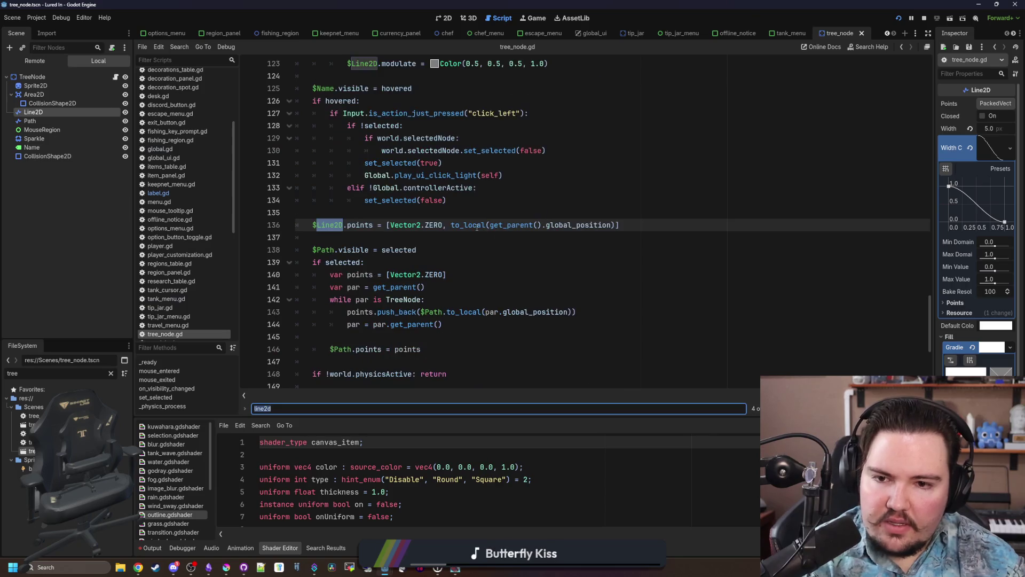
key(shift+Return)
key(shift+Return)
drag(494, 225, 328, 227)
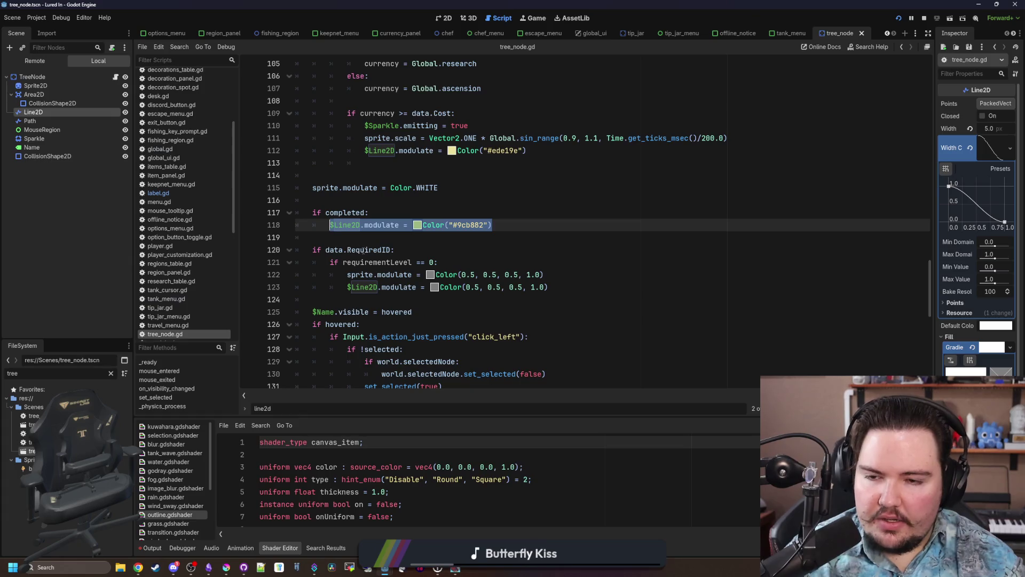
key(ctrl+c)
Paste it as a $Line2D.modulate = Color.WHITE reset next to the sparkle reset.
click(477, 188)
key(Return)
key(ctrl+v)
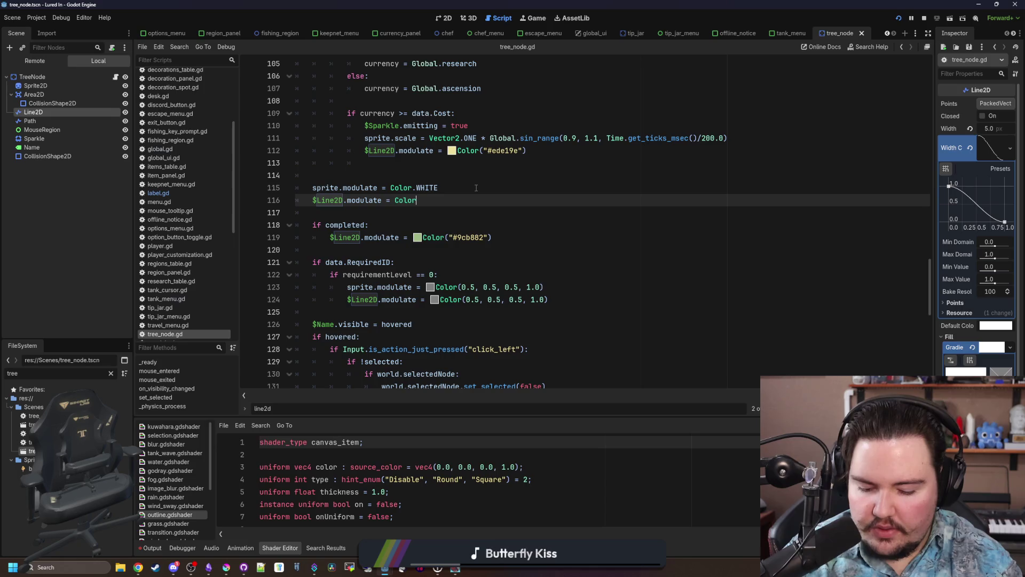
text(.WHITE)
key(Return)
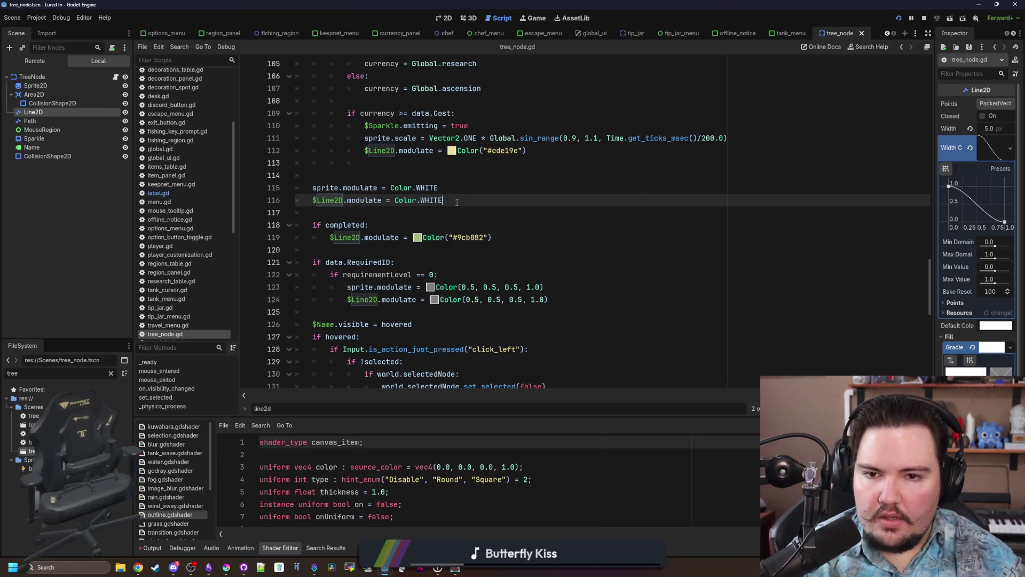
scroll(390, 188, up, 7)
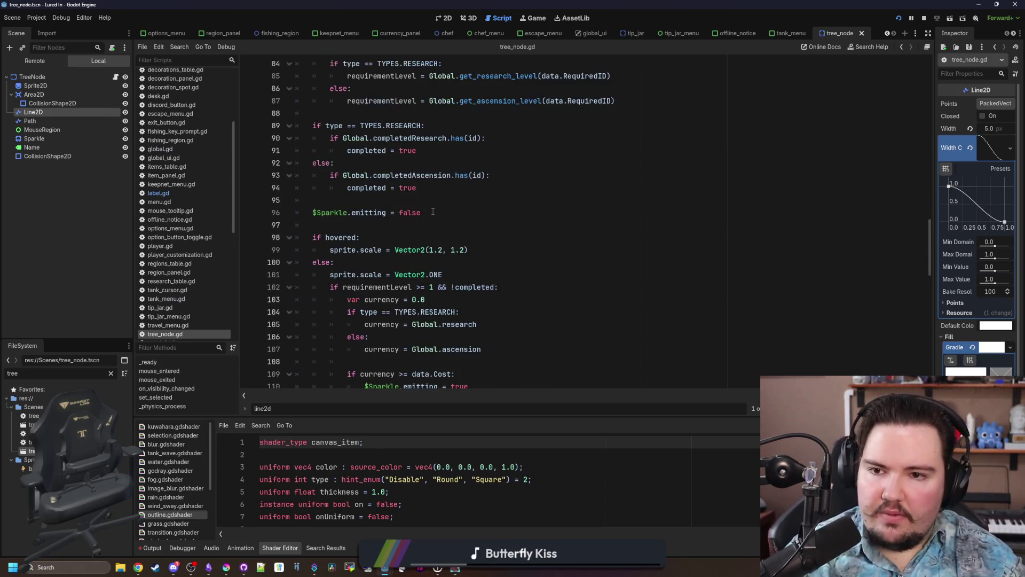
scroll(387, 221, up, 4)
scroll(371, 177, down, 2)
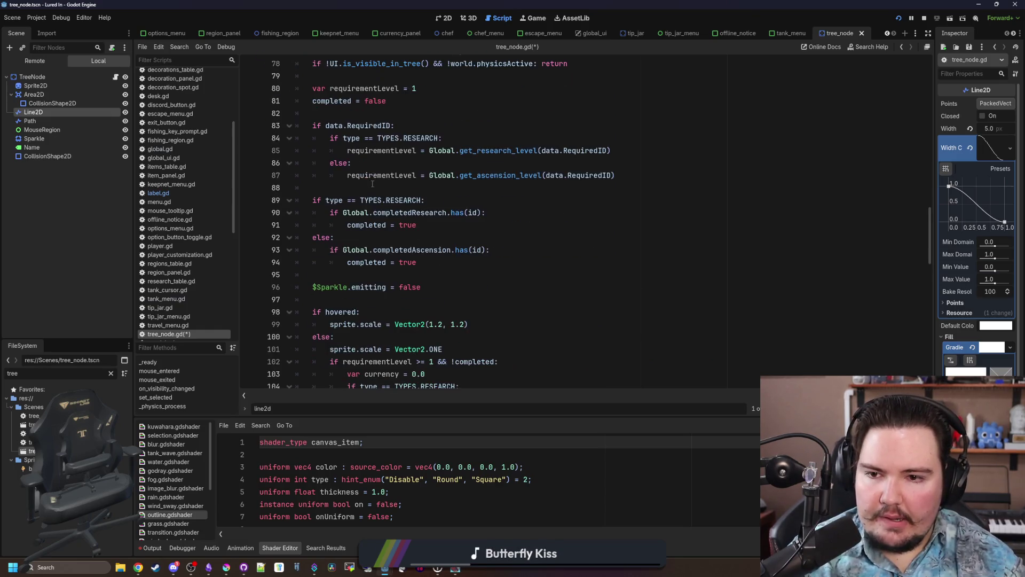
click(344, 274)
key(Return)
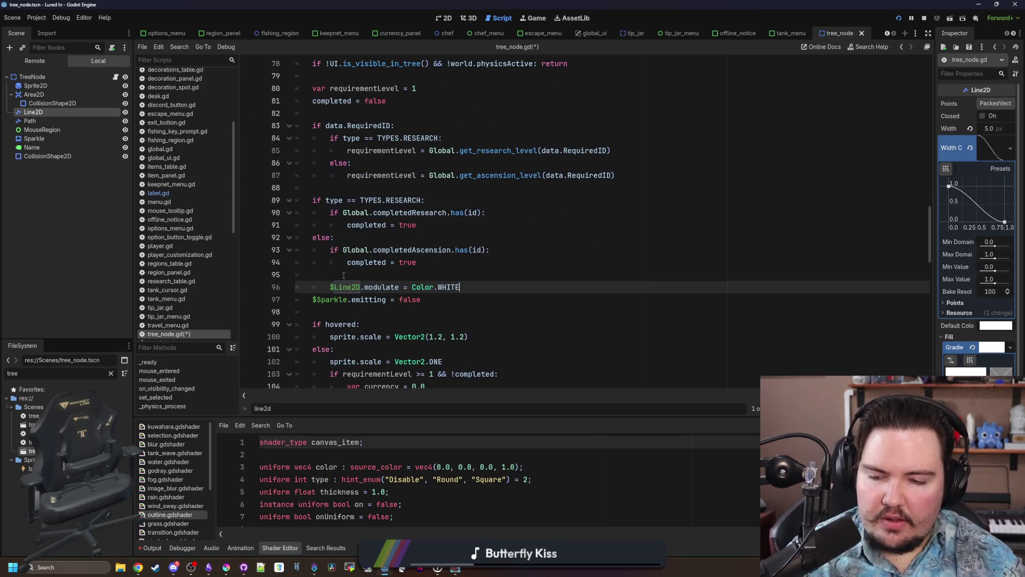
Move the sprite.modulate reset beside the sparkle reset, remove leftover blank lines, and test-run with F5.
scroll(352, 278, down, 8)
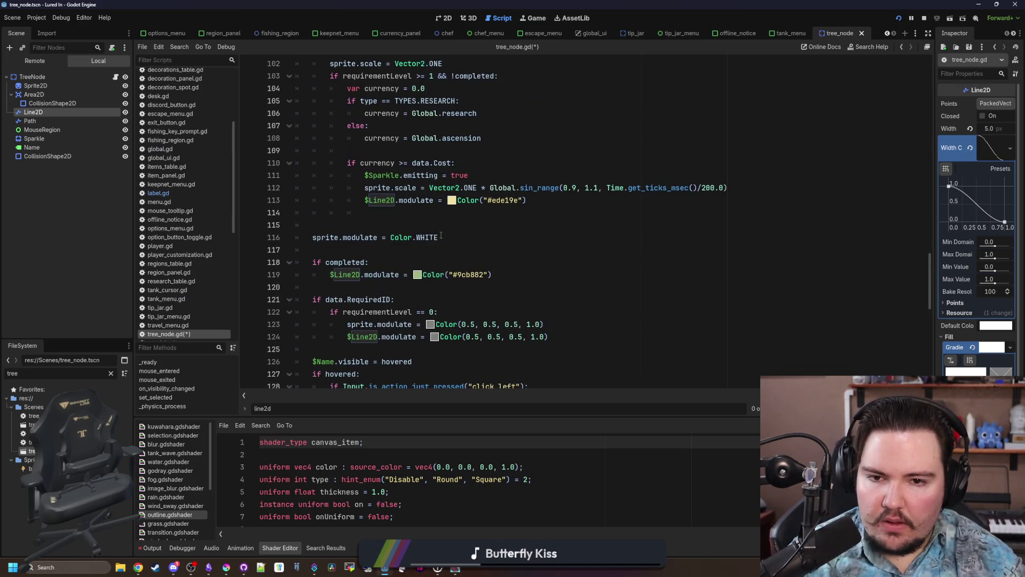
scroll(459, 310, up, 2)
drag(317, 299, 314, 312)
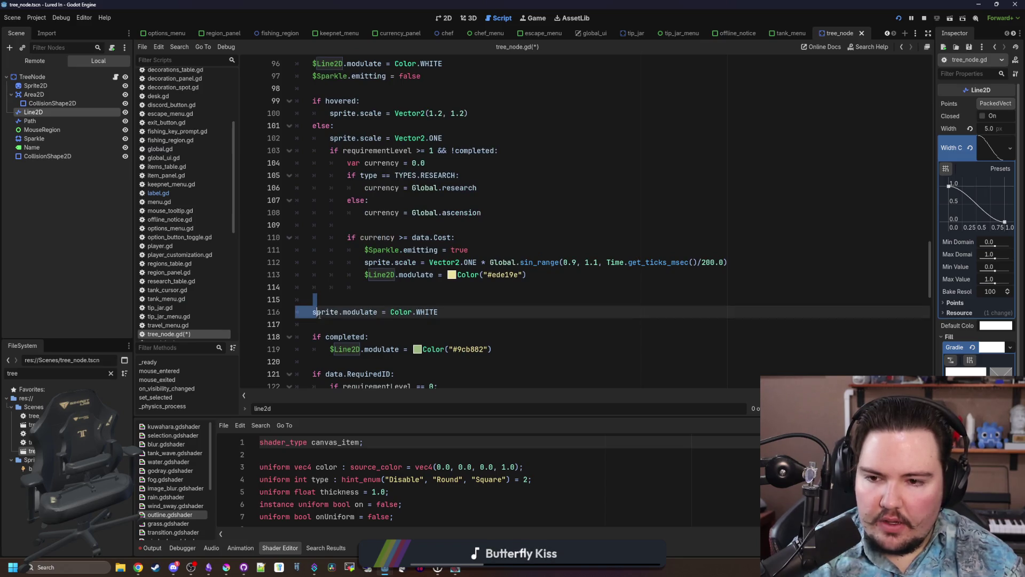
scroll(310, 312, up, 3)
click(414, 188)
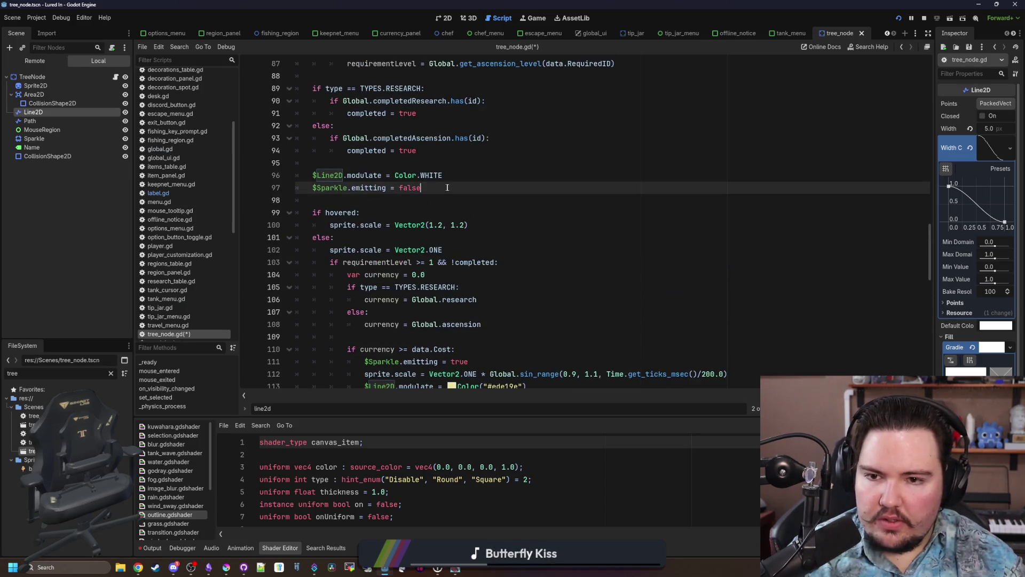
key(Return)
scroll(414, 187, down, 3)
click(340, 335)
key(BackSpace)
key(BackSpace)
key(BackSpace)
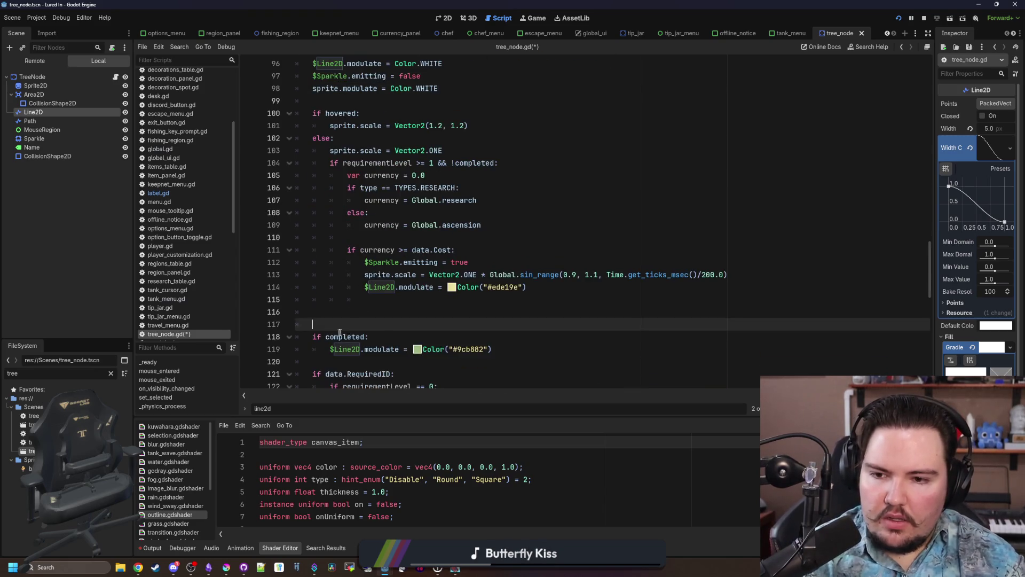
key(F5)
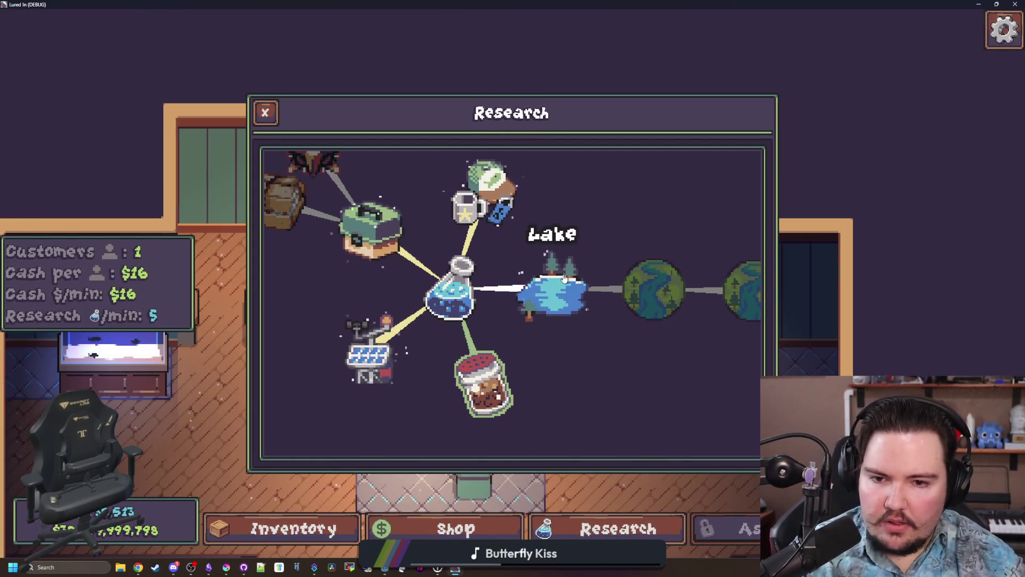
key(alt+Tab)
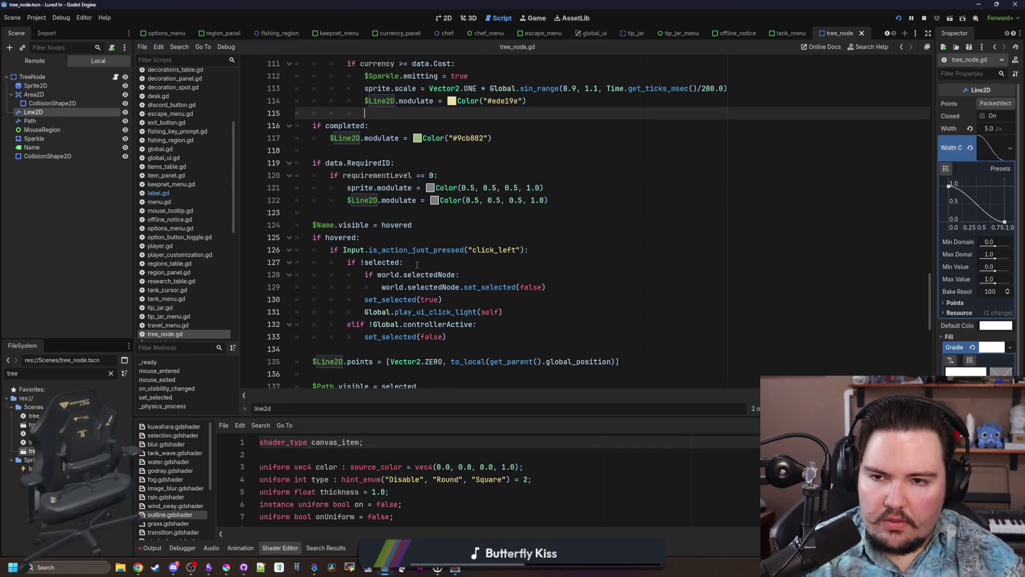
Select the whole currency-versus-cost affordability check block, lines 104–111.
scroll(417, 265, up, 4)
scroll(516, 284, up, 1)
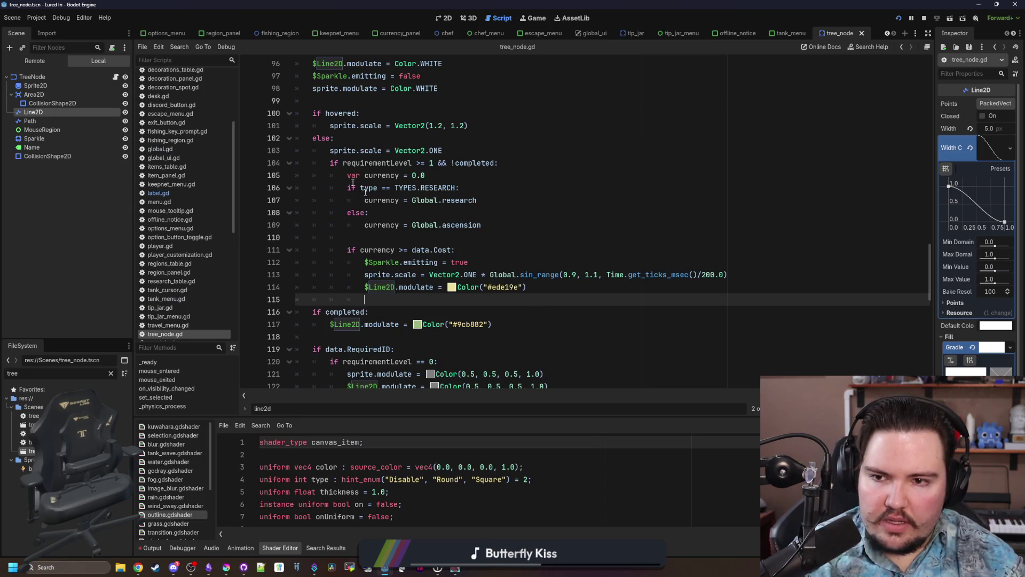
scroll(347, 184, up, 1)
drag(455, 287, 348, 288)
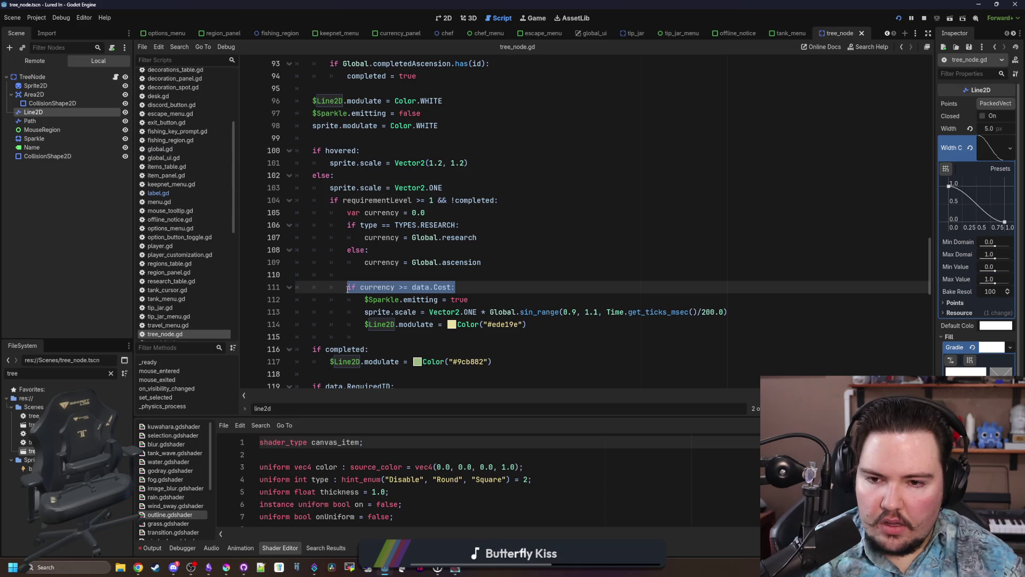
click(347, 288)
click(546, 326)
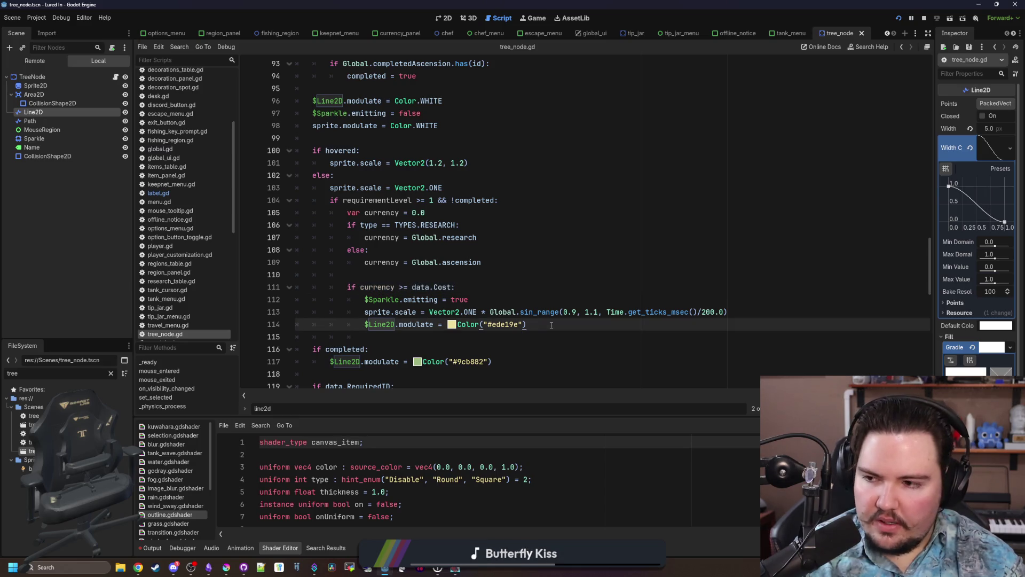
drag(525, 327, 365, 326)
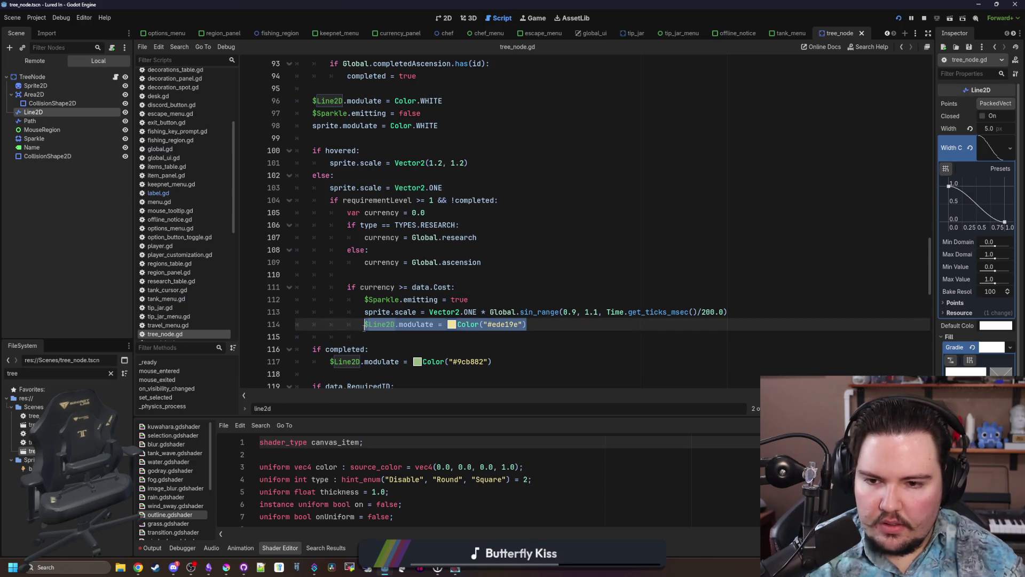
click(379, 275)
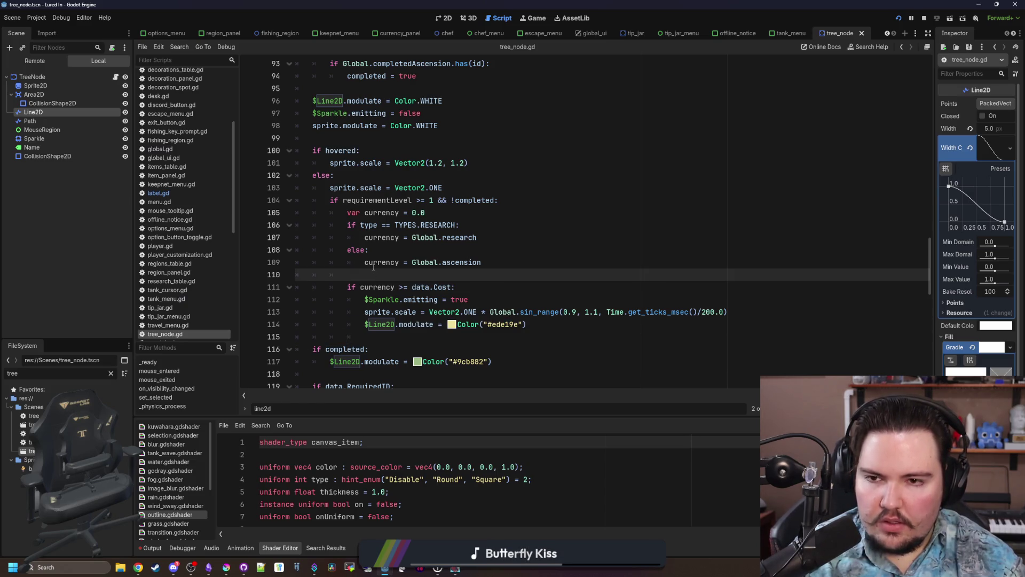
scroll(374, 268, up, 3)
scroll(365, 250, down, 2)
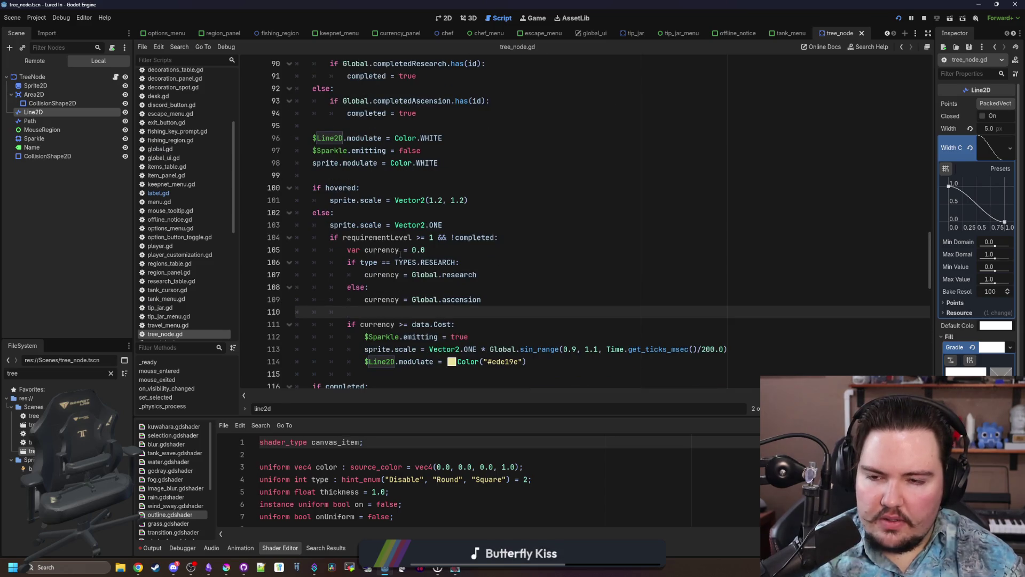
scroll(401, 255, down, 1)
click(464, 202)
click(464, 218)
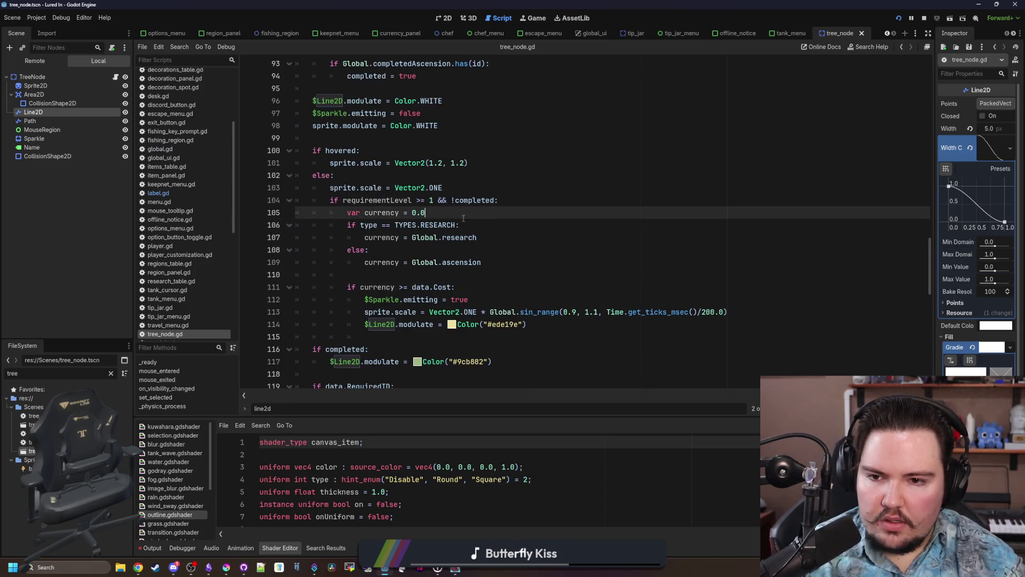
mouse_move(477, 284)
mouse_down()
mouse_move(352, 274)
mouse_move(299, 214)
mouse_move(257, 198)
mouse_up()
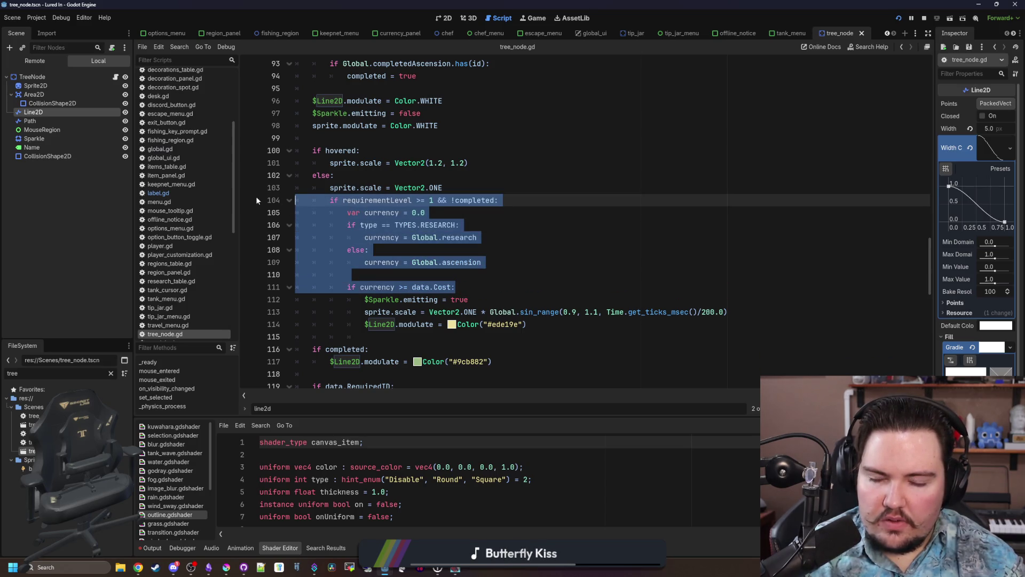
Move the affordability block above 'if hovered:' at line 100 and dedent it one level.
key(ctrl+x)
click(344, 138)
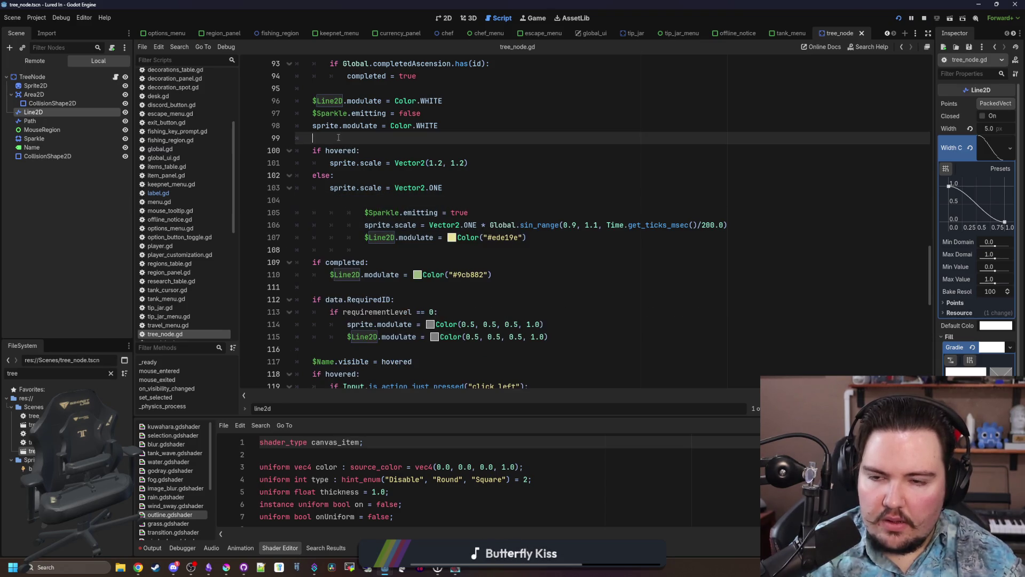
key(Return)
key(ctrl+v)
click(347, 151)
key(BackSpace)
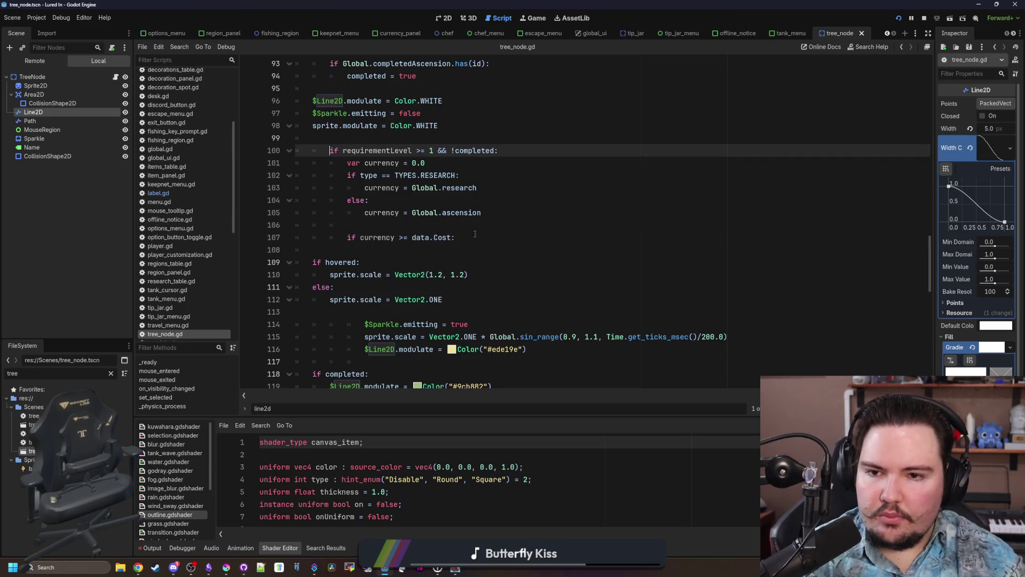
drag(455, 238, 251, 153)
key(shift+Tab)
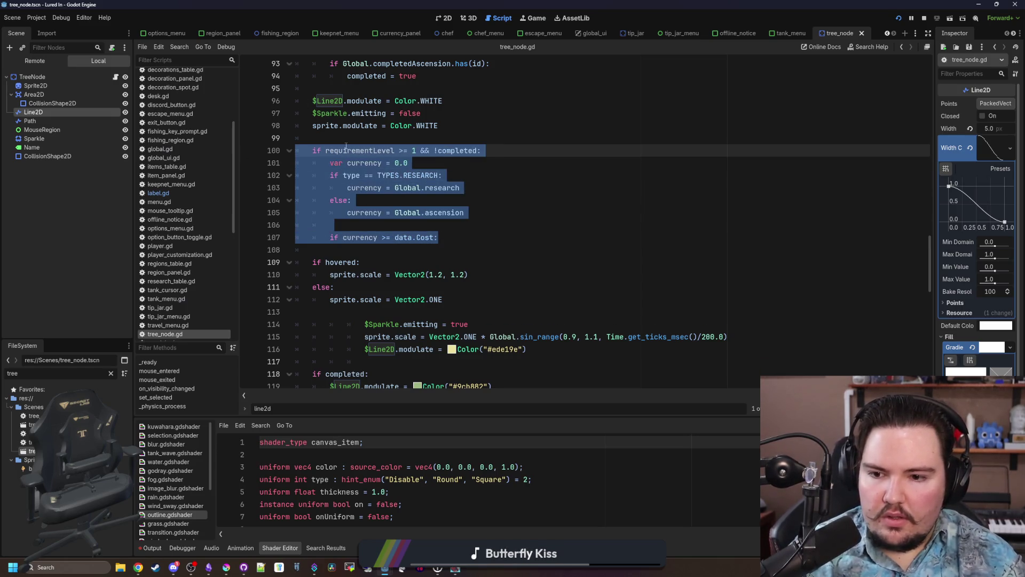
Select the green Color("#9cb882") completed line statement, then return to blank line 99.
scroll(401, 217, down, 2)
click(526, 312)
scroll(526, 337, up, 1)
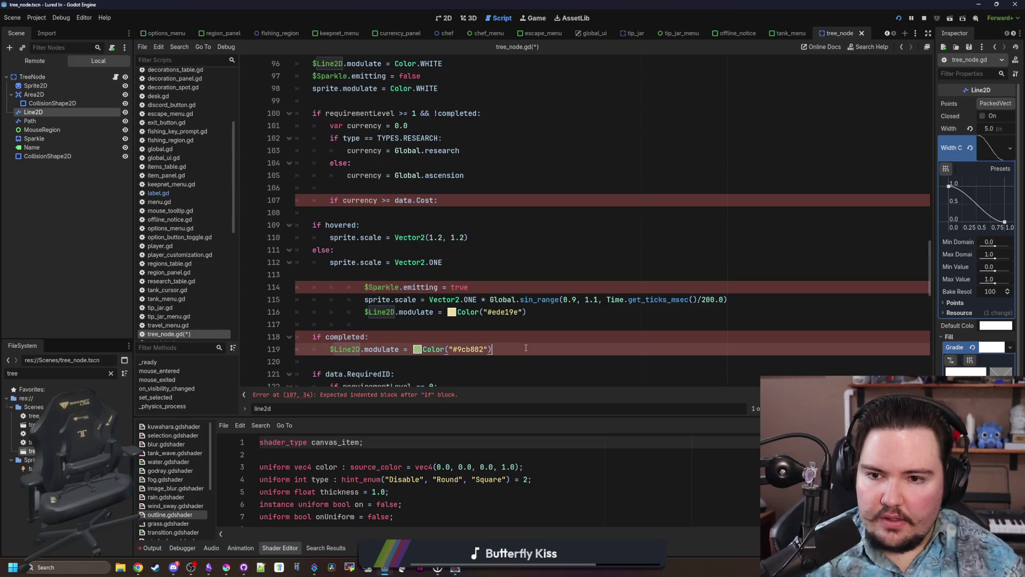
drag(526, 348, 325, 354)
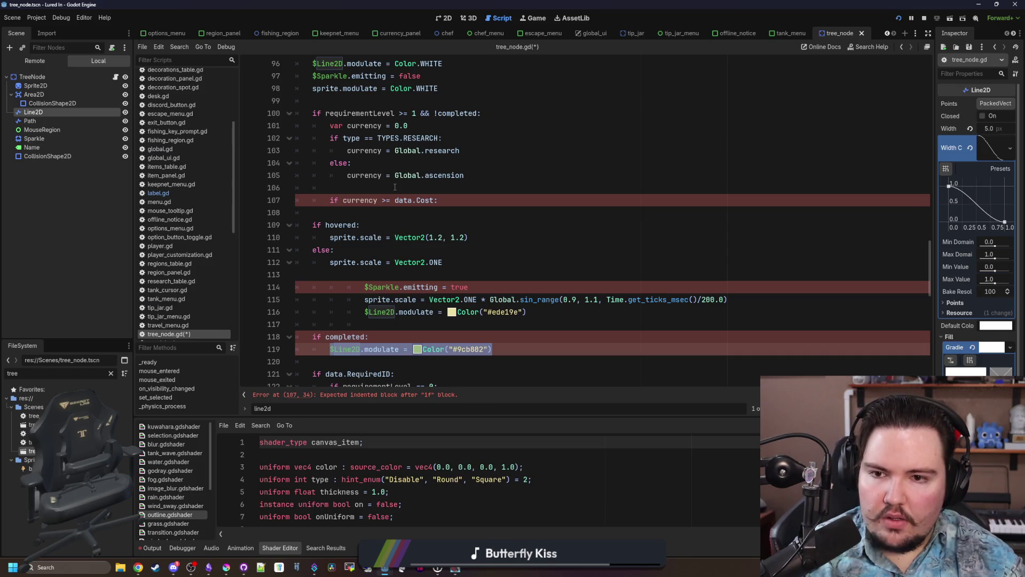
click(451, 188)
click(331, 99)
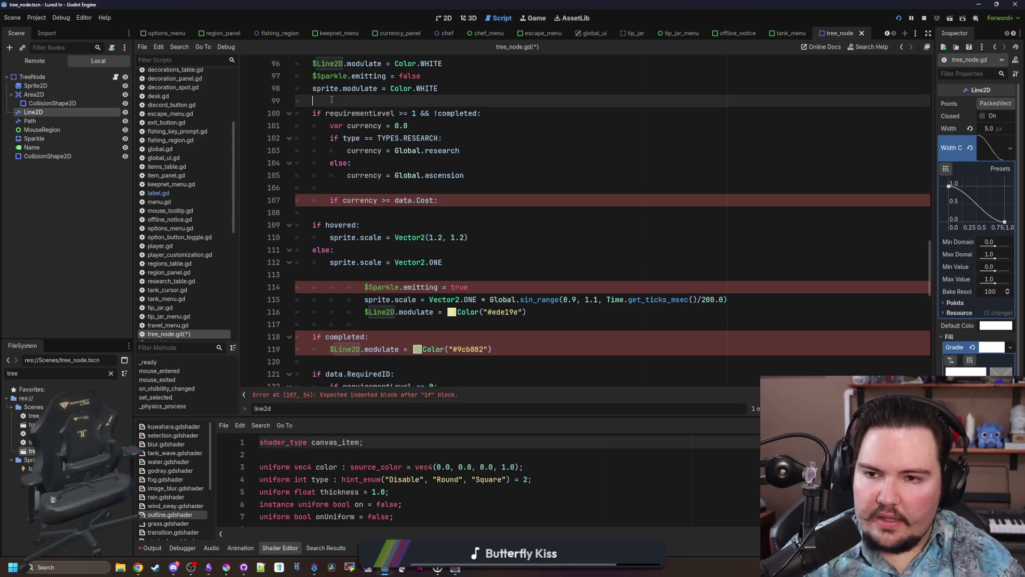
Declare var canAfford : bool = false and set canAfford = true inside the cost check.
key(Return)
key(Return)
key(Up)
text(var canAfford : bool = false)
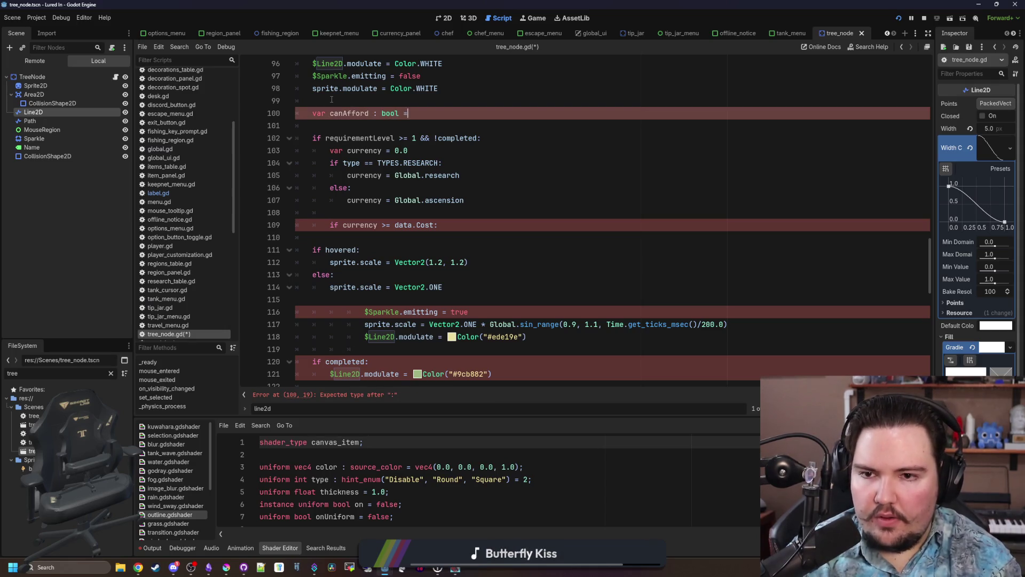
click(454, 225)
key(Return)
text(cana)
key(Return)
text(= true)
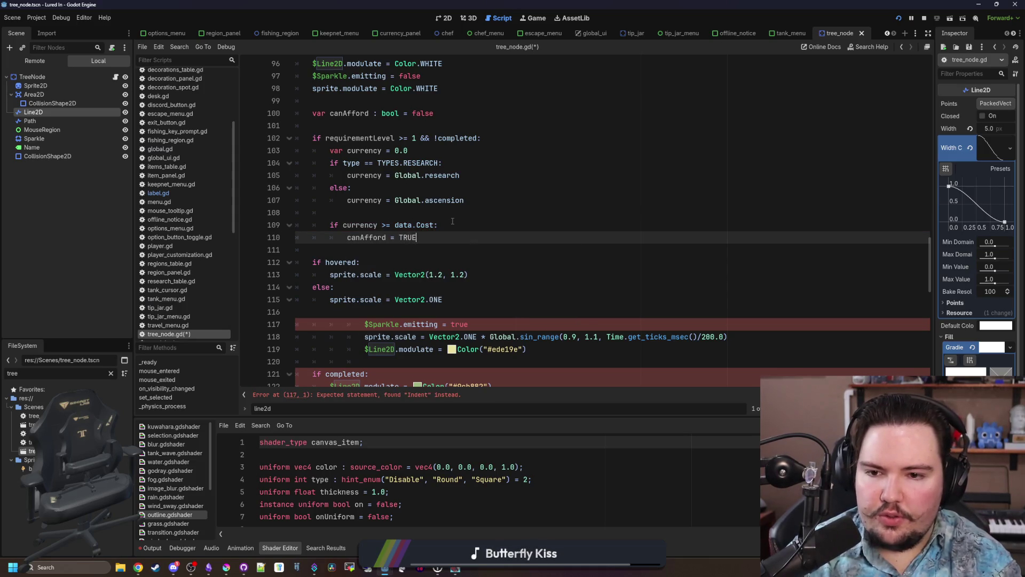
key(Escape)
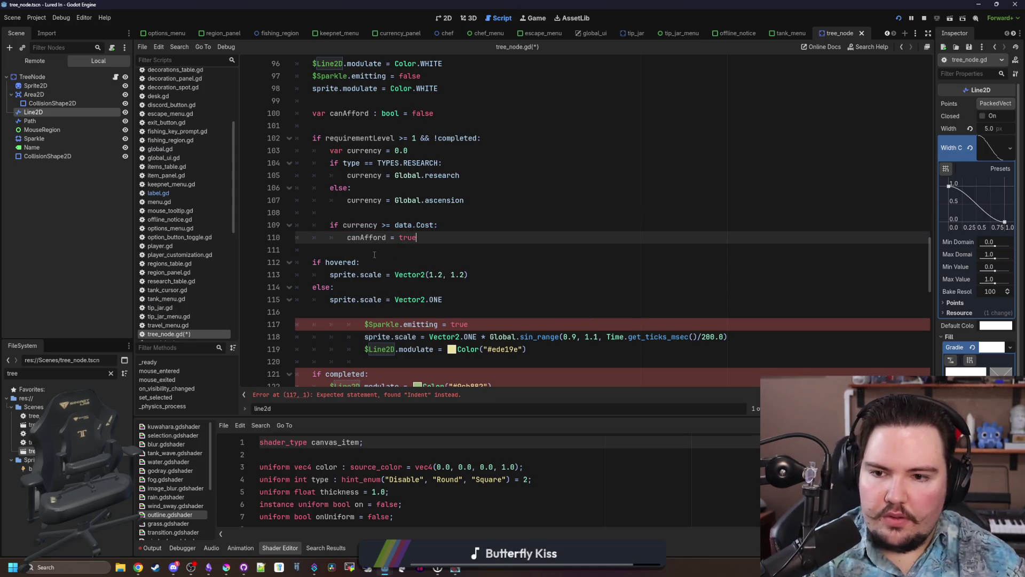
click(374, 255)
key(Return)
key(Return)
key(Up)
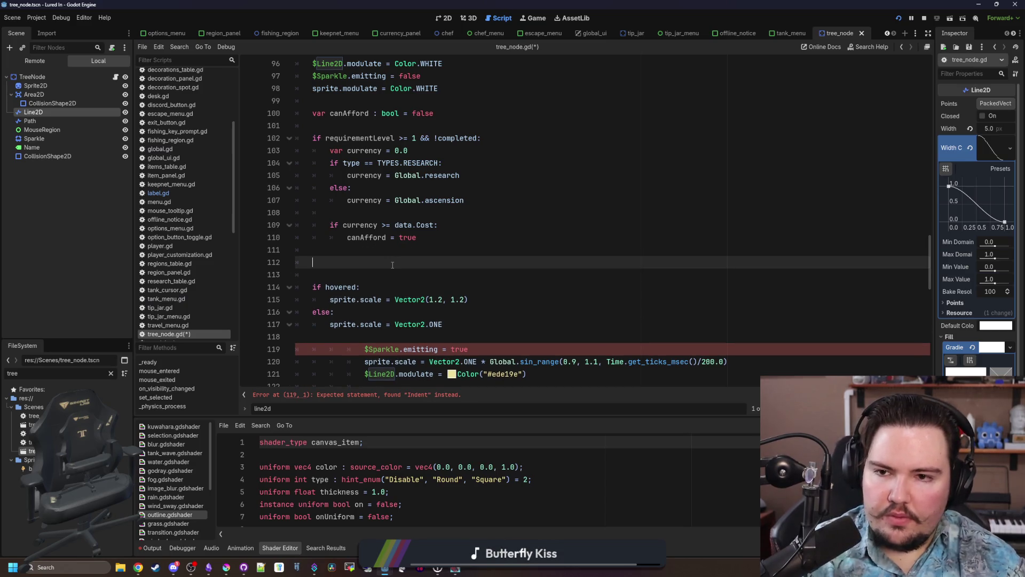
Nest the orphaned sparkle and scale lines under a new 'if canAfford:' check.
scroll(393, 264, down, 3)
click(416, 262)
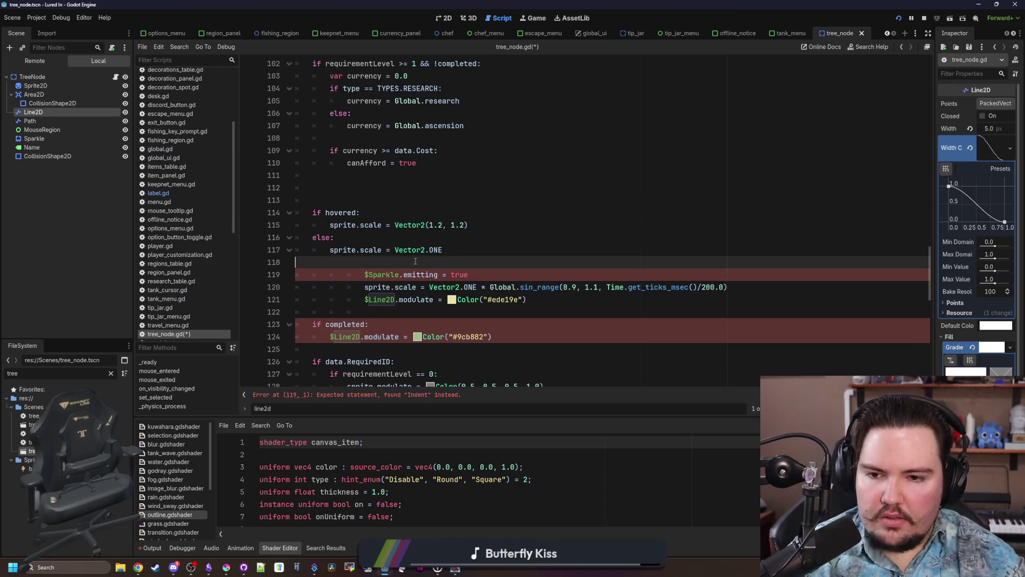
shift+click(545, 302)
key(shift+Tab)
key(shift+Tab)
key(Left)
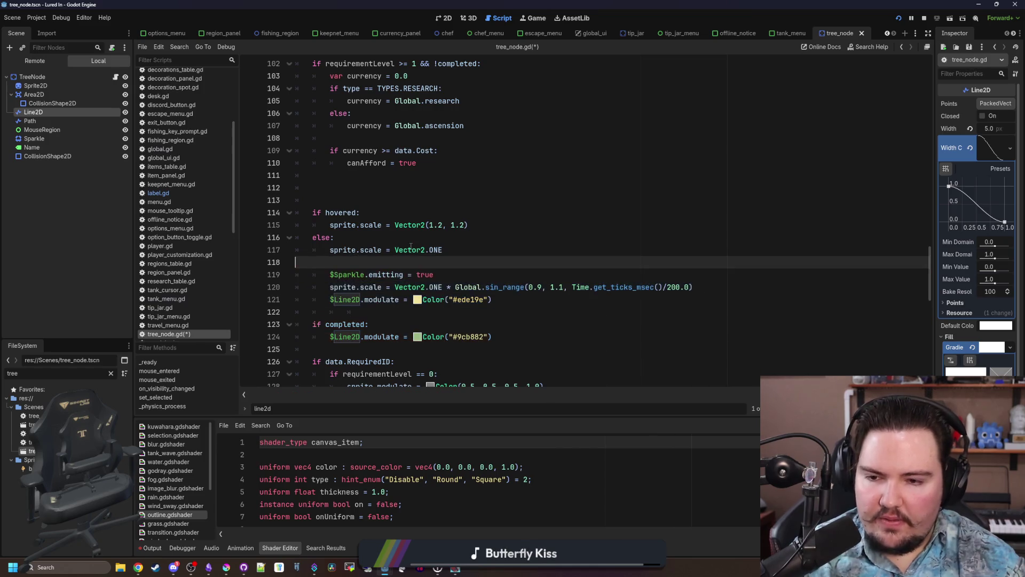
text(if canAfford:)
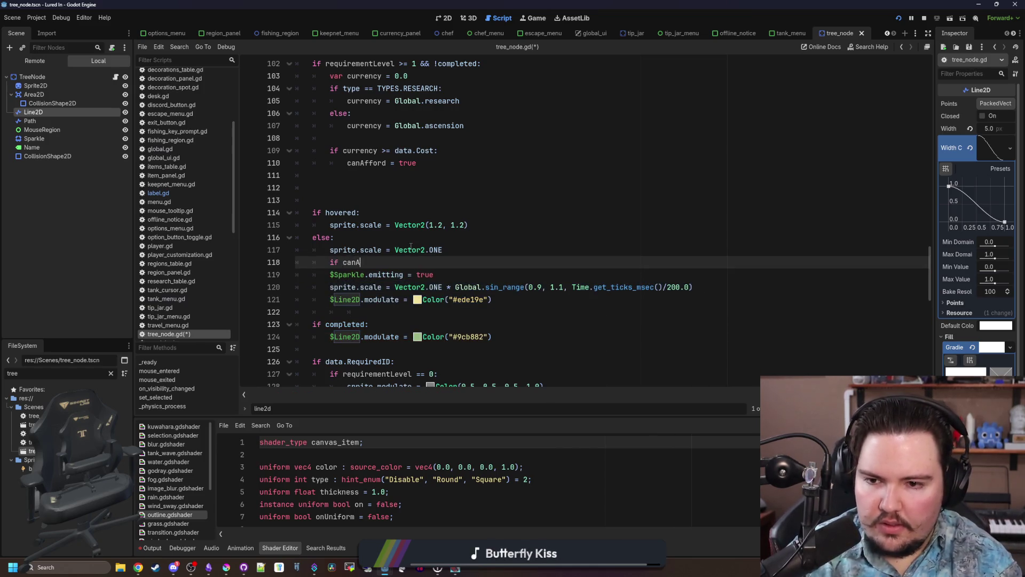
drag(510, 300, 292, 279)
key(Tab)
click(491, 319)
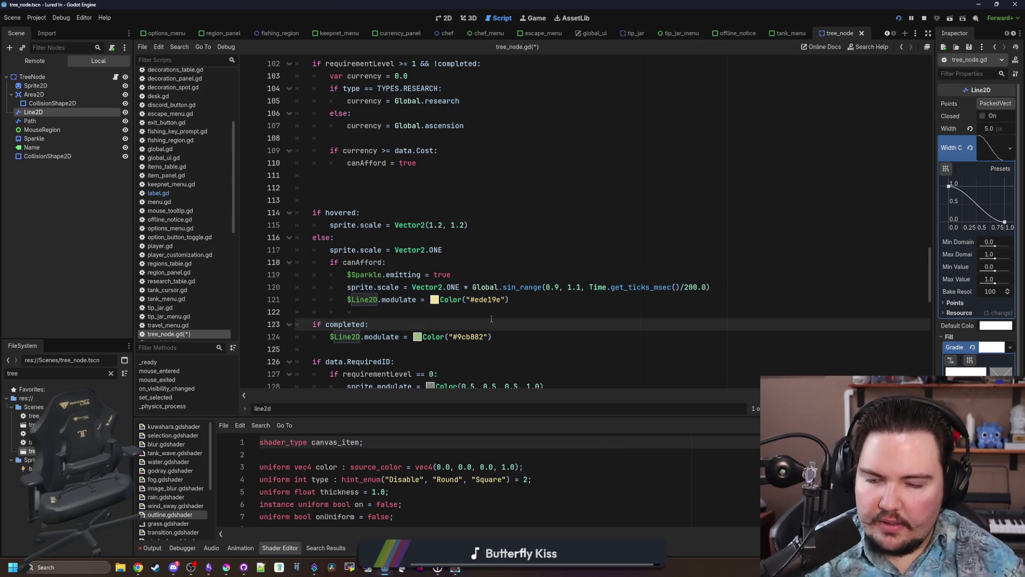
Delete the surplus blank lines after canAfford = true and save the script.
scroll(492, 319, up, 2)
click(319, 275)
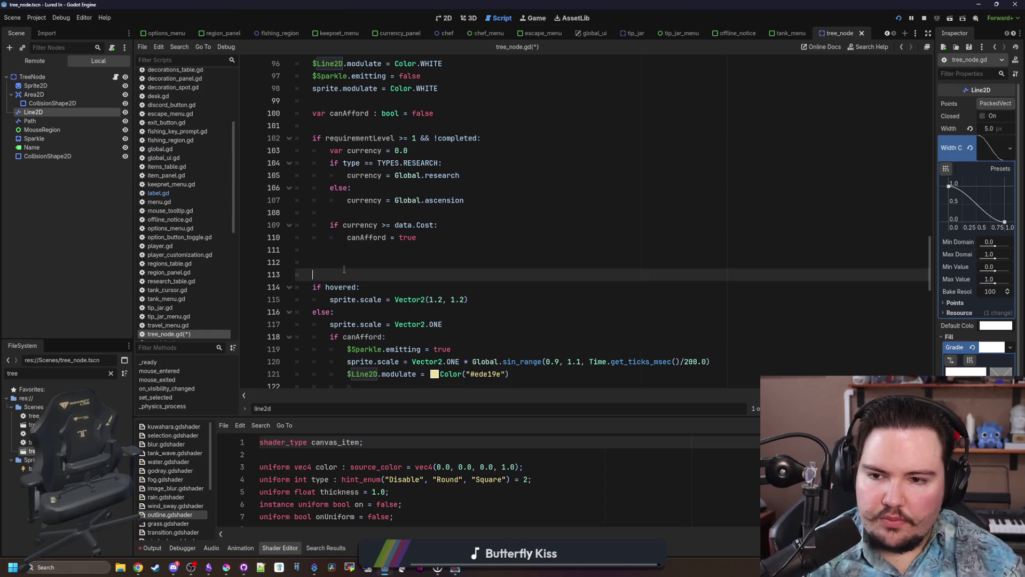
key(BackSpace)
key(BackSpace)
scroll(344, 270, down, 3)
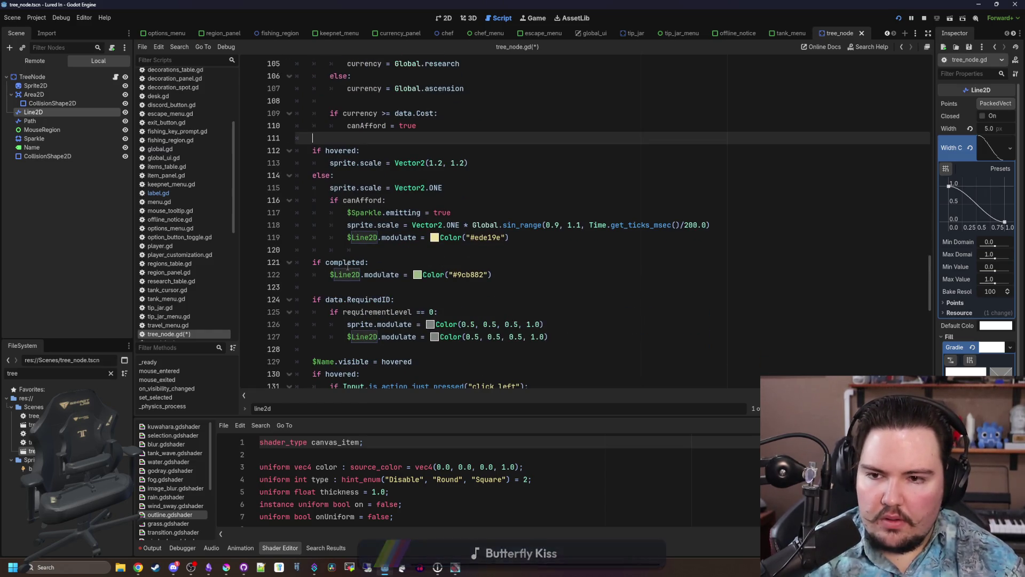
scroll(352, 272, up, 1)
click(371, 288)
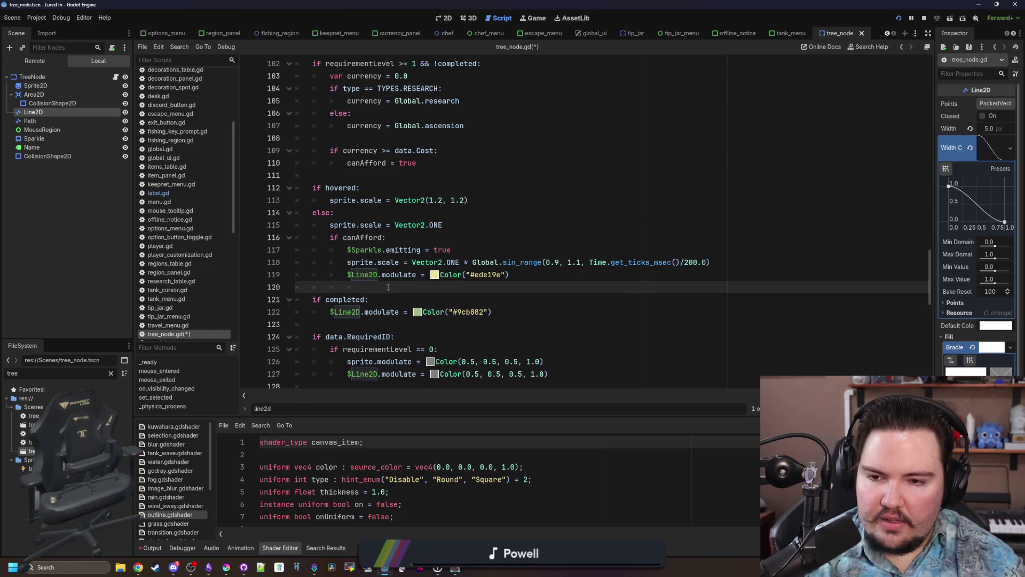
scroll(388, 288, up, 2)
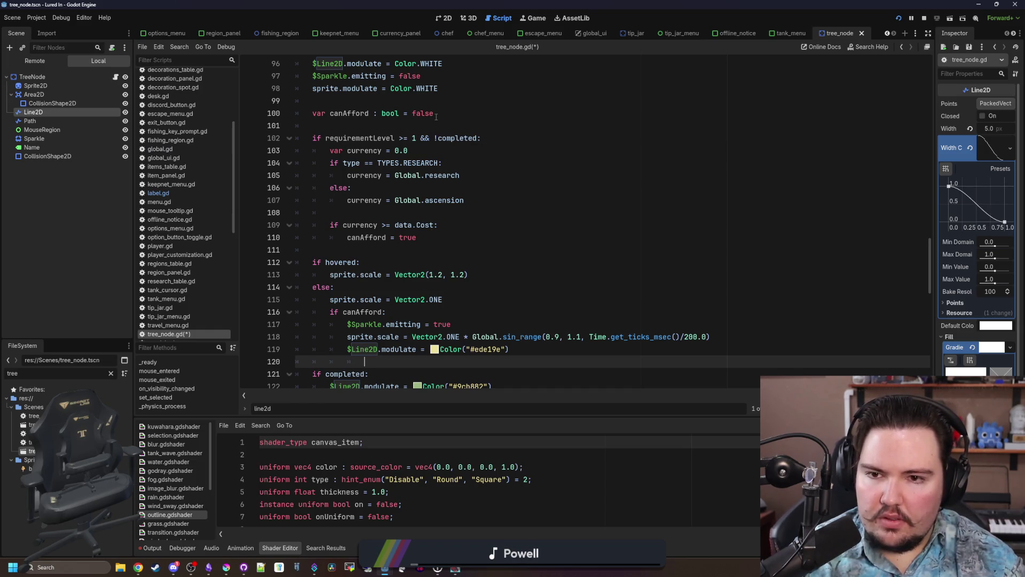
scroll(436, 116, up, 3)
scroll(422, 160, down, 5)
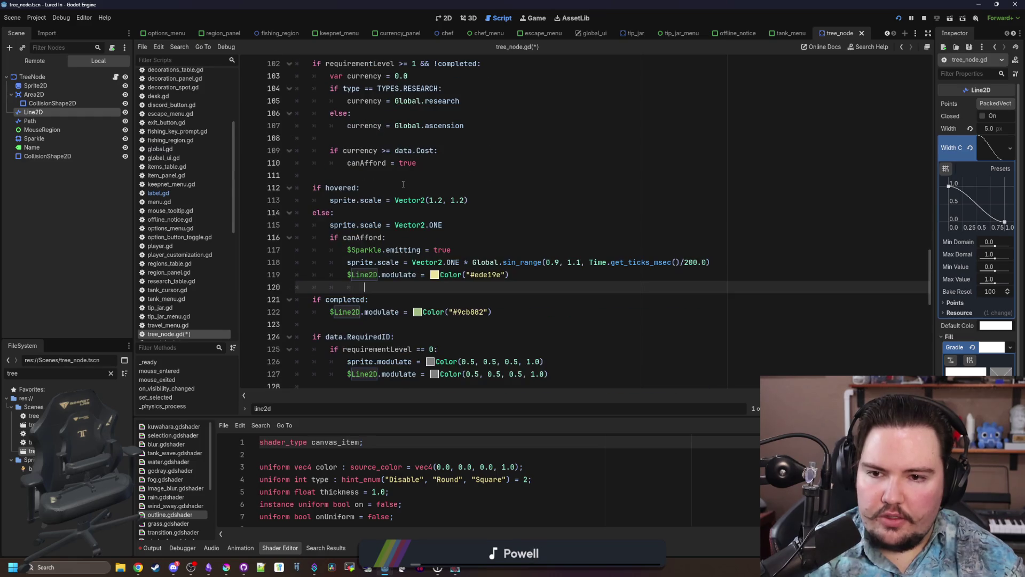
click(404, 188)
key(ctrl+s)
Move the #ede19e $Line2D colour into its own 'if canAfford:' block before the completed check, save, and run.
drag(508, 275, 347, 274)
key(ctrl+c)
key(BackSpace)
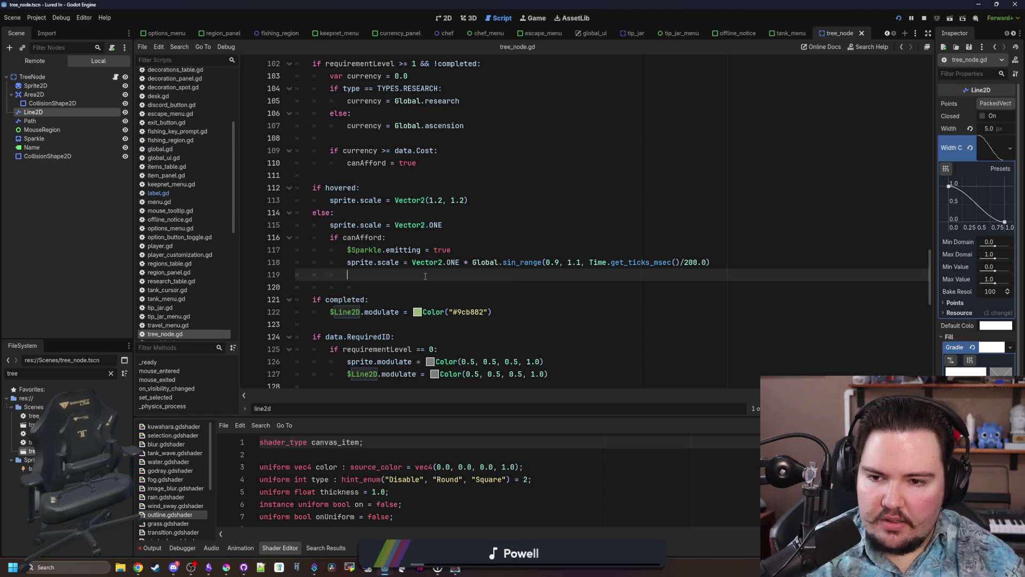
key(Delete)
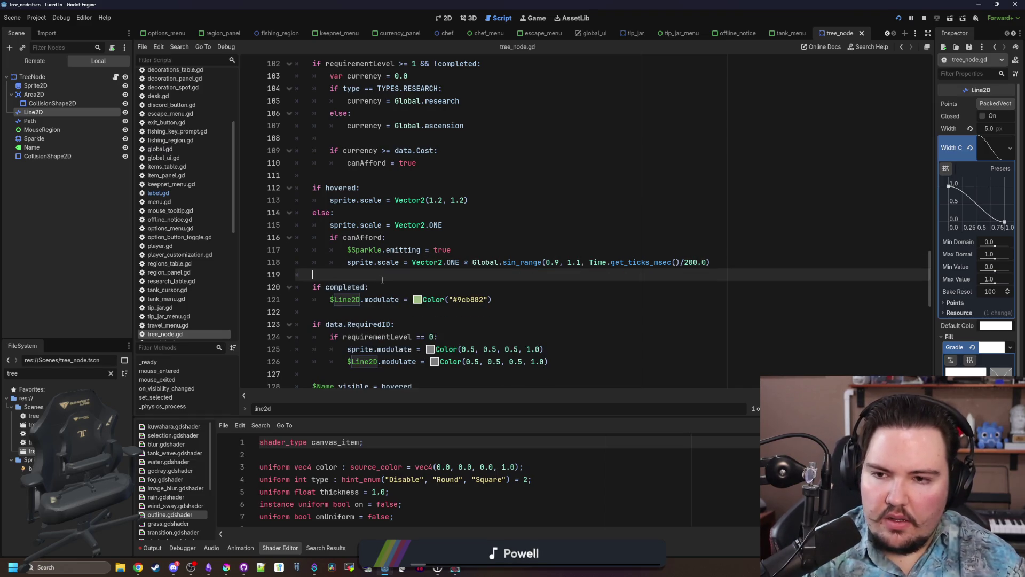
key(Return)
key(Return)
key(Up)
text(if canAfford:)
key(Return)
key(ctrl+v)
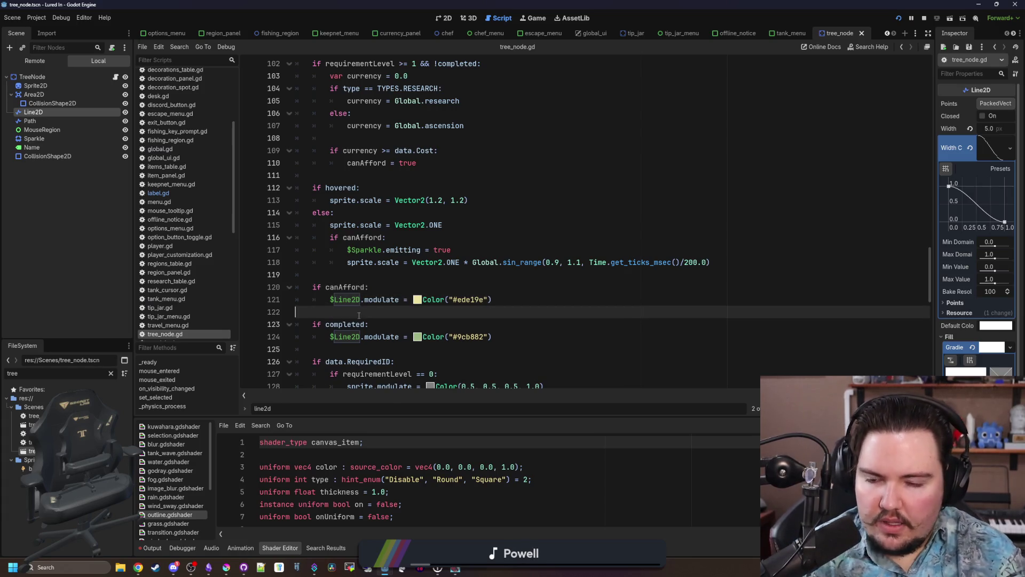
key(Delete)
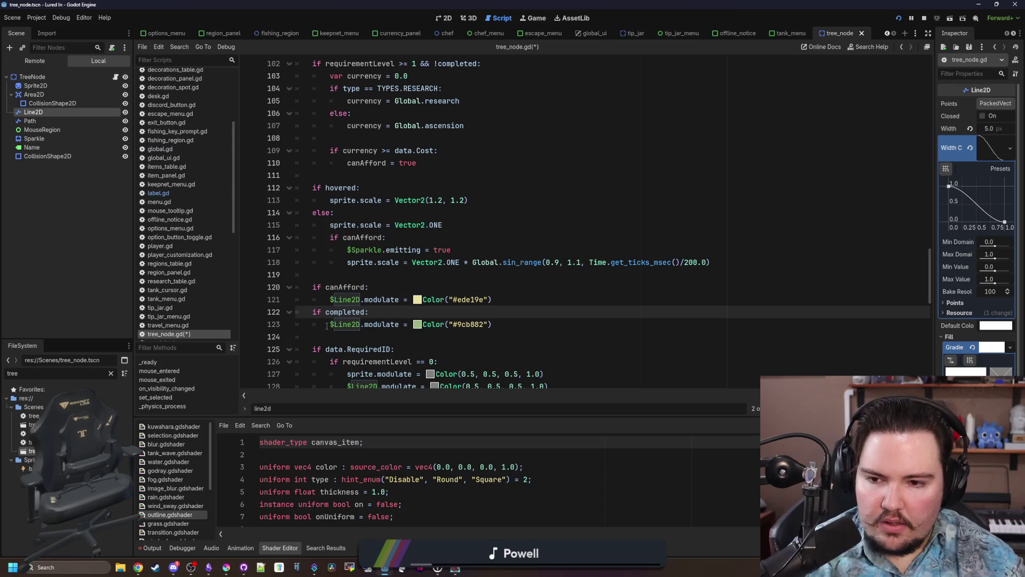
click(384, 277)
key(ctrl+s)
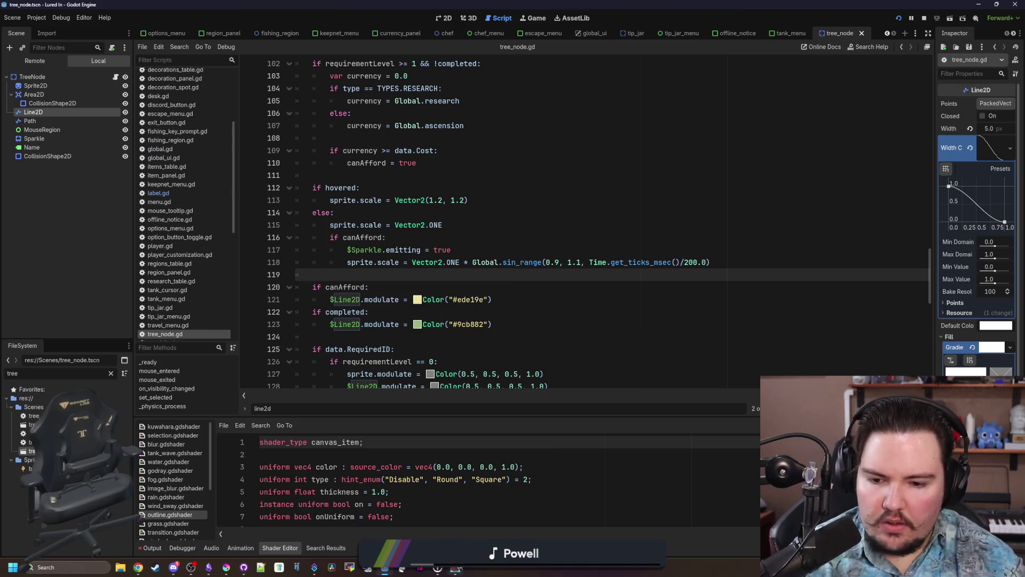
key(F5)
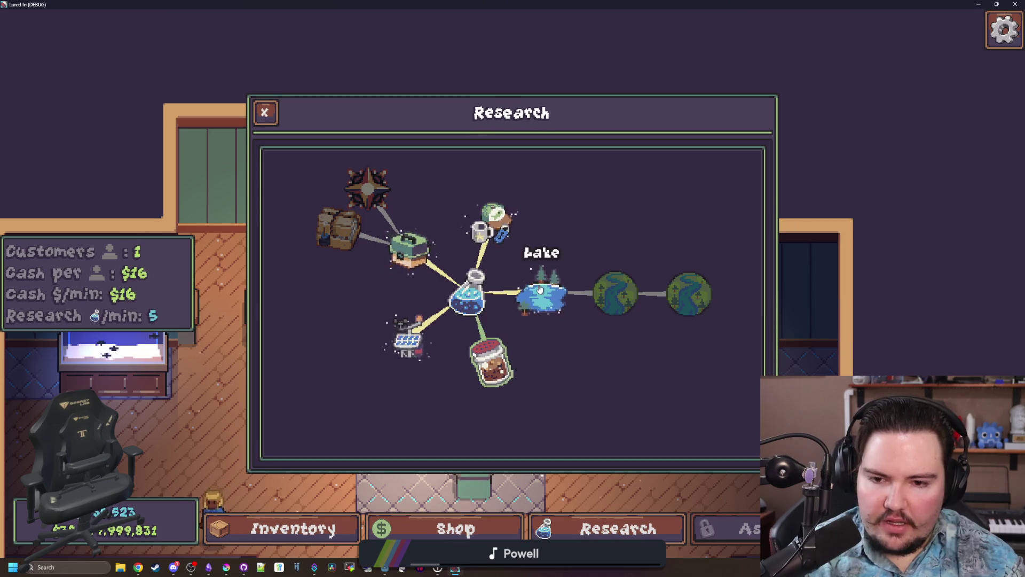
Inspect the research nodes in the running game, unlock Lake for 100 research, and close the game.
mouse_move(555, 303)
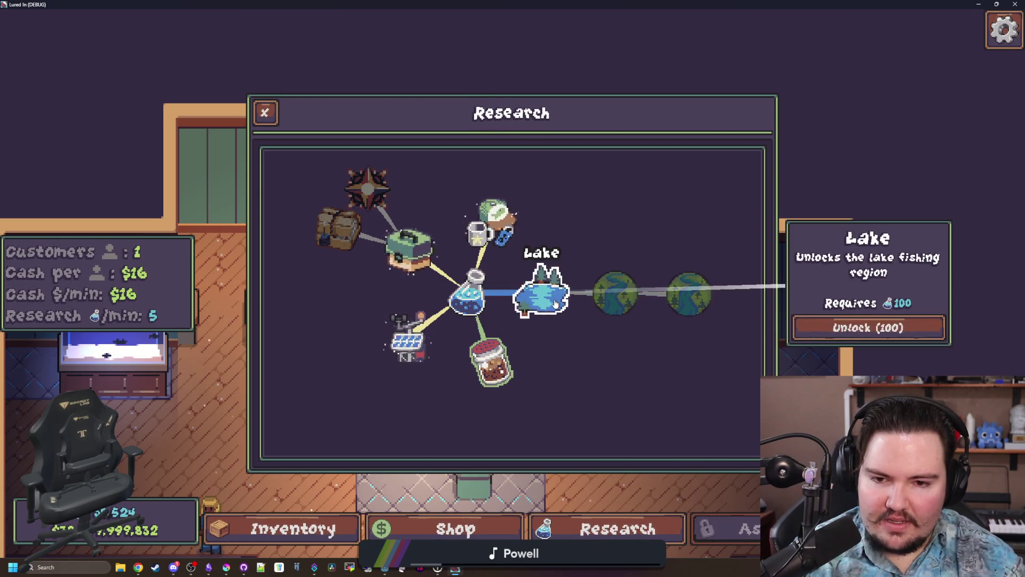
mouse_move(689, 294)
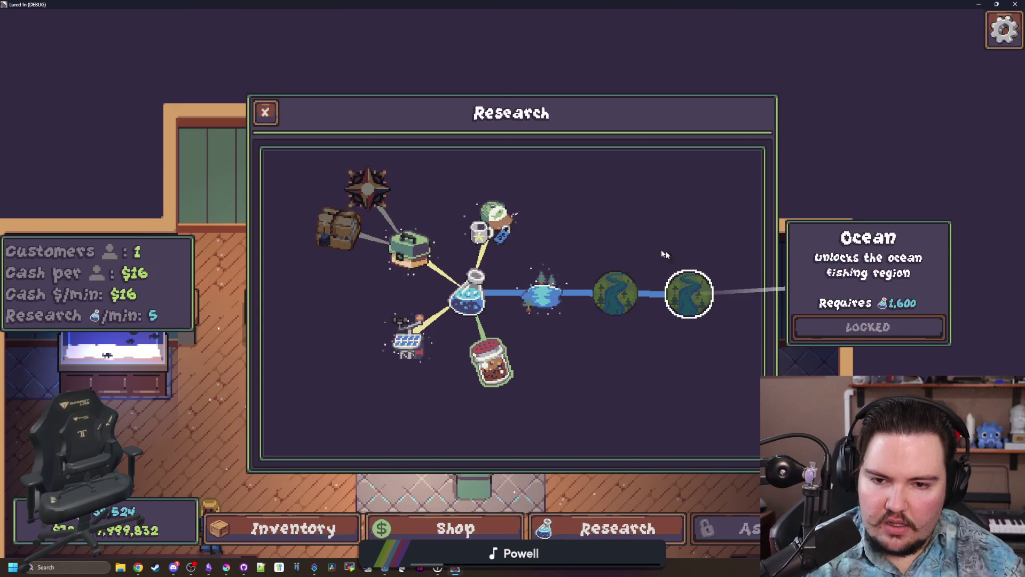
mouse_move(339, 229)
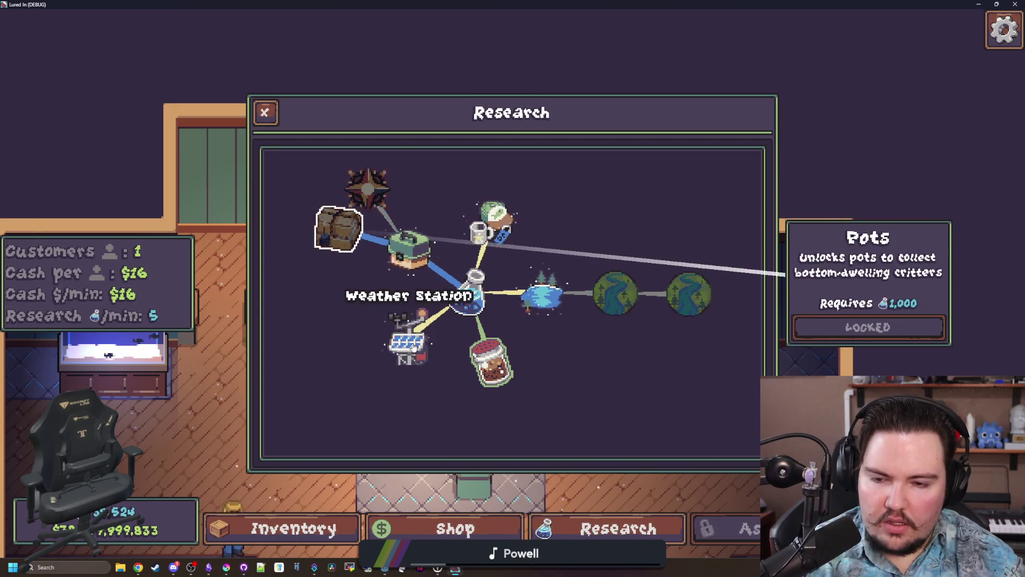
mouse_move(615, 297)
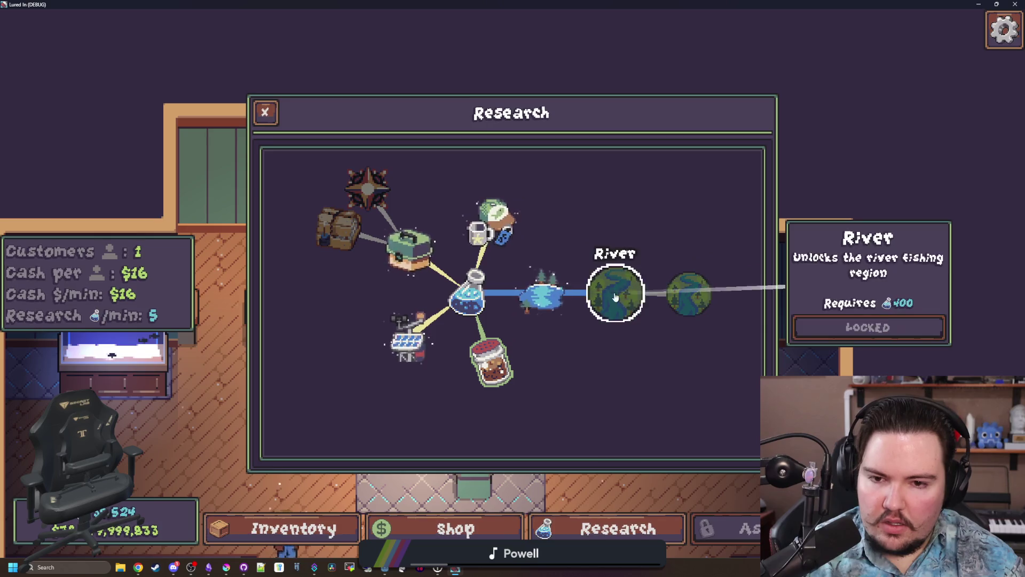
mouse_move(363, 193)
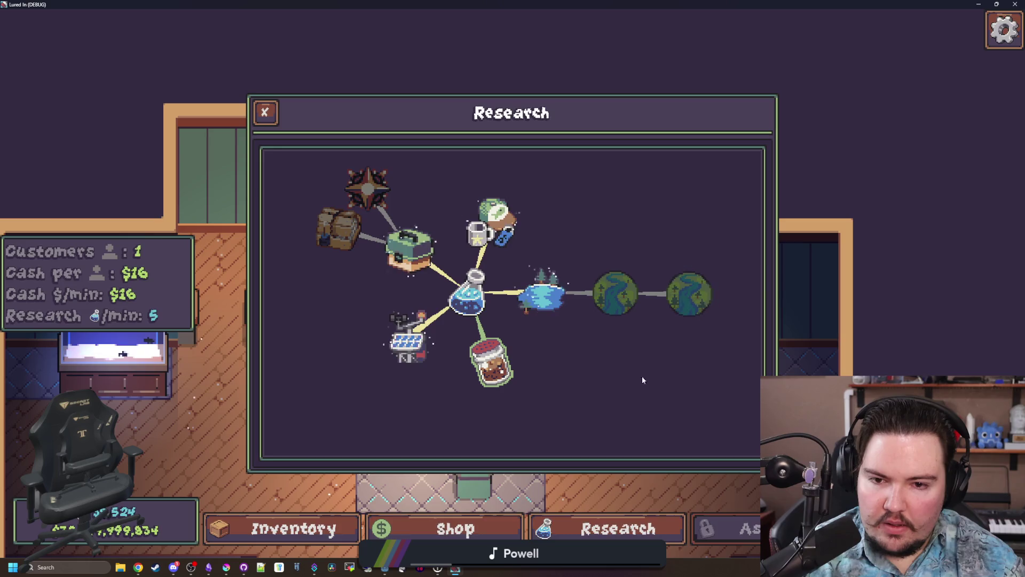
scroll(622, 370, up, 3)
scroll(623, 371, down, 3)
click(567, 305)
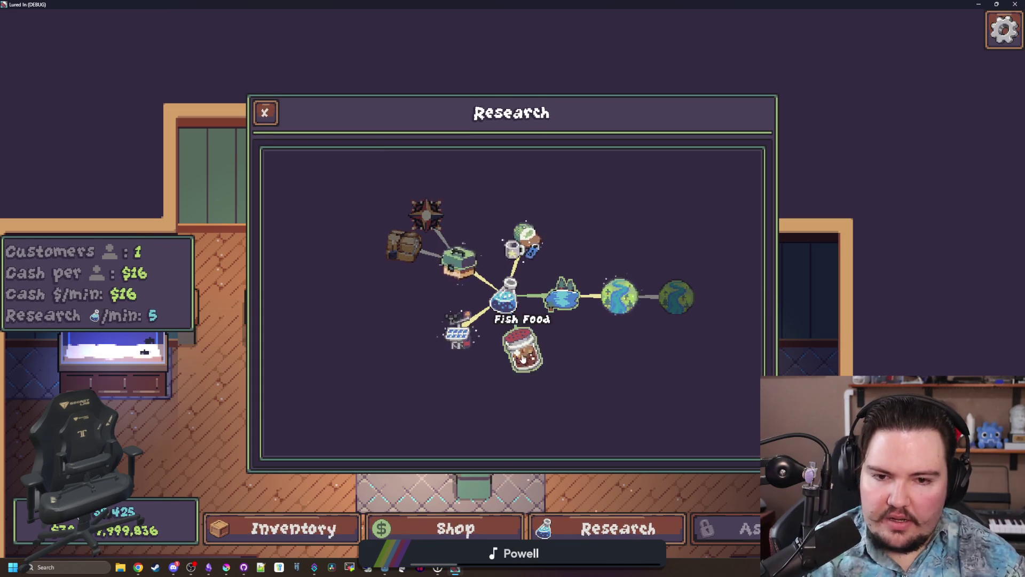
scroll(593, 299, up, 2)
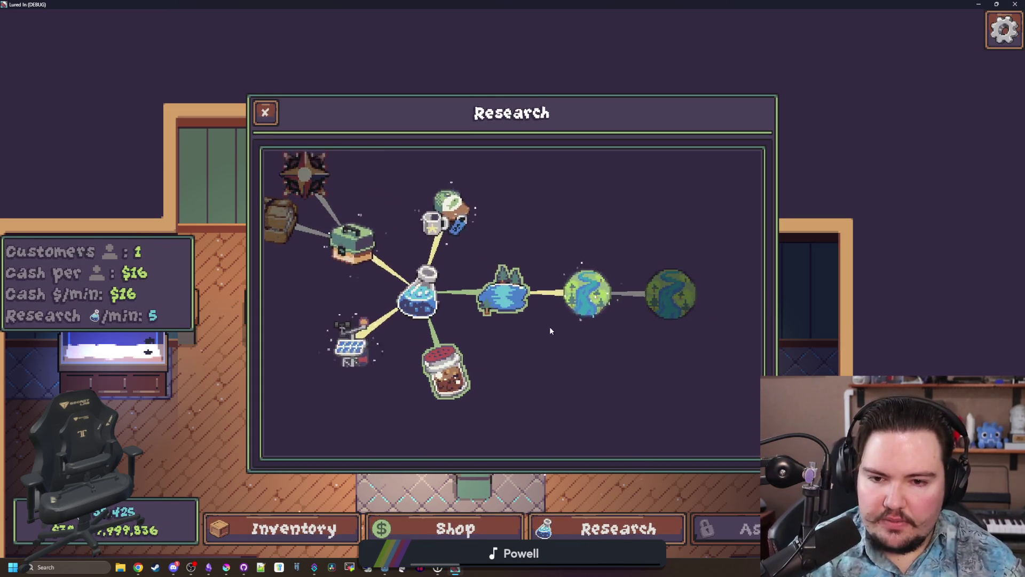
key(alt+Tab)
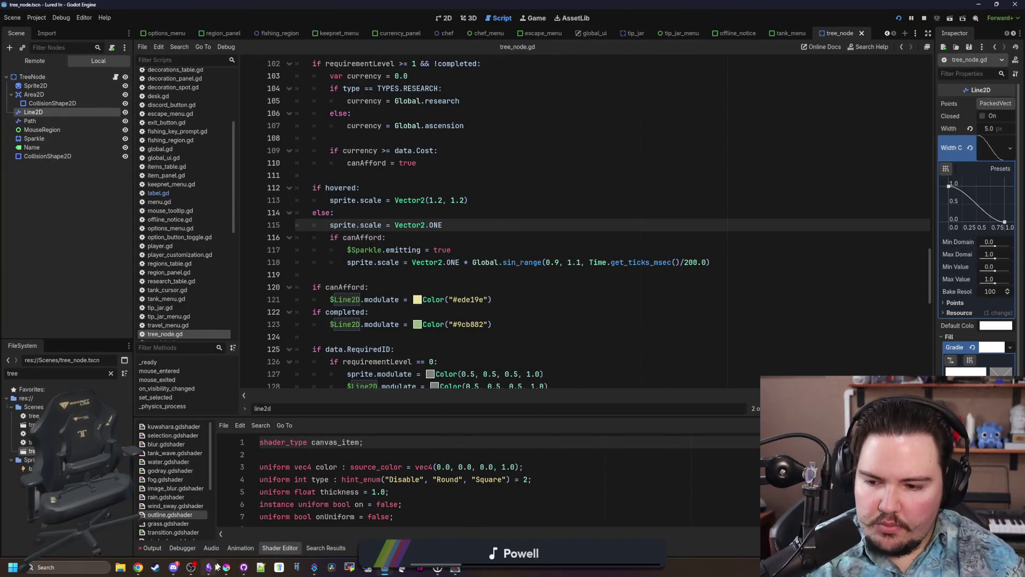
Put the caret on empty line 119, then bring Obsidian's Lured In to-do list to the front.
mouse_move(173, 572)
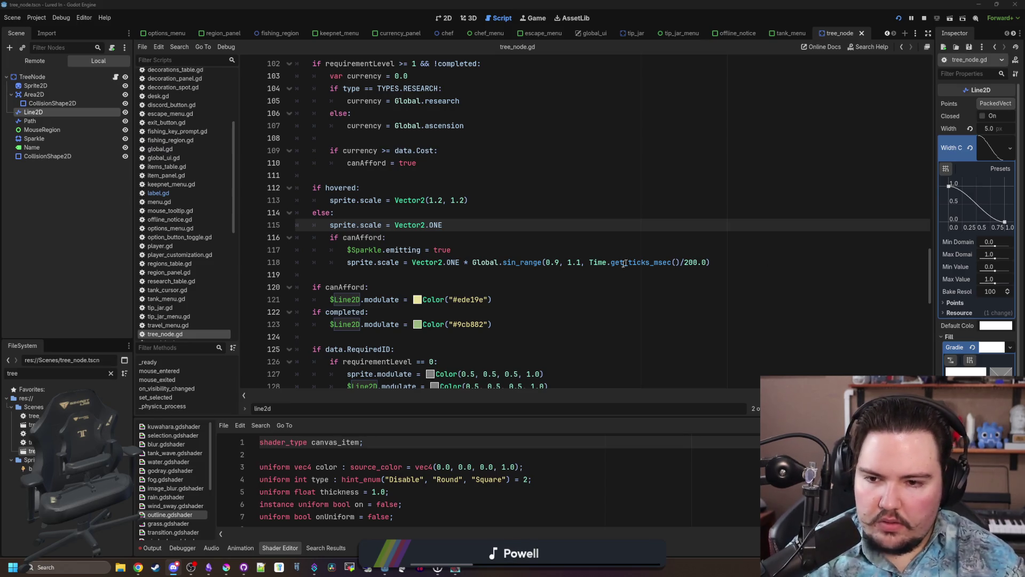
click(603, 275)
click(209, 567)
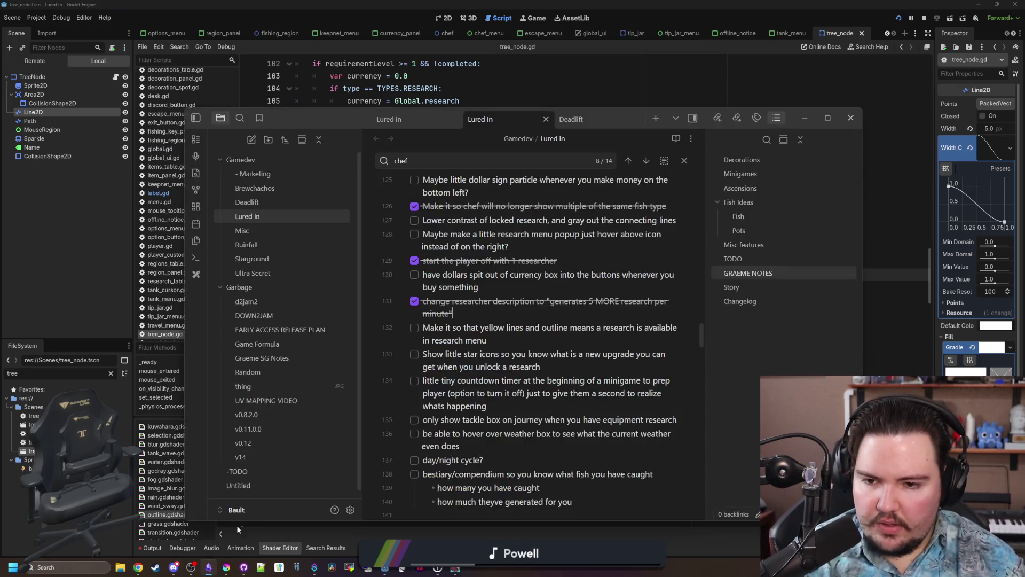
Begin a changelog entry below line 226: 'Made it so that research node lines in the menu'.
scroll(511, 320, down, 2)
scroll(543, 351, up, 7)
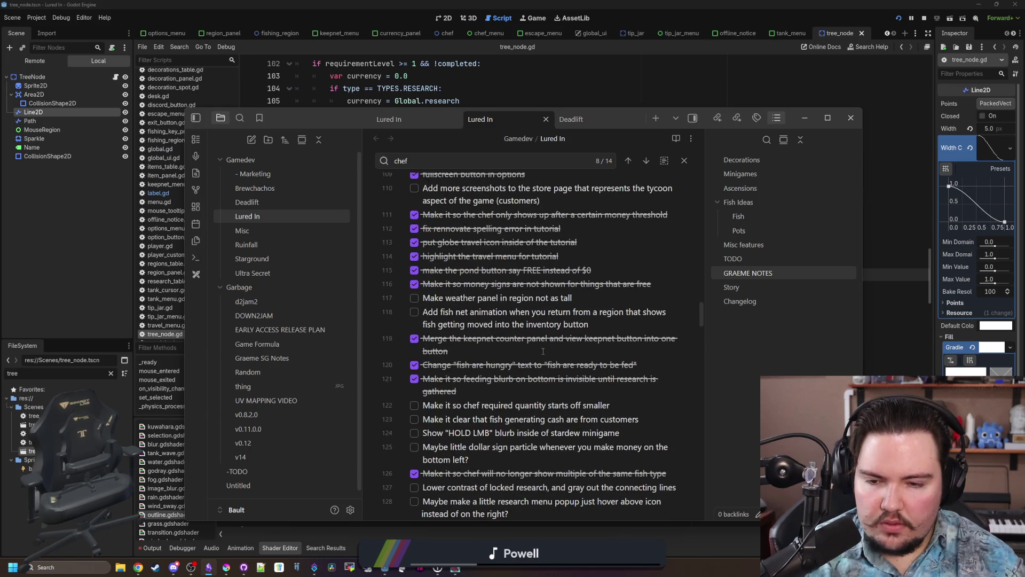
scroll(543, 351, down, 2)
scroll(530, 348, down, 15)
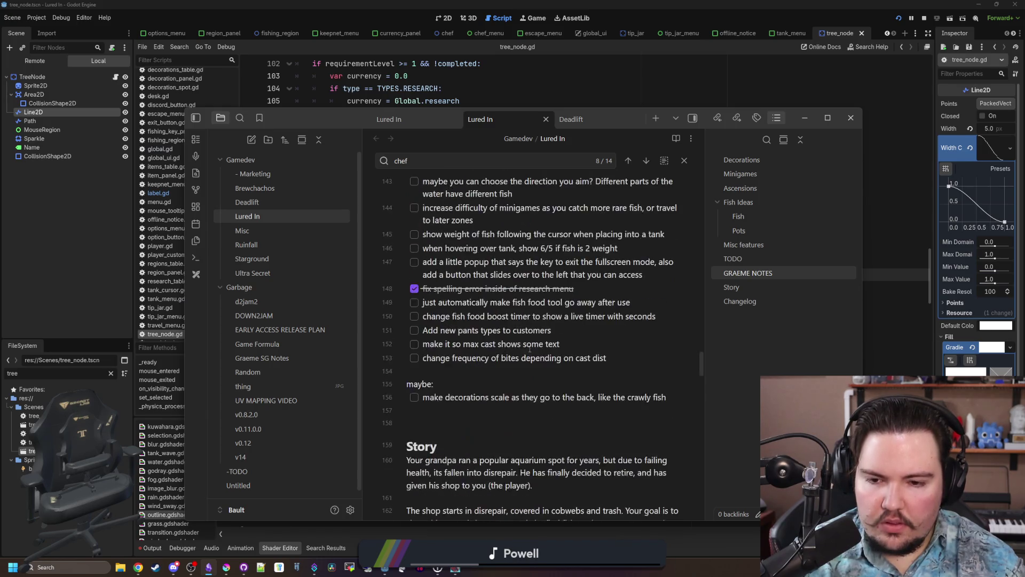
scroll(530, 354, down, 13)
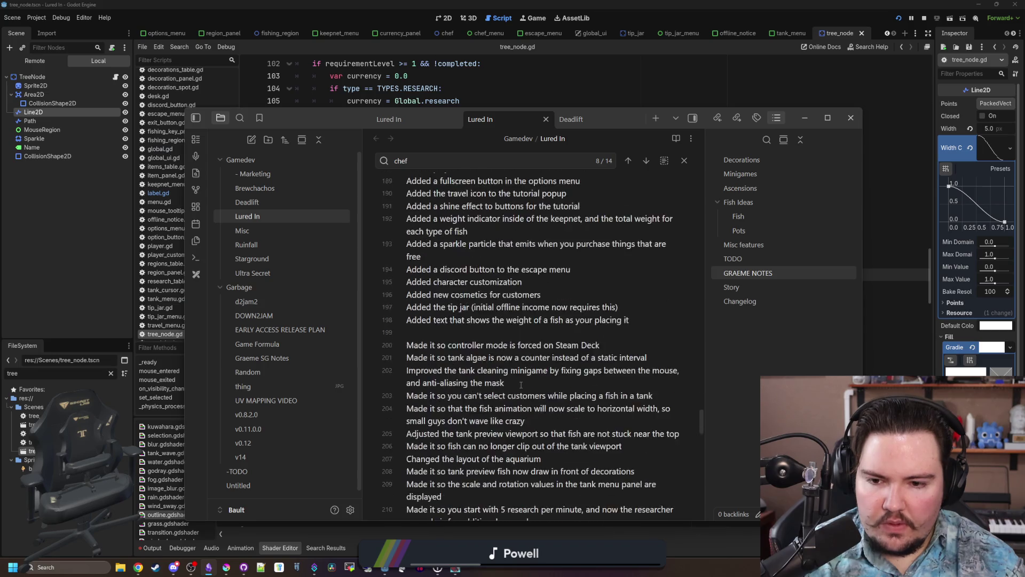
scroll(506, 398, down, 3)
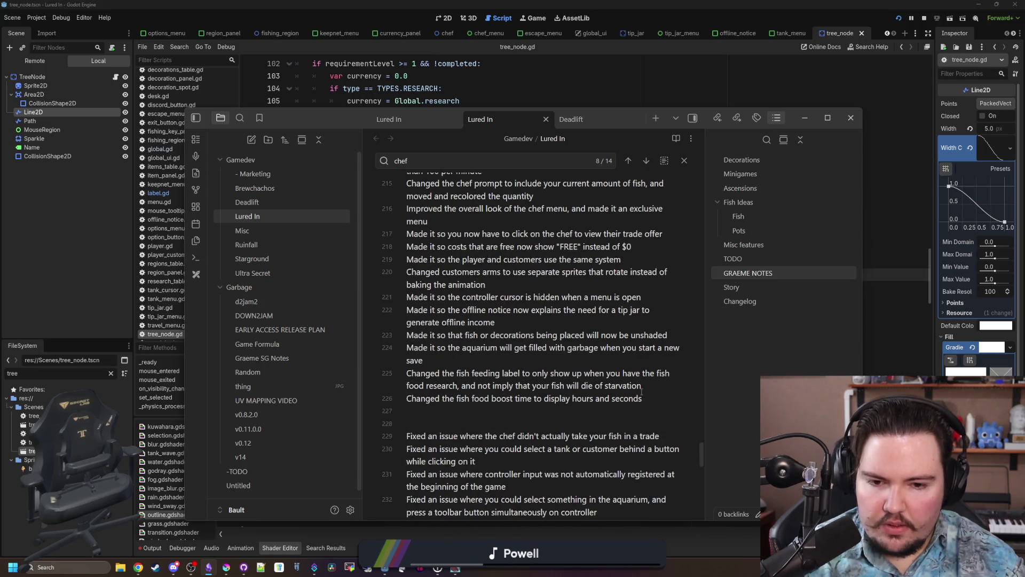
click(653, 399)
key(Return)
text(made it so)
key(BackSpace)
key(BackSpace)
key(BackSpace)
text(Made it so that research )
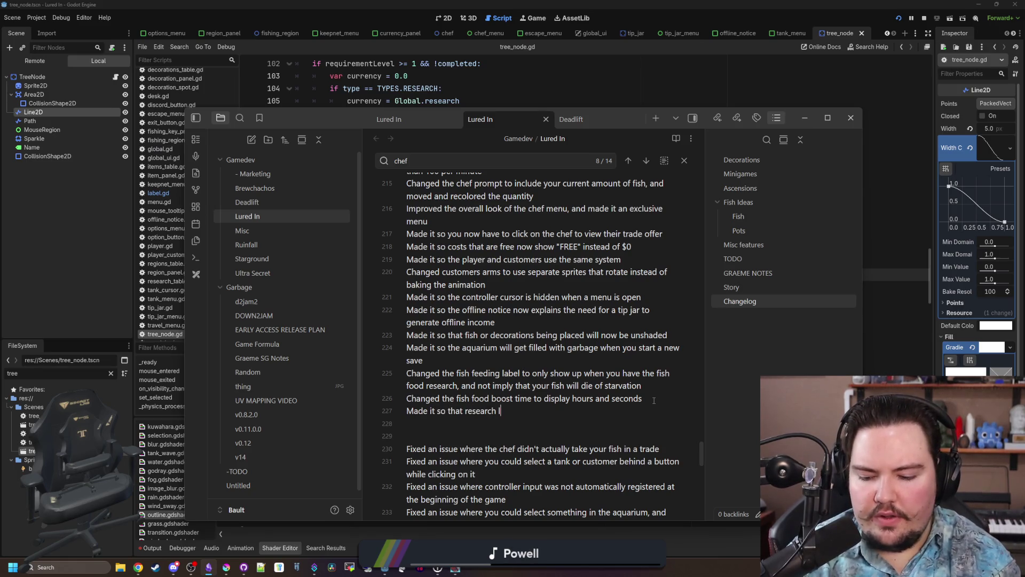
text(node lines i)
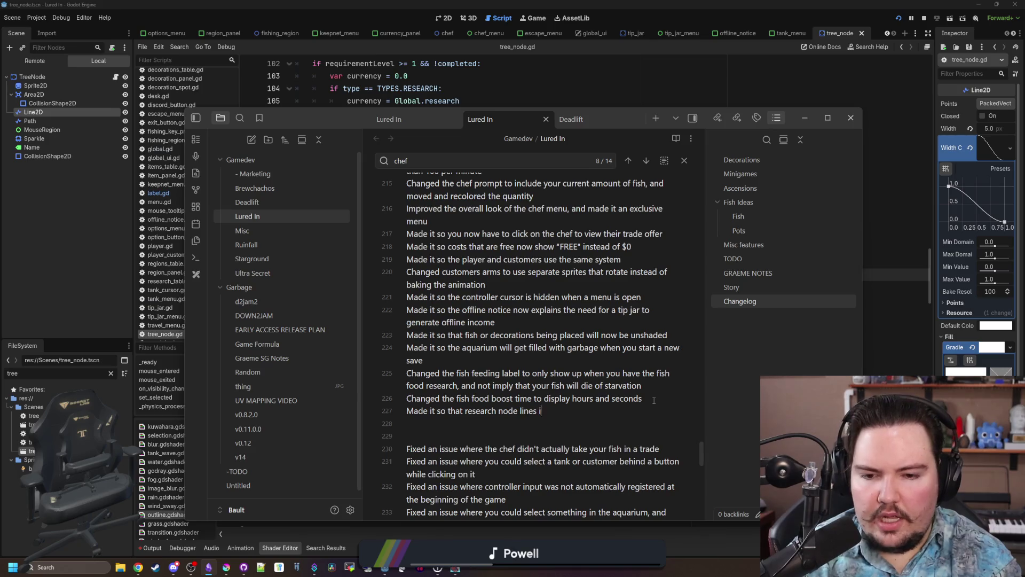
text(n the menu g)
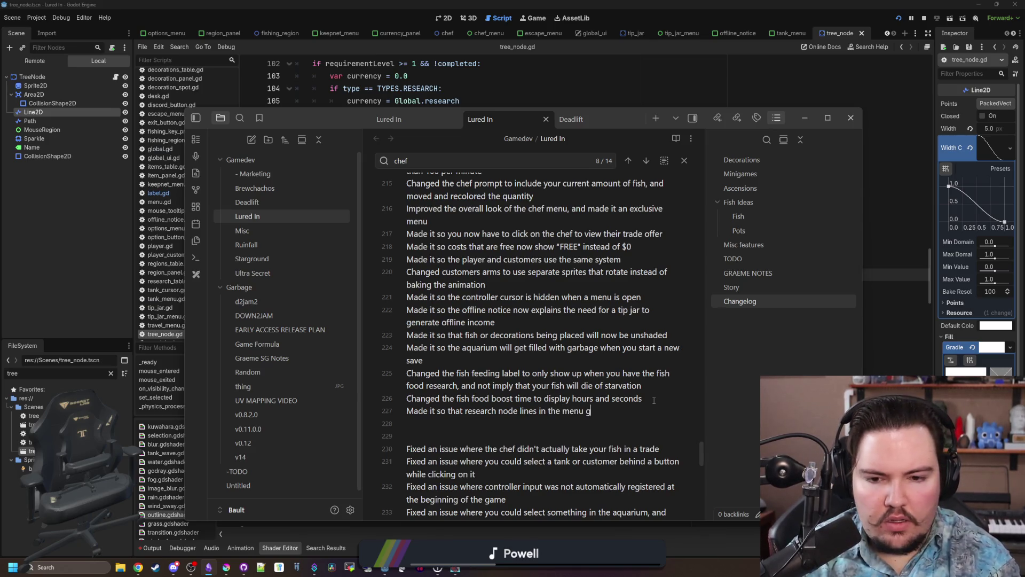
Finish the entry with 'are grayed out when locked and yellow when available' and return to Godot.
key(BackSpace)
text(ar e)
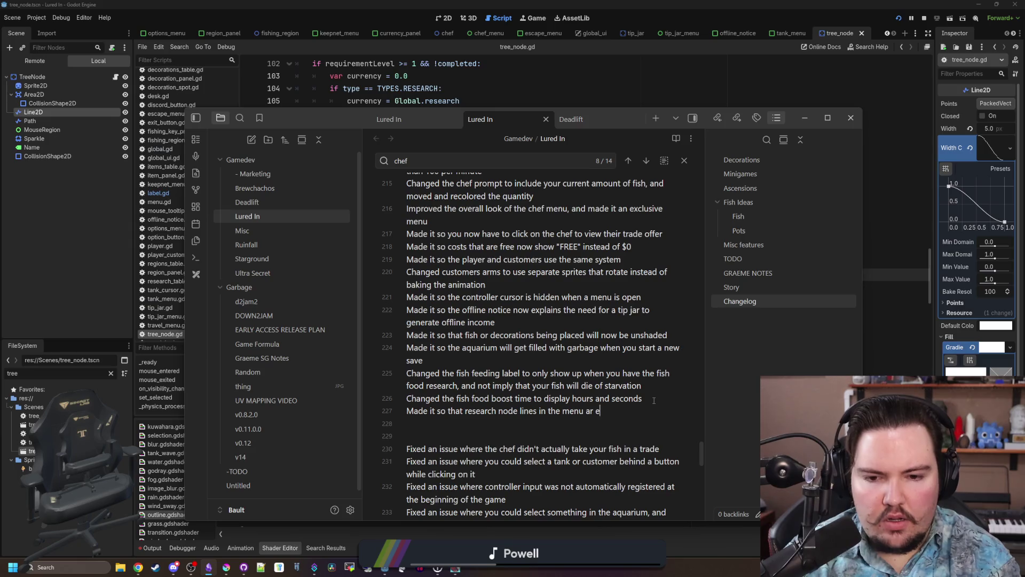
key(BackSpace)
key(BackSpace)
text(e grayed out )
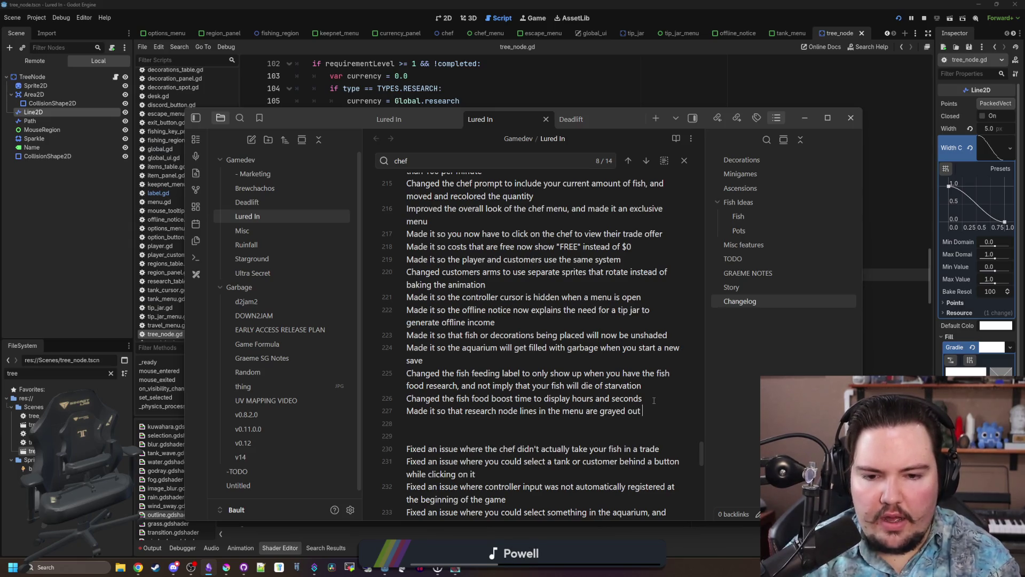
text(when locked, yellow when available,)
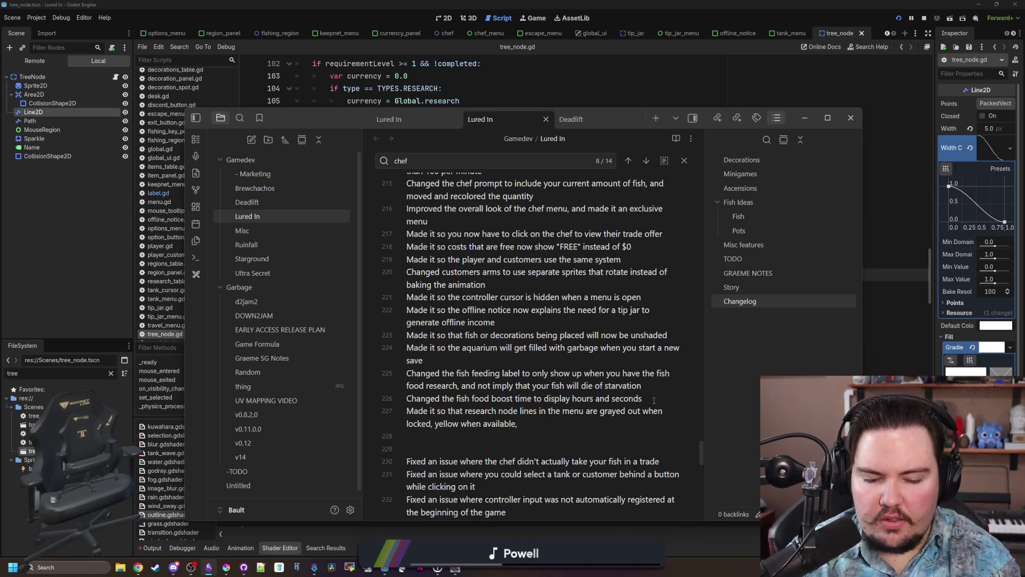
text( and)
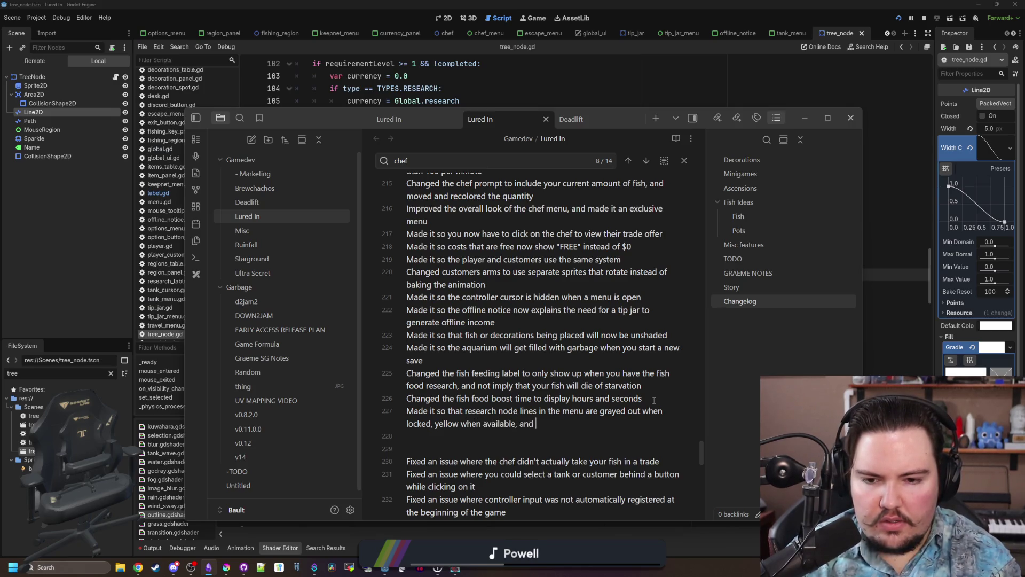
key(BackSpace)
key(BackSpace)
key(BackSpace)
text(and yellow when av)
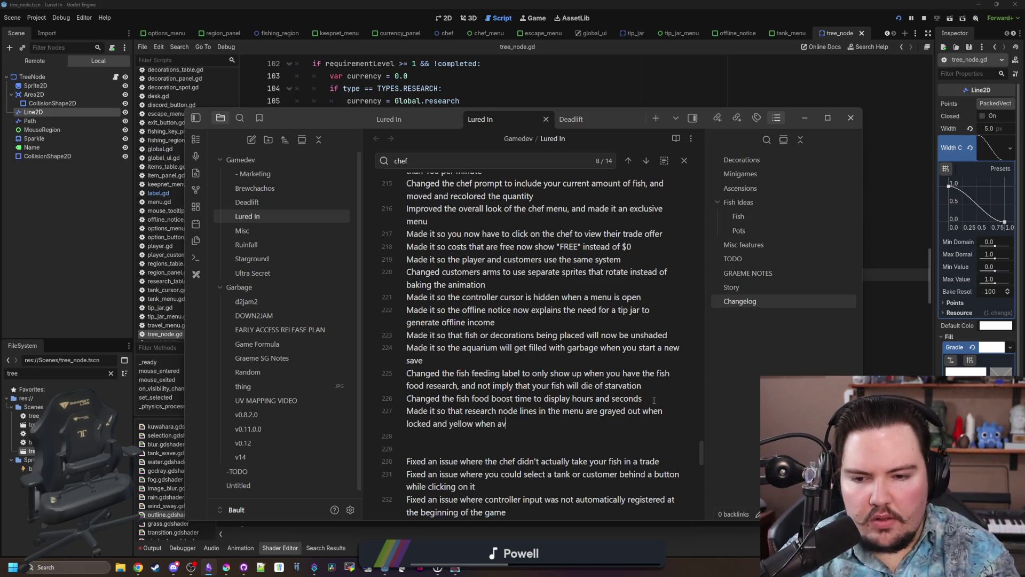
text(ailable)
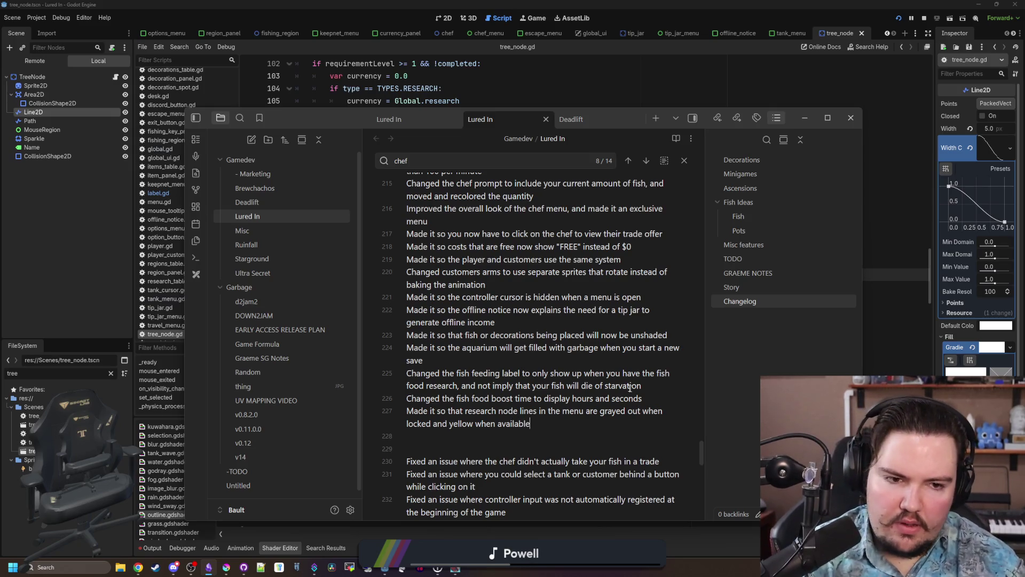
key(alt+Tab)
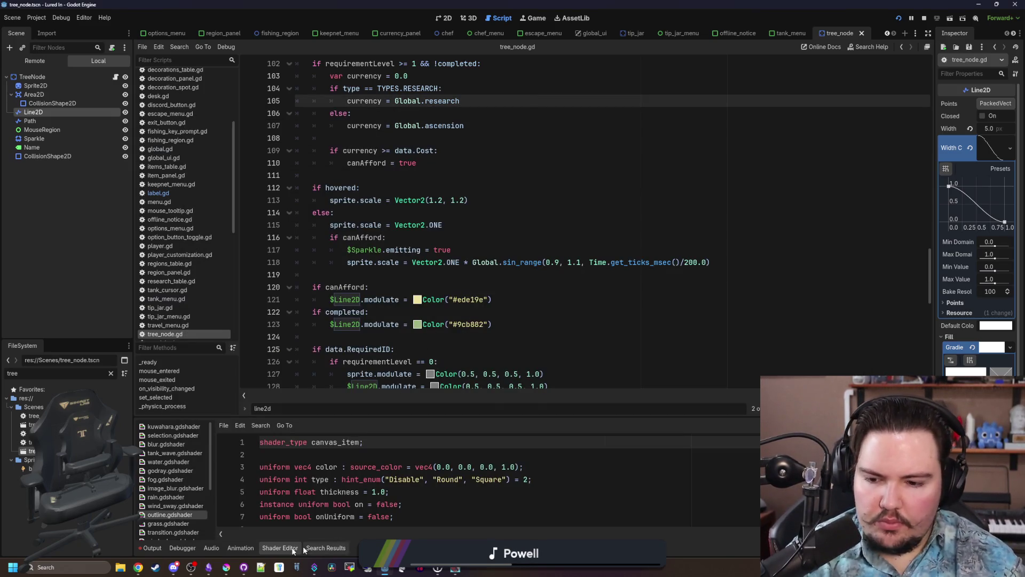
Check off the TODO task about graying out the research connecting lines.
click(210, 568)
scroll(539, 378, up, 15)
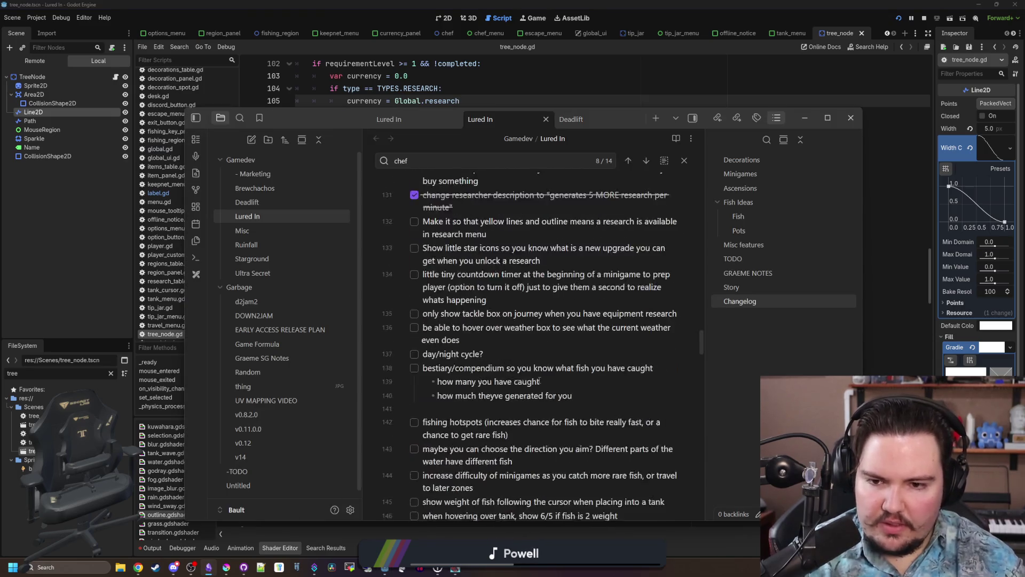
scroll(539, 378, down, 5)
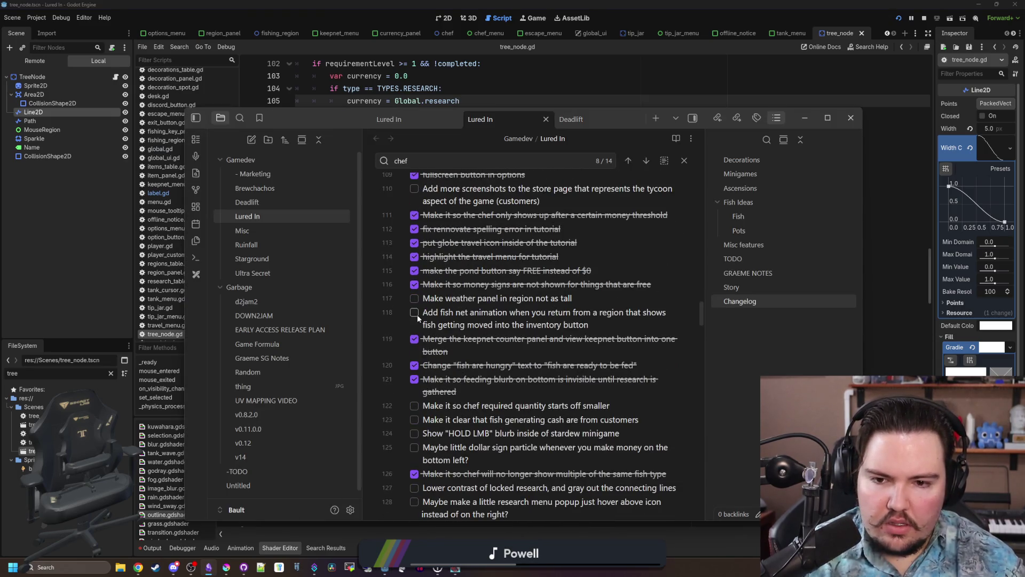
scroll(417, 369, down, 2)
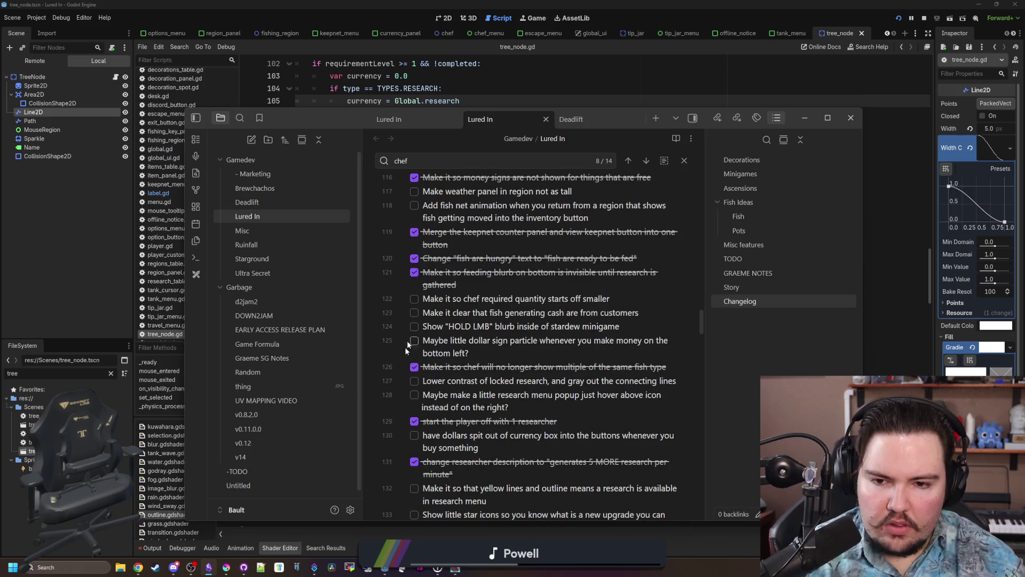
click(415, 381)
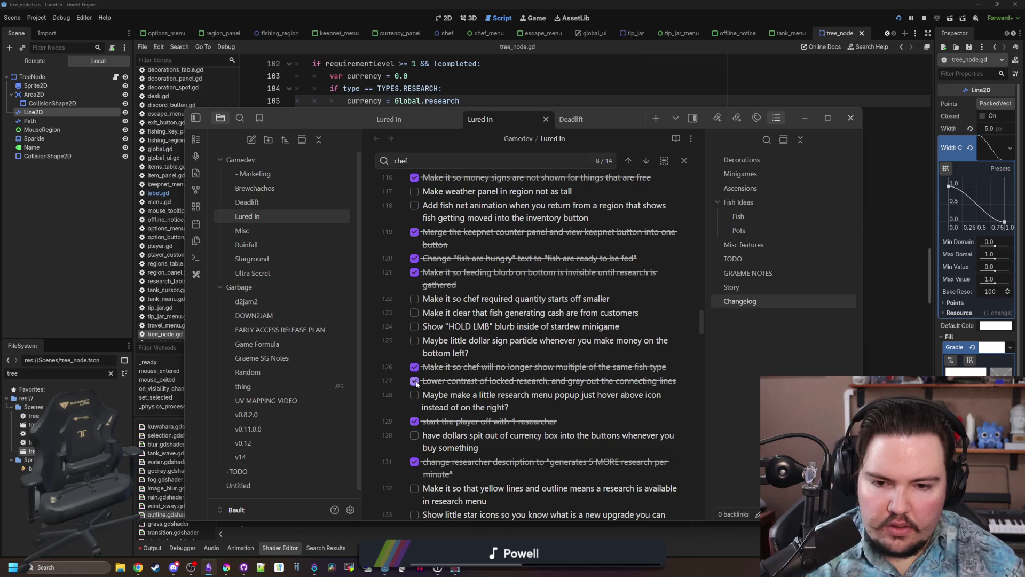
Search 'yellow', check off the yellow lines and outline task, then hide the notes.
scroll(416, 384, down, 1)
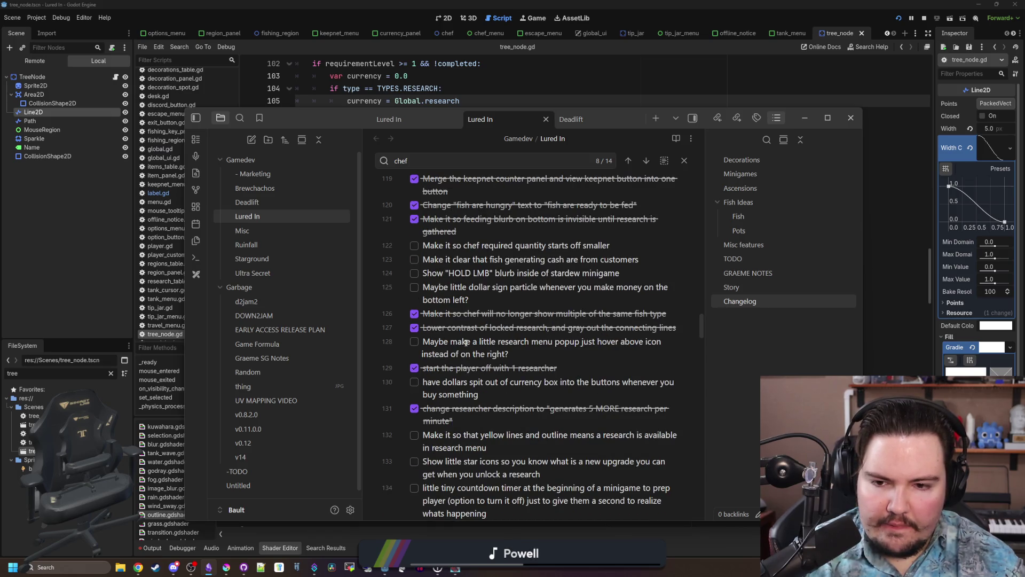
scroll(480, 310, down, 15)
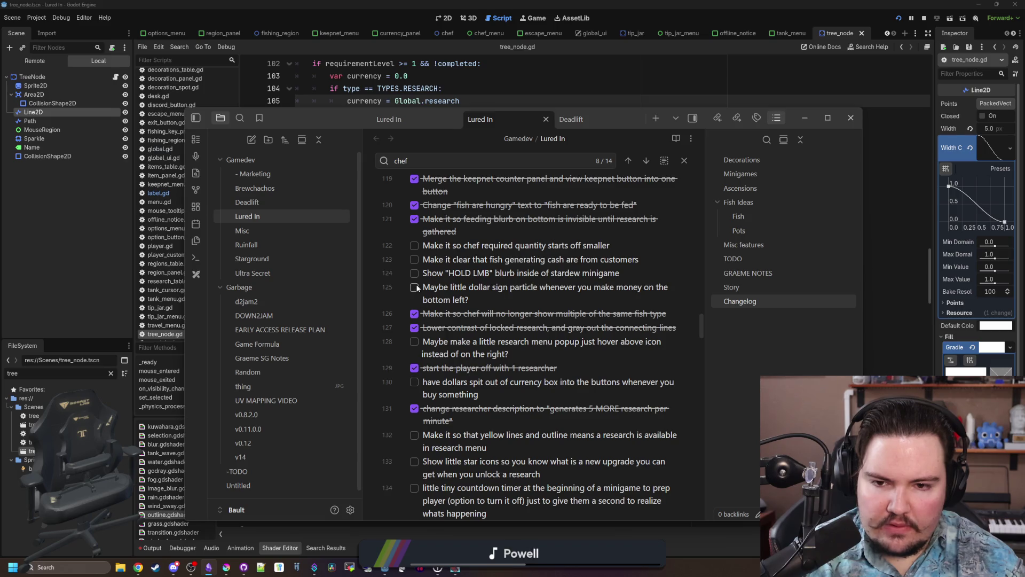
text(yellow)
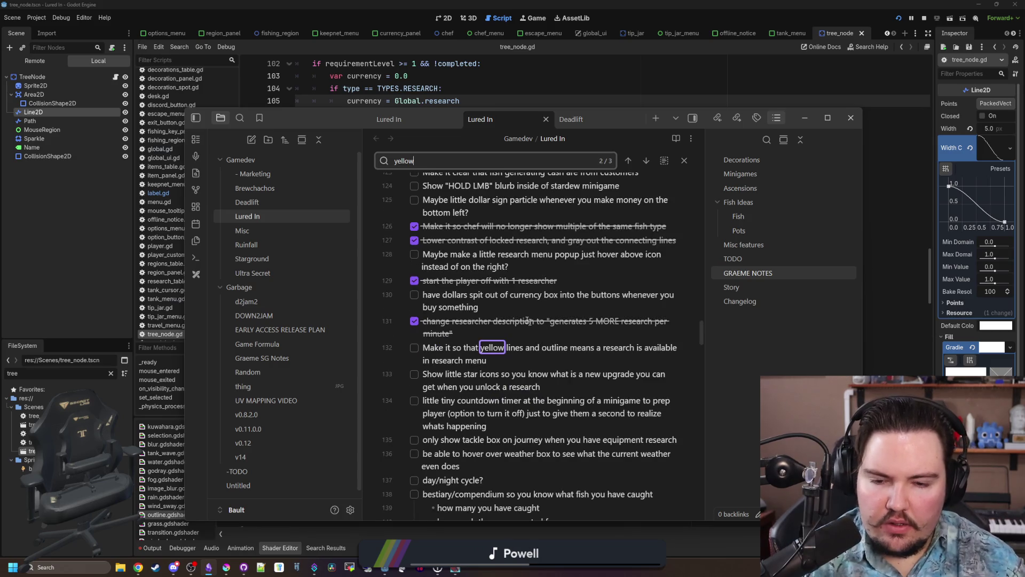
click(414, 348)
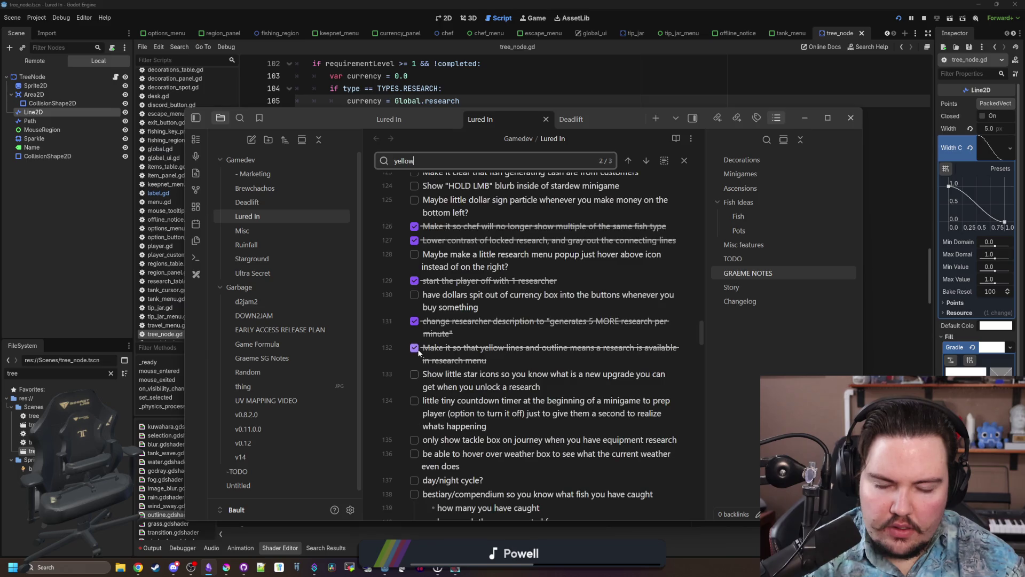
click(496, 308)
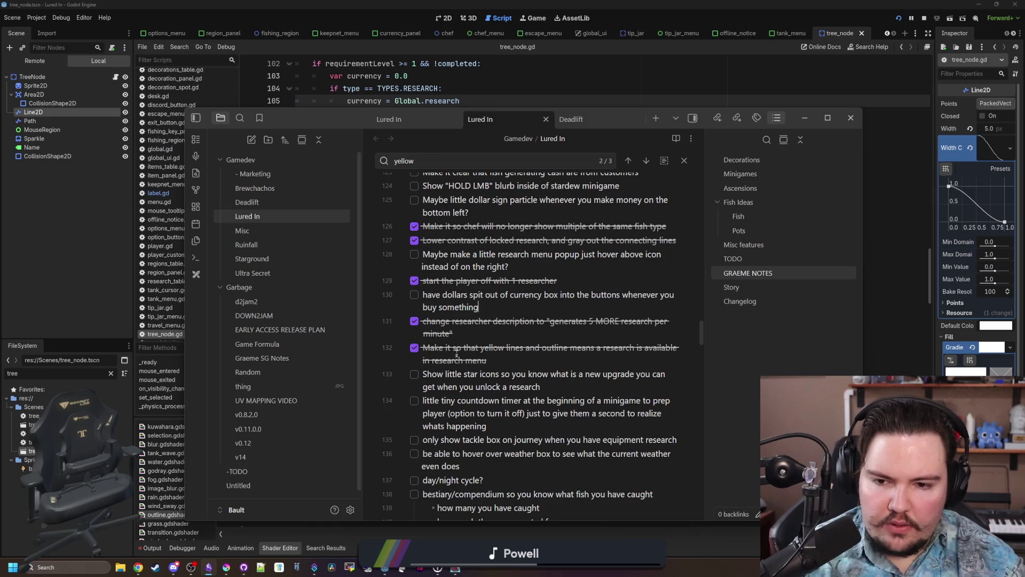
scroll(462, 350, down, 1)
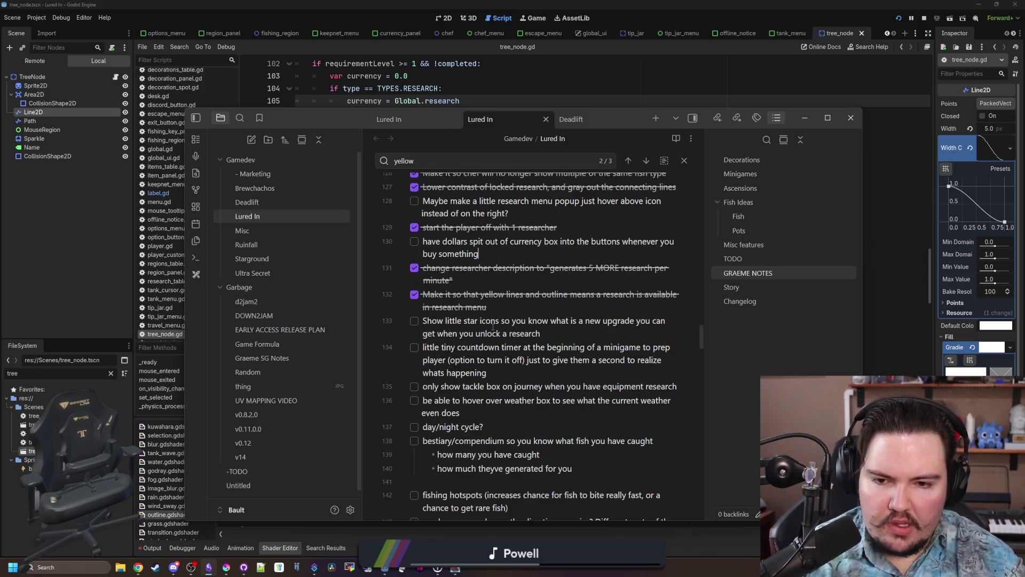
key(alt+Tab)
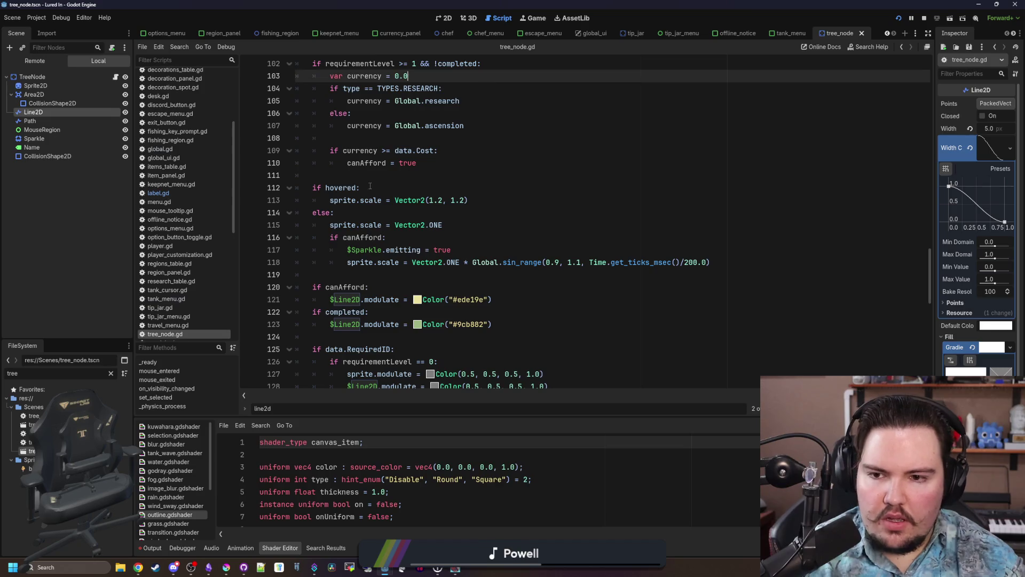
click(383, 188)
key(ctrl+s)
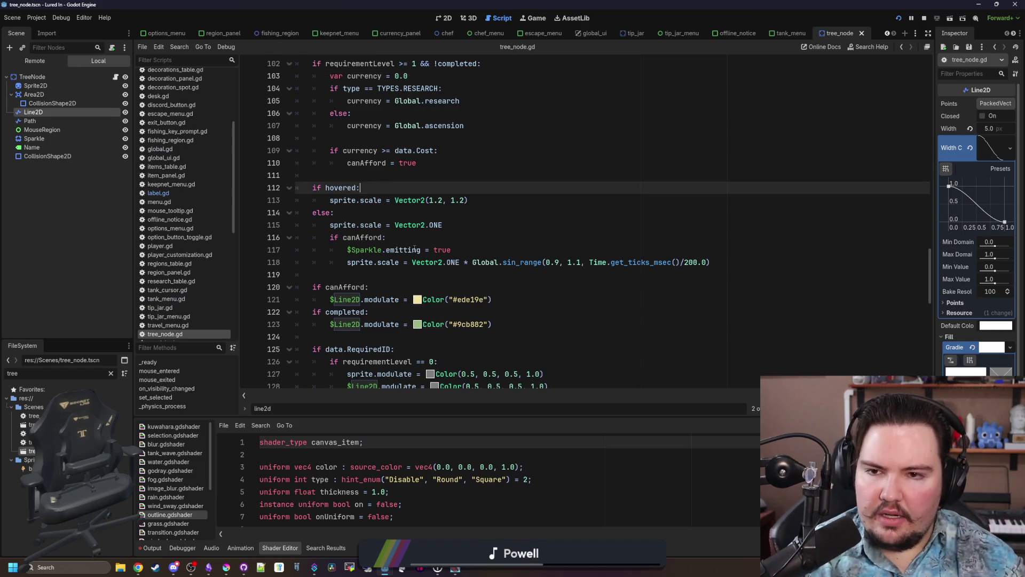
scroll(419, 254, up, 15)
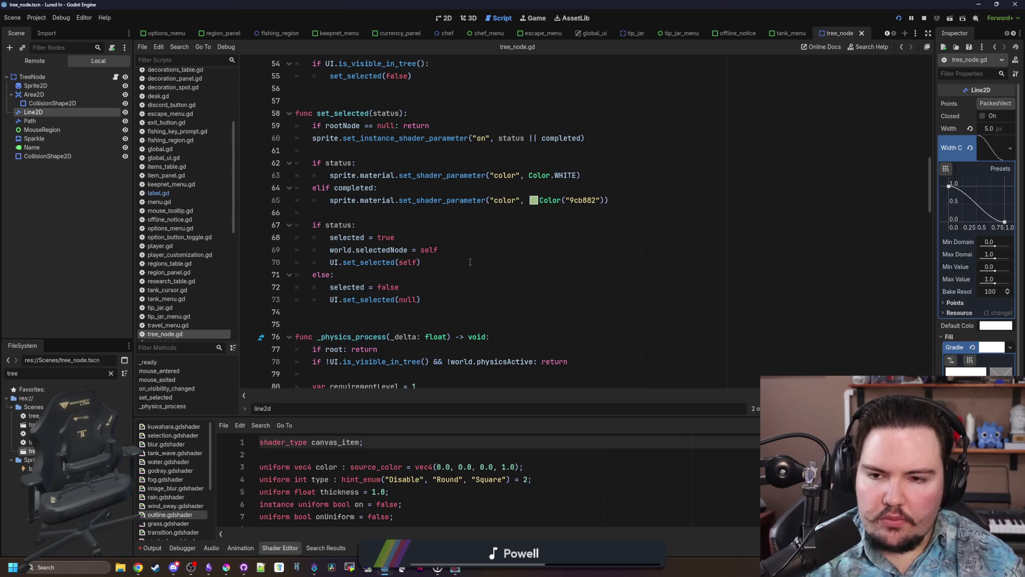
scroll(377, 235, up, 1)
click(350, 188)
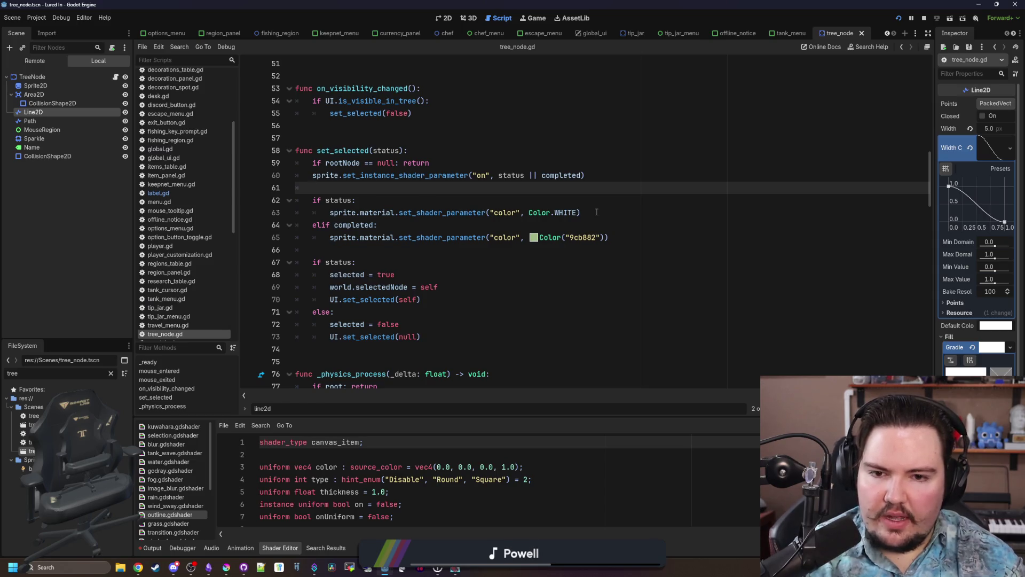
scroll(414, 285, down, 6)
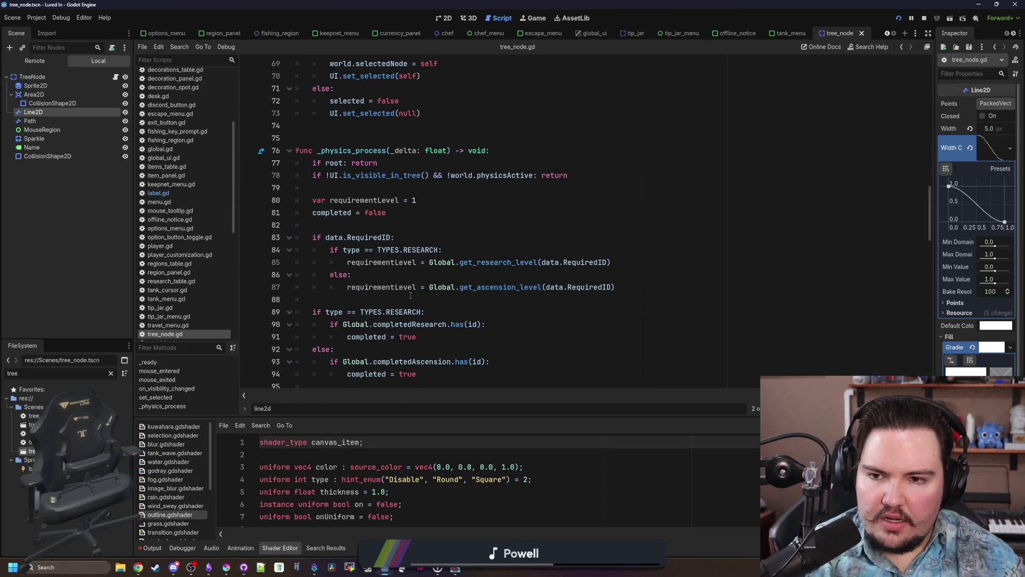
scroll(414, 256, down, 1)
scroll(414, 258, down, 1)
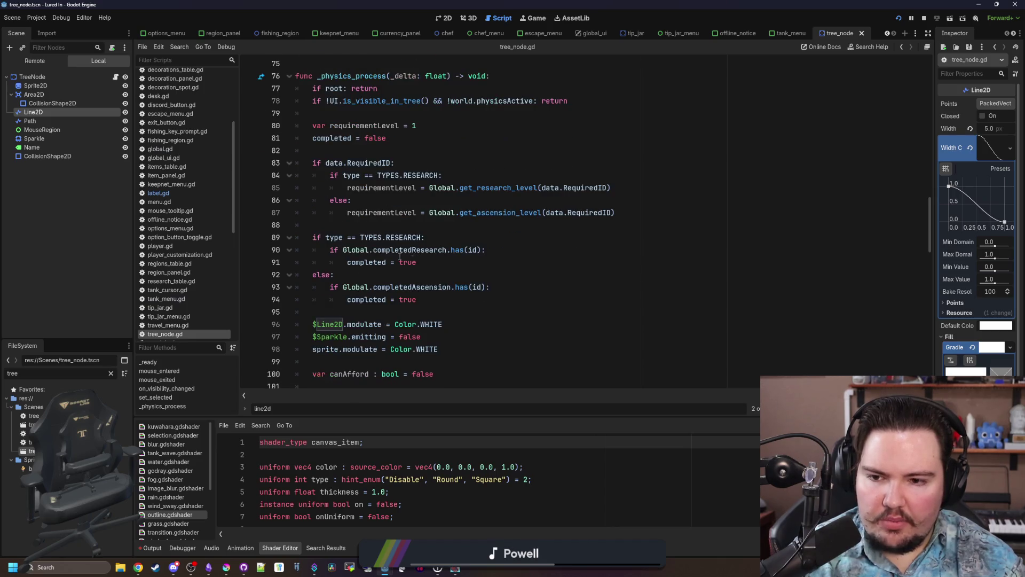
scroll(362, 232, down, 3)
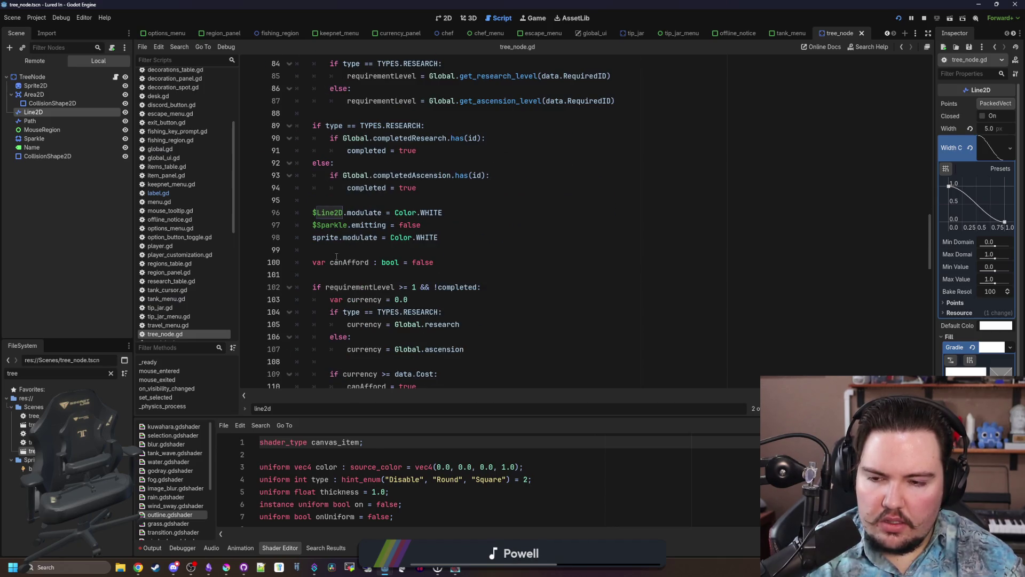
drag(330, 262, 313, 263)
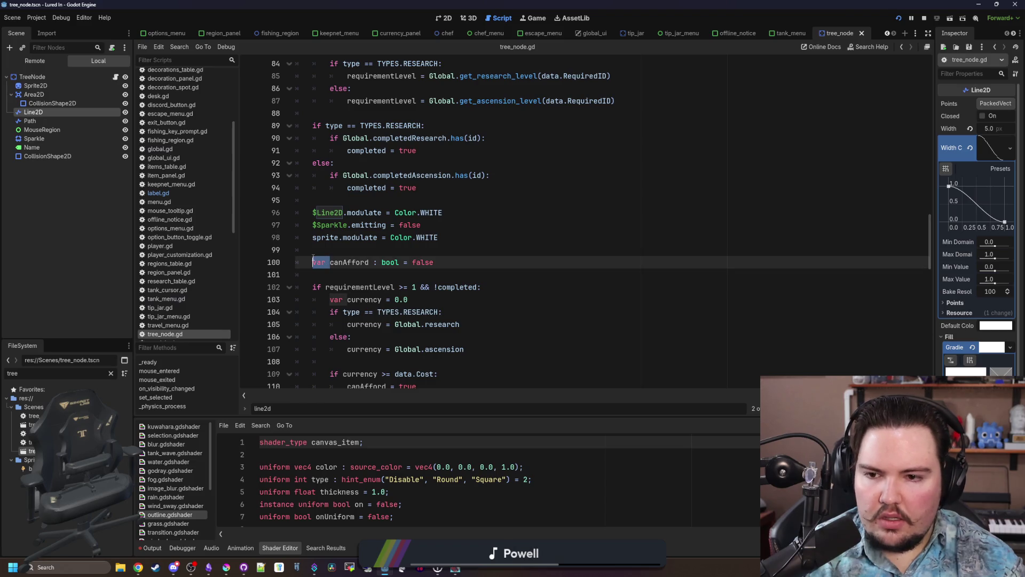
Move the canAfford declaration out of _physics_process to below set_selected.
key(BackSpace)
key(ctrl+shift+Right)
key(ctrl+x)
scroll(374, 225, up, 8)
click(341, 241)
key(Return)
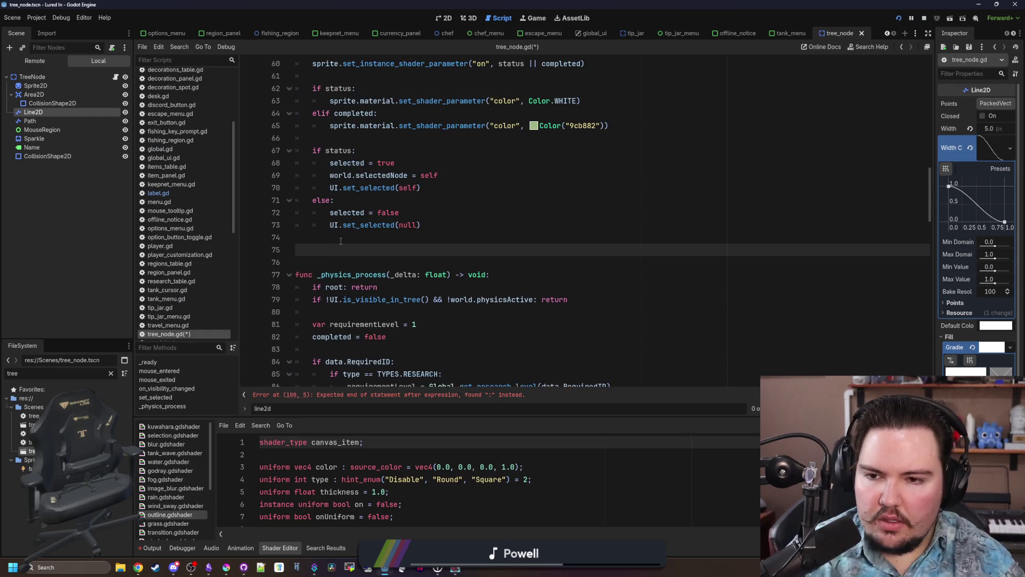
key(Return)
key(Return)
scroll(341, 240, up, 3)
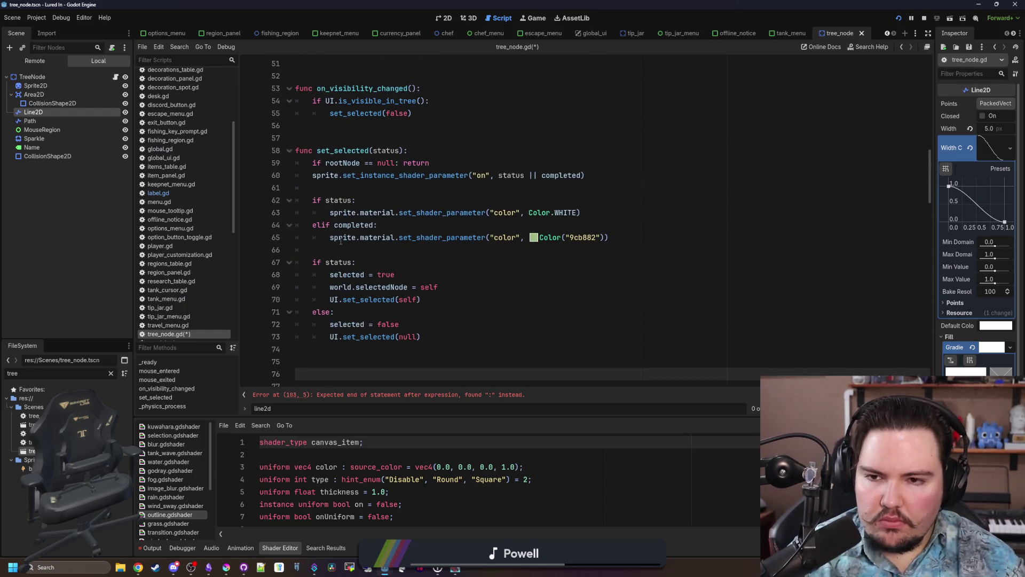
scroll(341, 241, down, 3)
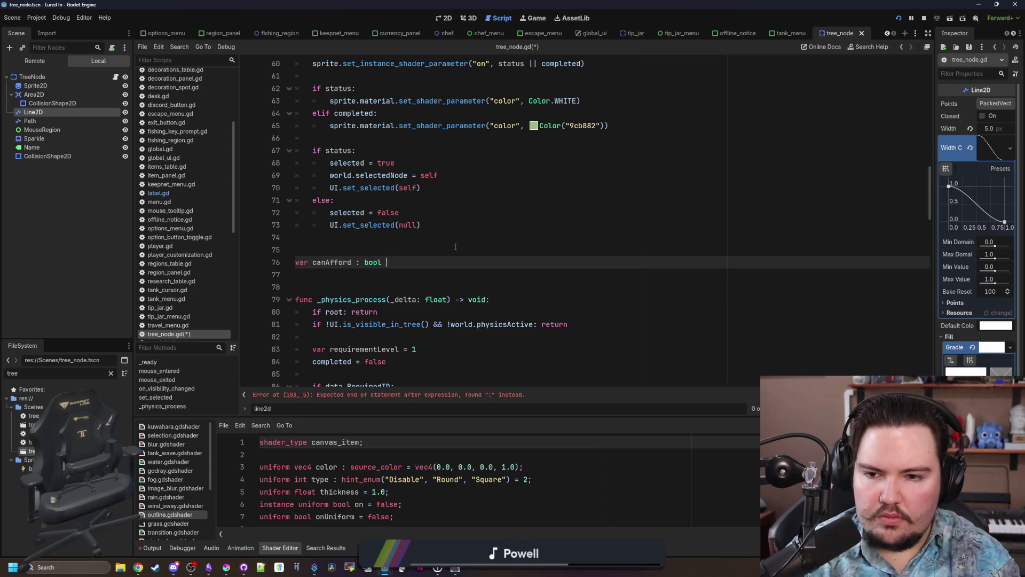
text(= false)
Add an 'if canAfford:' condition beneath 'if status:' in set_selected.
click(310, 270)
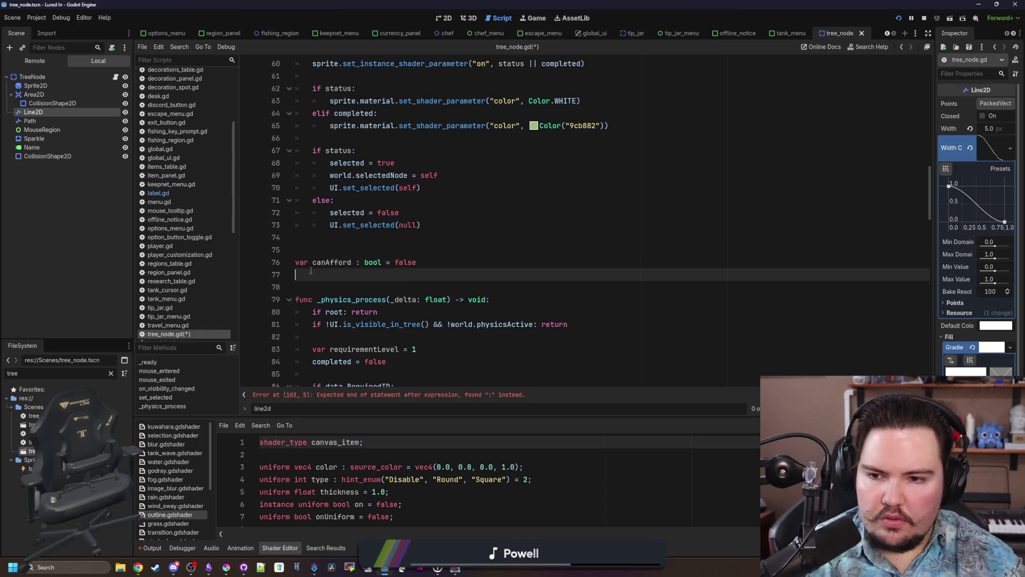
double_click(316, 263)
scroll(323, 229, up, 3)
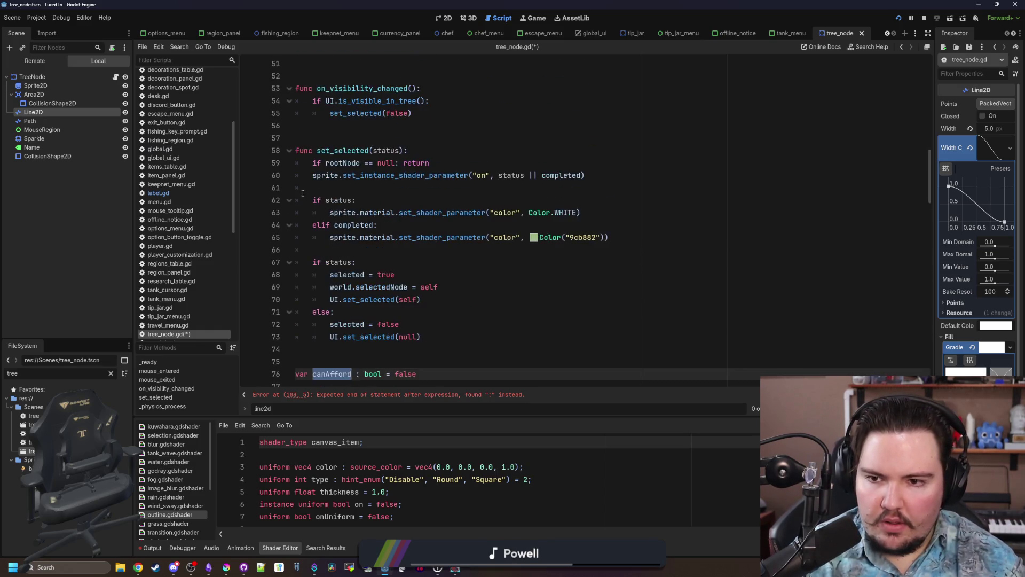
click(336, 190)
click(374, 197)
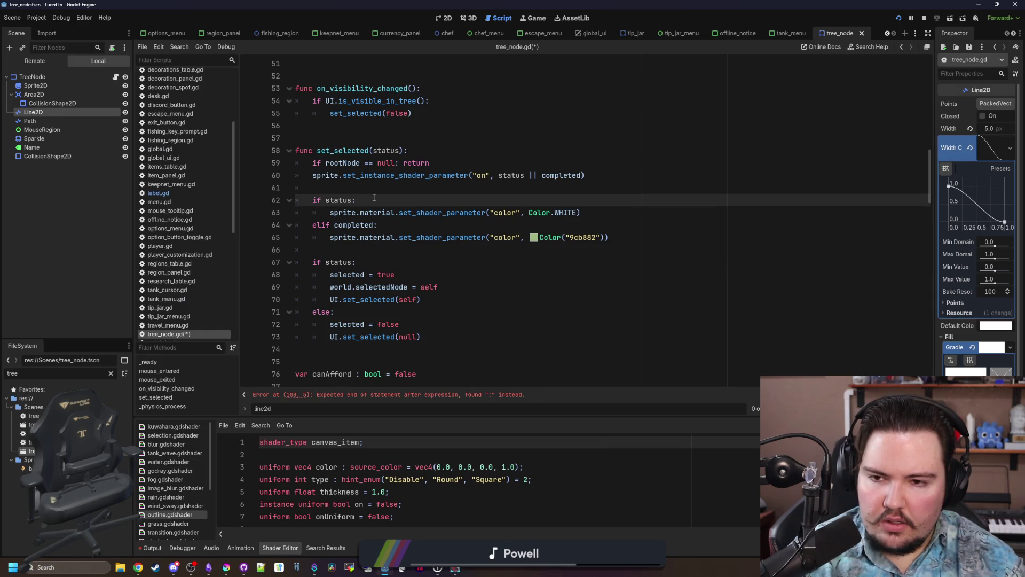
key(Return)
text(if can)
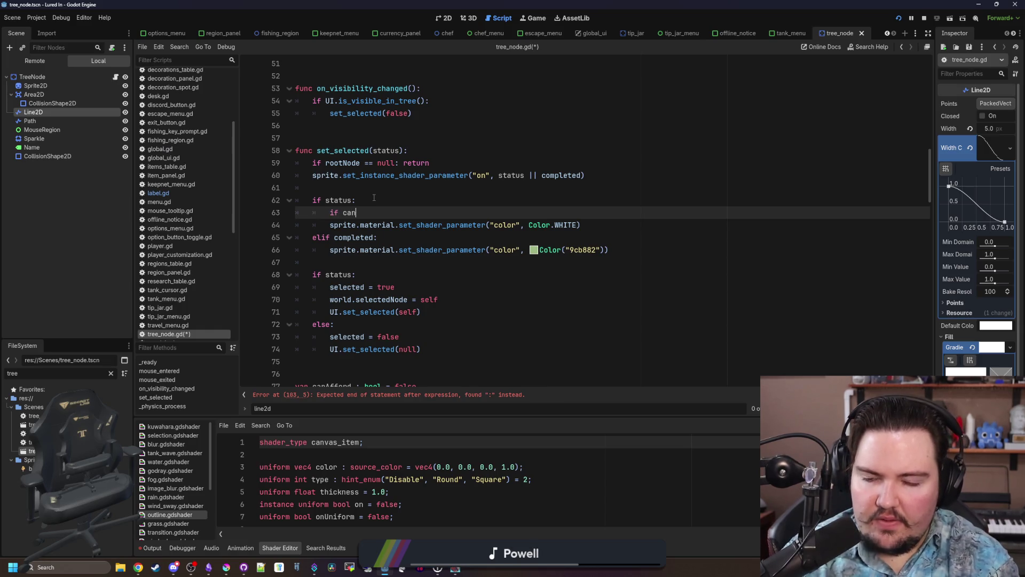
key(Return)
text(:)
key(Return)
key(Return)
text(else:)
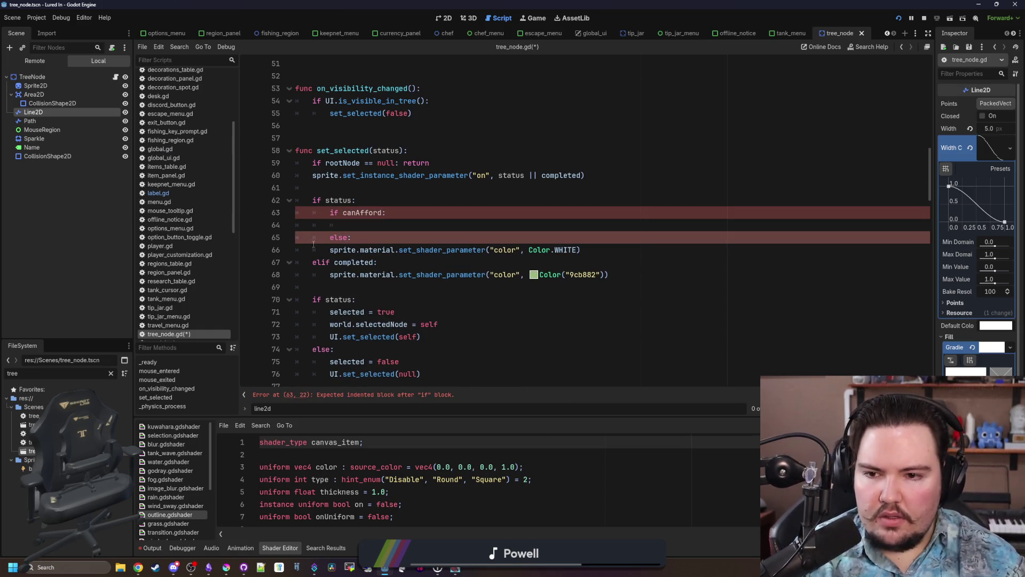
Paste the Color.WHITE set_shader_parameter call under 'if canAfford:' on line 64.
click(354, 250)
key(Home)
key(shift+End)
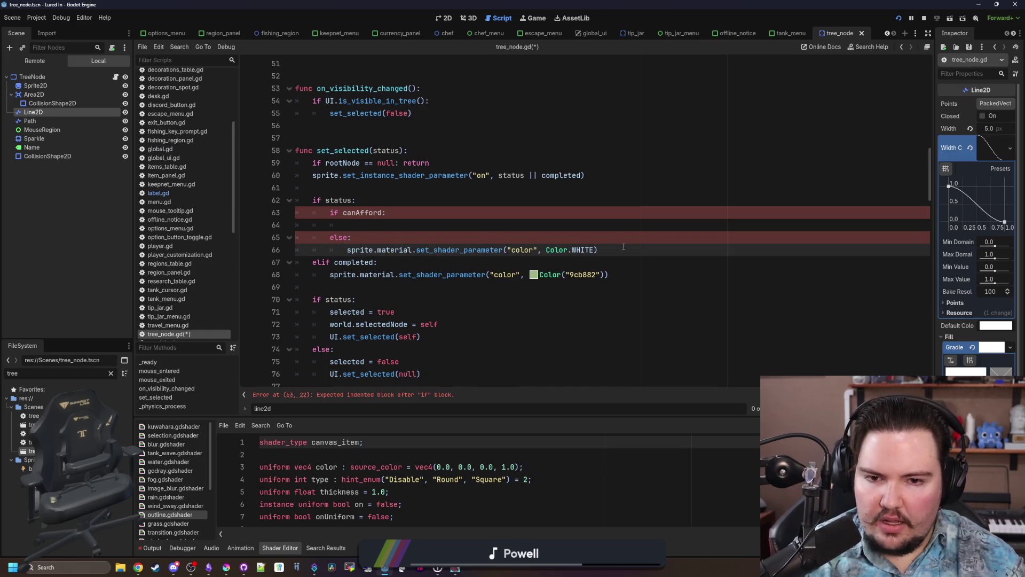
key(Tab)
key(ctrl+c)
click(357, 225)
key(ctrl+v)
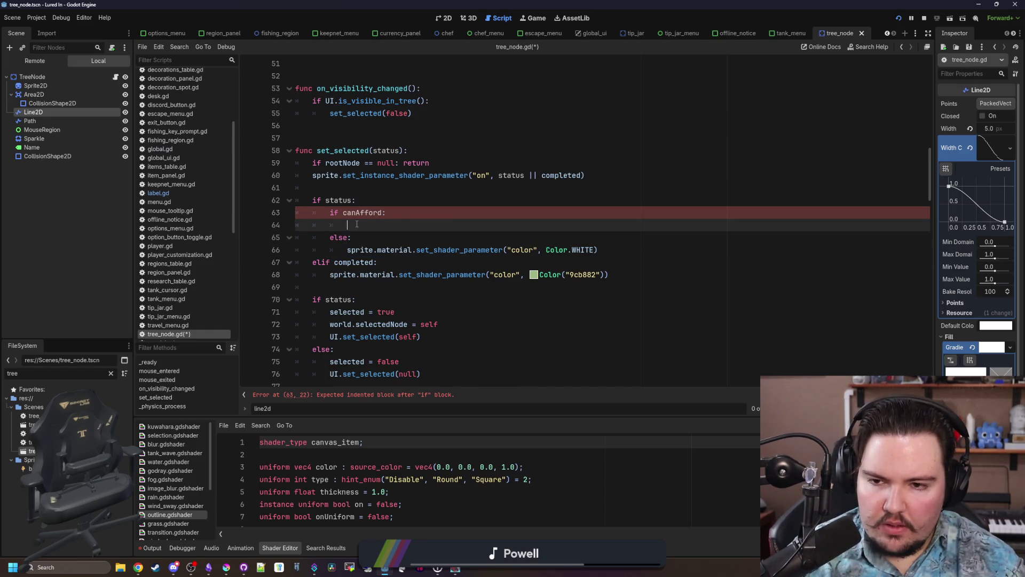
click(226, 566)
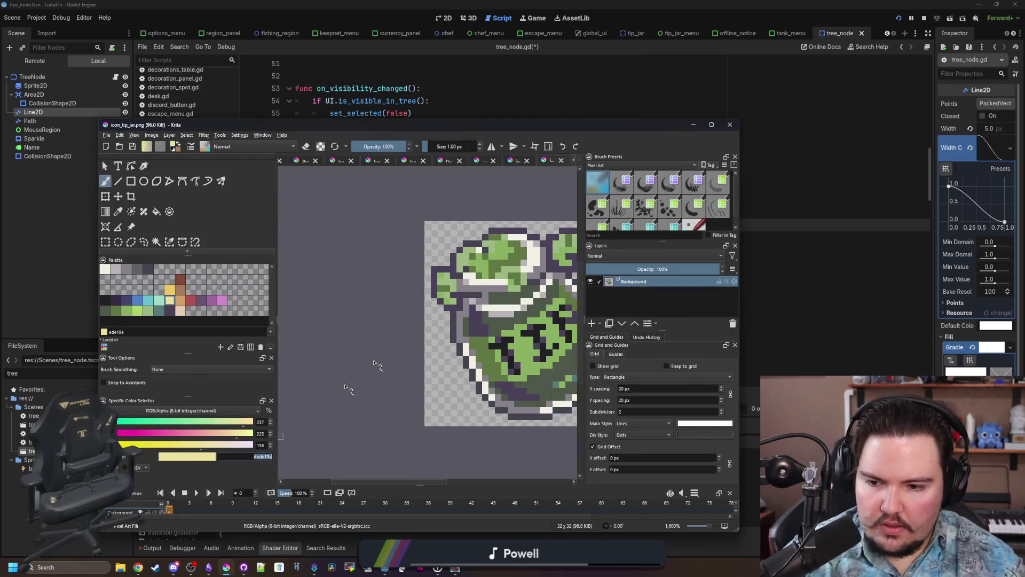
Change line 64's colour to Color("#ede19e") and save and run with F5.
click(596, 107)
double_click(591, 225)
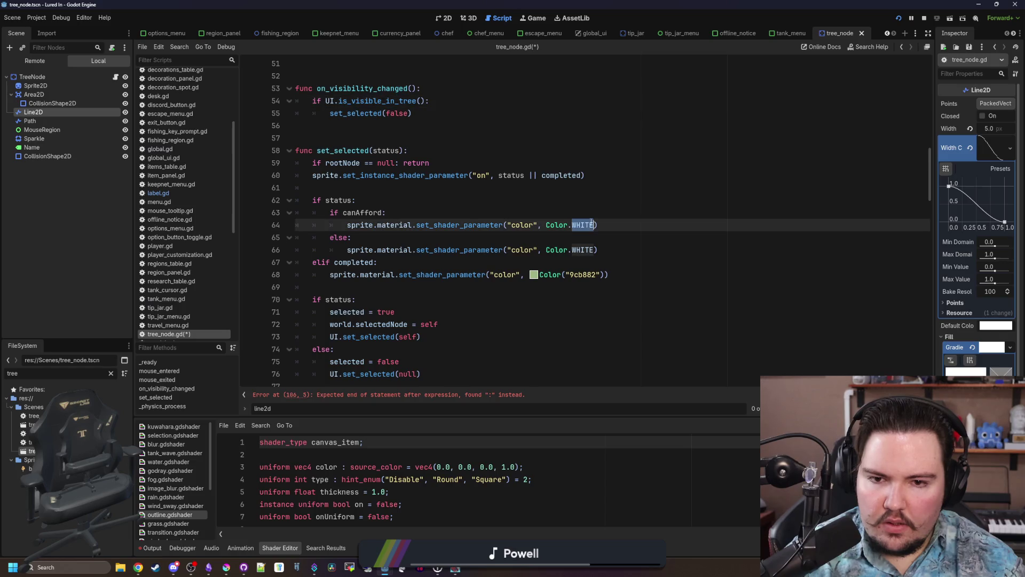
key(BackSpace)
key(BackSpace)
text((#ede19)
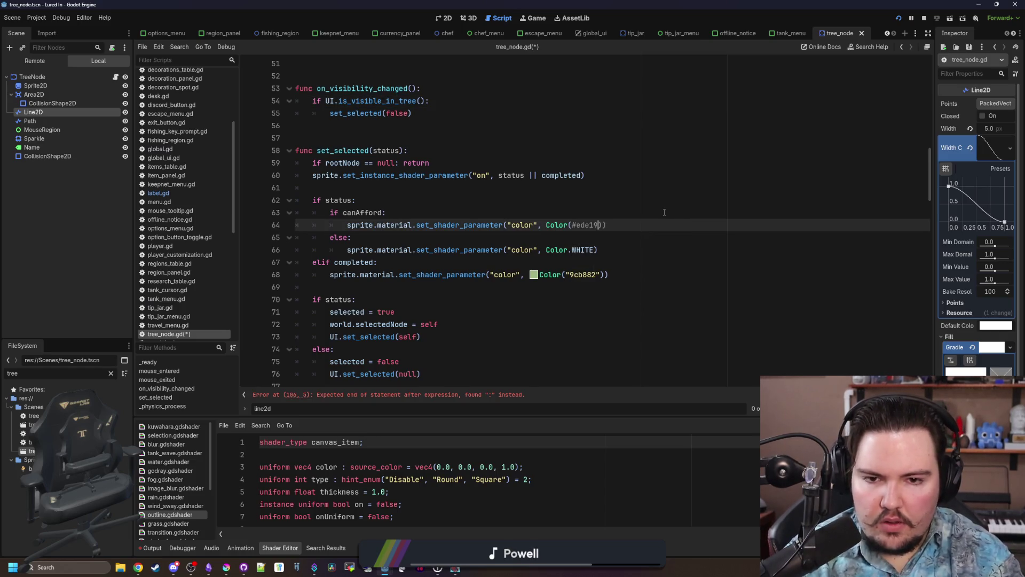
key(ctrl+v)
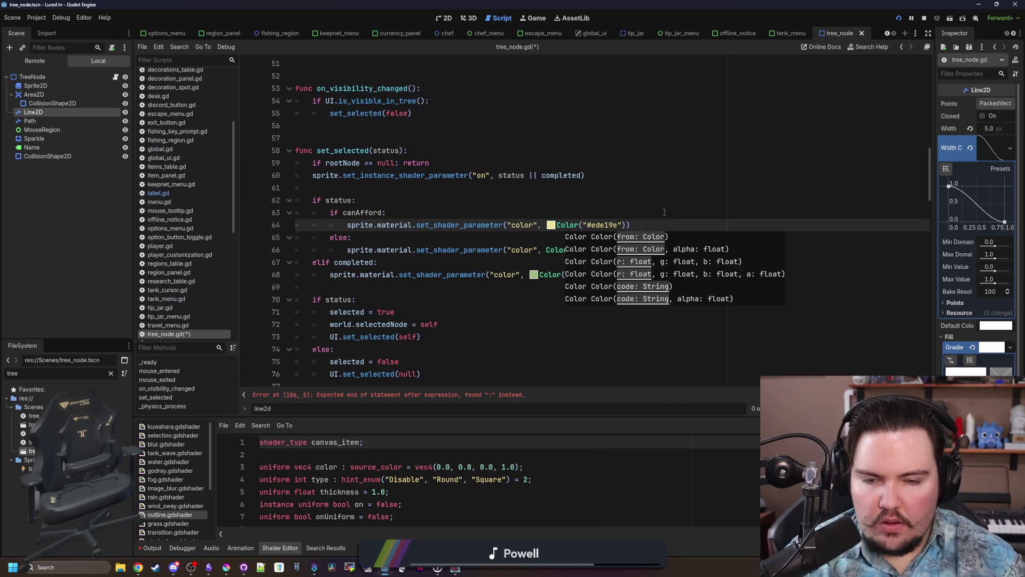
click(664, 212)
key(F5)
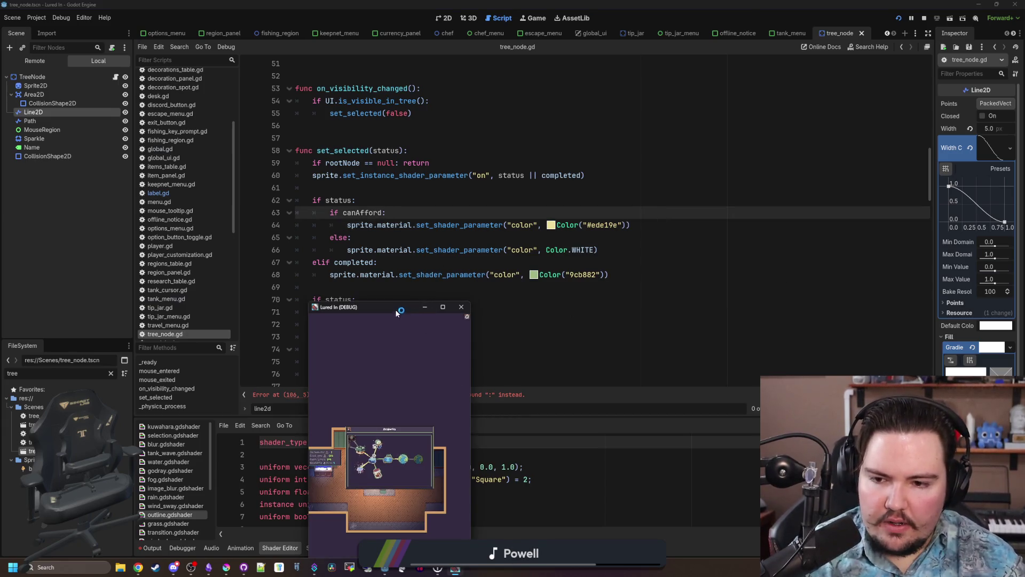
Fix the line 106 error by moving canAfford = false under completed = false.
click(499, 394)
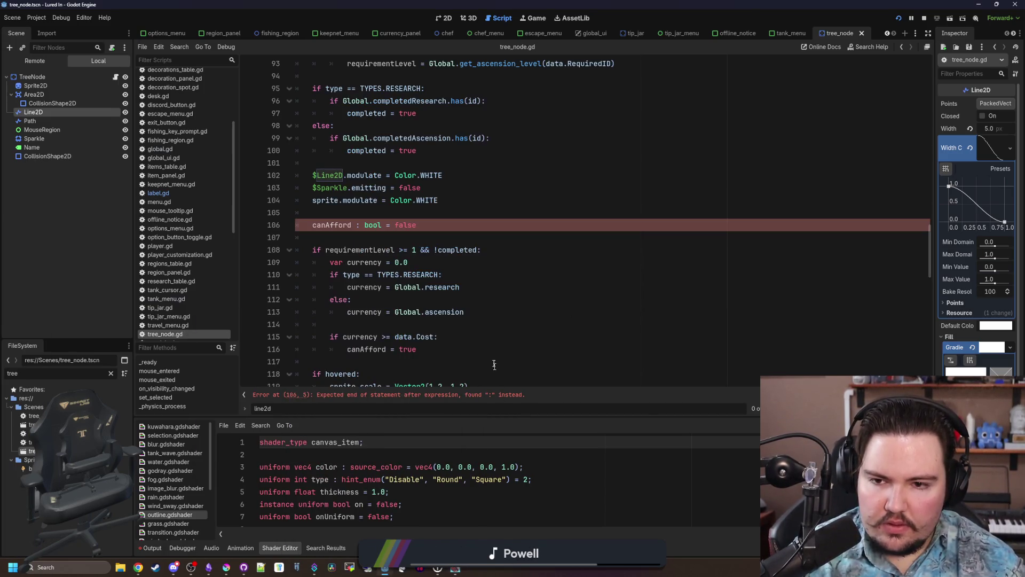
click(372, 229)
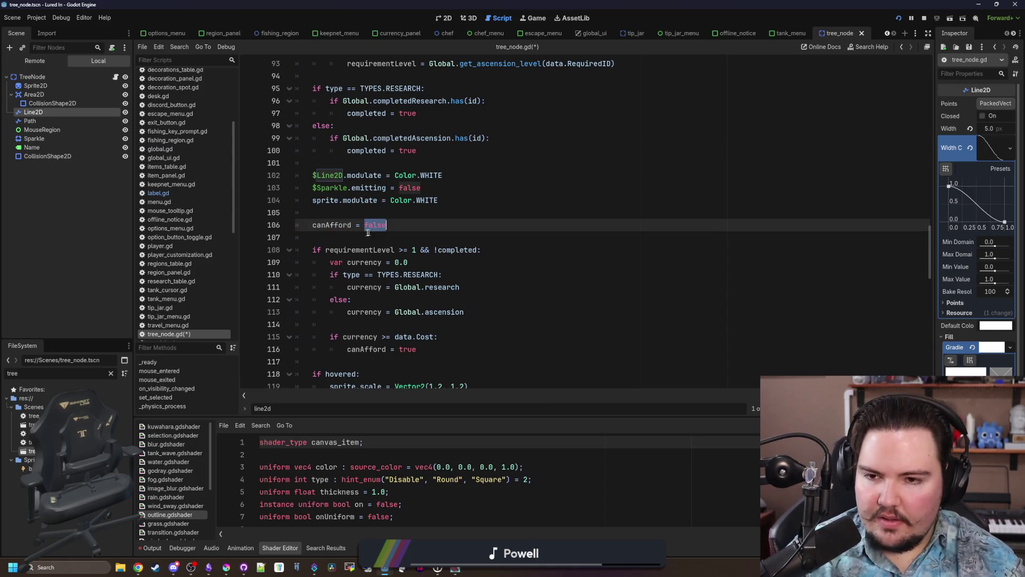
scroll(368, 233, up, 5)
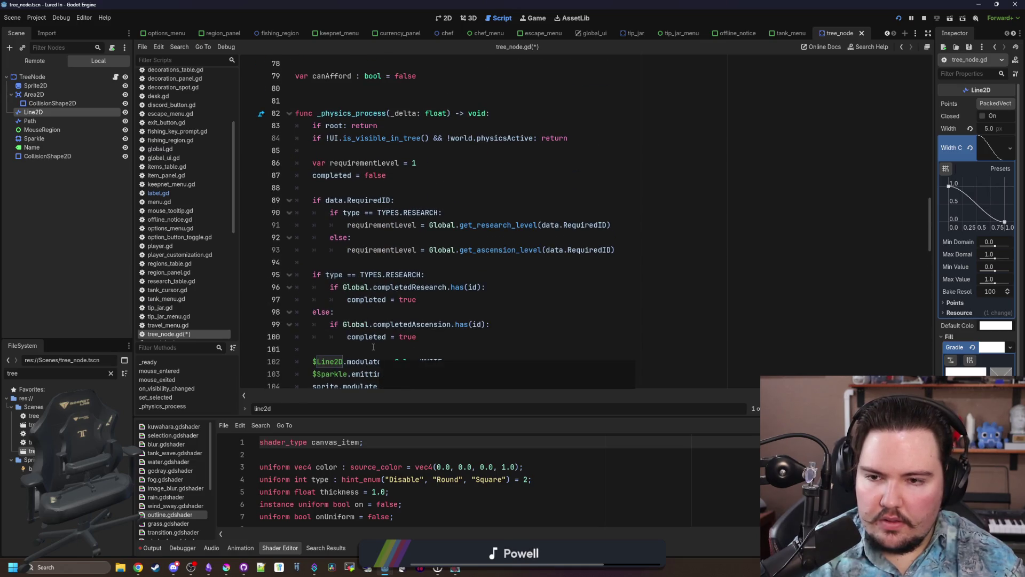
scroll(379, 363, down, 1)
key(shift+Home)
key(BackSpace)
click(412, 138)
key(ctrl+v)
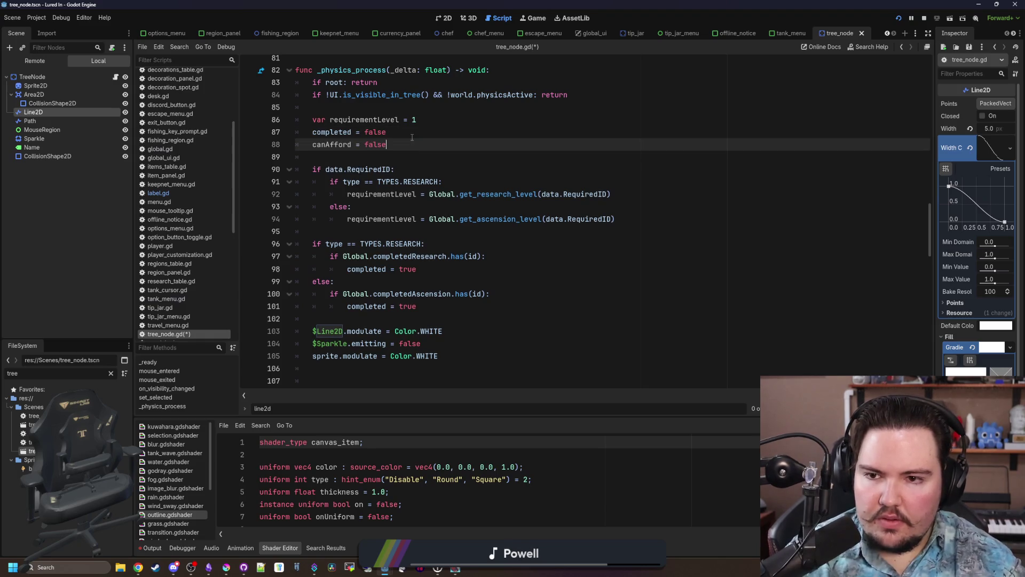
Remove the leftover blank lines near line 106 and run the game again.
scroll(367, 338, down, 1)
click(367, 343)
key(BackSpace)
key(BackSpace)
click(368, 336)
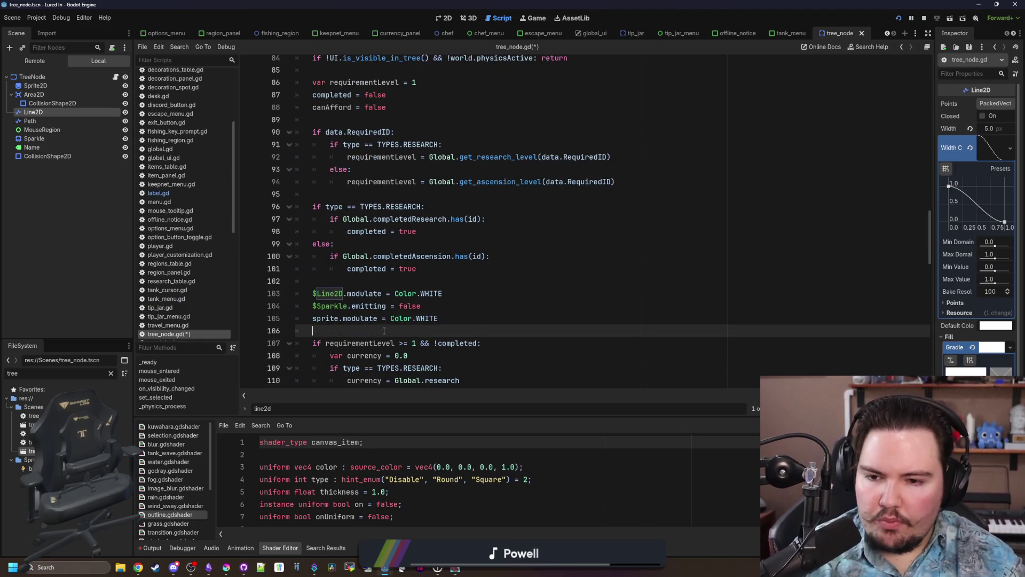
key(F5)
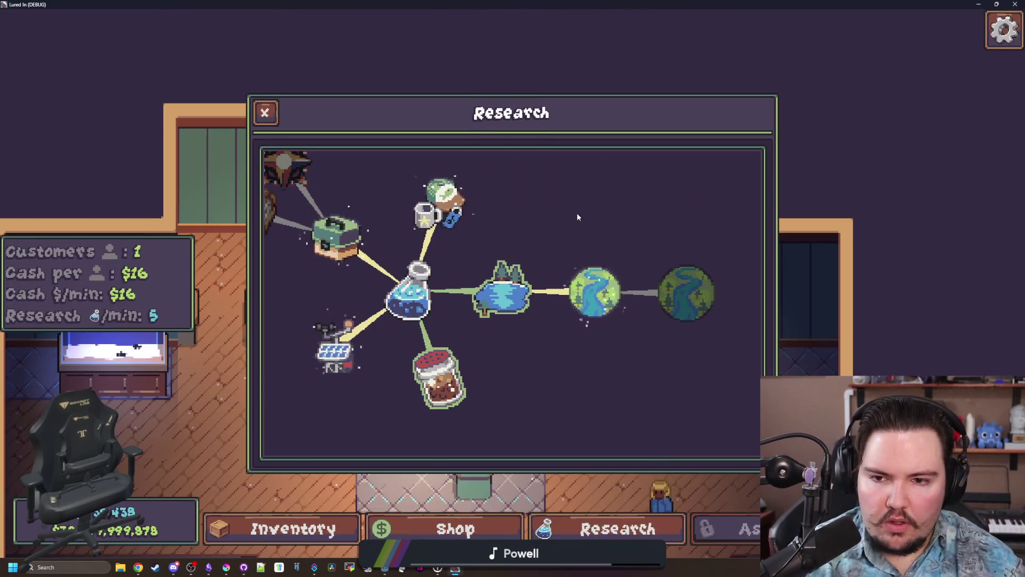
Inspect the Marketing, River, Lake, Fish Food and Weather Station research nodes.
click(450, 214)
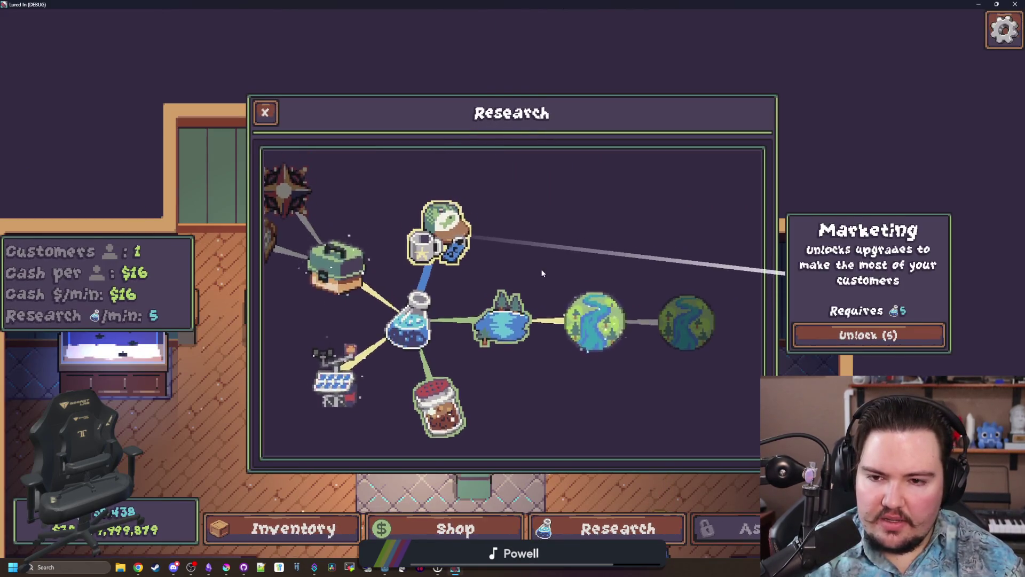
click(584, 321)
click(502, 323)
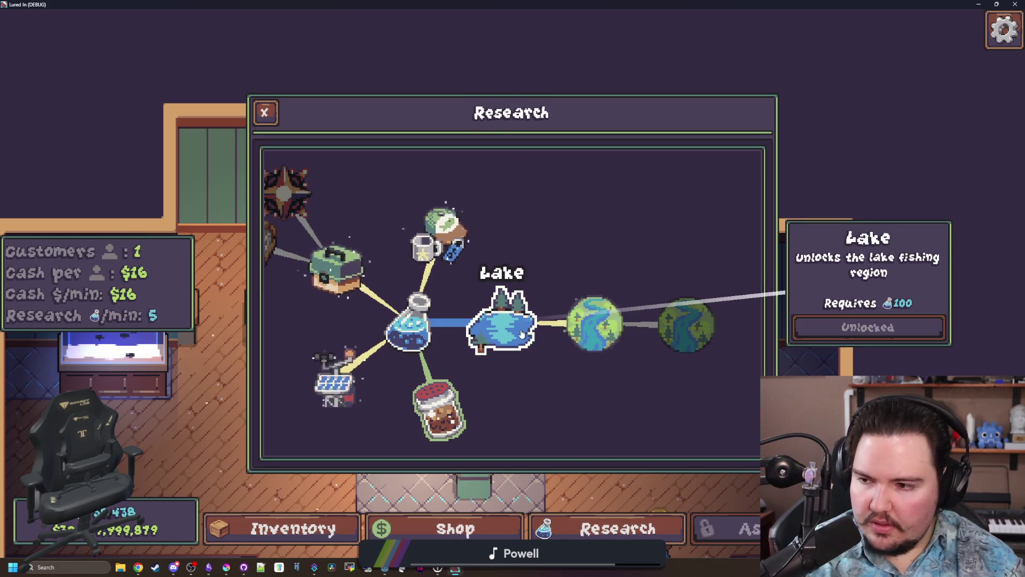
click(440, 403)
click(387, 370)
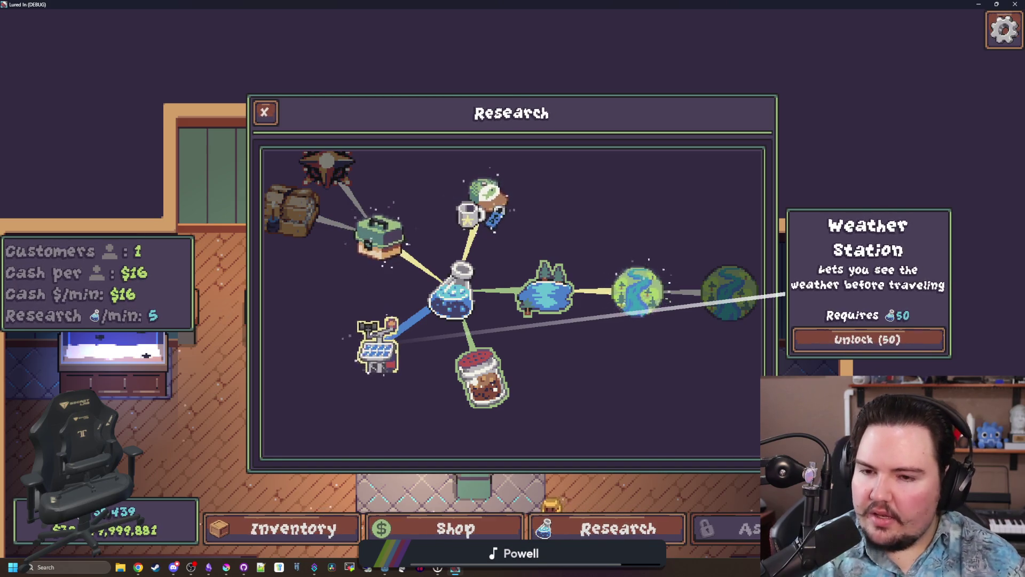
click(377, 347)
click(478, 379)
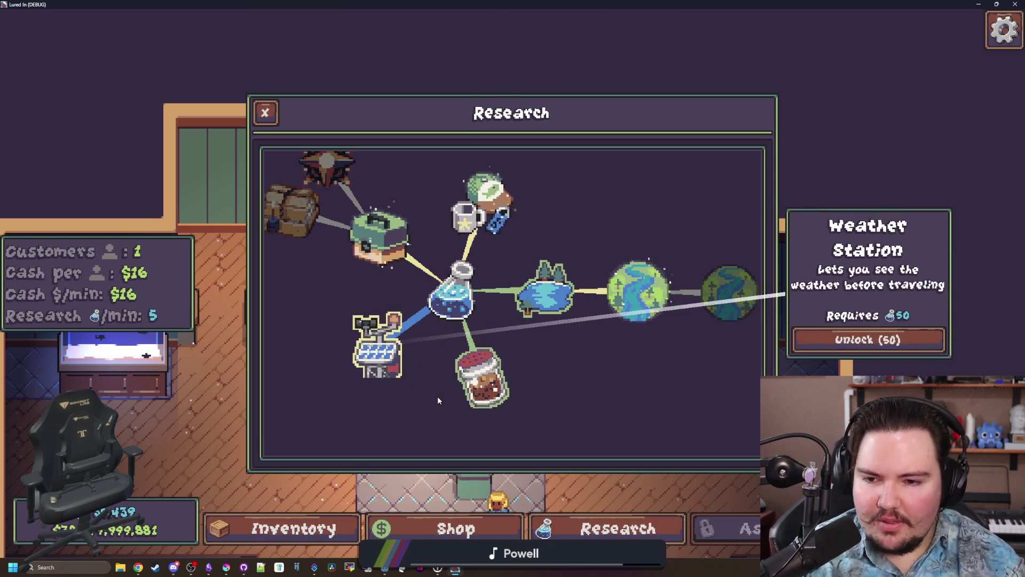
click(466, 377)
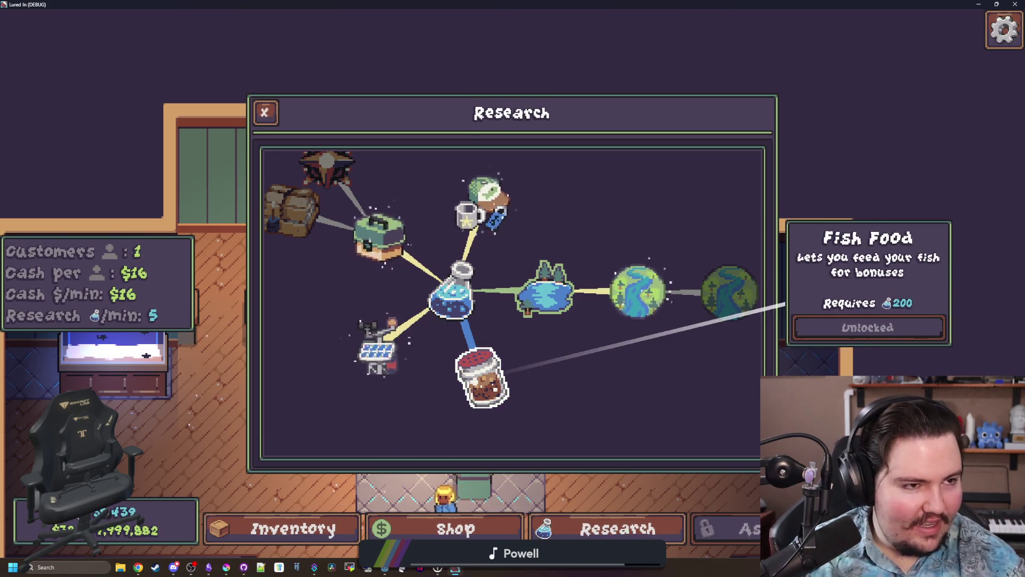
click(495, 385)
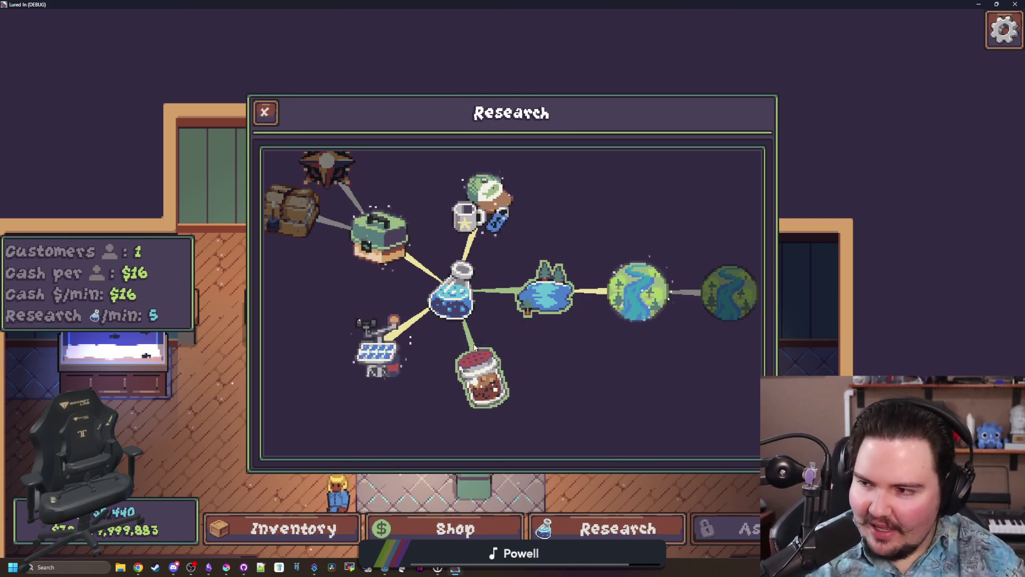
Recheck Weather Station, Fish Food, Lake, River and the locked Ocean node.
click(377, 352)
scroll(492, 271, down, 5)
scroll(454, 278, up, 5)
click(458, 317)
click(502, 273)
click(598, 275)
click(675, 282)
Close the research tree, travel to the Pond and cast a line.
key(Escape)
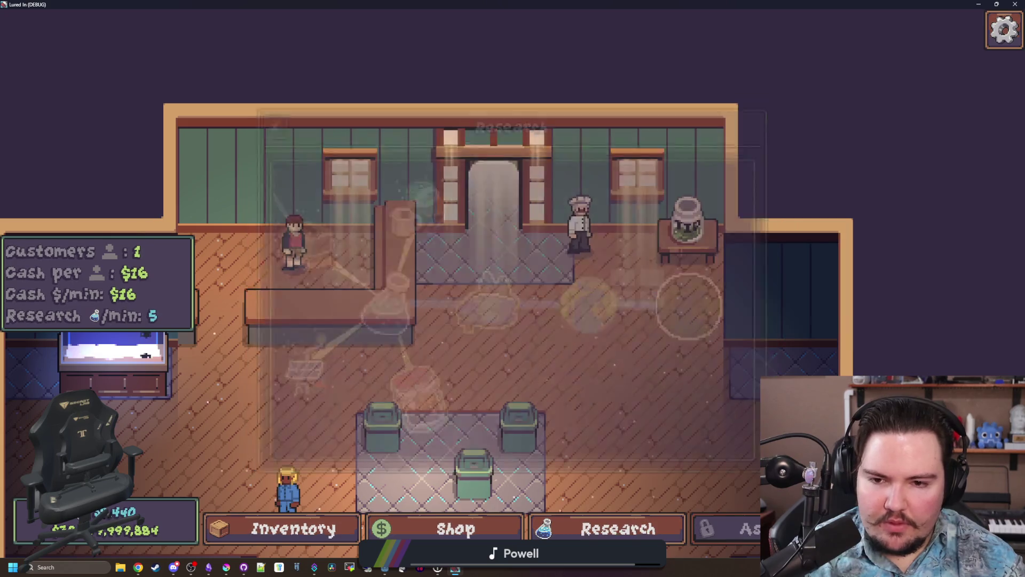
key(t)
click(698, 171)
click(581, 261)
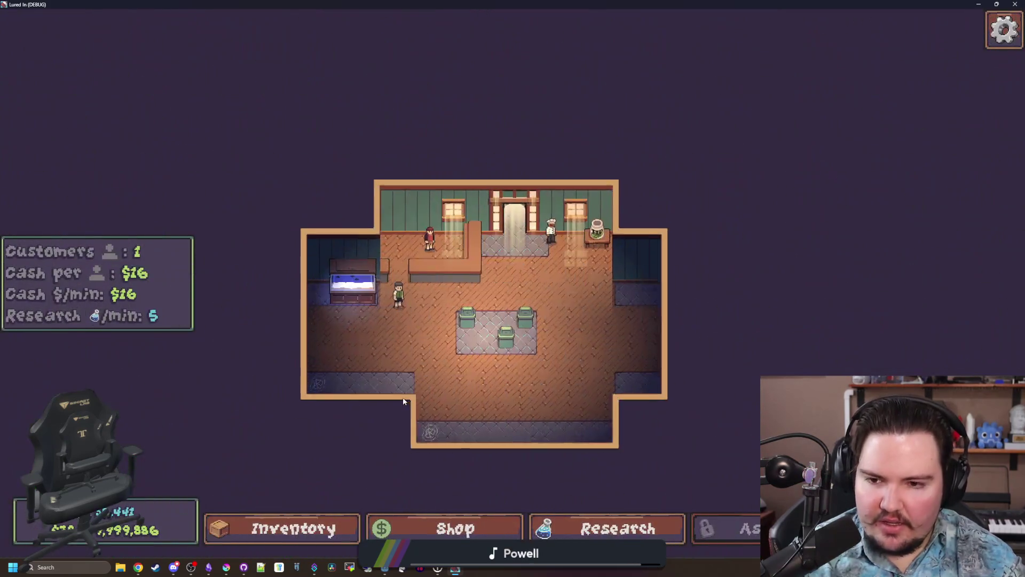
Move a Tilapia from the inventory into Fish Tank 1 and pick up the customer.
key(i)
scroll(588, 368, down, 3)
scroll(608, 371, down, 1)
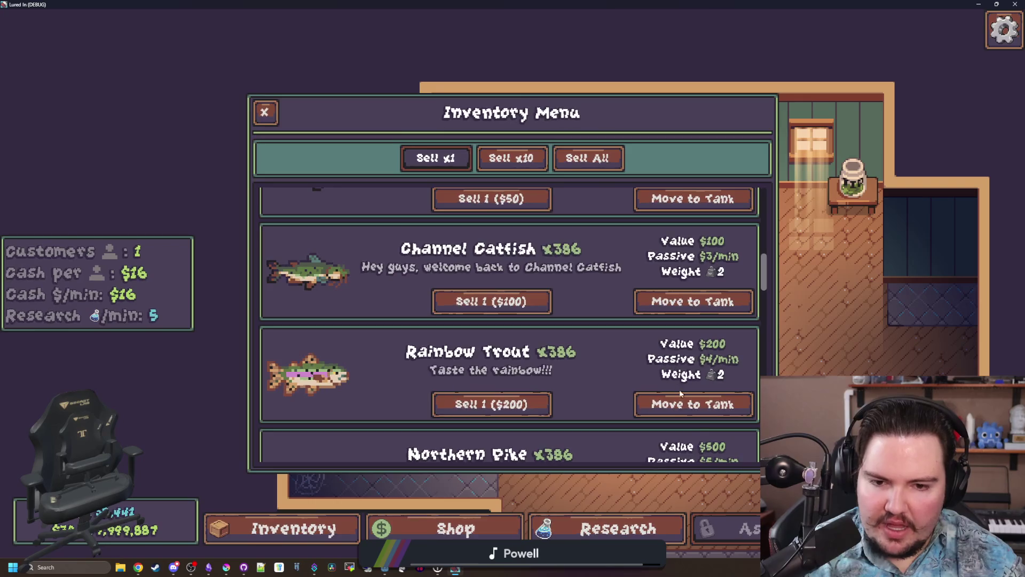
click(693, 403)
click(291, 528)
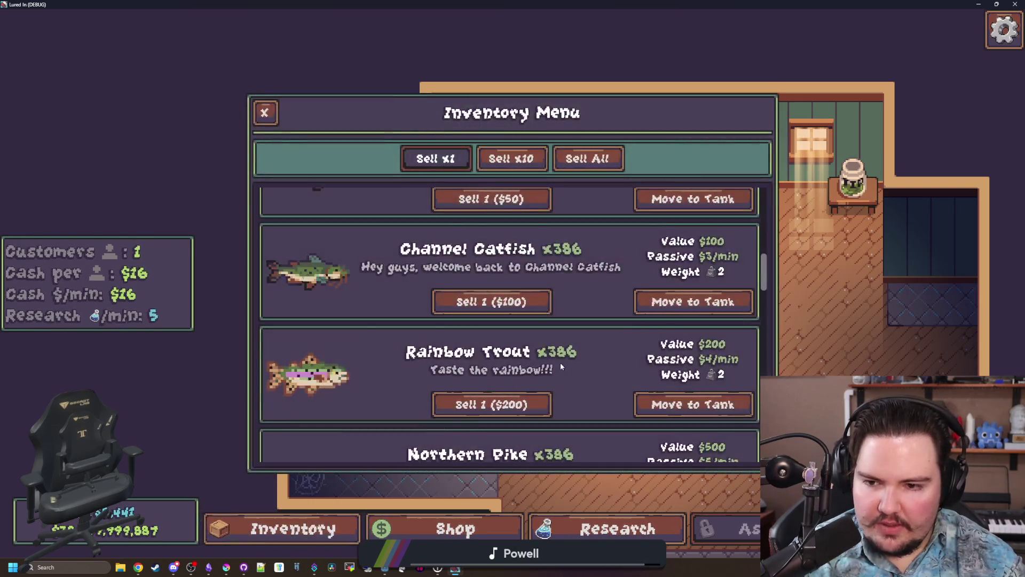
scroll(623, 348, up, 2)
click(716, 408)
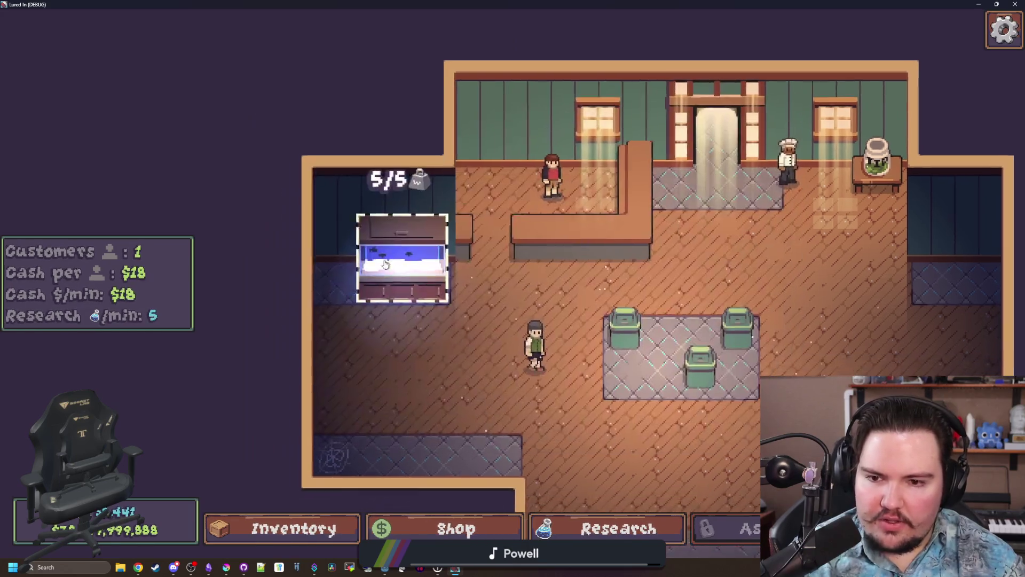
click(401, 251)
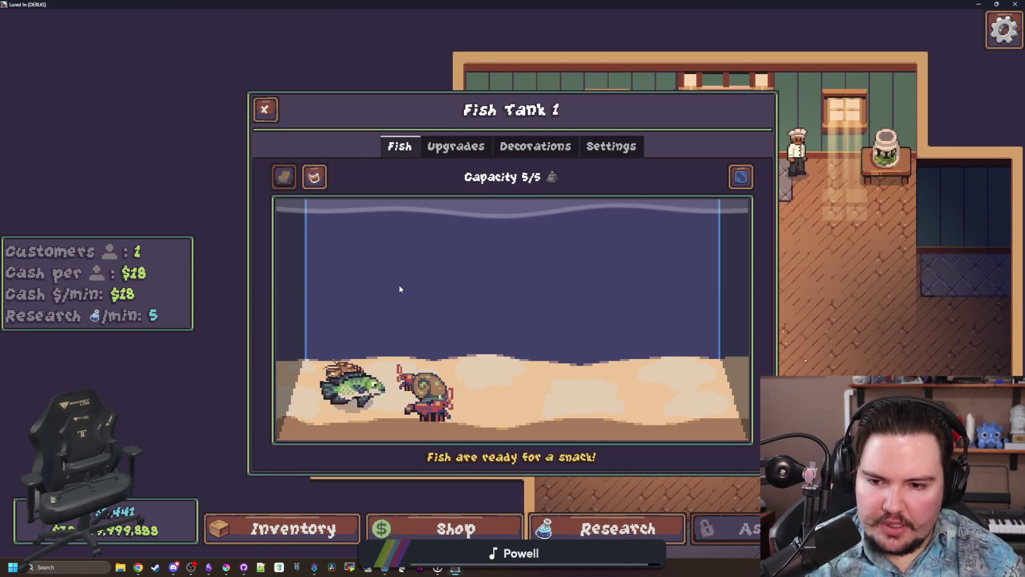
key(Escape)
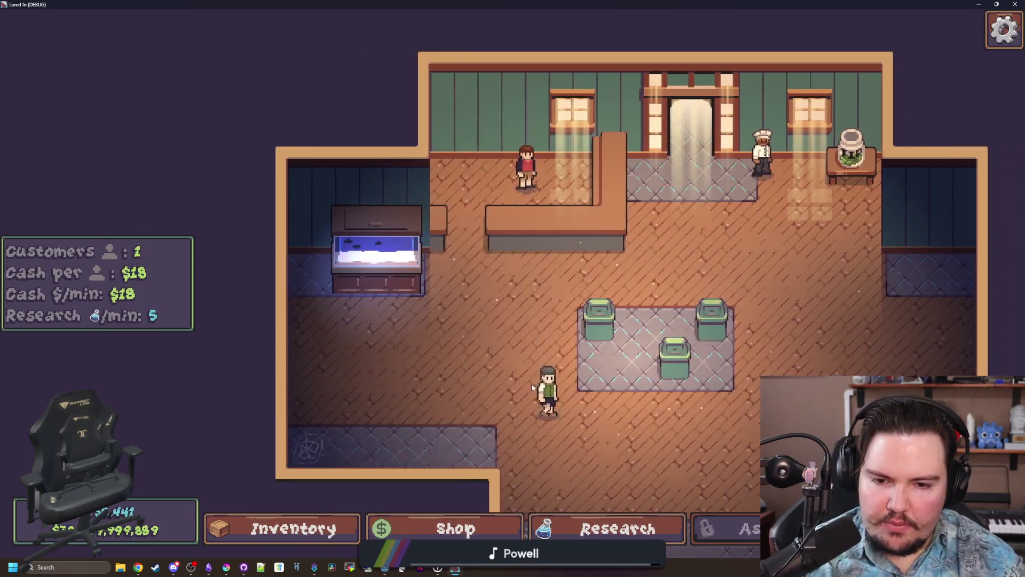
scroll(534, 347, up, 3)
mouse_move(366, 318)
mouse_down()
mouse_move(711, 260)
mouse_move(694, 251)
mouse_up()
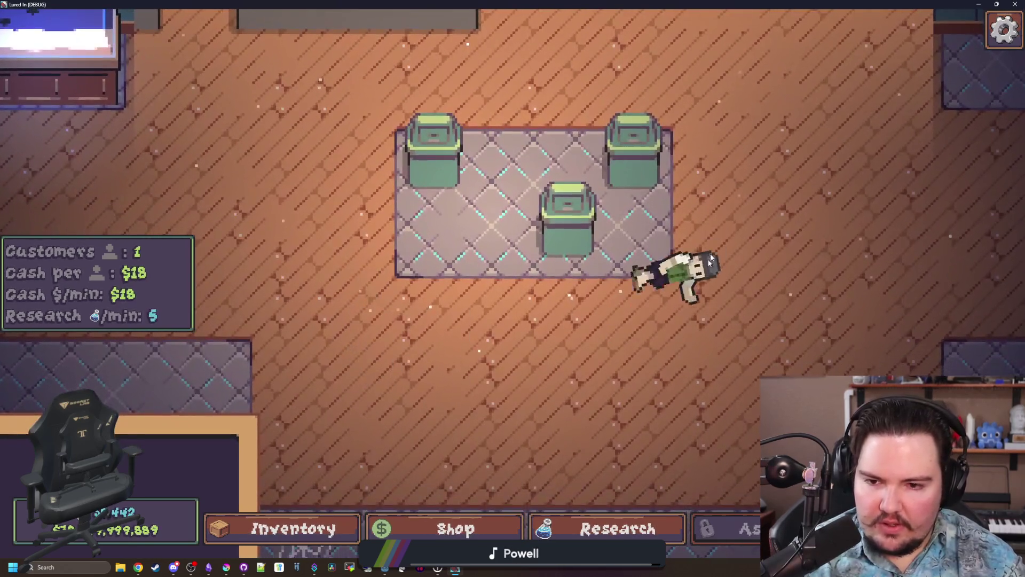
scroll(667, 240, down, 5)
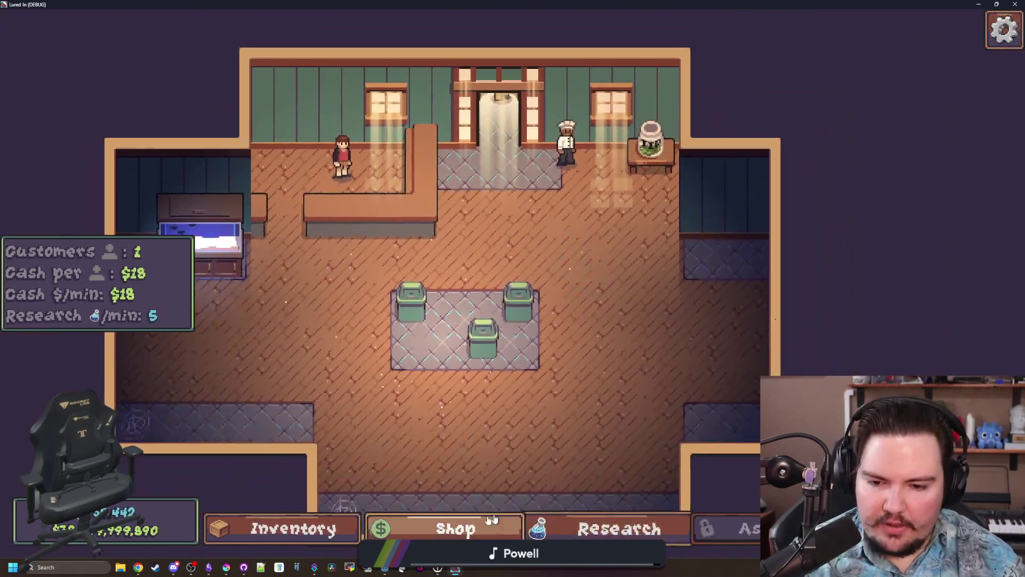
Buy Advertising repeatedly under Shop > Marketing until customers reach 26 at $468 per minute.
click(454, 527)
click(627, 149)
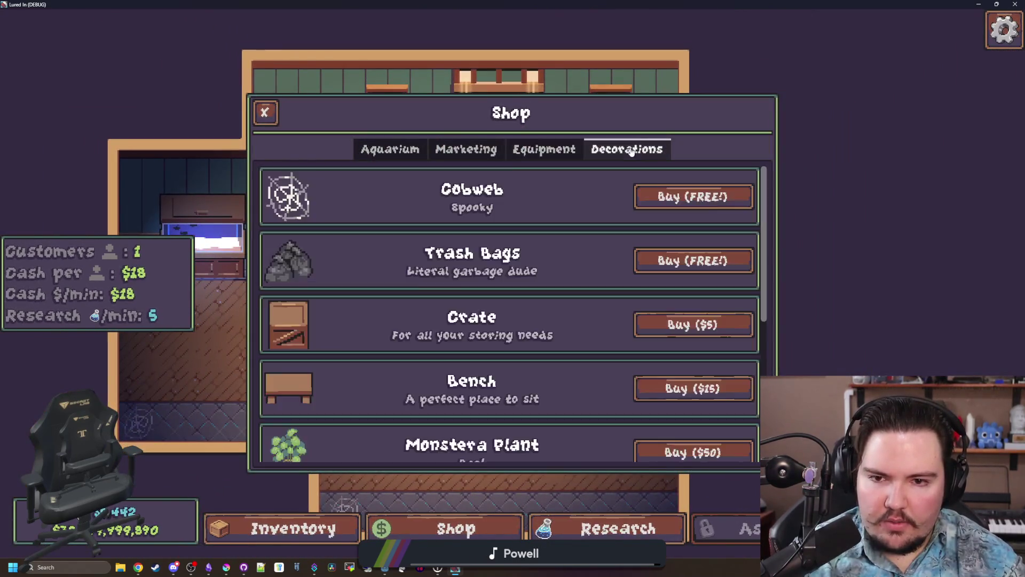
click(465, 149)
click(685, 193)
click(684, 193)
double_click(684, 193)
double_click(683, 196)
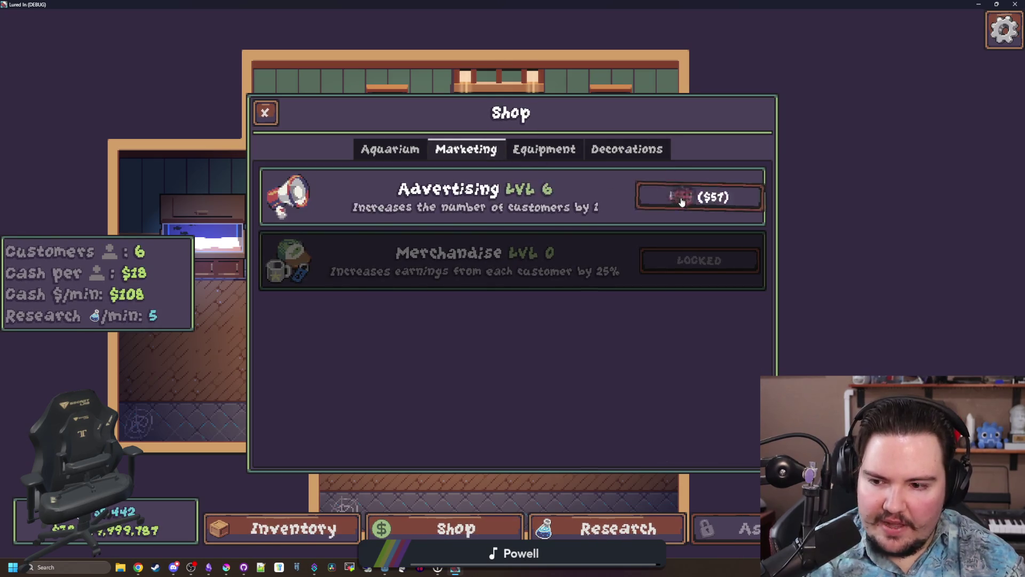
triple_click(684, 199)
double_click(685, 199)
double_click(686, 201)
triple_click(687, 202)
double_click(688, 202)
double_click(687, 203)
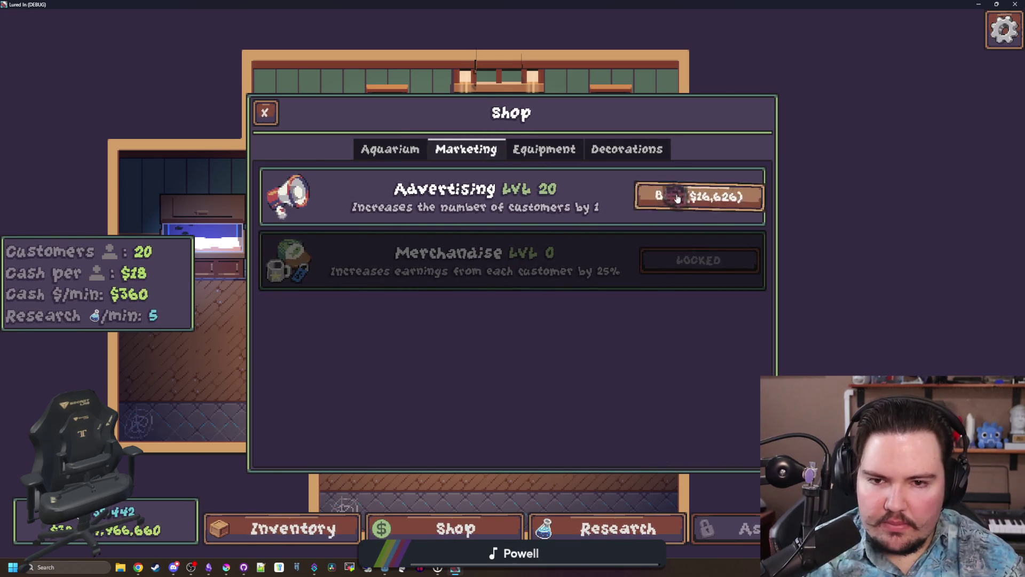
double_click(687, 202)
double_click(687, 203)
double_click(687, 202)
key(Escape)
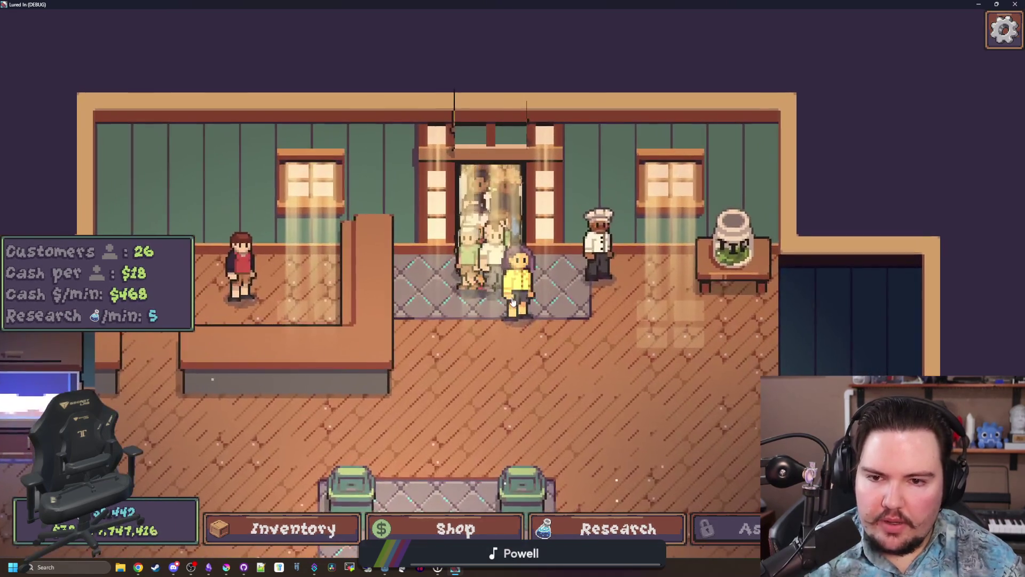
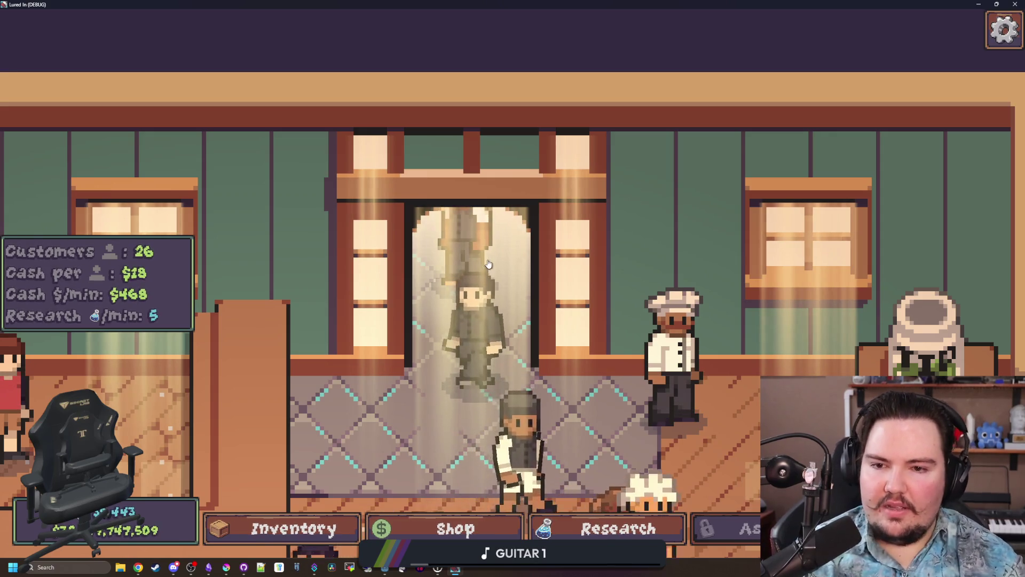
Check the research tree's Marketing node (unlockable for 5 research), then quit the game with F8.
scroll(563, 163, down, 5)
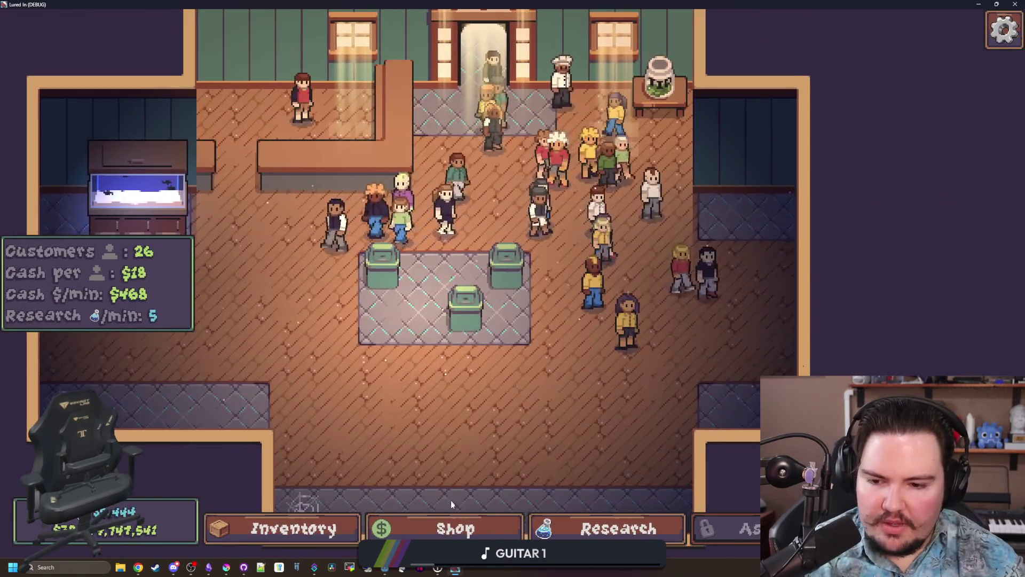
scroll(587, 470, up, 3)
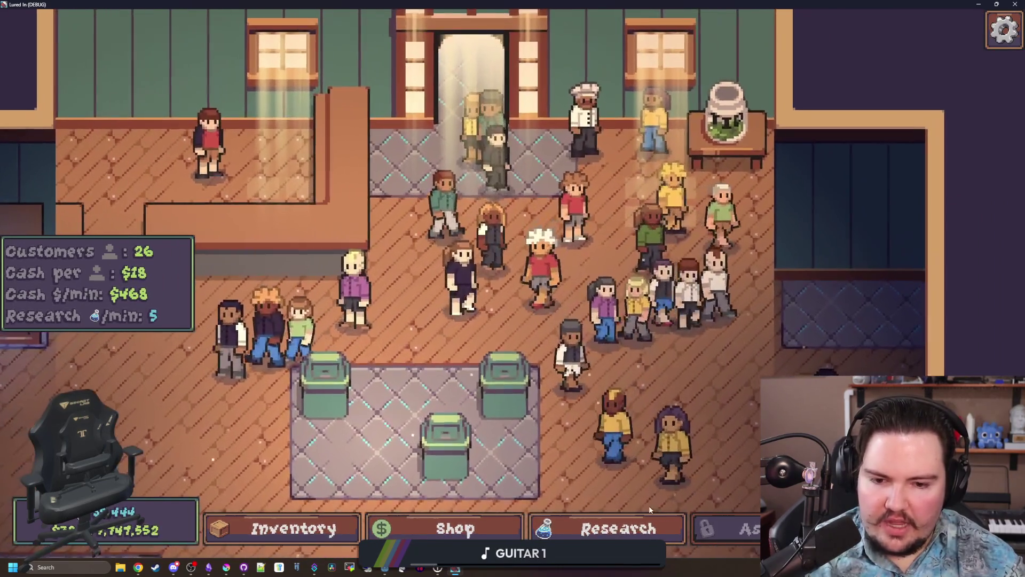
click(644, 520)
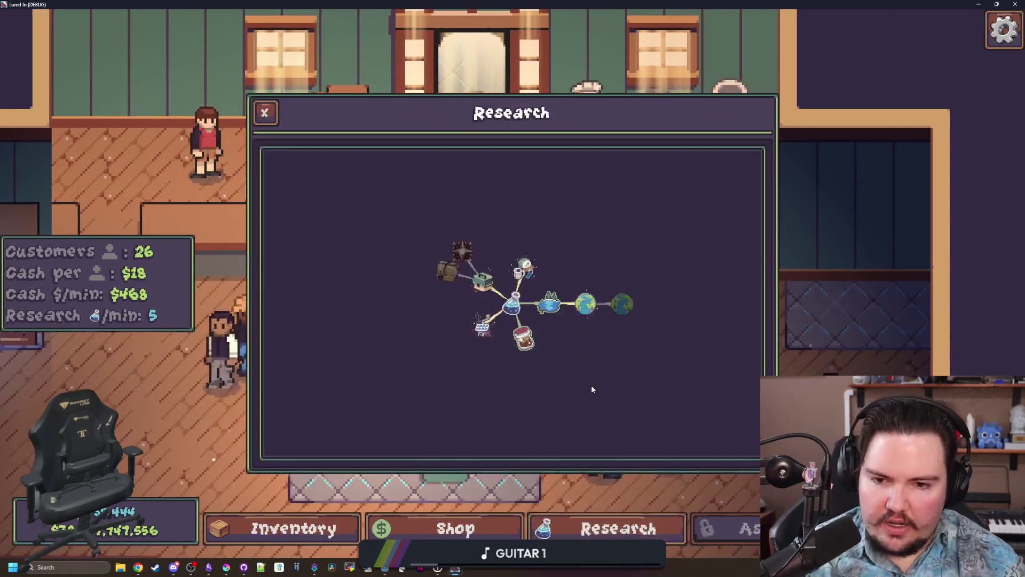
click(500, 256)
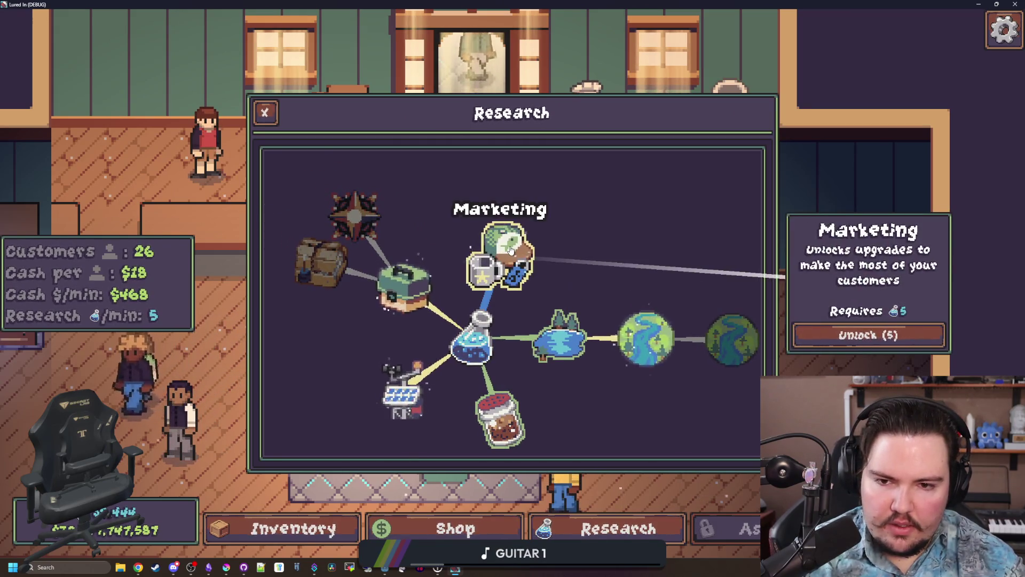
click(418, 308)
click(417, 307)
key(F8)
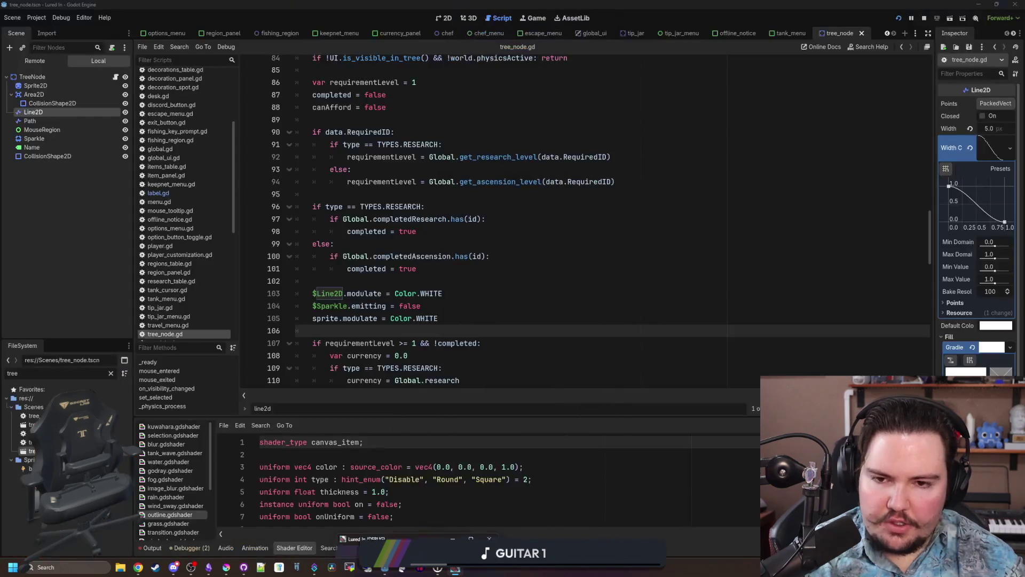
Save tree_node.gd, then sample Krita palette swatches #add368, #ede19e and #e5ceb4.
click(387, 281)
key(ctrl+s)
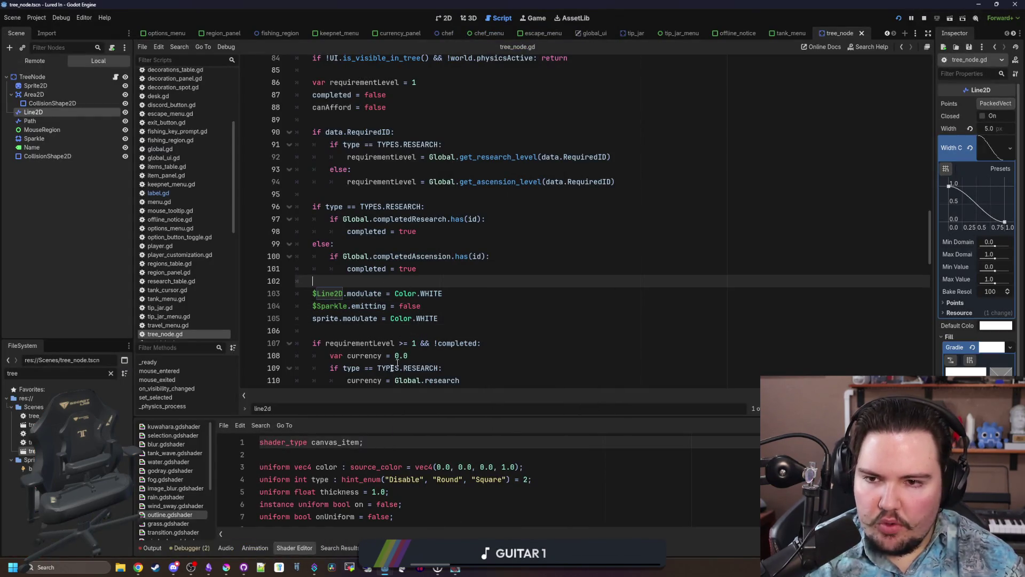
click(228, 568)
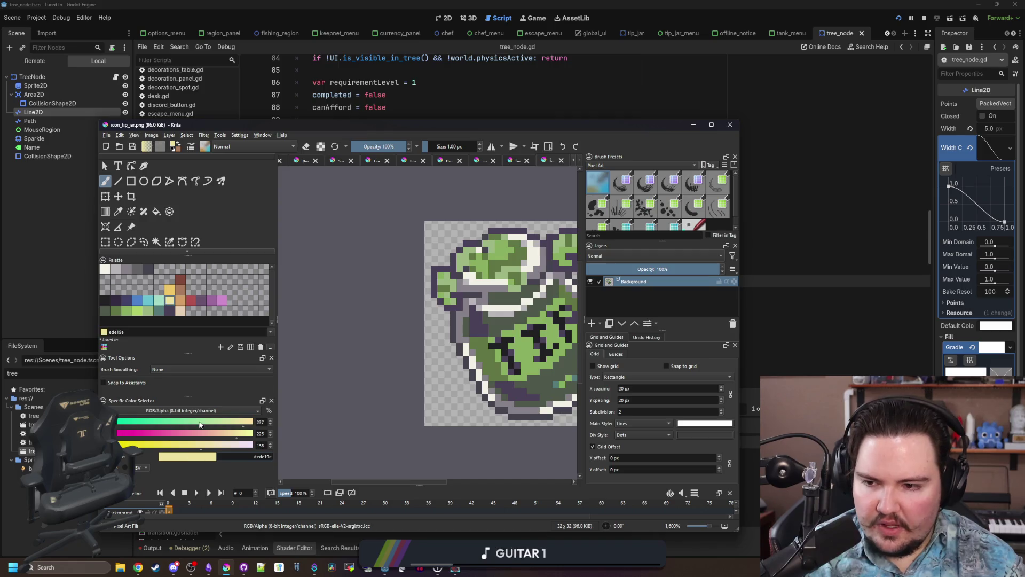
click(139, 312)
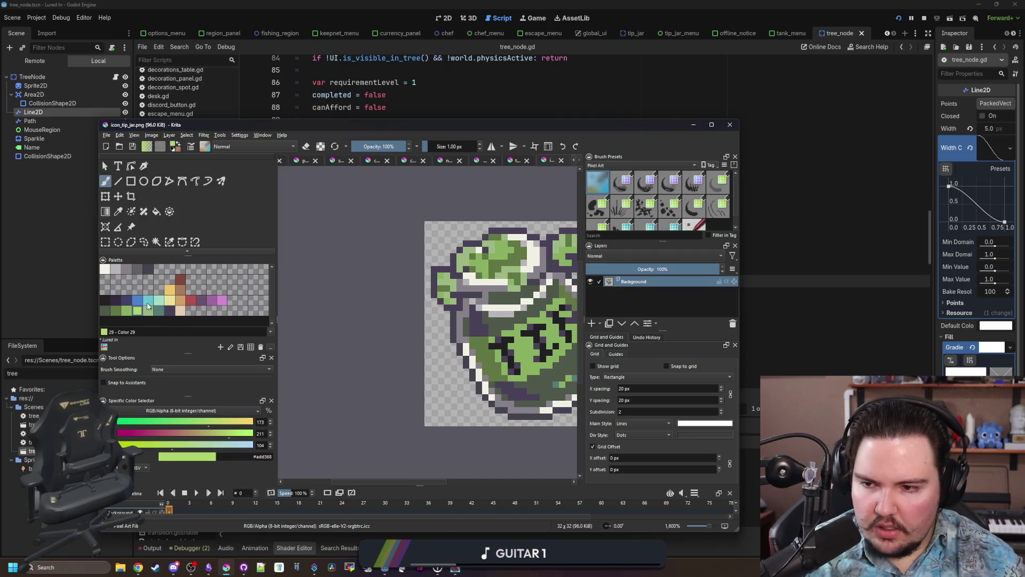
click(169, 300)
click(180, 311)
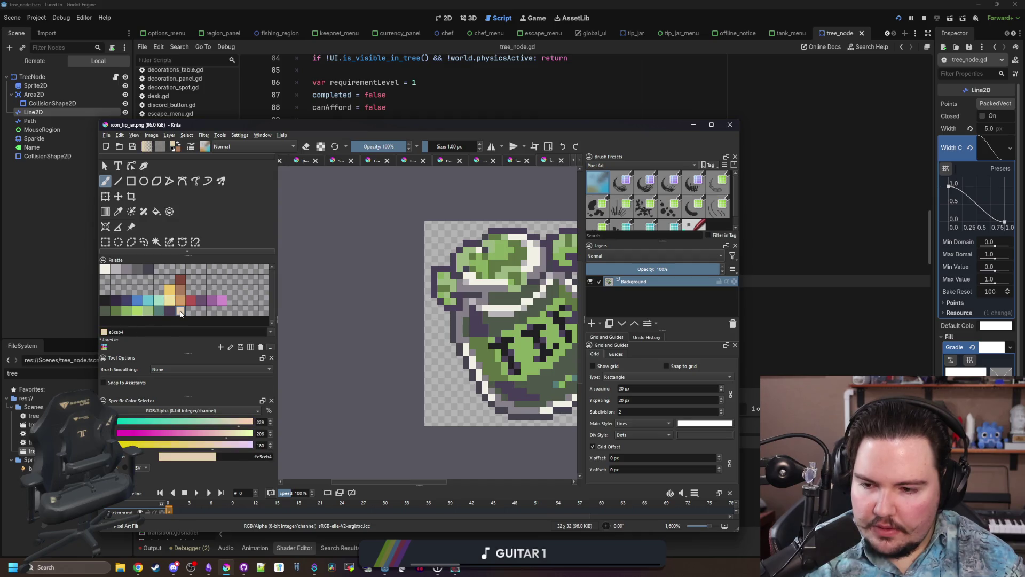
Sample more swatches (#9cb882, #8ab060), ending on teal #68c2d3, then return to Godot.
click(139, 312)
click(149, 312)
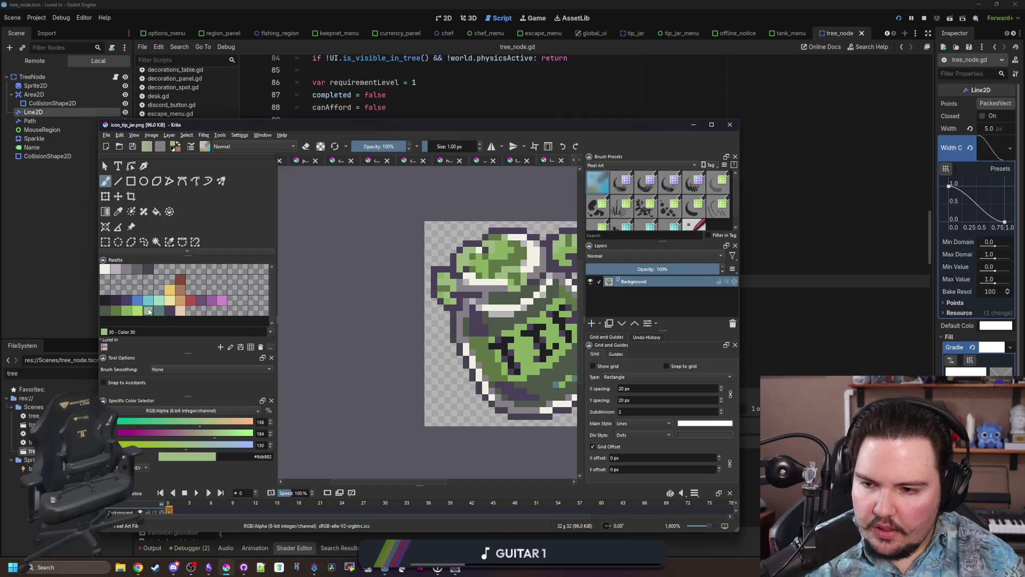
click(131, 313)
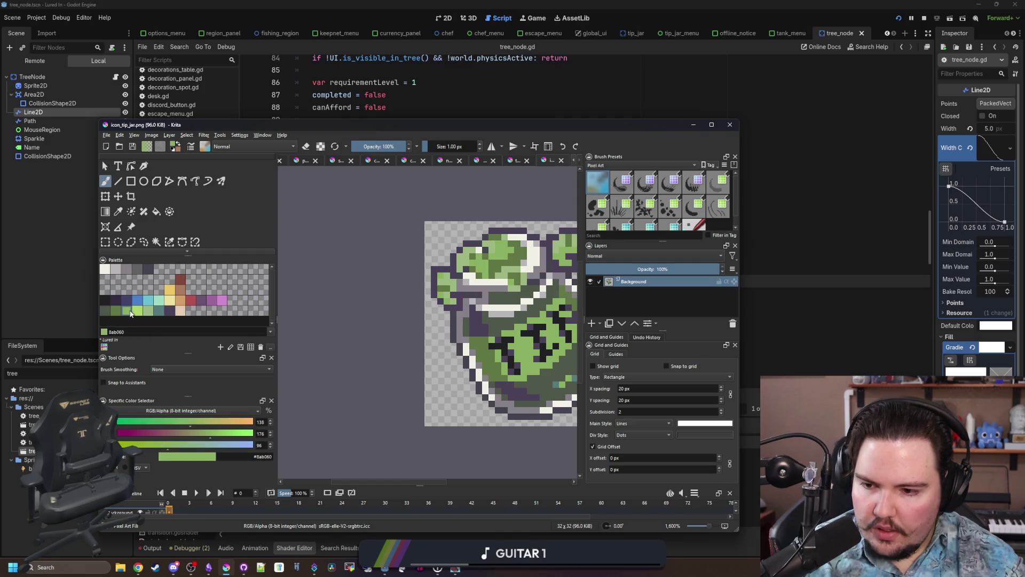
click(169, 301)
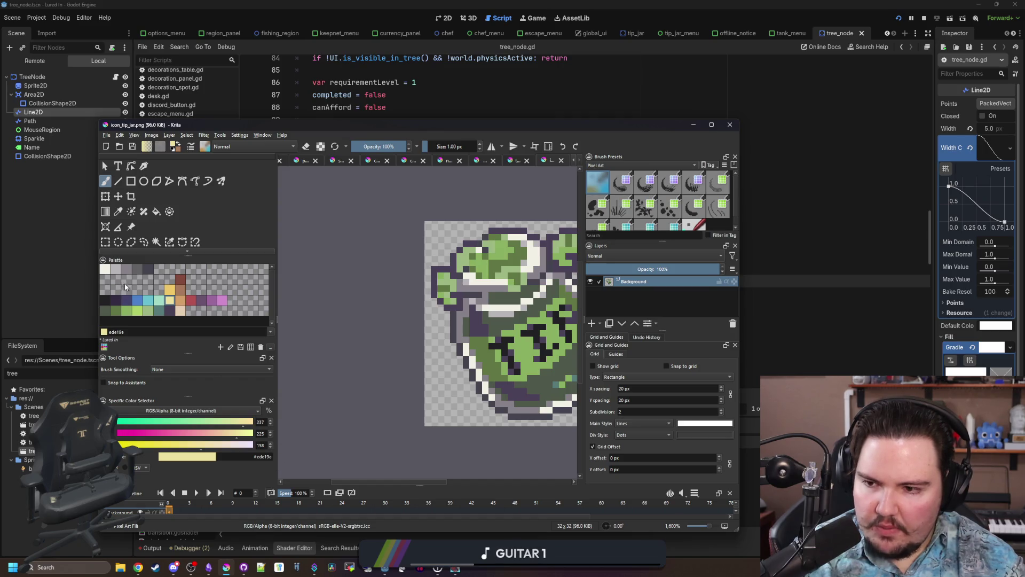
click(149, 302)
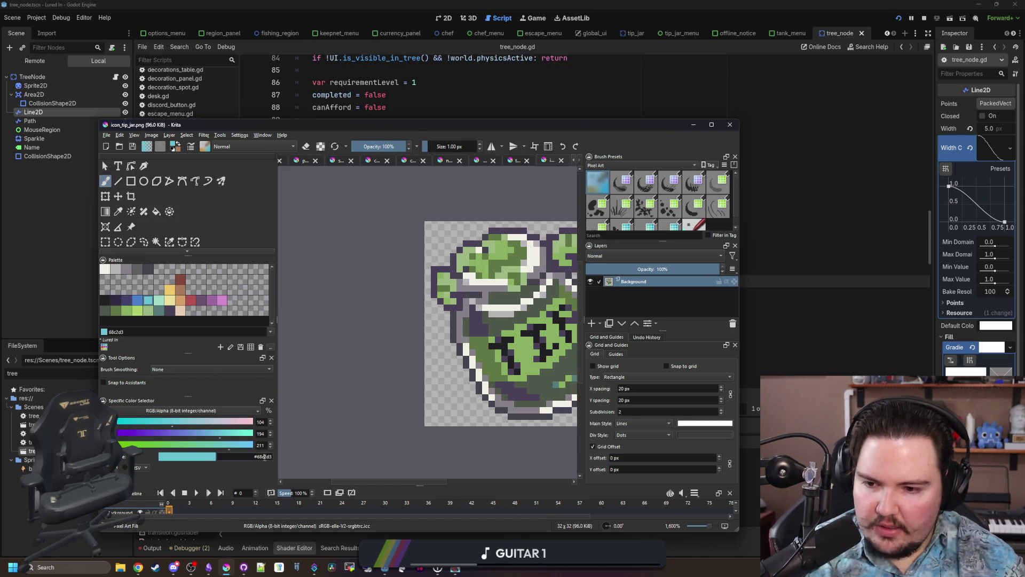
click(468, 94)
scroll(439, 235, up, 6)
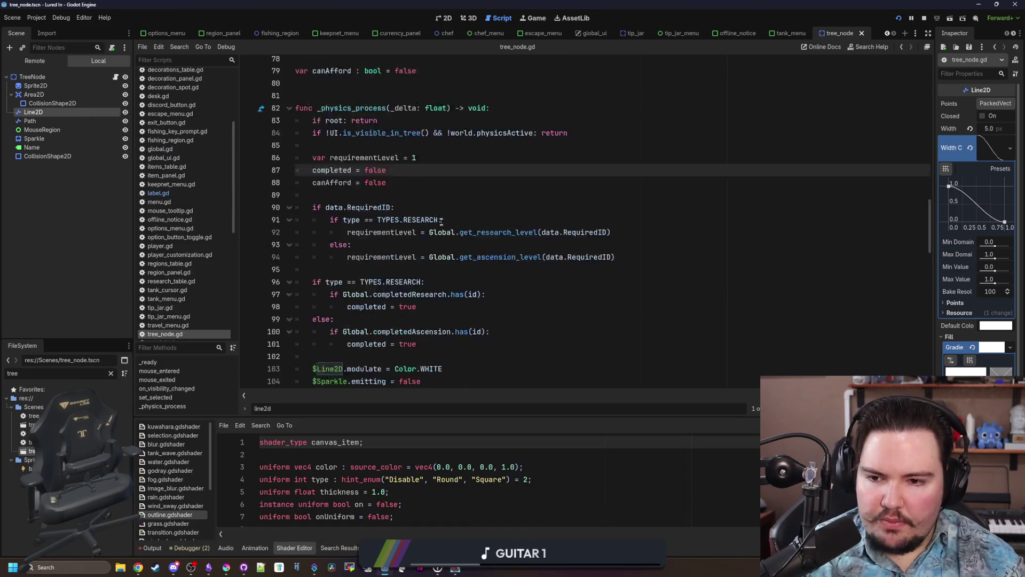
Add normalColor, availableColor and lockedColor declarations after canAfford using autocomplete.
click(356, 232)
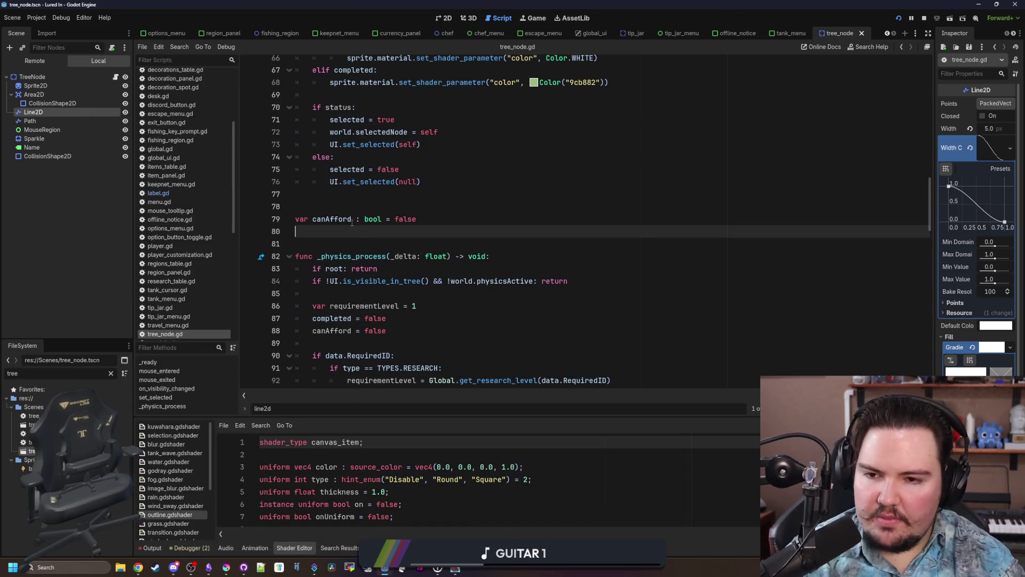
key(Return)
key(Return)
text(var n)
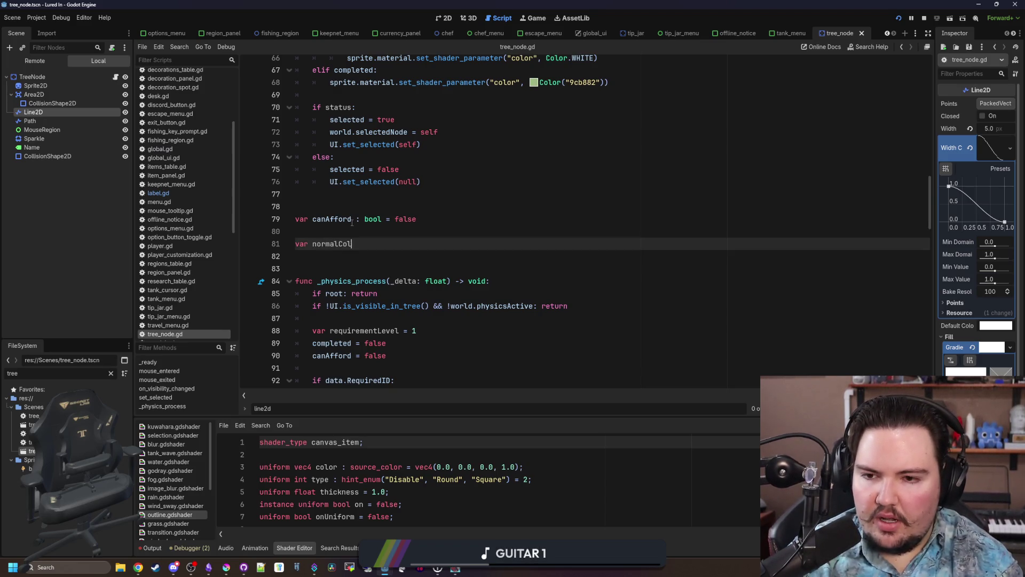
text(ormalCol)
key(Return)
text(var availableC)
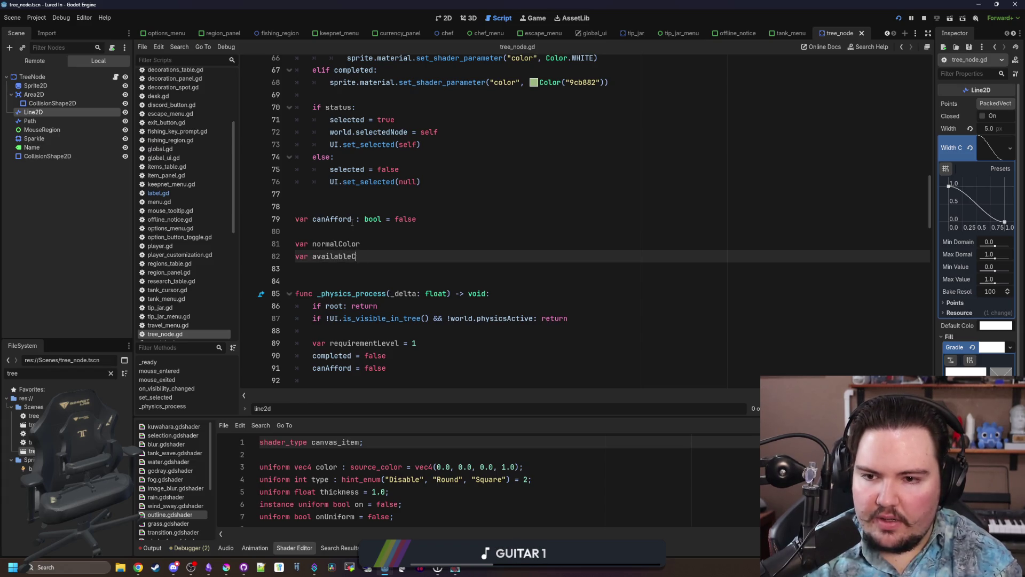
text(olor)
key(Return)
text(var lockedCo)
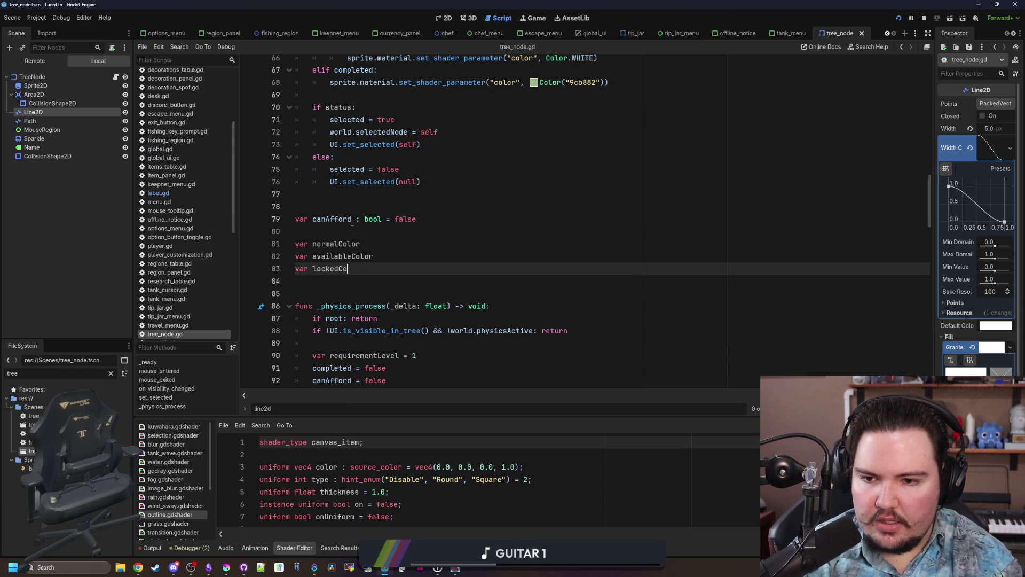
text(lor)
key(Return)
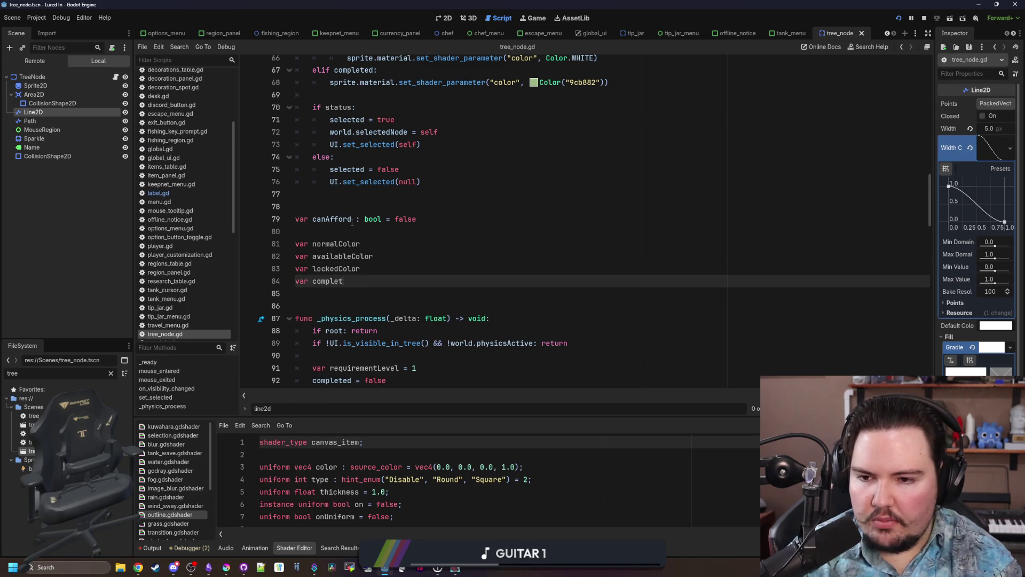
Set normalColor to Color.WHITE and availableColor to Color("#68c2d3").
key(Up)
key(Up)
key(Up)
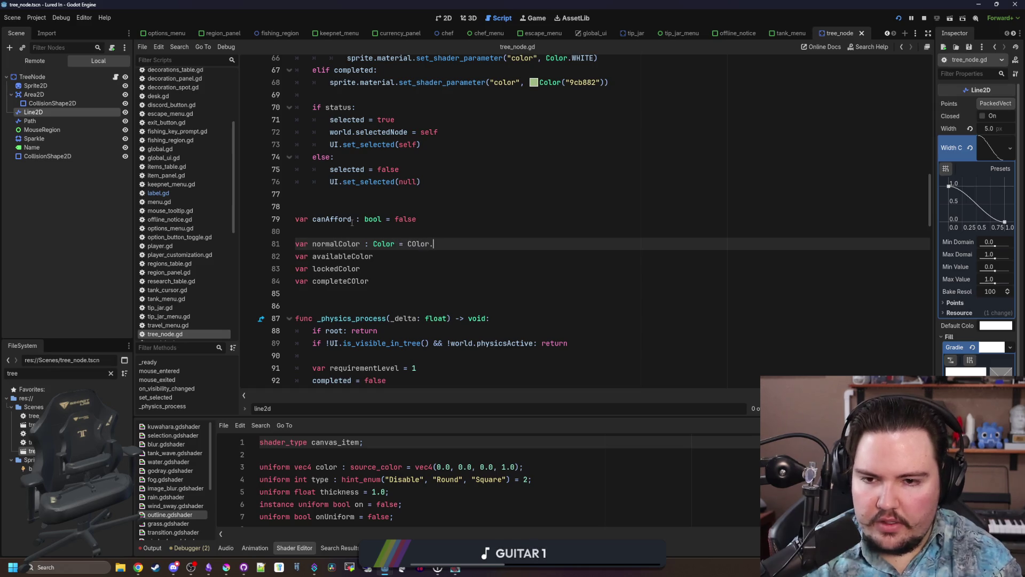
key(BackSpace)
key(BackSpace)
key(BackSpace)
text(olor.W)
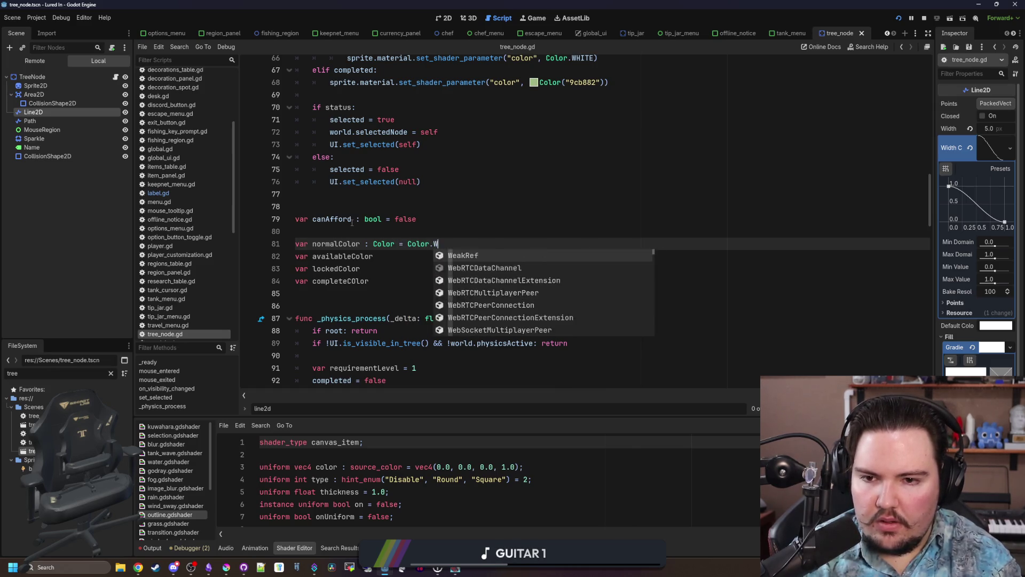
text(HITE)
key(Return)
click(403, 257)
text(: Color = #68c2d3)
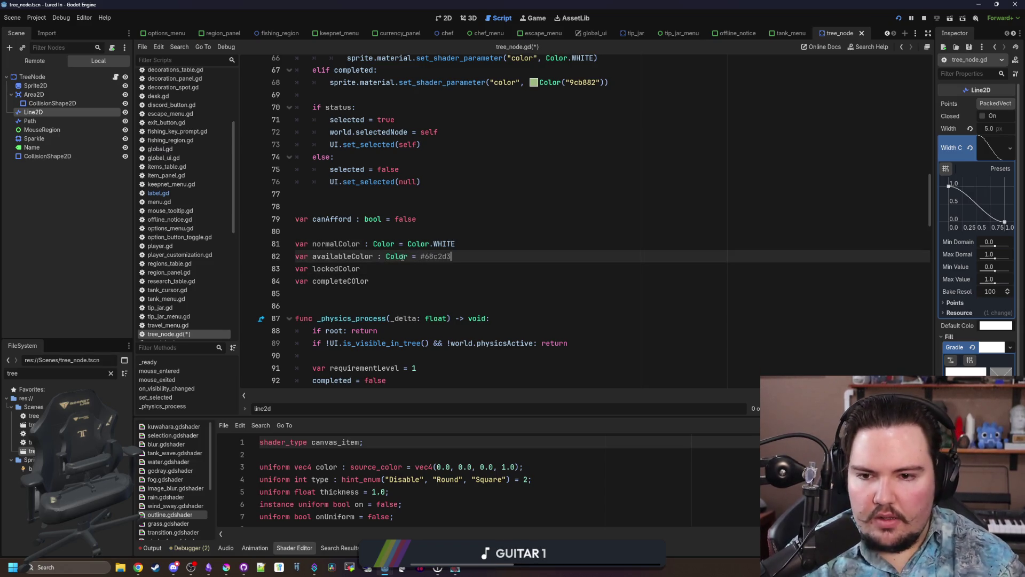
click(420, 257)
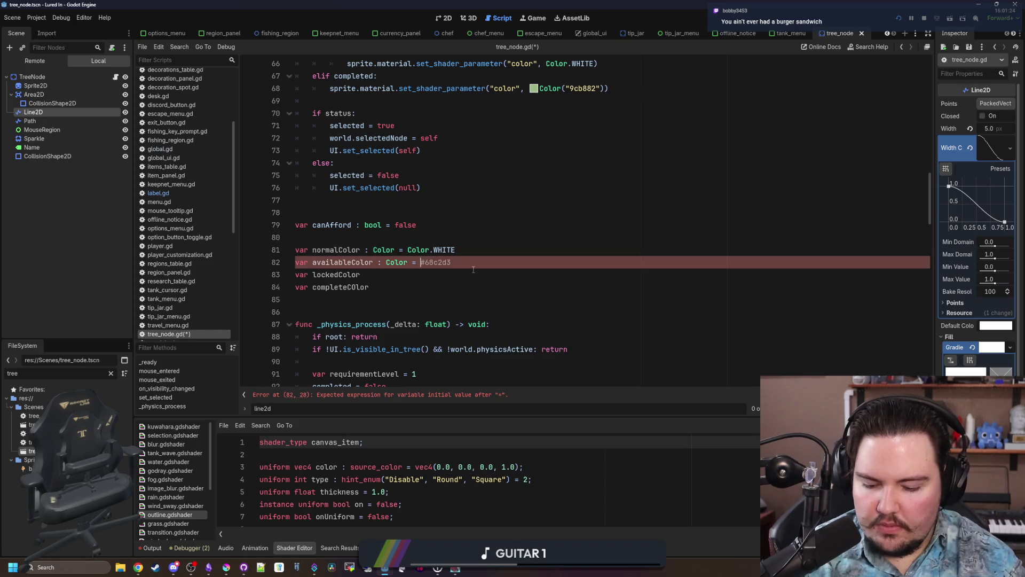
text(Color(")
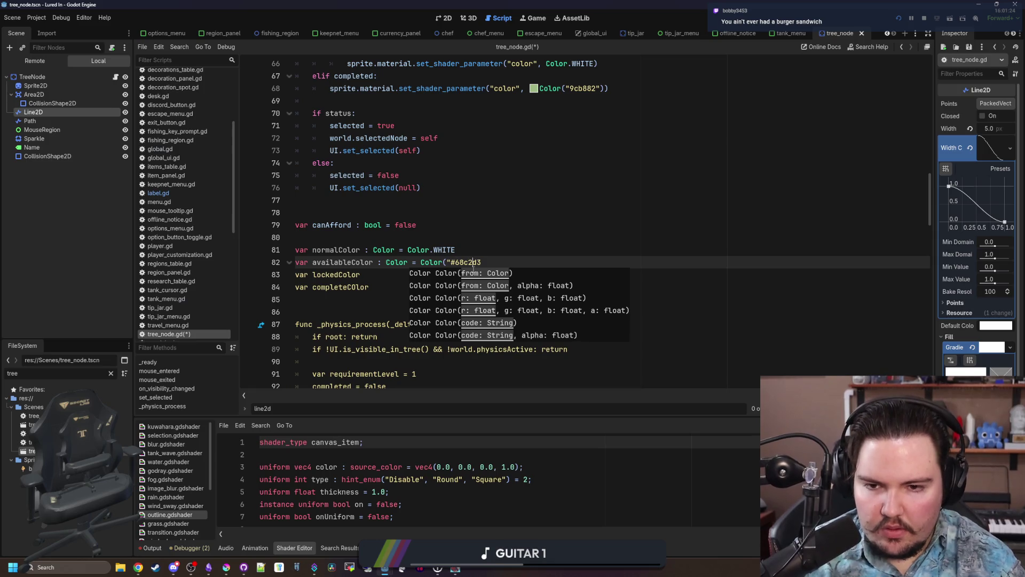
key(End)
text("))
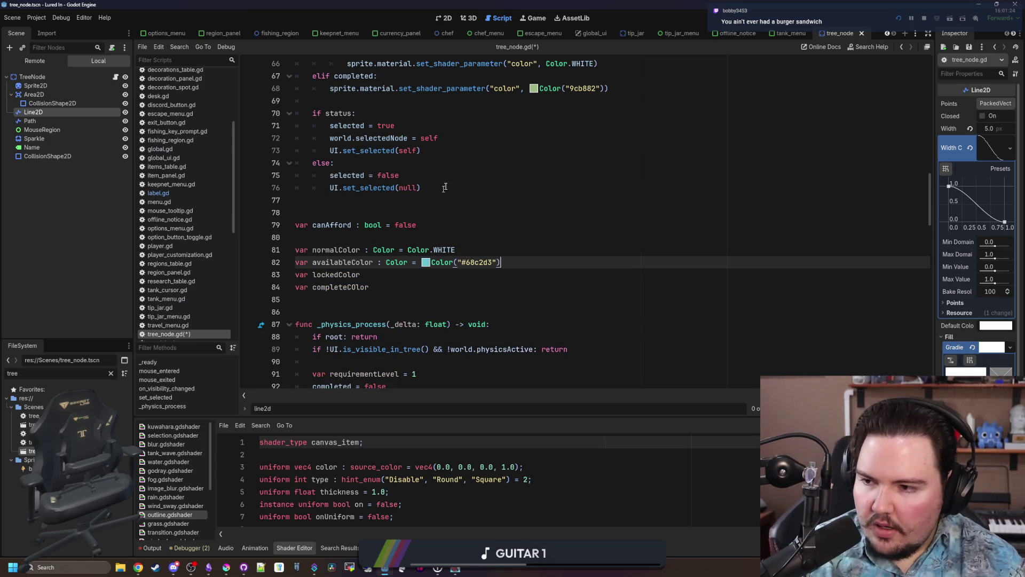
Give lockedColor the value Color(0.5, 0.5, 0.5, 1.0) and declare completeColor as Color().
click(402, 276)
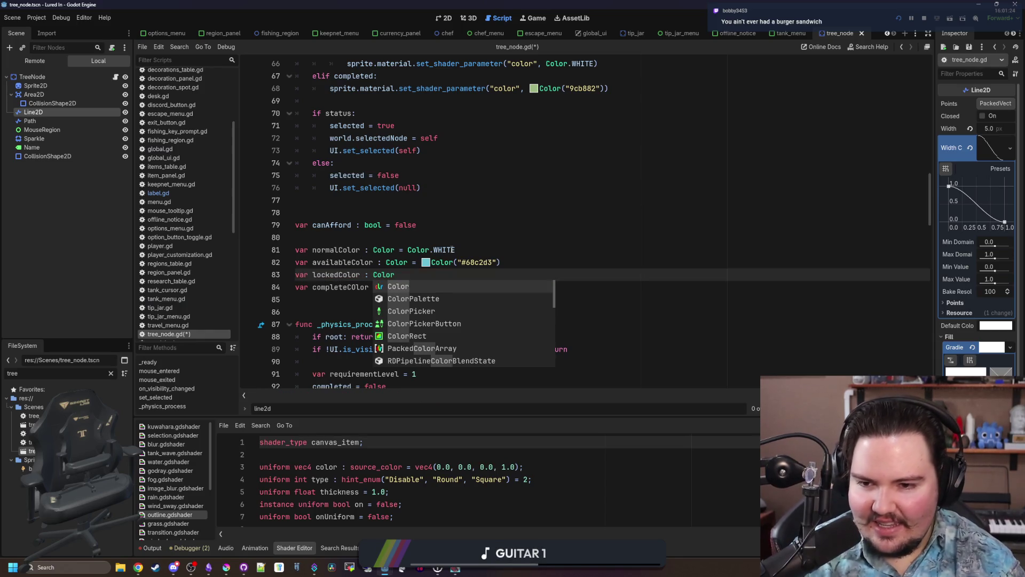
key(Return)
click(394, 290)
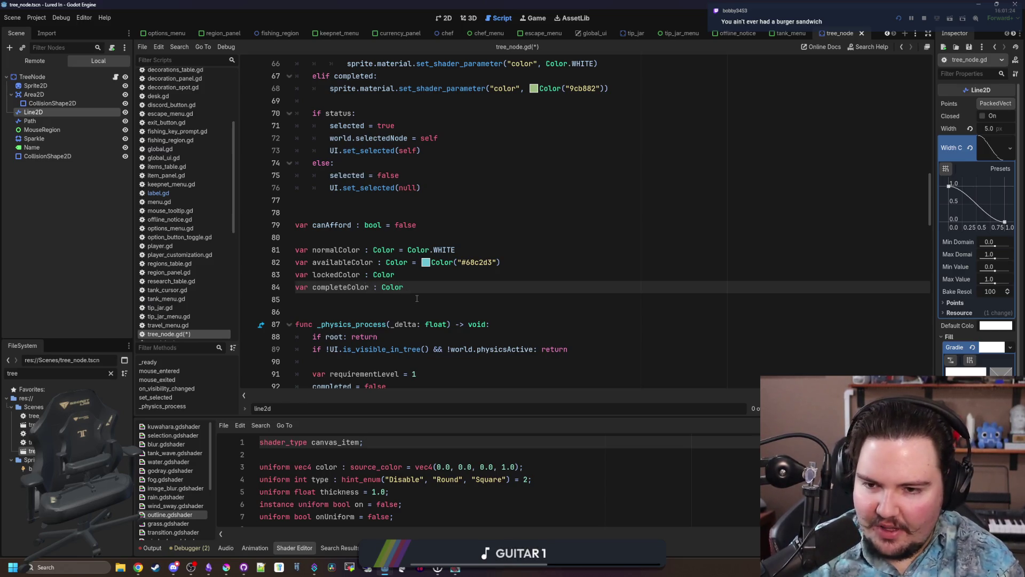
text( = Color())
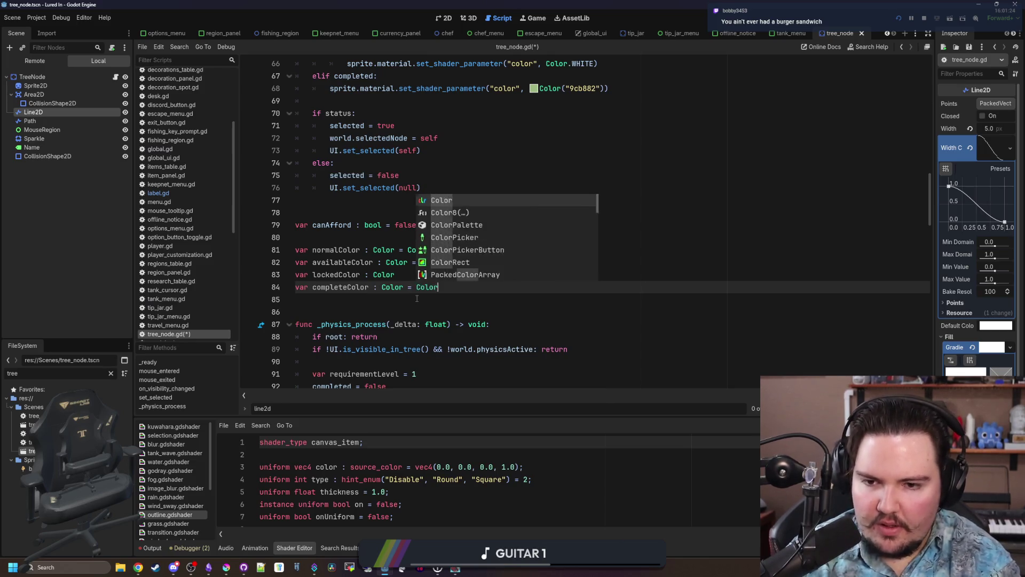
key(Up)
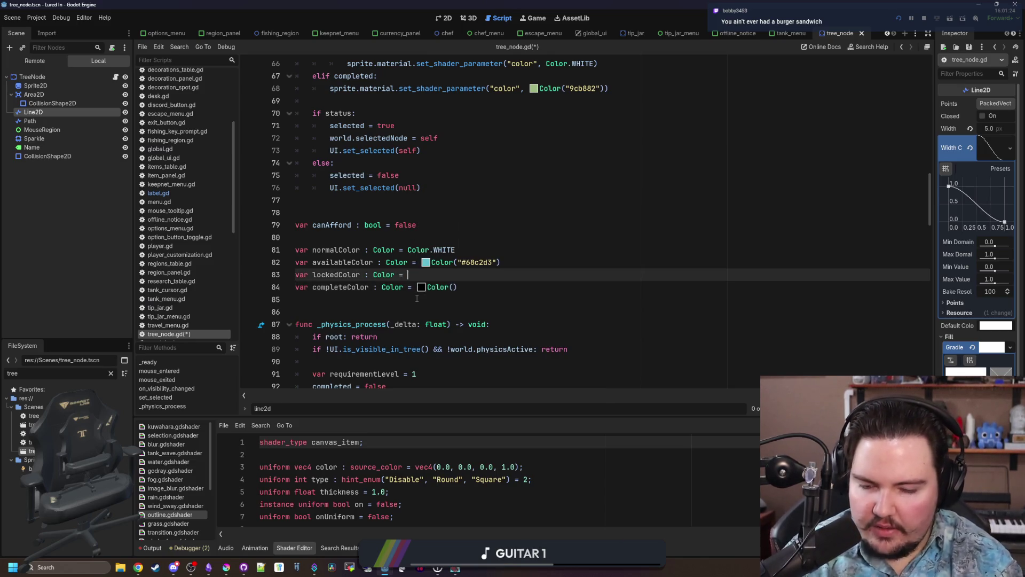
click(437, 272)
text(Colo)
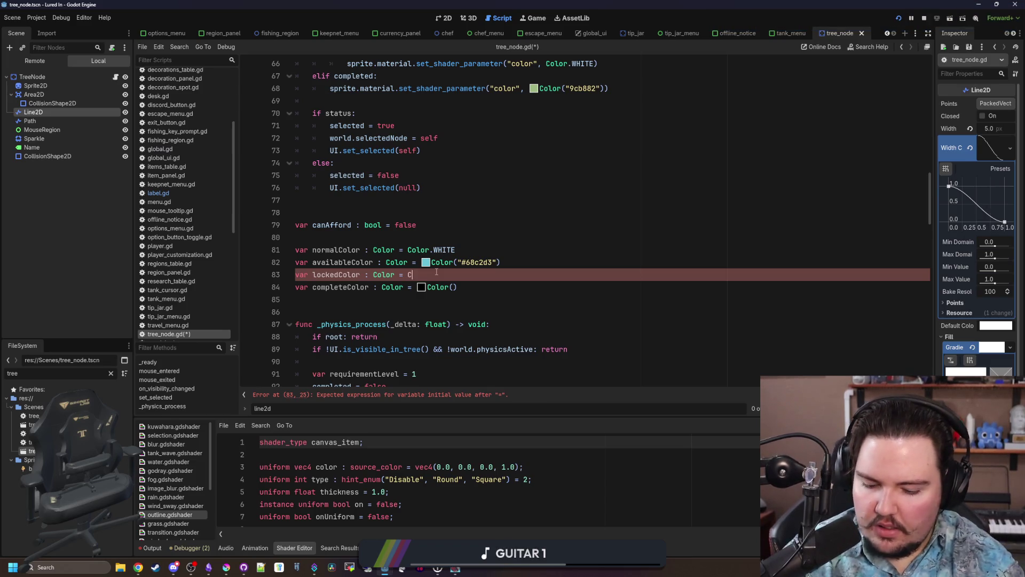
text(r(0.5,)
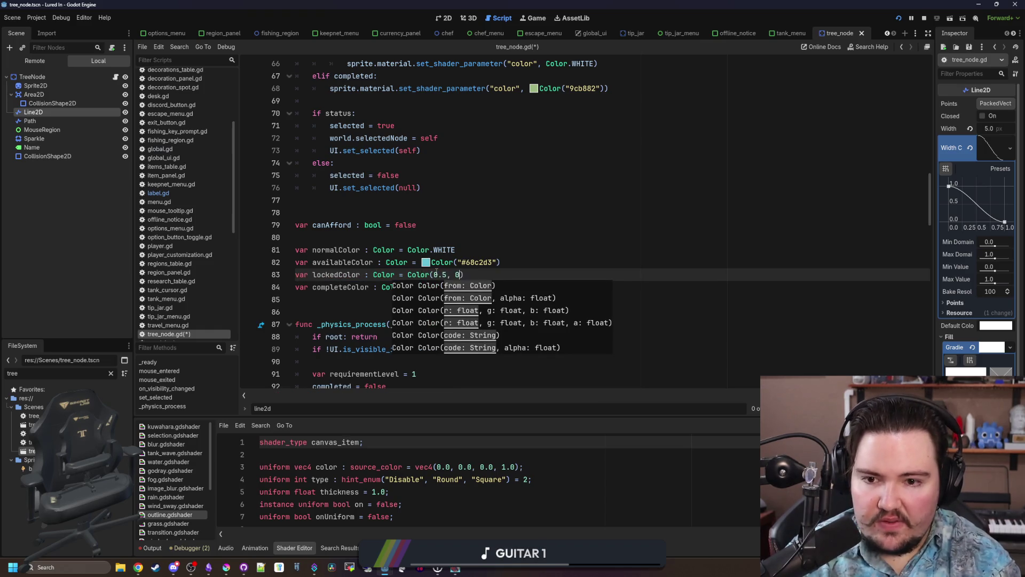
text( 0.5, 1.0)
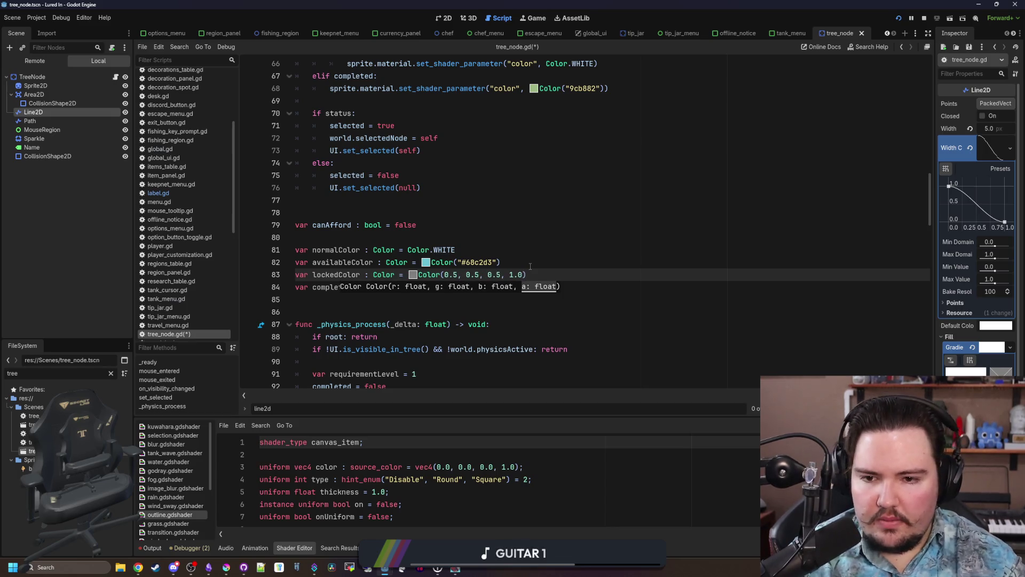
click(463, 250)
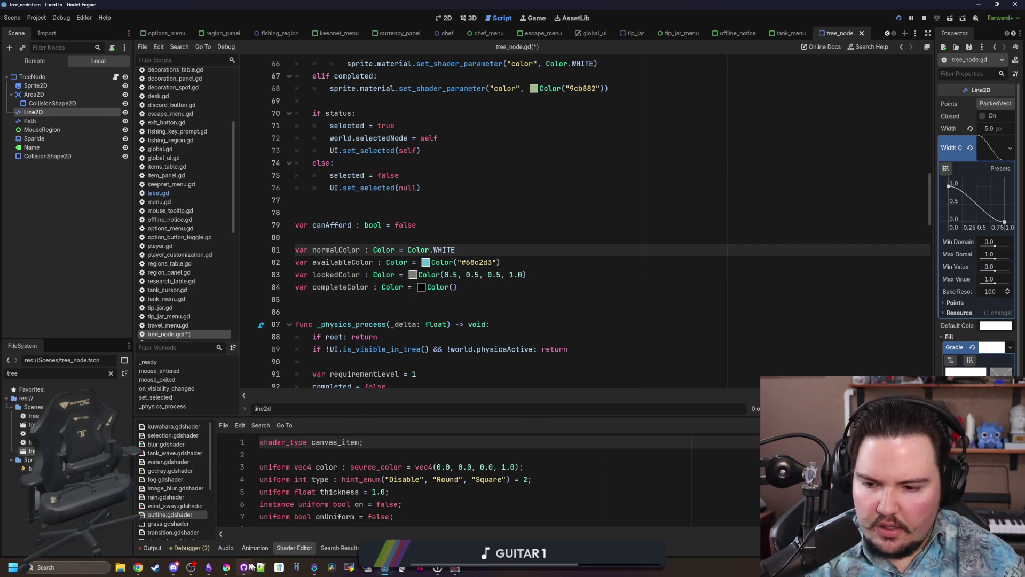
Copy the green 9cb882 from line 133 into completeColor's Color("#9cb882") value.
scroll(342, 388, down, 15)
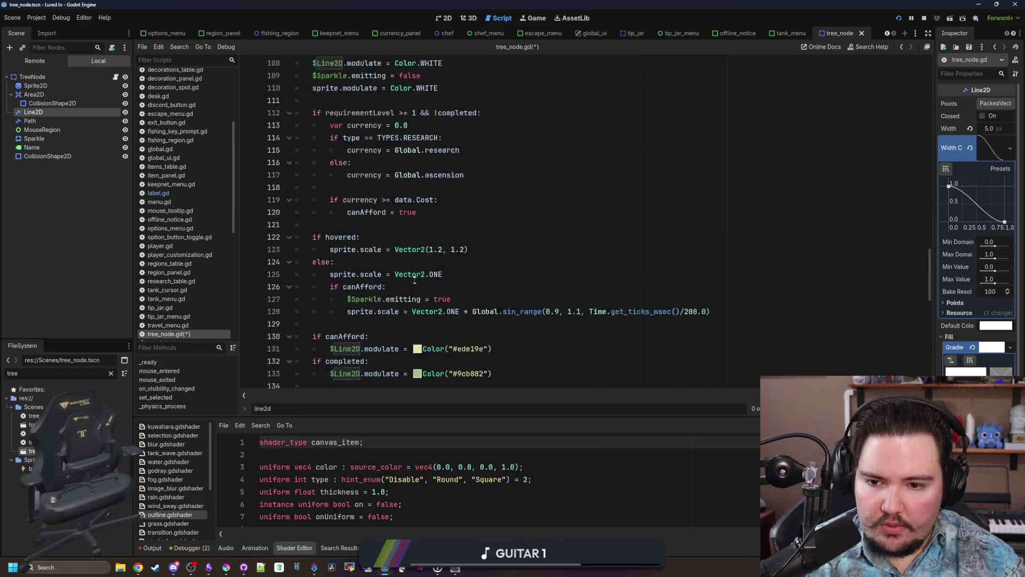
click(417, 275)
scroll(373, 268, down, 2)
click(359, 262)
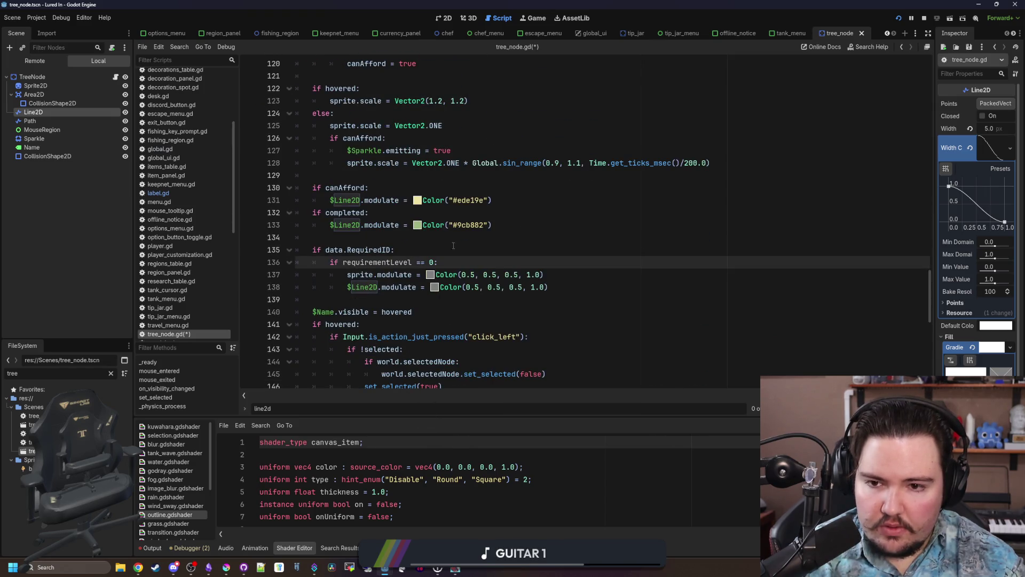
triple_click(459, 225)
drag(484, 225, 459, 226)
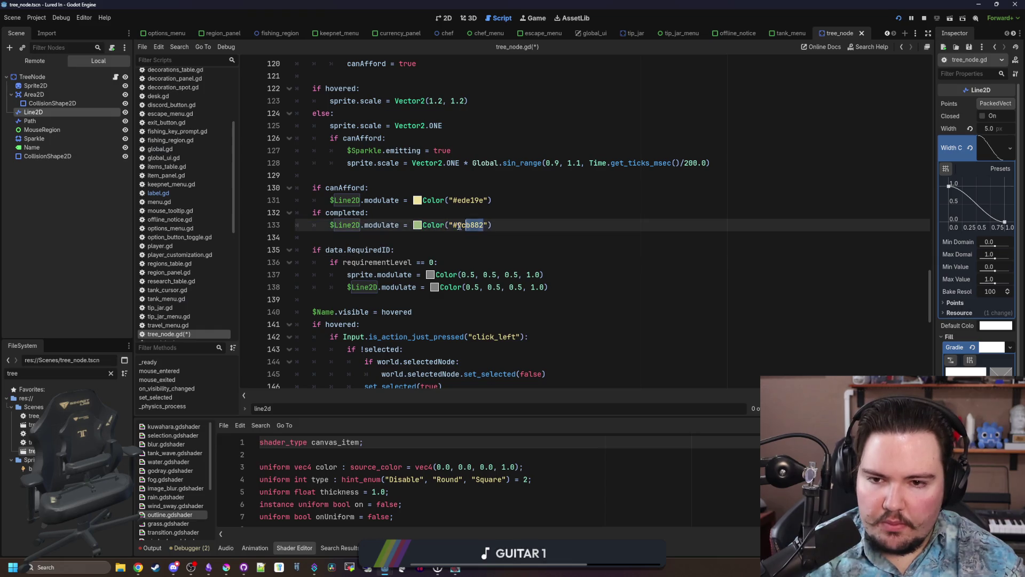
scroll(454, 226, up, 15)
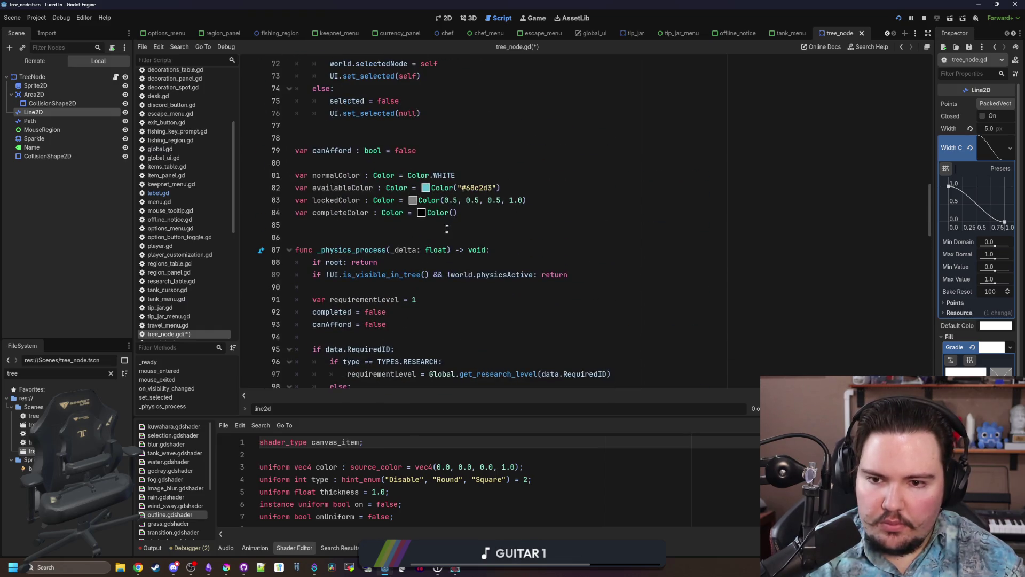
click(452, 212)
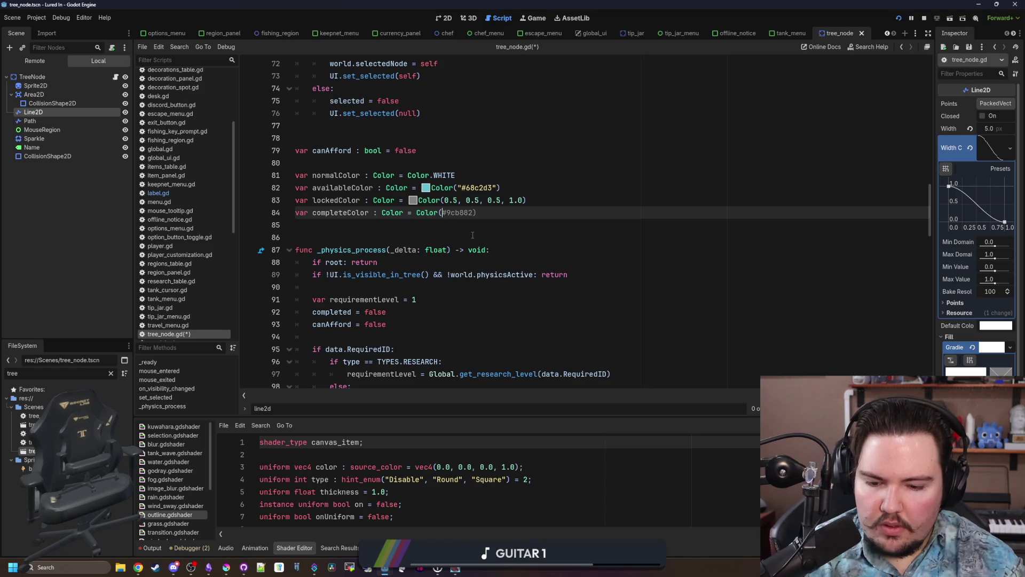
text(")
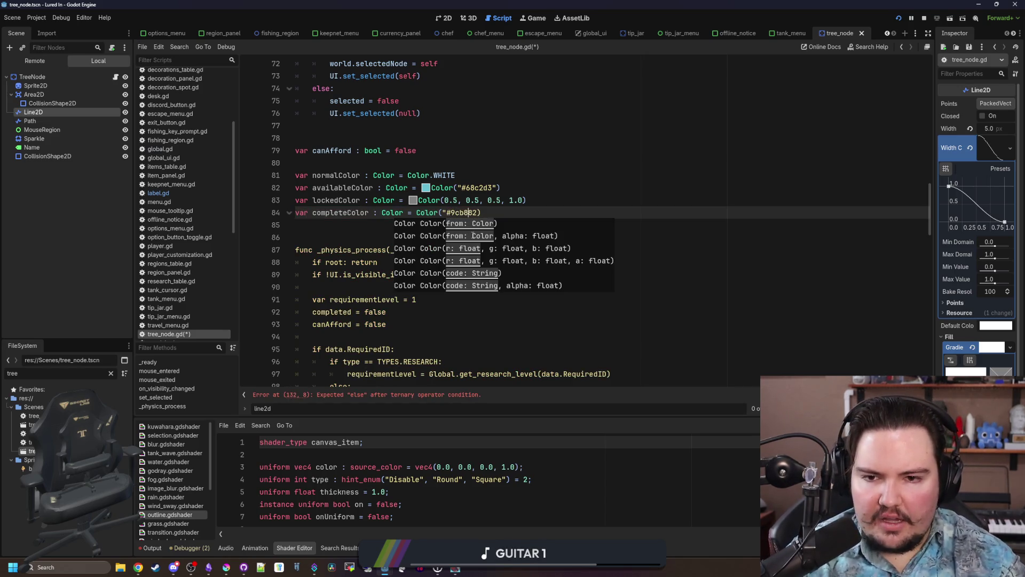
text(")
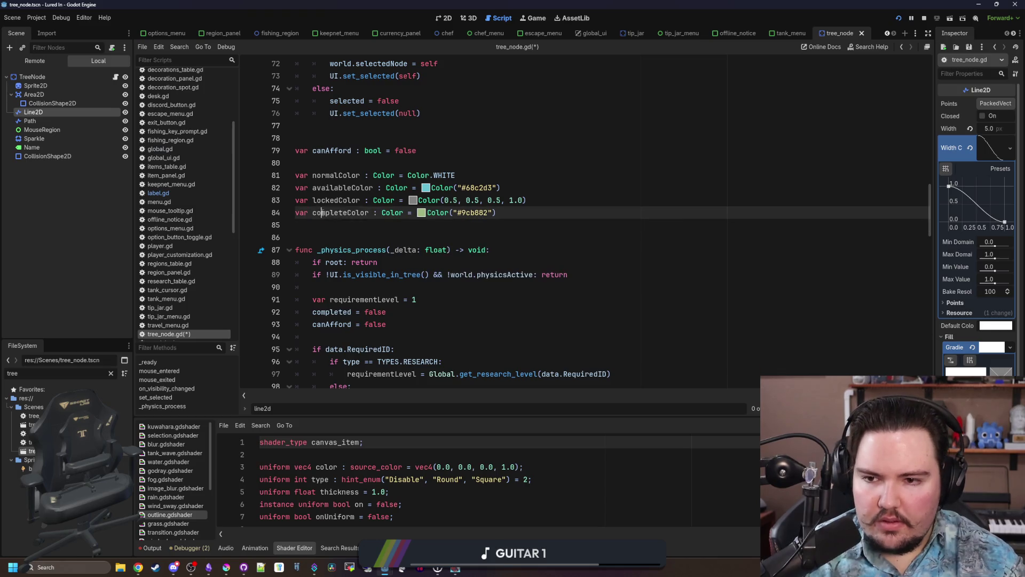
Replace the hard-coded green on line 133 with completeColor, undoing an accidental replacement on line 84.
double_click(341, 213)
key(ctrl+c)
scroll(356, 298, down, 2)
scroll(357, 297, down, 14)
click(473, 213)
drag(494, 225, 405, 225)
key(ctrl+v)
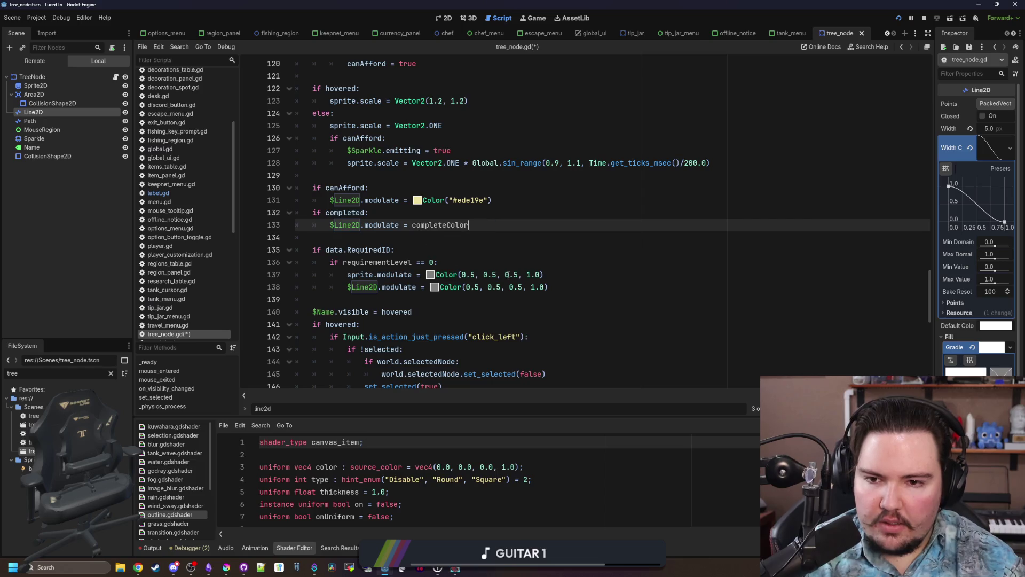
scroll(512, 264, up, 17)
click(502, 268)
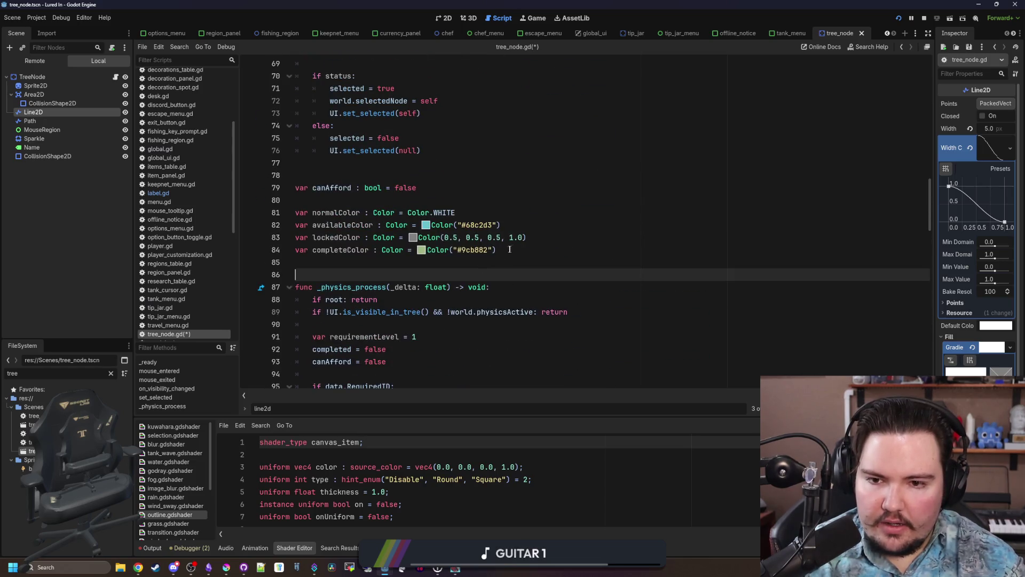
drag(495, 250, 419, 249)
key(ctrl+v)
drag(527, 237, 412, 238)
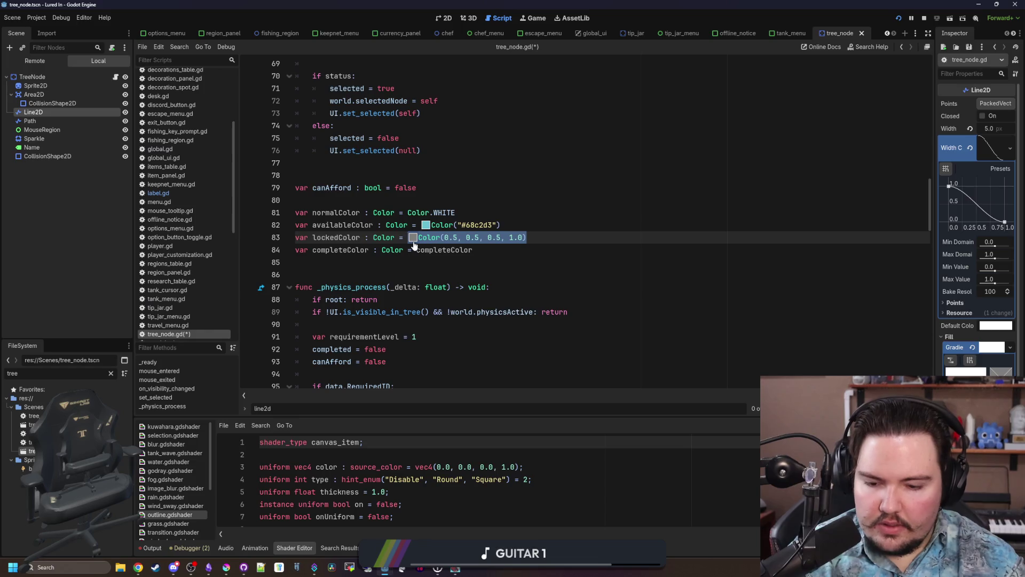
key(ctrl+z)
key(ctrl+z)
key(ctrl+z)
key(ctrl+z)
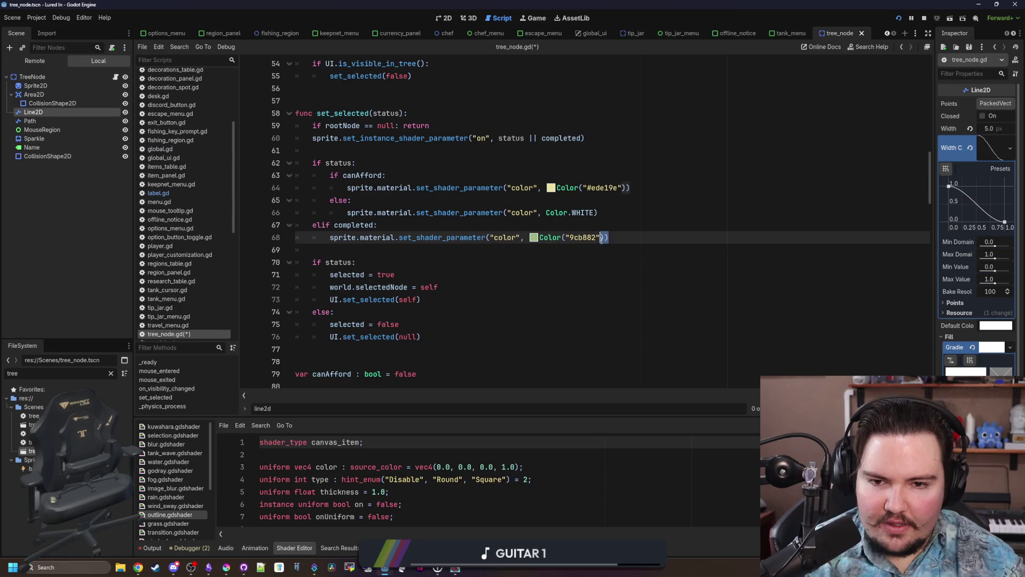
Replace the yellow on line 64 with availableColor and Color.WHITE on line 66 with normalColor.
drag(606, 238, 556, 238)
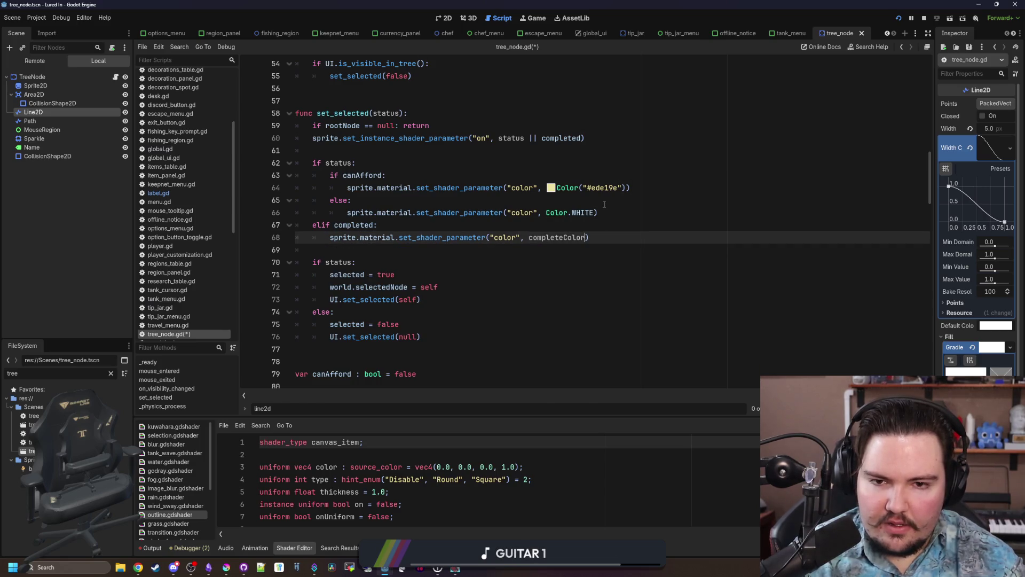
drag(626, 187, 561, 190)
text(av)
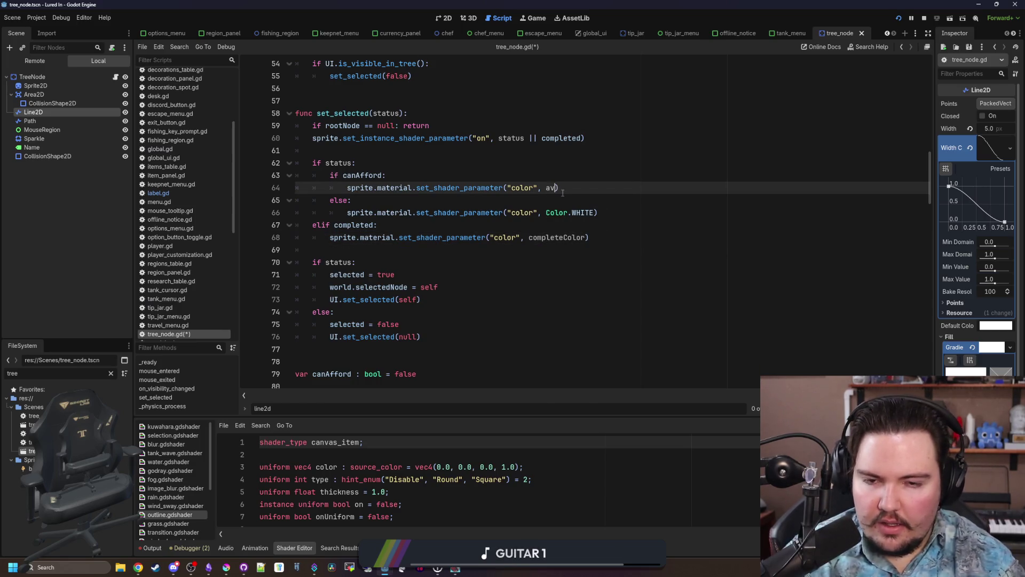
text(a)
key(Return)
drag(594, 212, 550, 212)
text(normal)
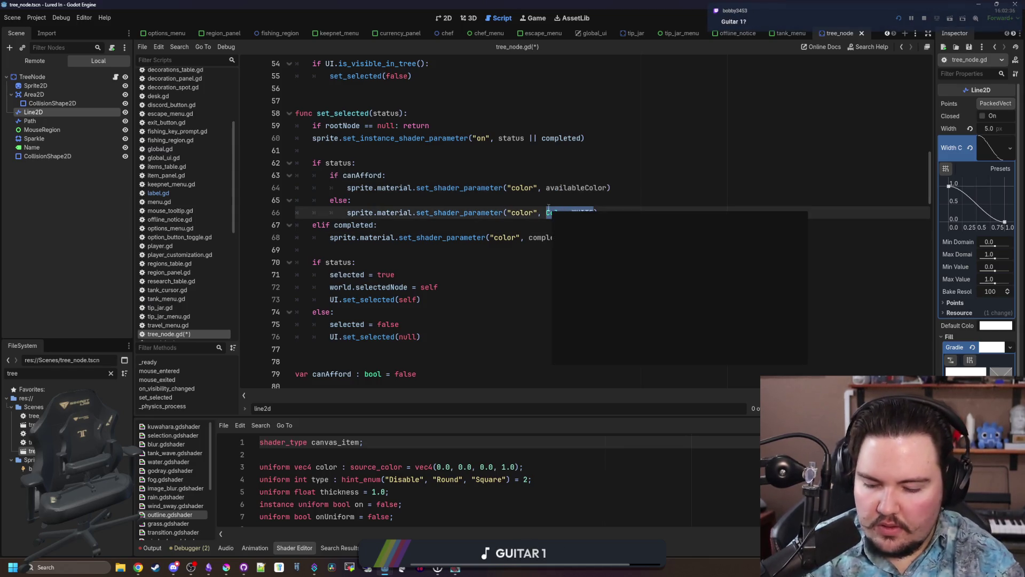
key(Return)
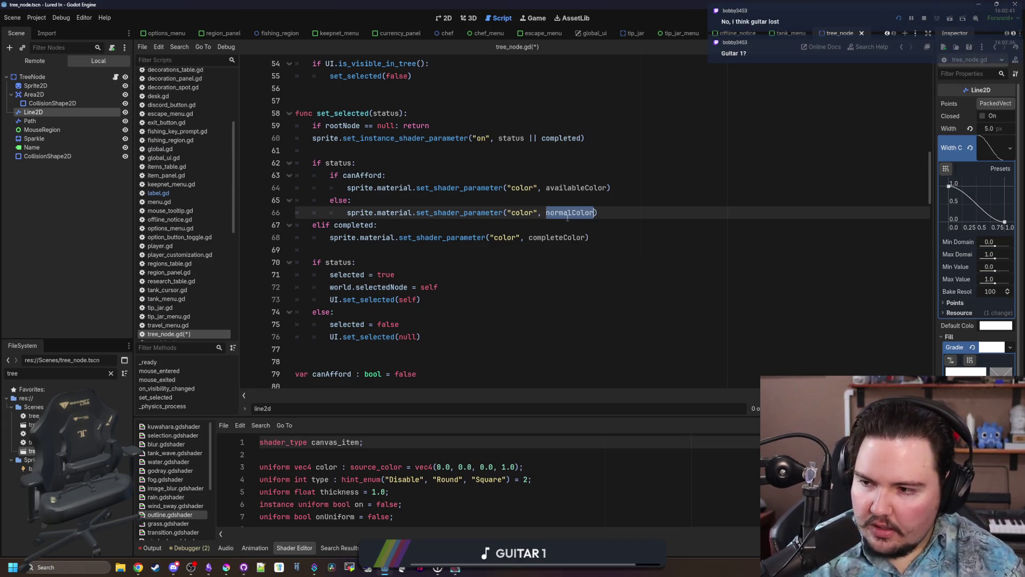
click(566, 221)
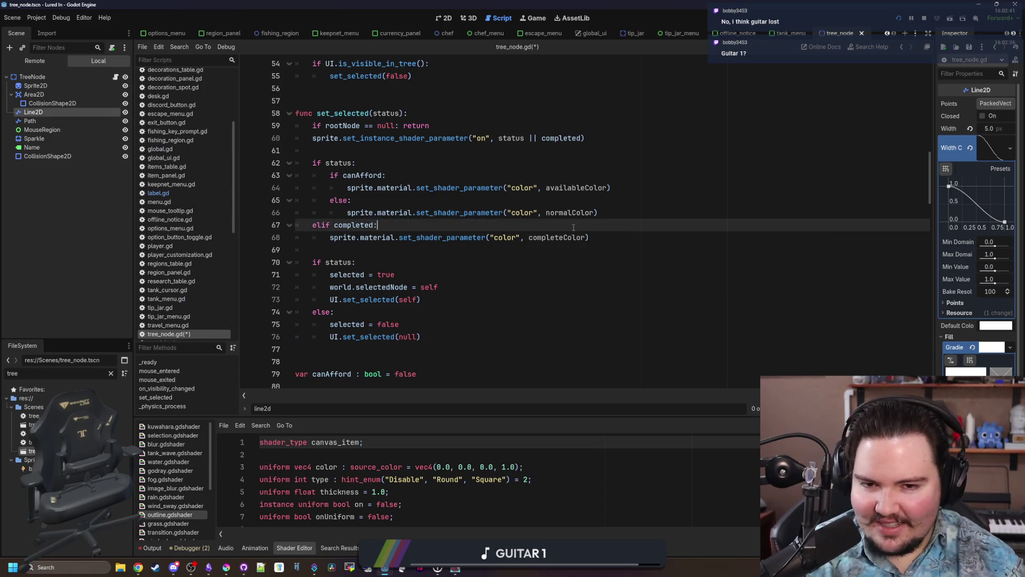
scroll(577, 224, up, 10)
scroll(592, 234, up, 3)
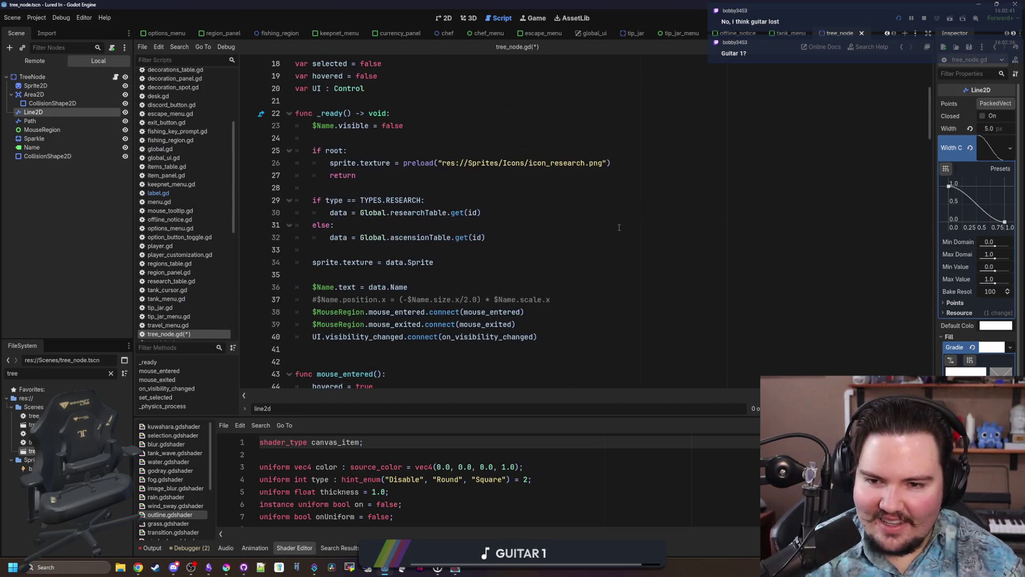
Find WHITE occurrences, replacing Color.WHITE on line 108 with normalColor and another colour with availableColor.
click(592, 235)
key(ctrl+f)
text(white)
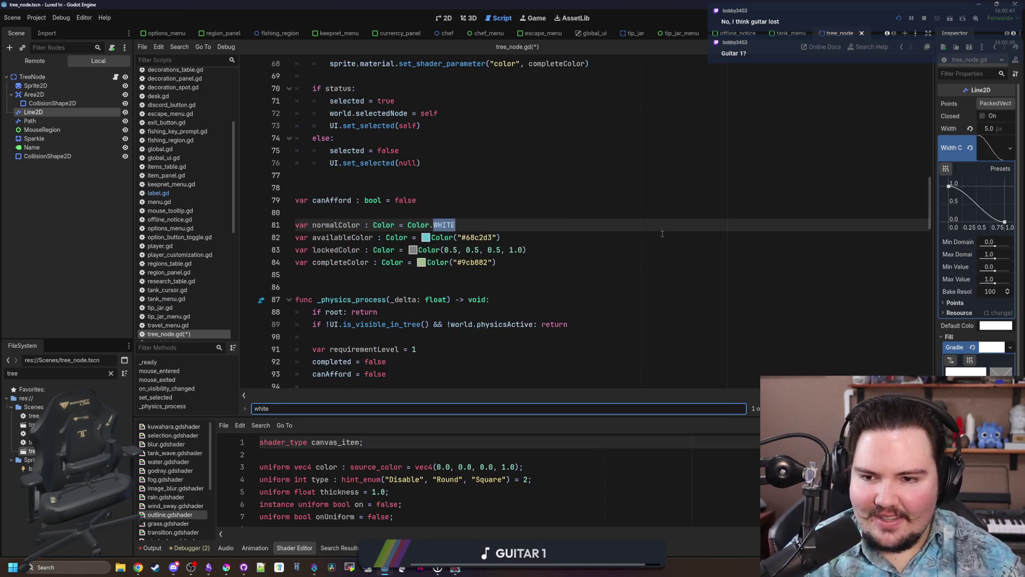
key(Return)
click(443, 225)
drag(444, 225, 395, 225)
text(normalColor)
drag(439, 250, 398, 249)
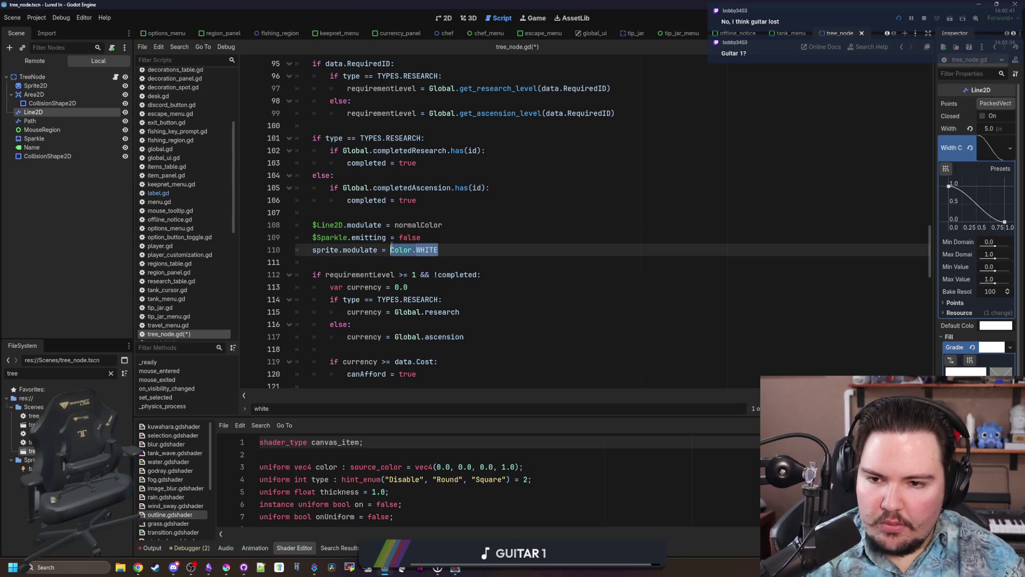
scroll(437, 227, down, 3)
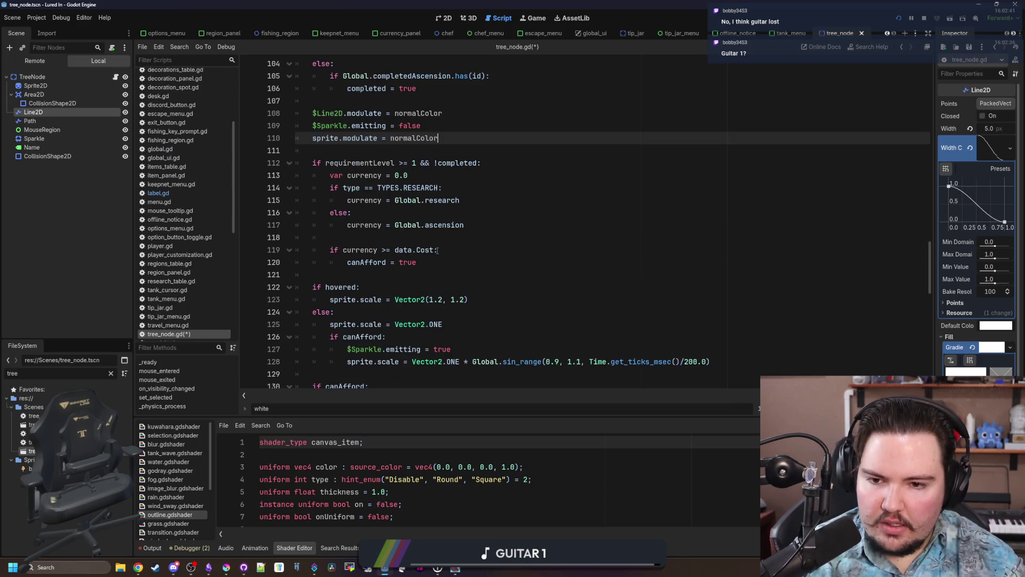
scroll(454, 238, down, 5)
drag(492, 213, 420, 216)
text(availableColor)
Replace the grey colour literals around line 137 with lockedColor.
drag(543, 286, 426, 287)
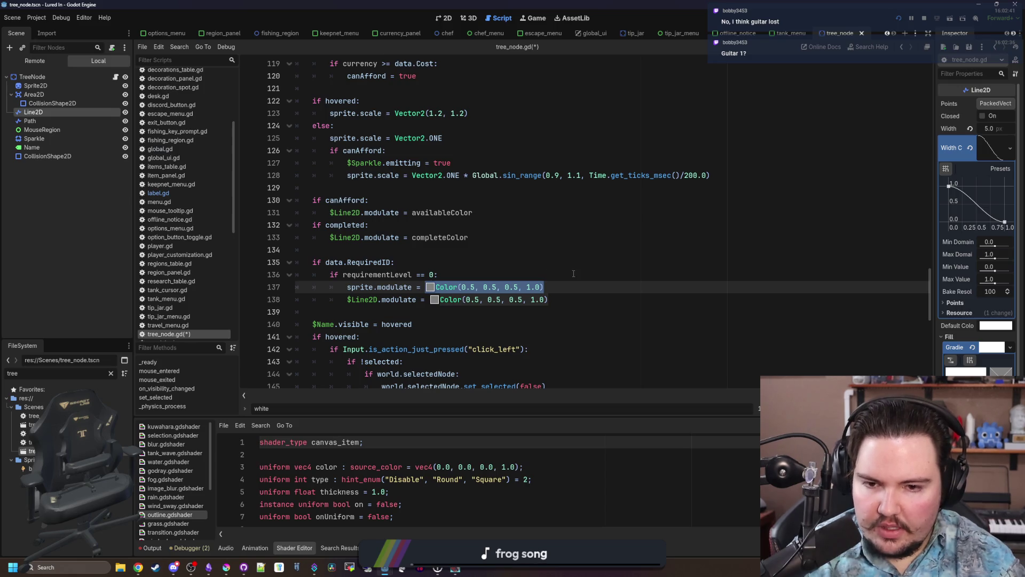
text(lockedColor)
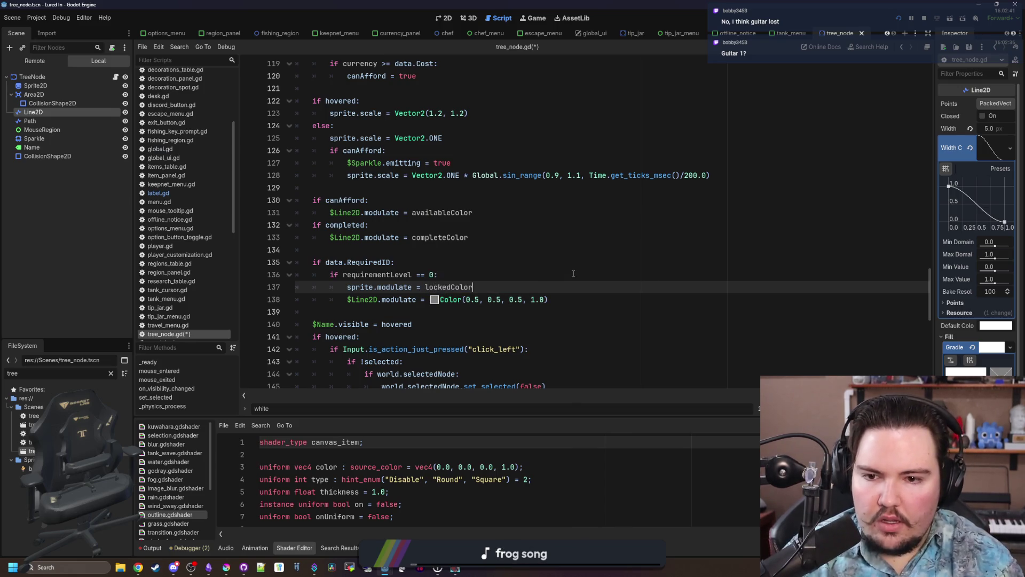
drag(562, 300, 431, 300)
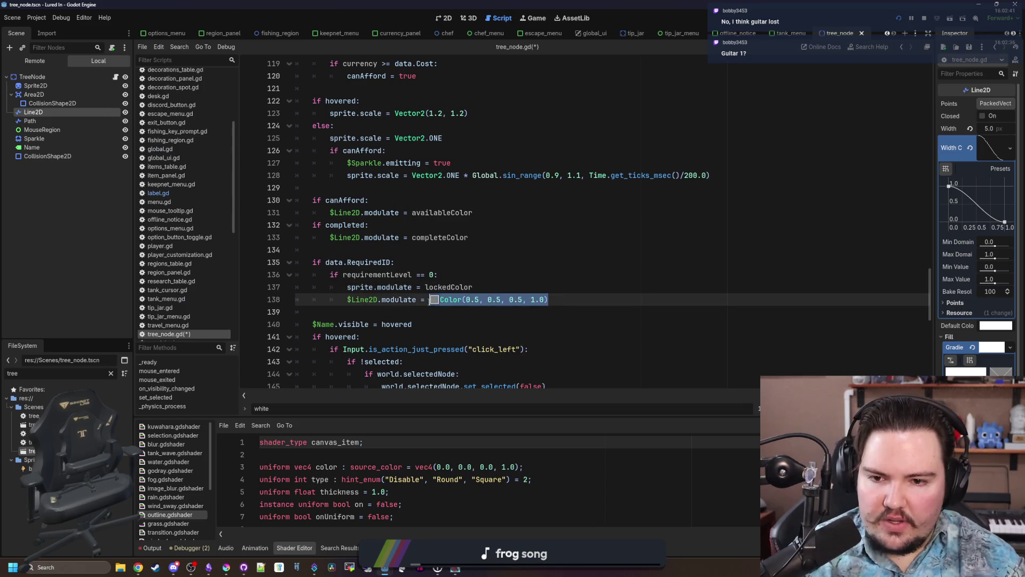
text(lockedColor)
scroll(508, 235, down, 7)
scroll(508, 235, down, 5)
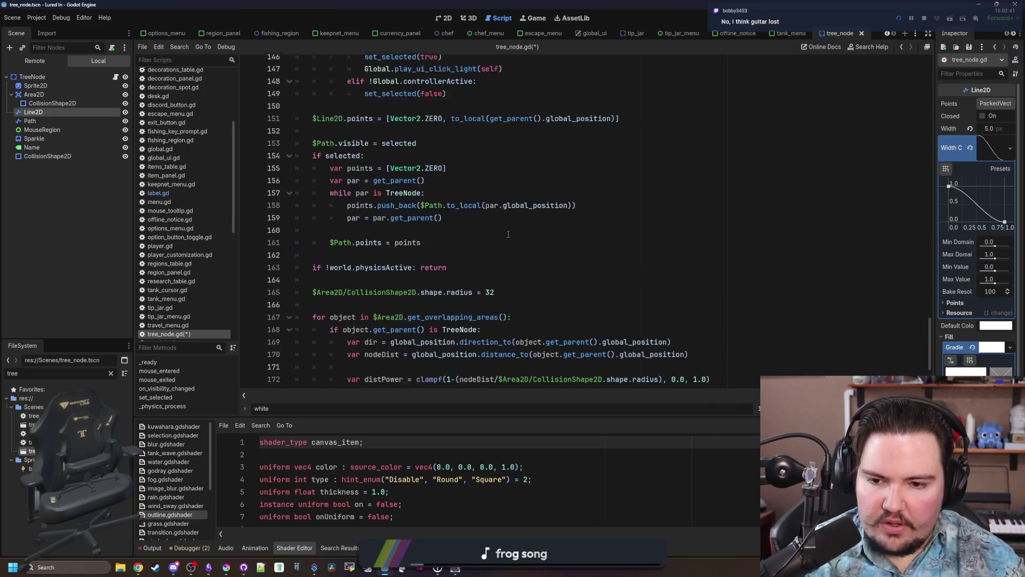
Search the script for Color and step through the remaining matches.
key(ctrl+f)
text(Color)
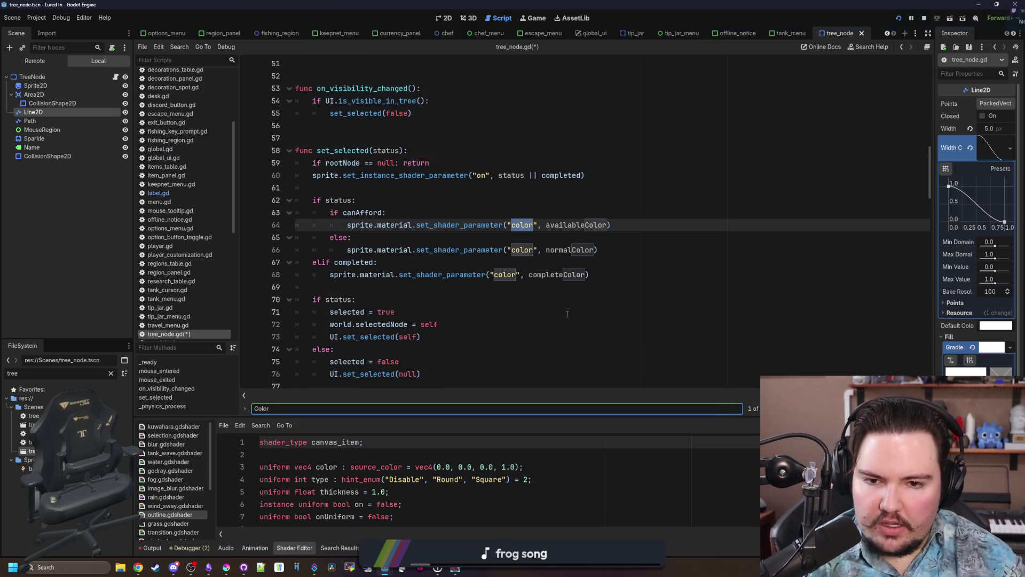
key(Return)
key(Return)
key(Return)
key(Return)
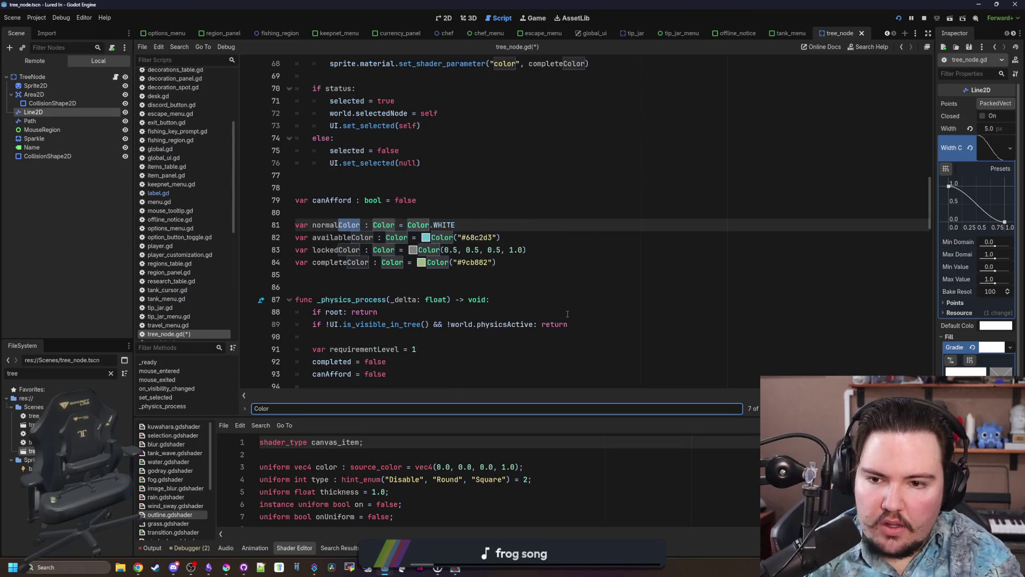
key(Return)
key(Return)
key(Return)
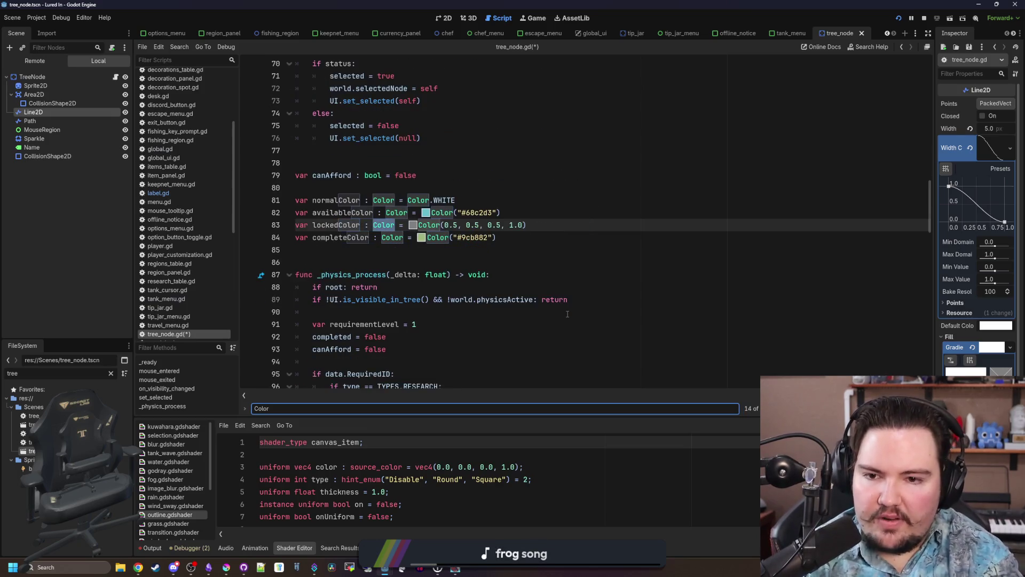
key(Return)
key(Return)
key(Return)
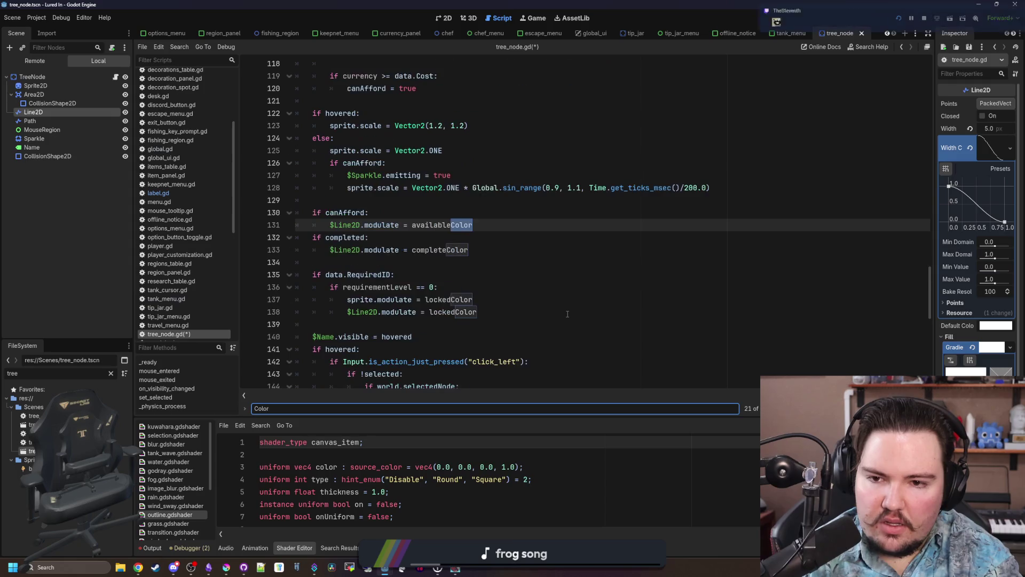
key(Return)
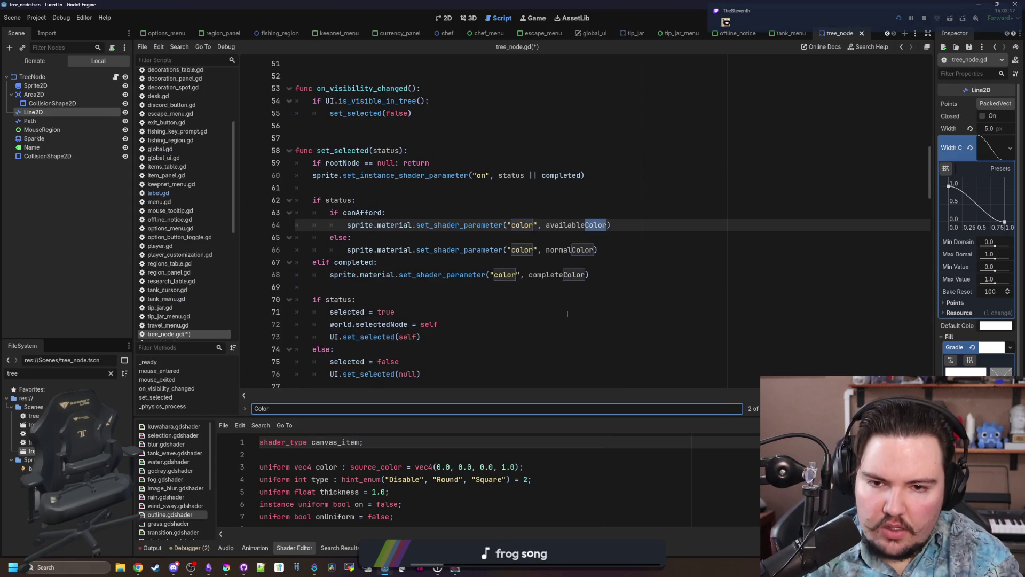
Save tree_node.gd, check the line 108 error, and stop the running game.
click(568, 314)
key(ctrl+s)
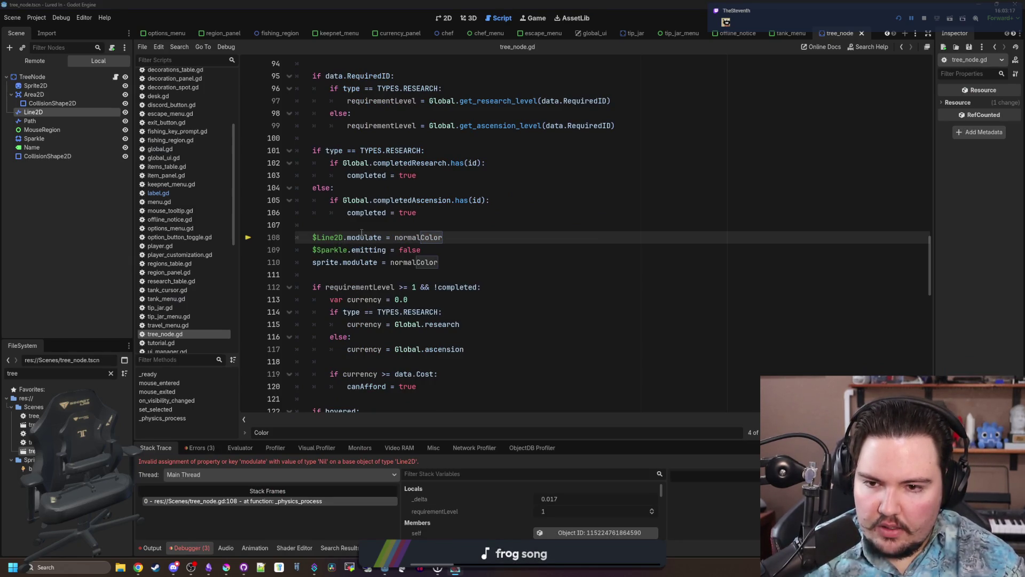
click(375, 224)
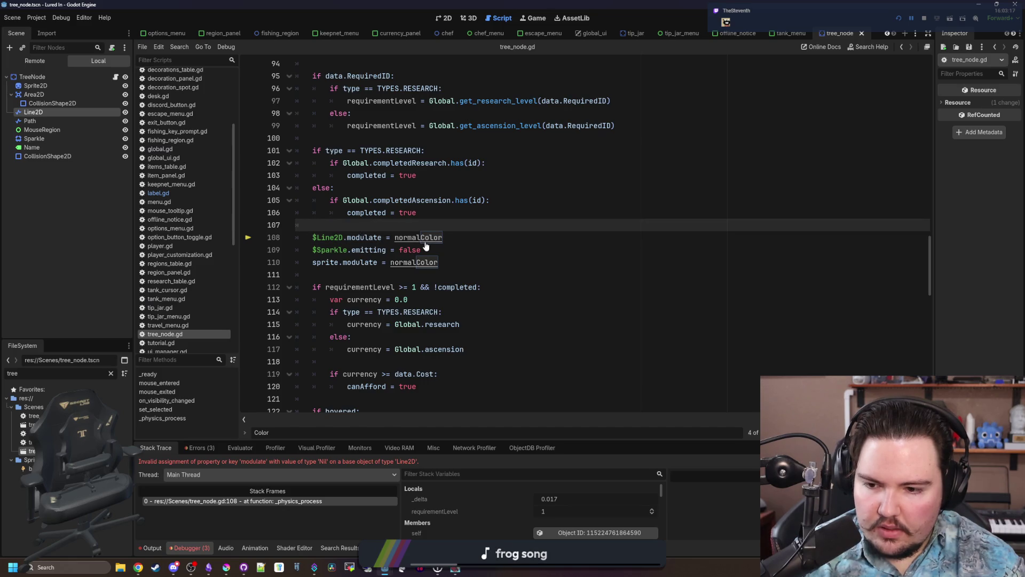
click(925, 20)
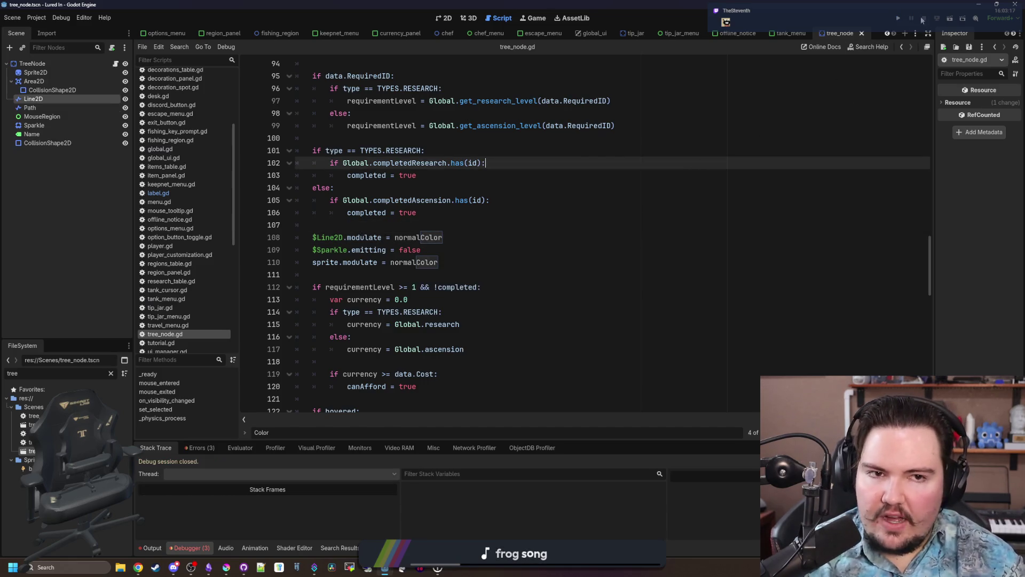
Run the project, dismiss Welcome Back, and select Marketing in the Research window.
click(903, 22)
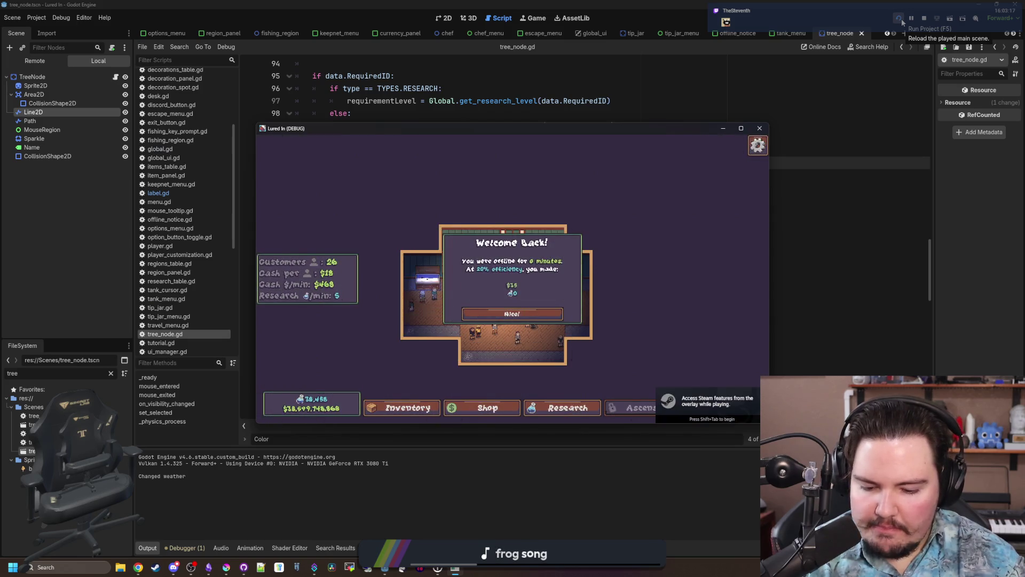
click(512, 313)
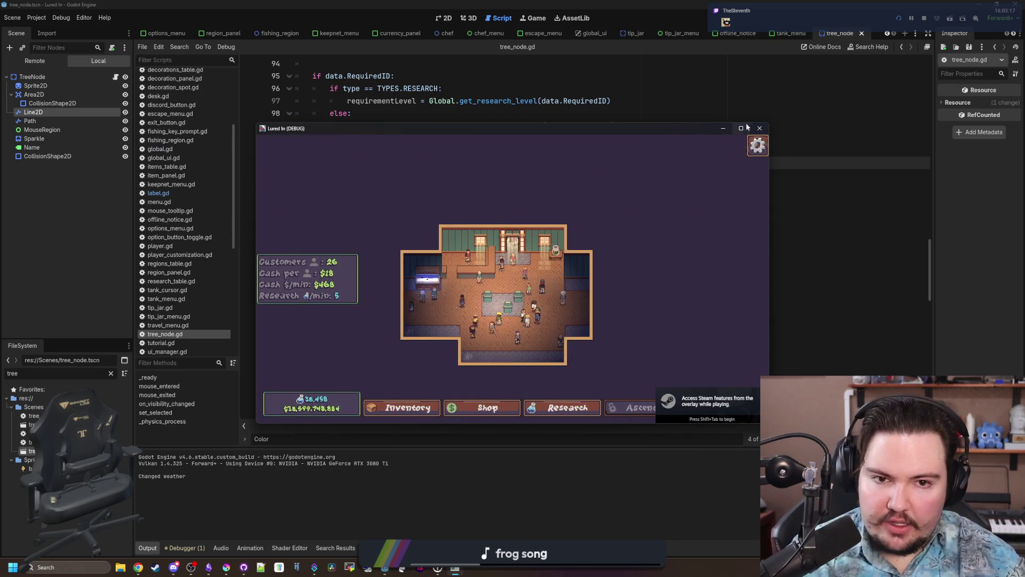
click(605, 526)
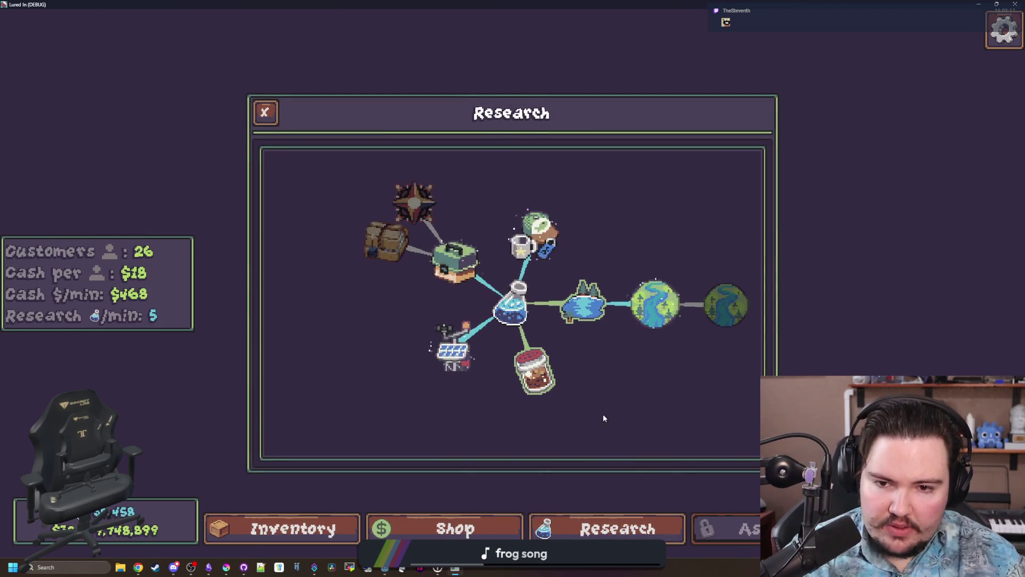
click(549, 190)
Pan the research tree and inspect the Equipment, Marketing and Lake nodes.
drag(615, 190, 568, 207)
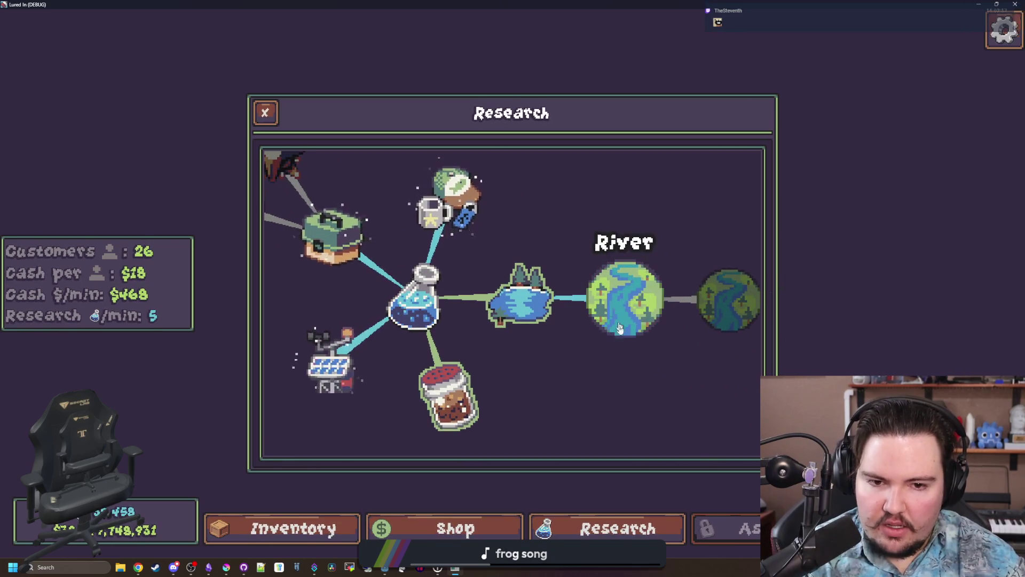
scroll(563, 381, down, 2)
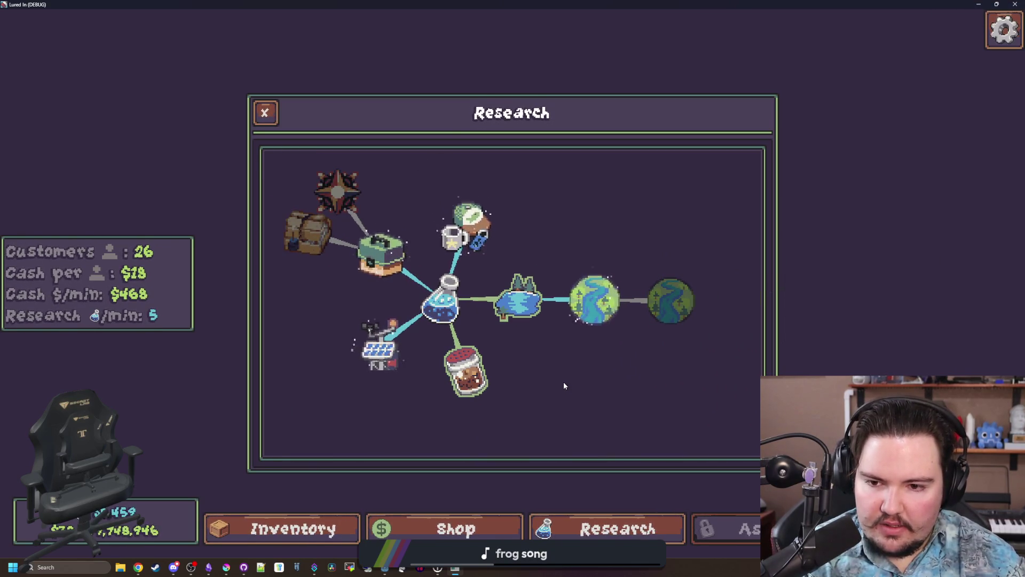
click(383, 275)
click(468, 235)
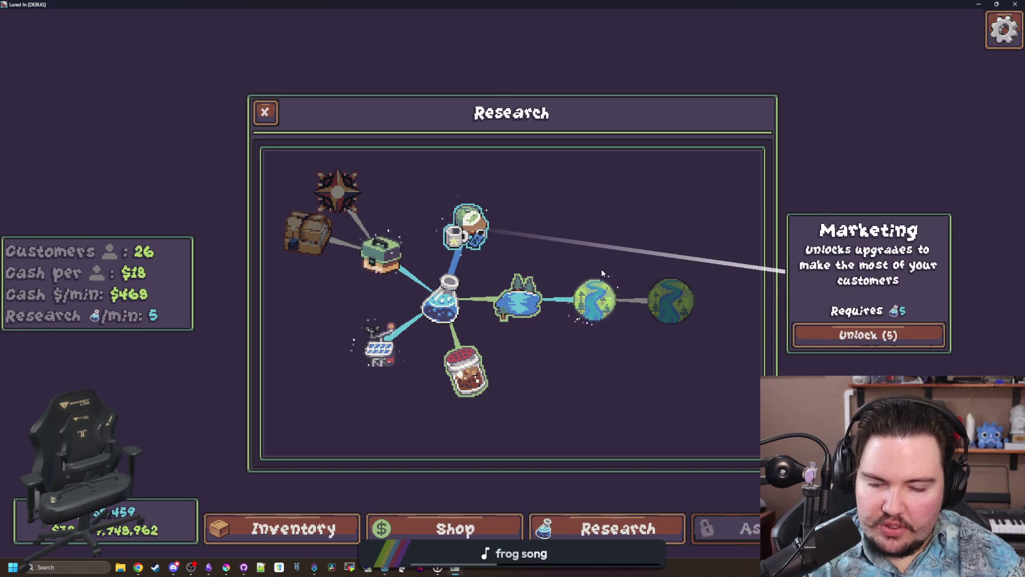
click(519, 232)
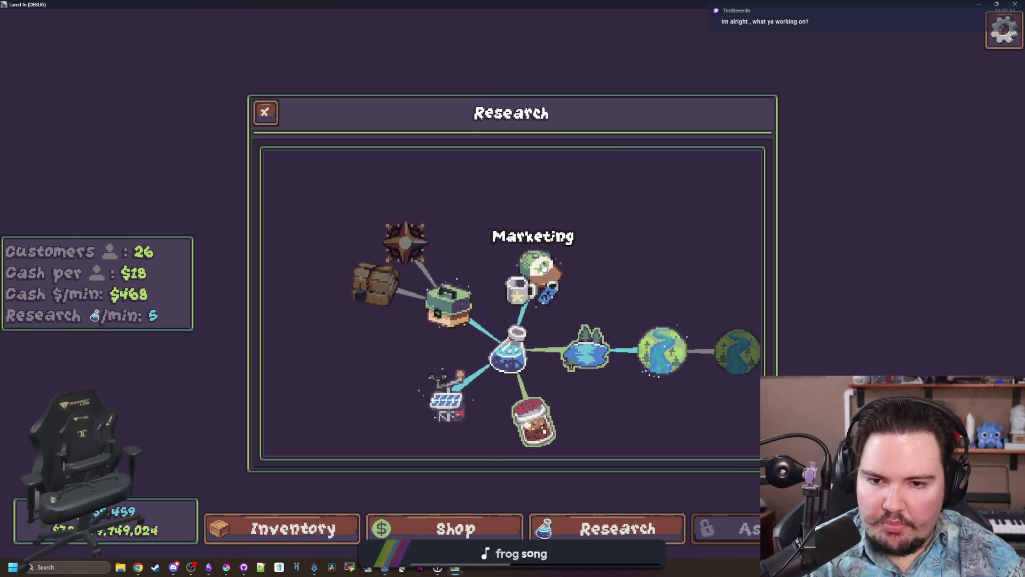
click(496, 234)
click(510, 304)
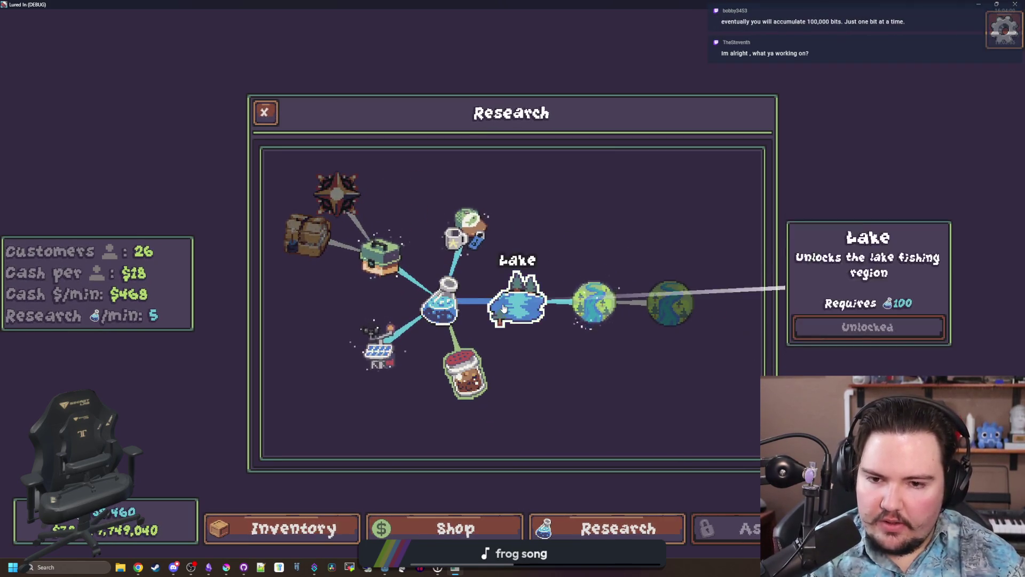
Repeatedly toggle the Marketing and Lake nodes to compare their info panels.
scroll(531, 360, up, 1)
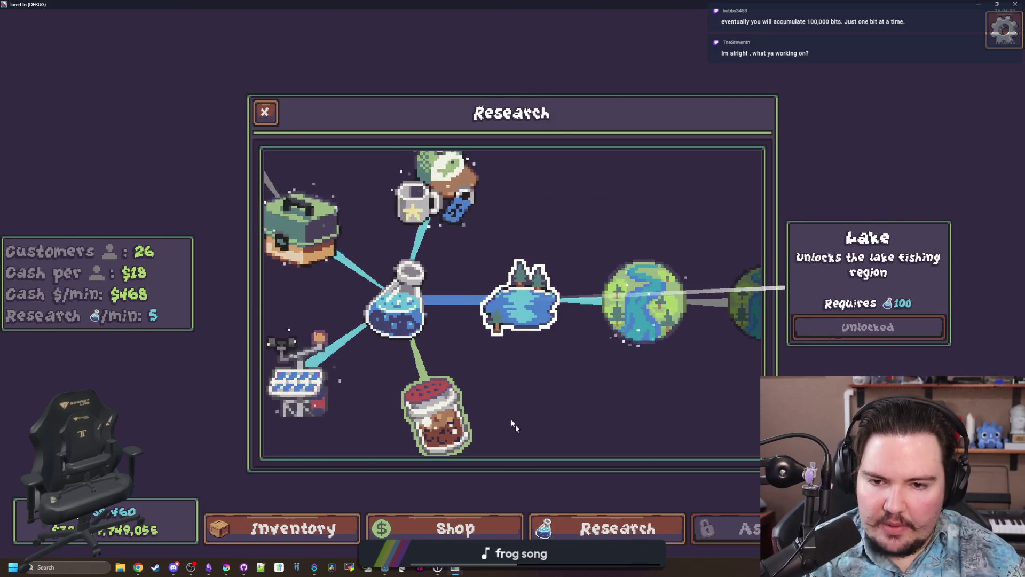
scroll(521, 329, down, 1)
click(472, 233)
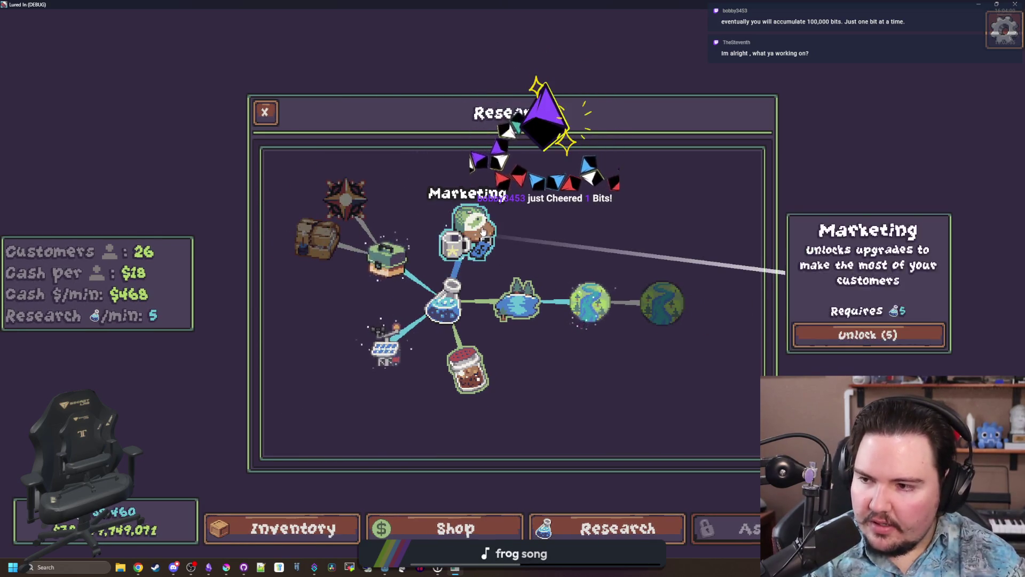
click(473, 234)
click(531, 315)
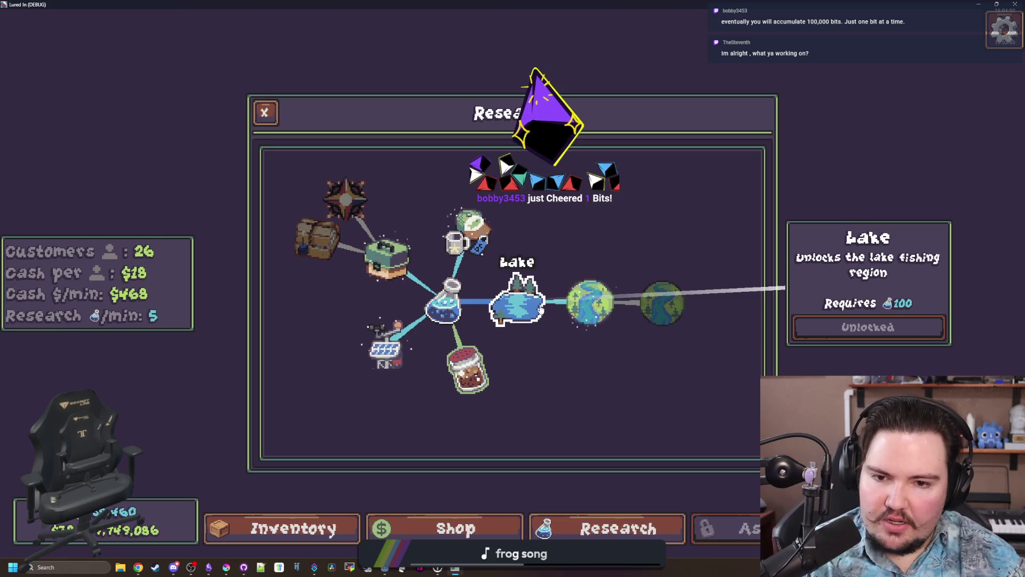
click(531, 315)
click(531, 316)
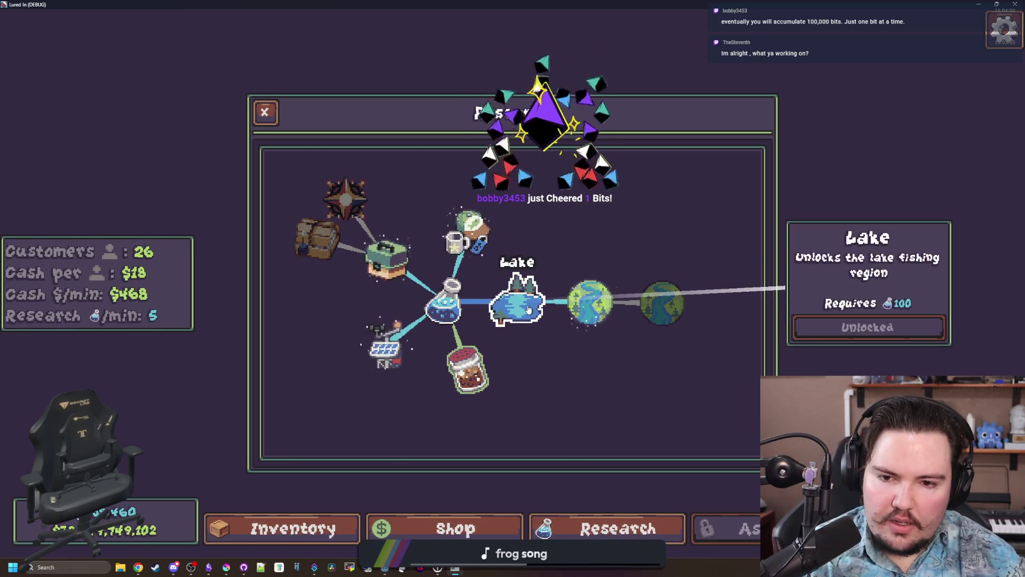
click(529, 310)
click(458, 235)
click(457, 235)
double_click(457, 236)
Pan and zoom around the research tree, selecting the Equipment node.
scroll(451, 256, up, 2)
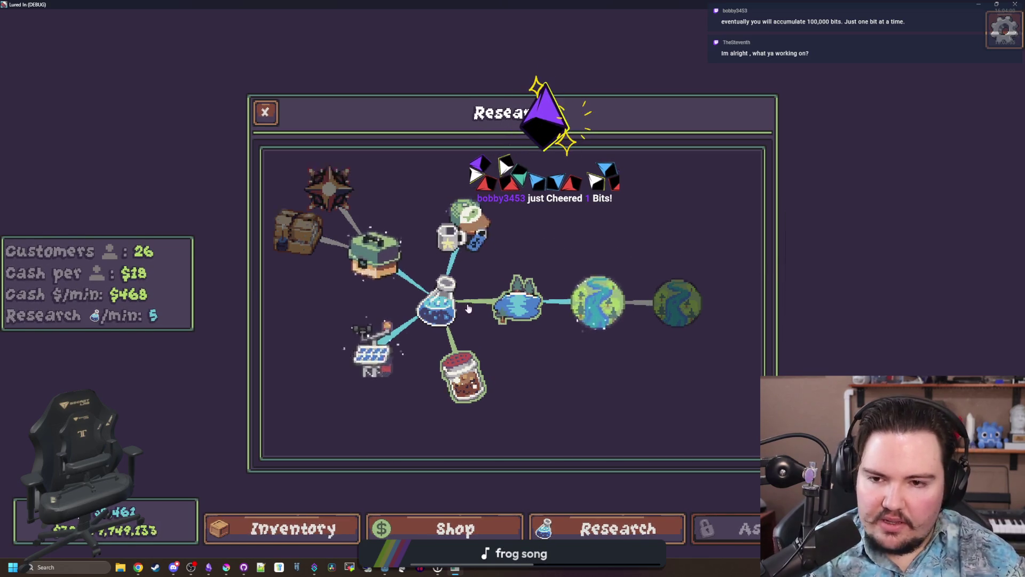
mouse_move(375, 245)
mouse_down()
mouse_move(432, 248)
mouse_move(431, 291)
mouse_move(453, 293)
mouse_up()
click(449, 295)
drag(411, 247, 412, 209)
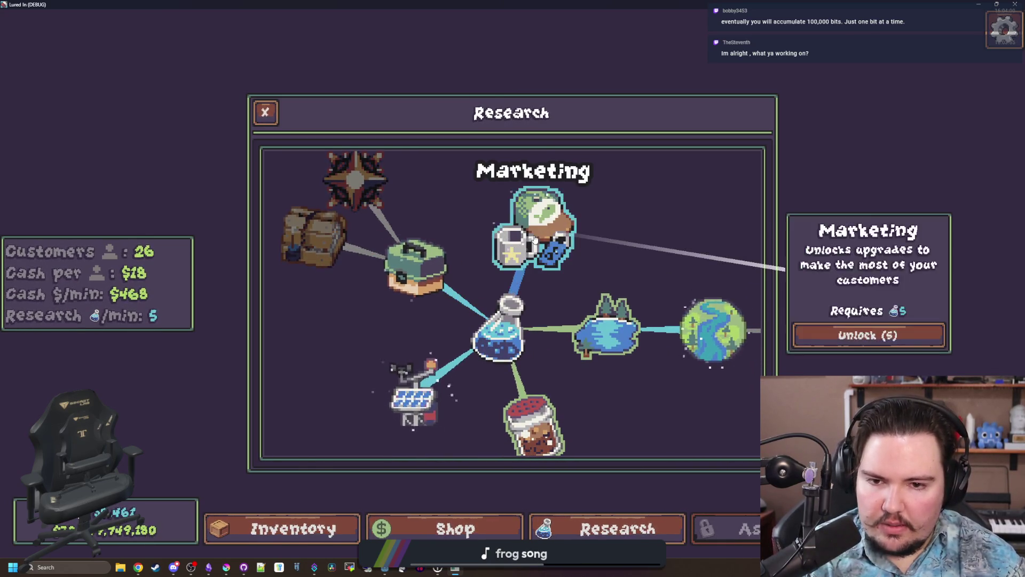
mouse_move(551, 266)
mouse_down()
mouse_move(519, 191)
mouse_move(533, 245)
mouse_move(451, 229)
mouse_up()
drag(679, 324, 565, 305)
scroll(587, 337, up, 2)
scroll(586, 337, down, 5)
scroll(554, 330, up, 3)
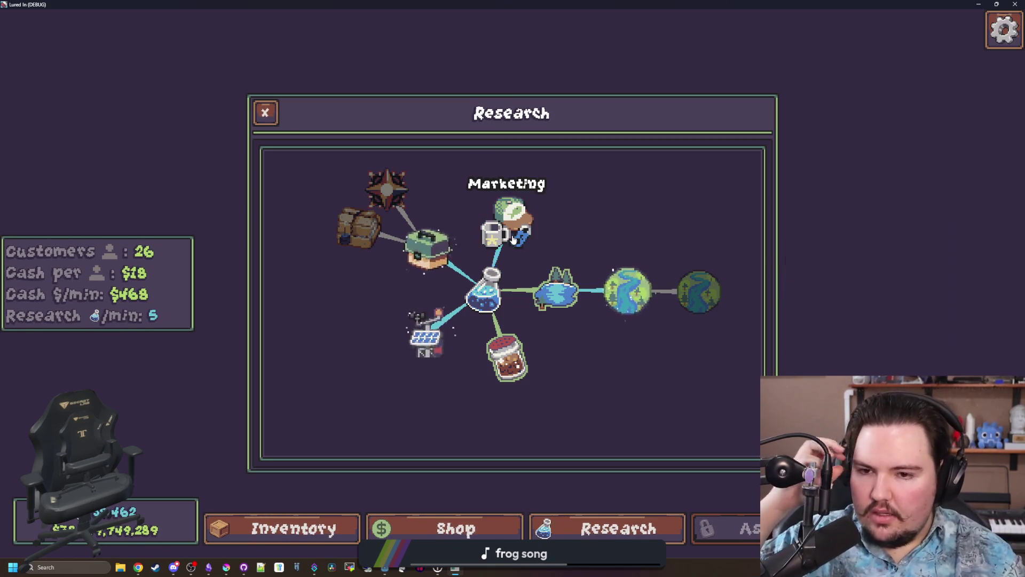
scroll(513, 240, down, 1)
Leave fullscreen, return to the Godot editor at line 111, and bring up the Obsidian notes.
key(F11)
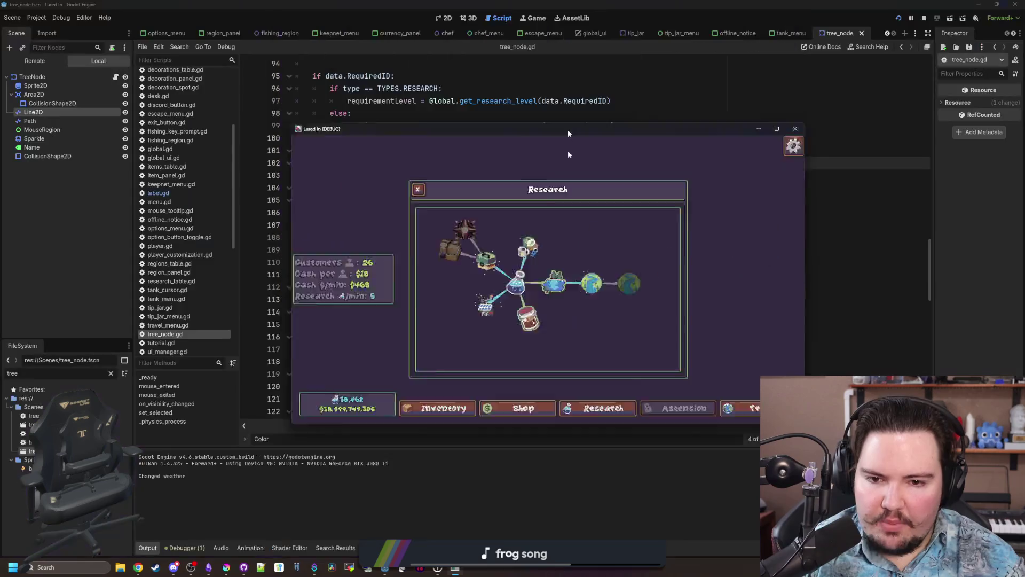
click(435, 299)
click(352, 277)
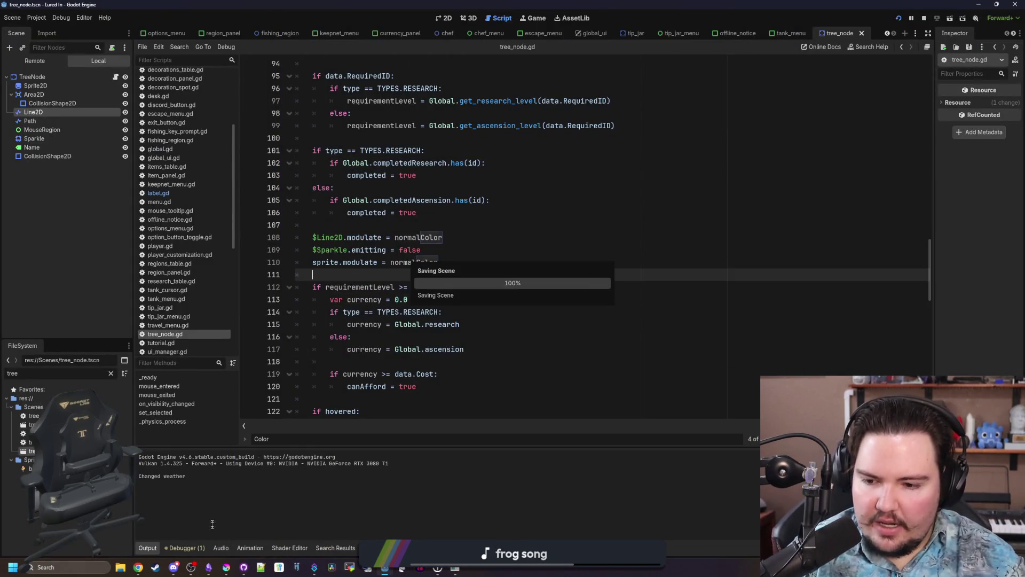
click(208, 567)
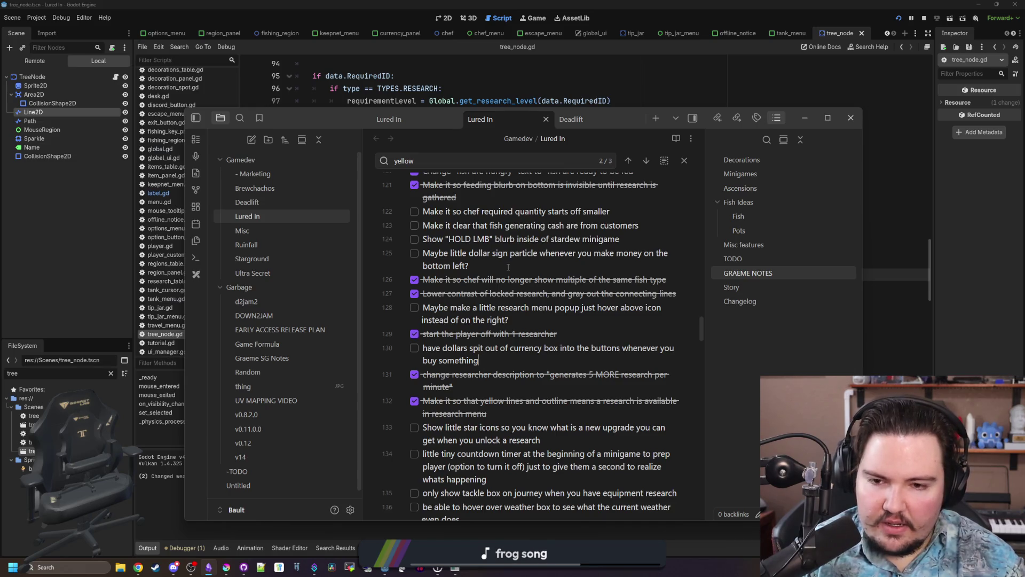
Replace 'yellow' with 'blue' in the changelog line about available research node lines.
scroll(498, 276, down, 2)
scroll(550, 374, down, 15)
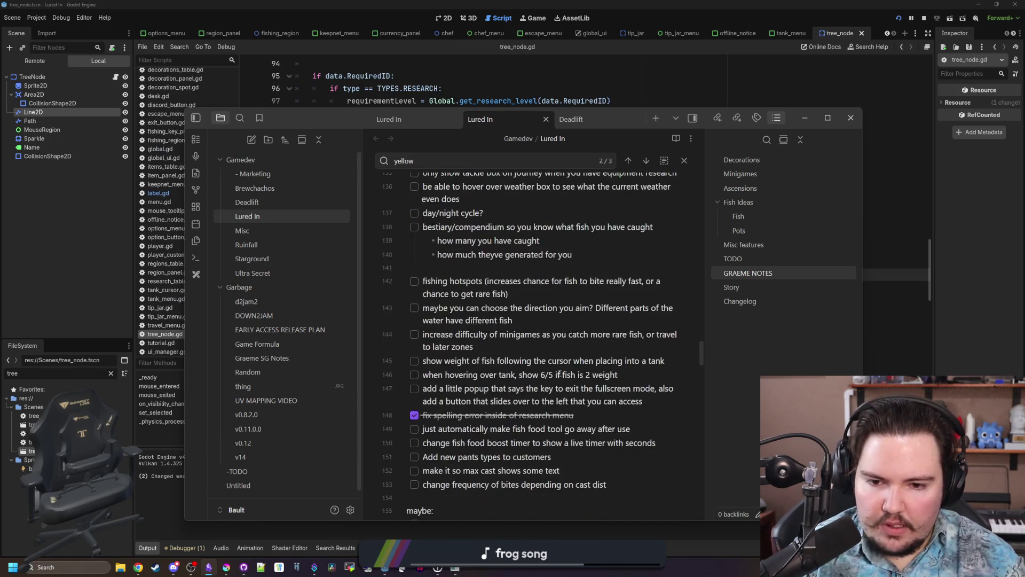
scroll(564, 362, down, 15)
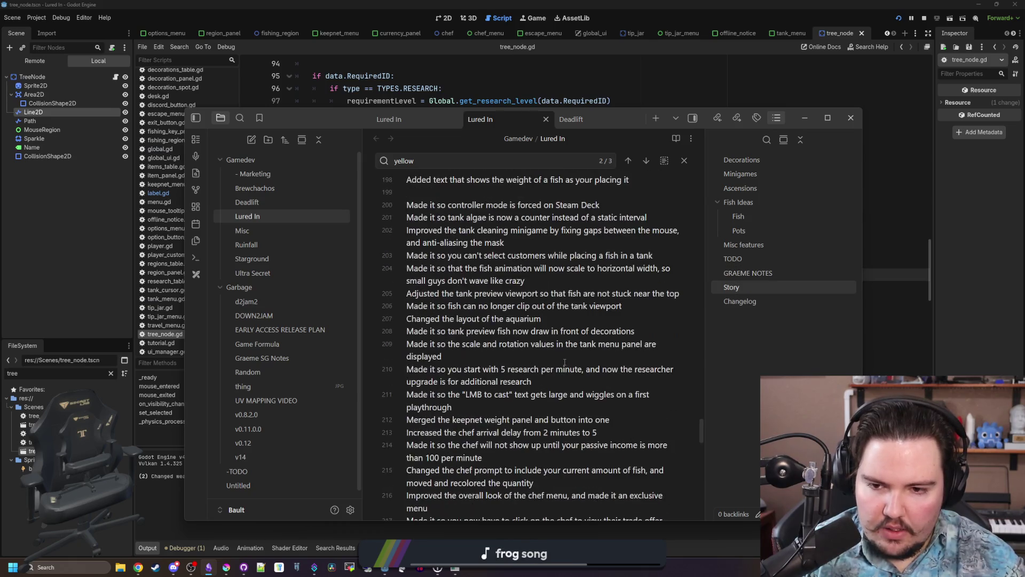
key(ctrl+f)
key(Right)
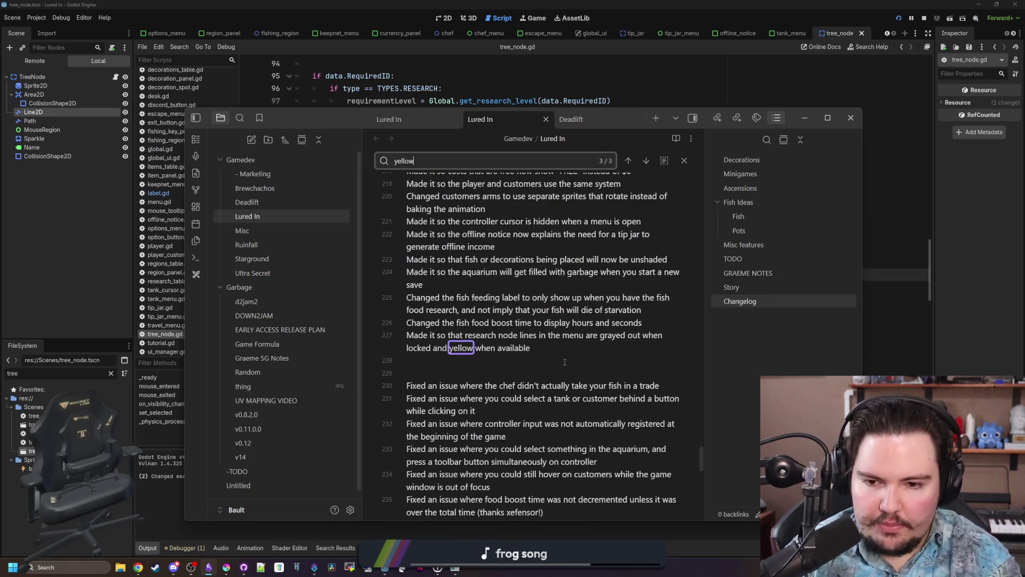
double_click(461, 348)
text(blue)
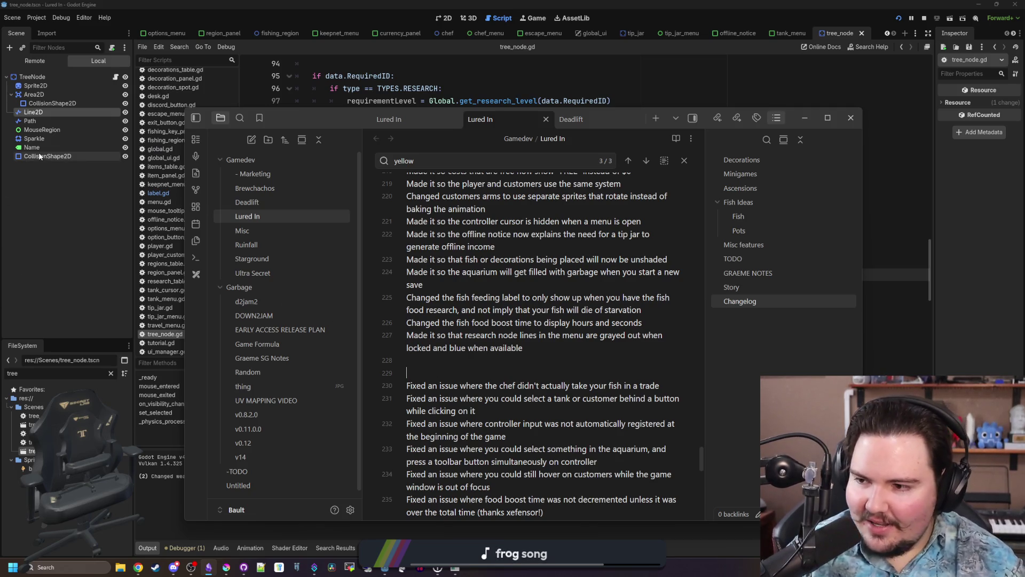
scroll(457, 359, up, 20)
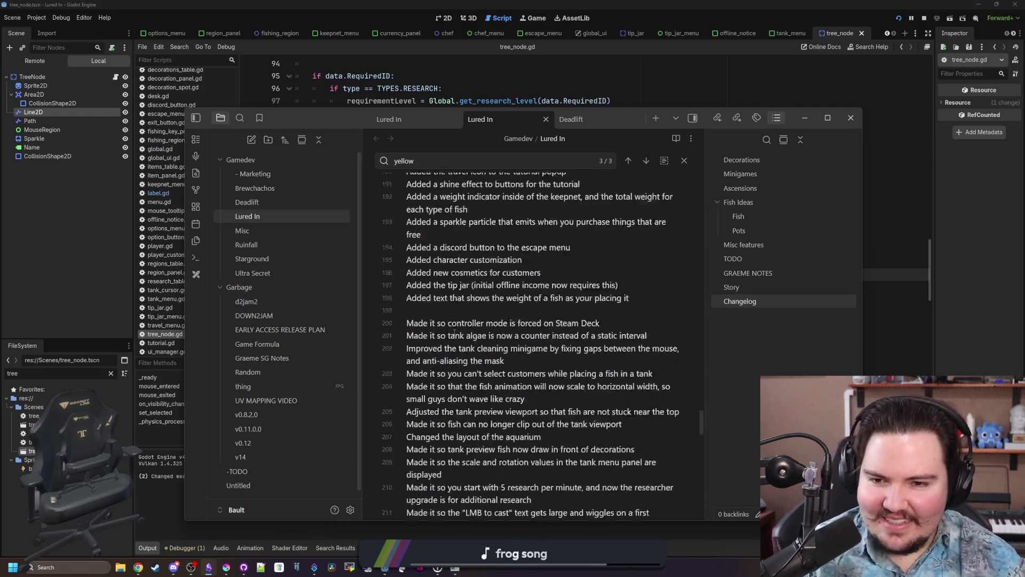
Browse the Lured In note's TODO list to locate the fish-weight item.
scroll(454, 332, down, 2)
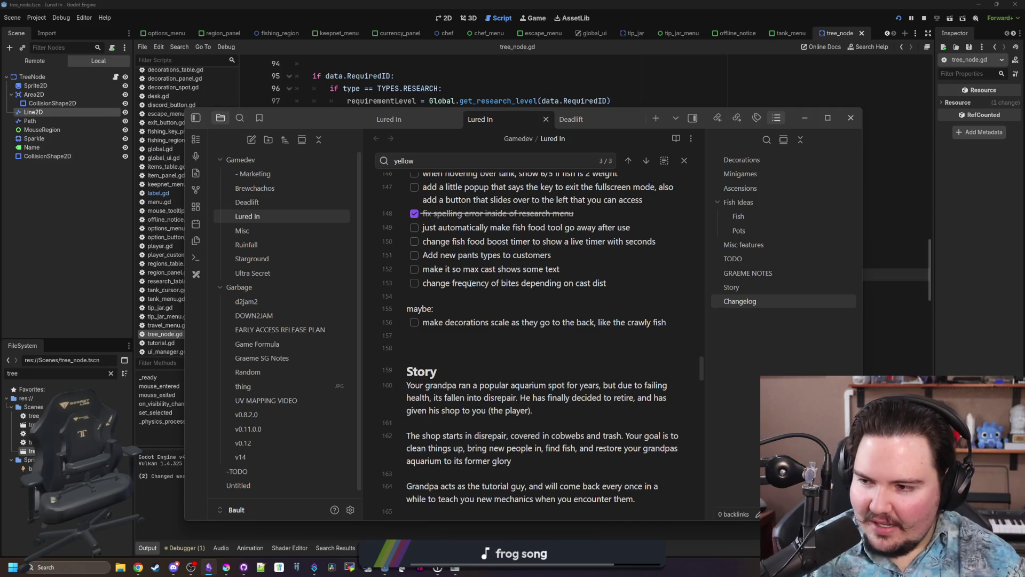
scroll(444, 343, up, 12)
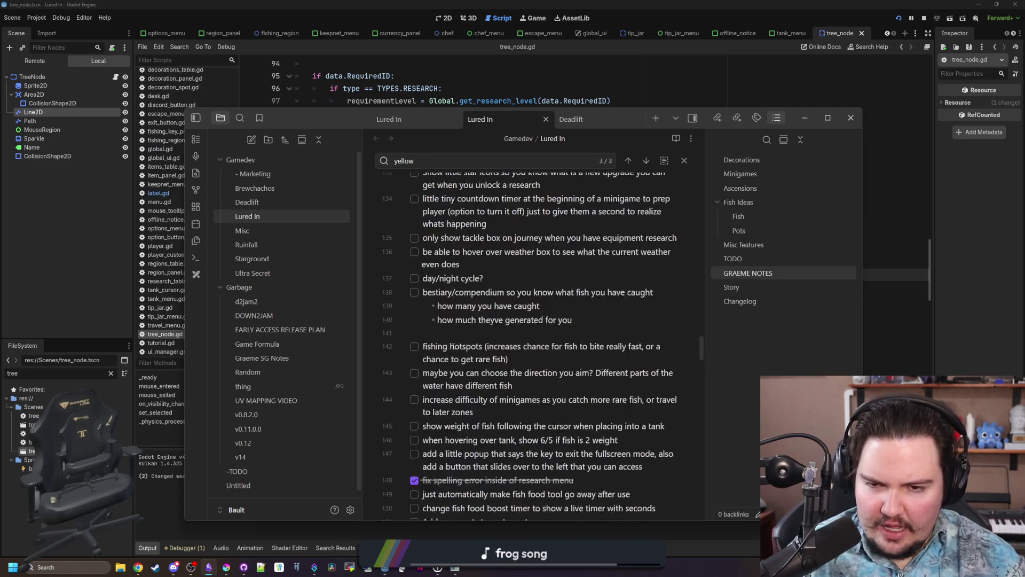
scroll(453, 346, up, 10)
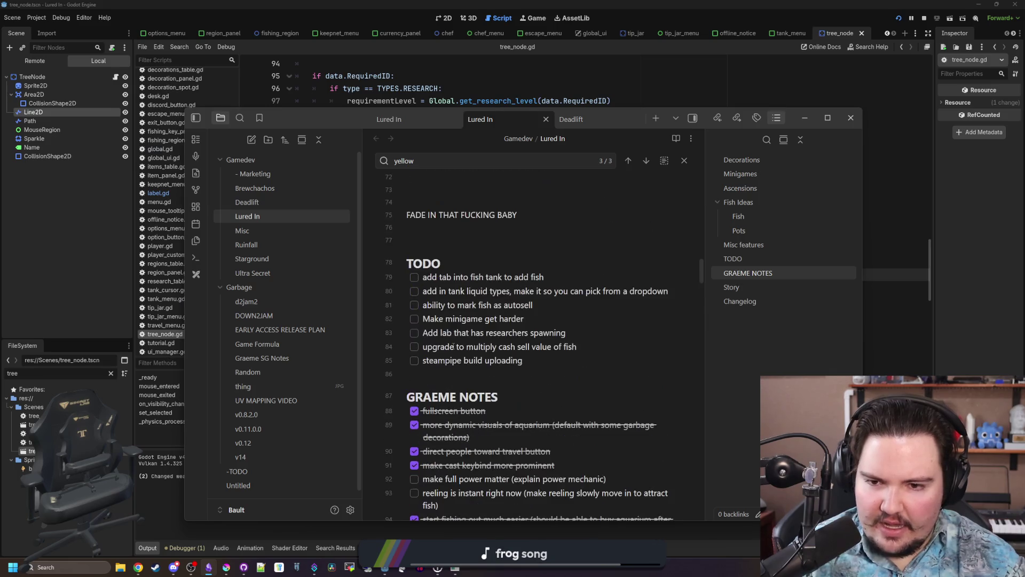
click(437, 375)
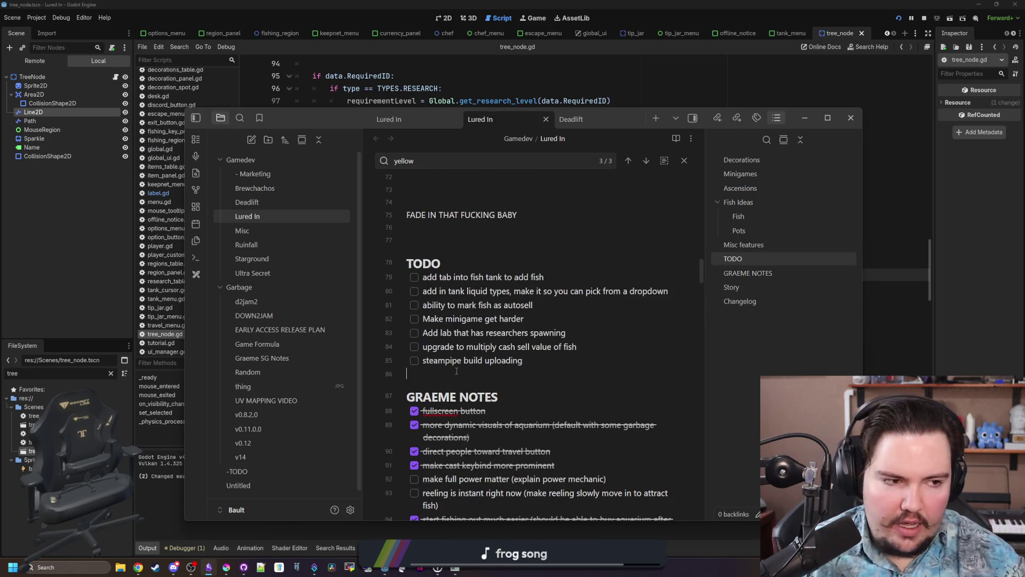
scroll(456, 371, down, 3)
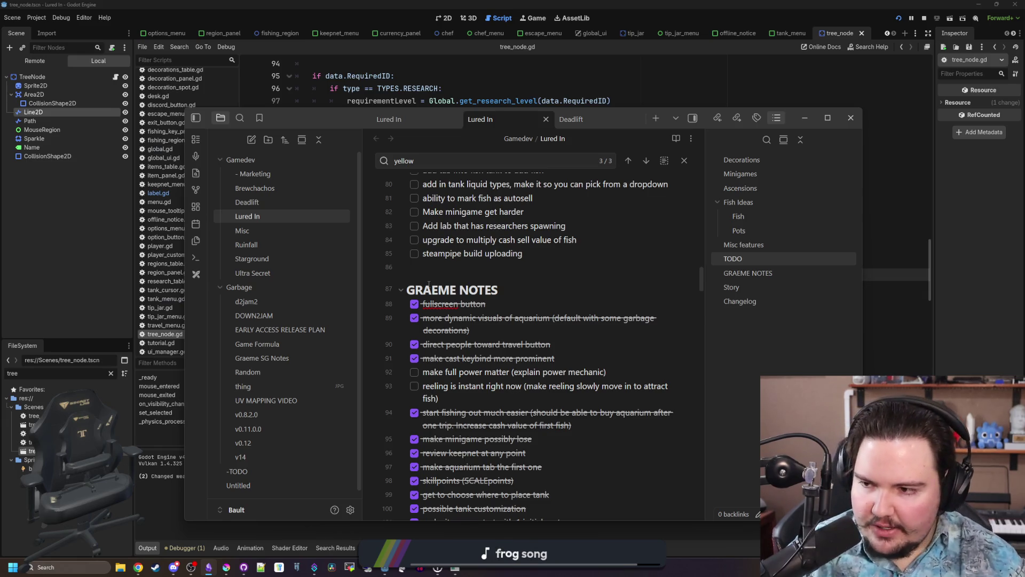
scroll(478, 283, down, 5)
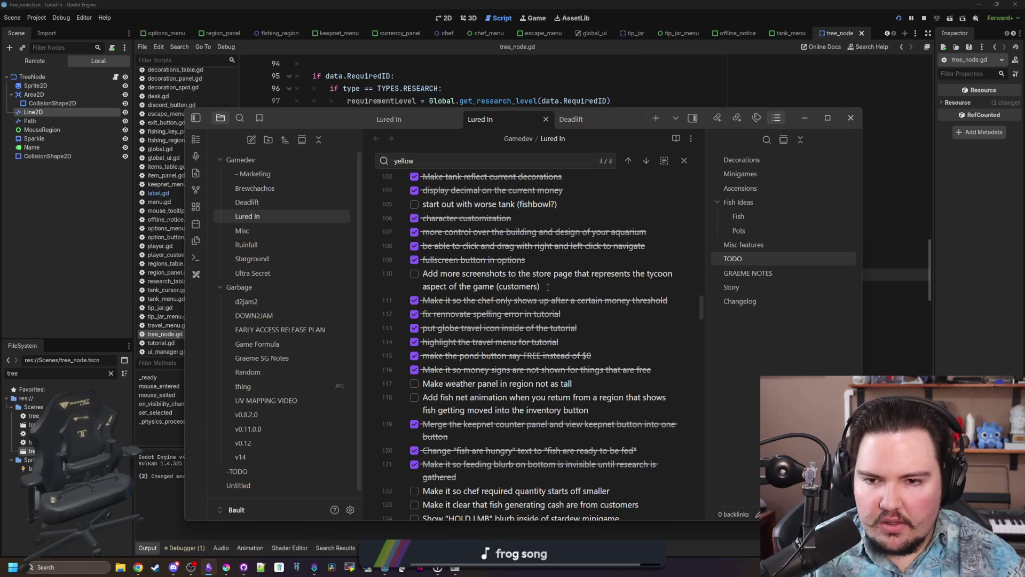
scroll(548, 287, down, 3)
click(597, 299)
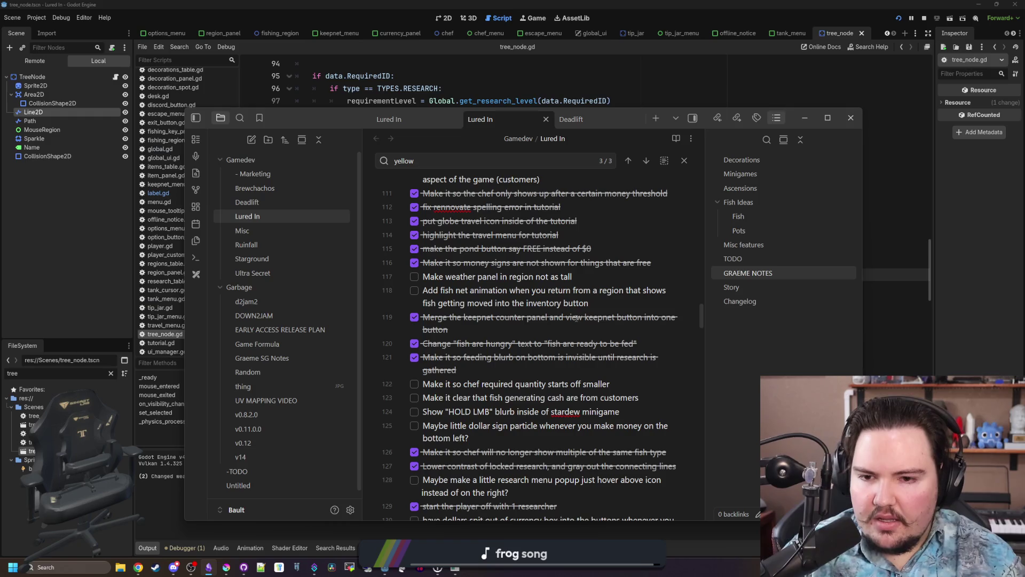
scroll(569, 303, down, 7)
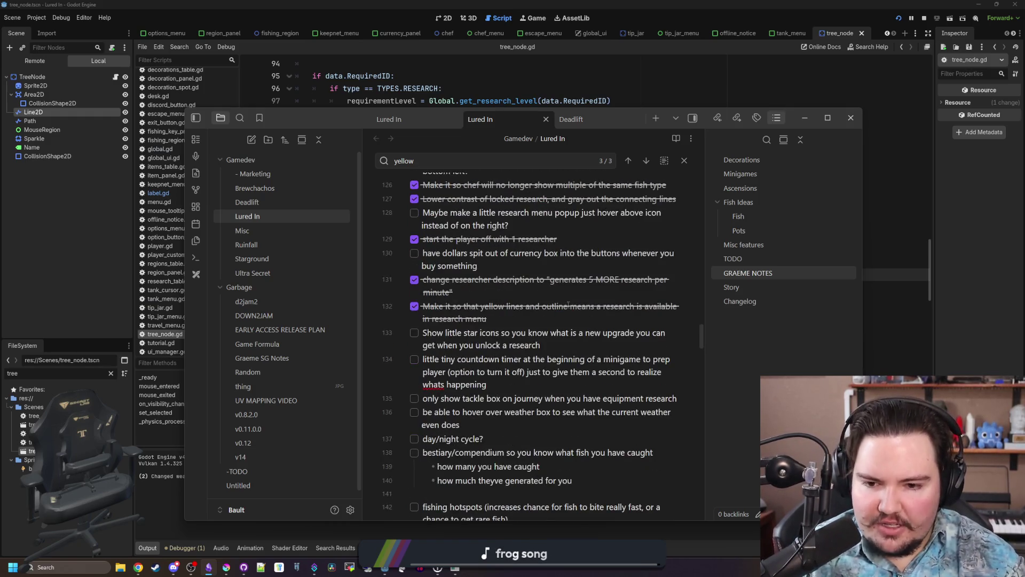
scroll(565, 307, down, 3)
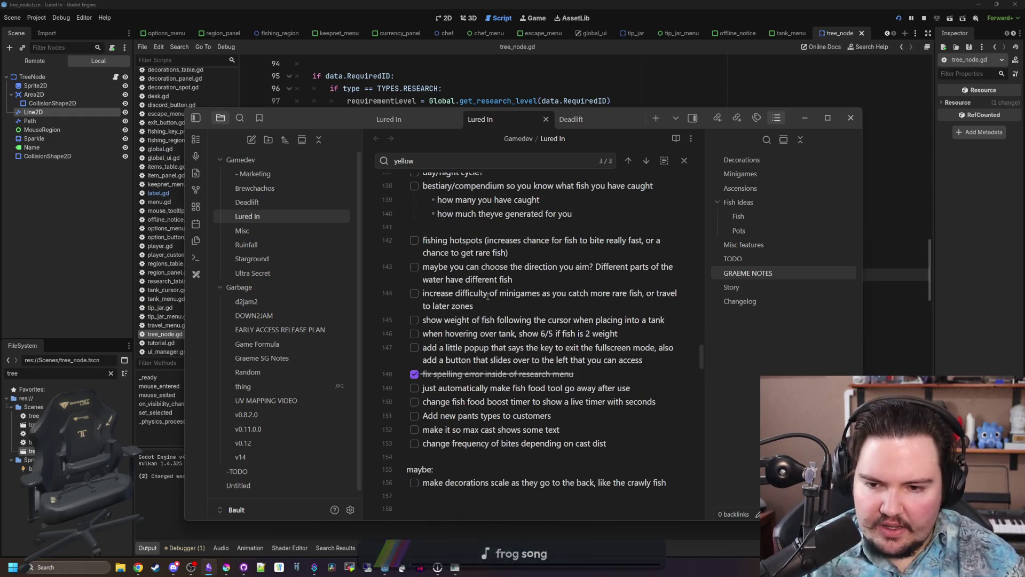
scroll(550, 376, down, 2)
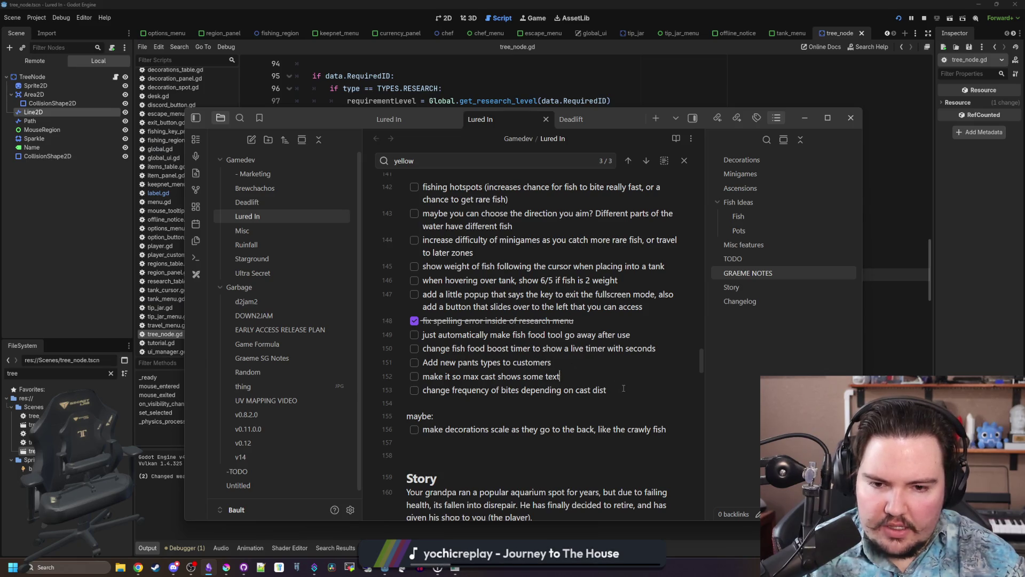
click(599, 363)
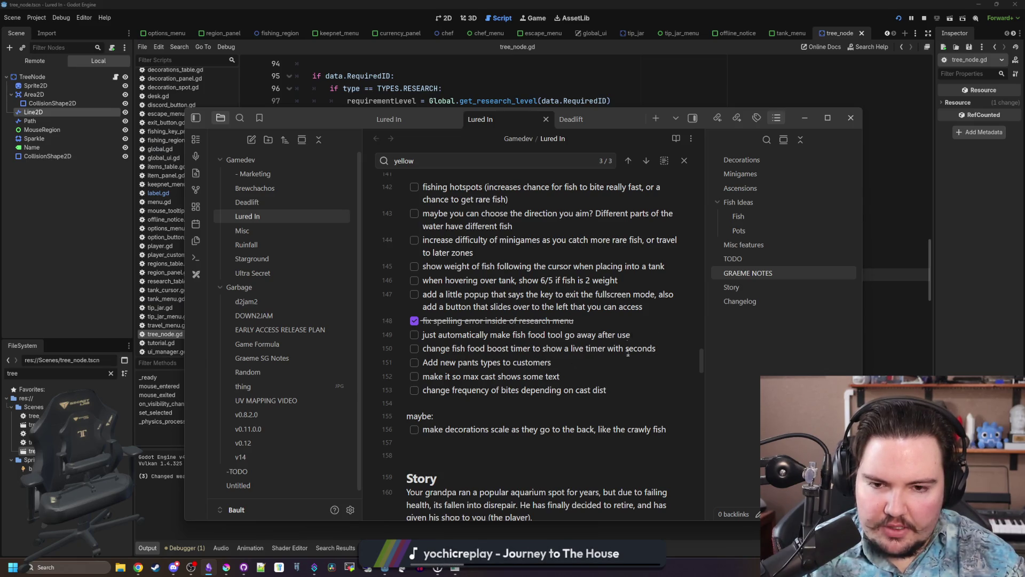
scroll(628, 353, up, 2)
key(Up)
key(Up)
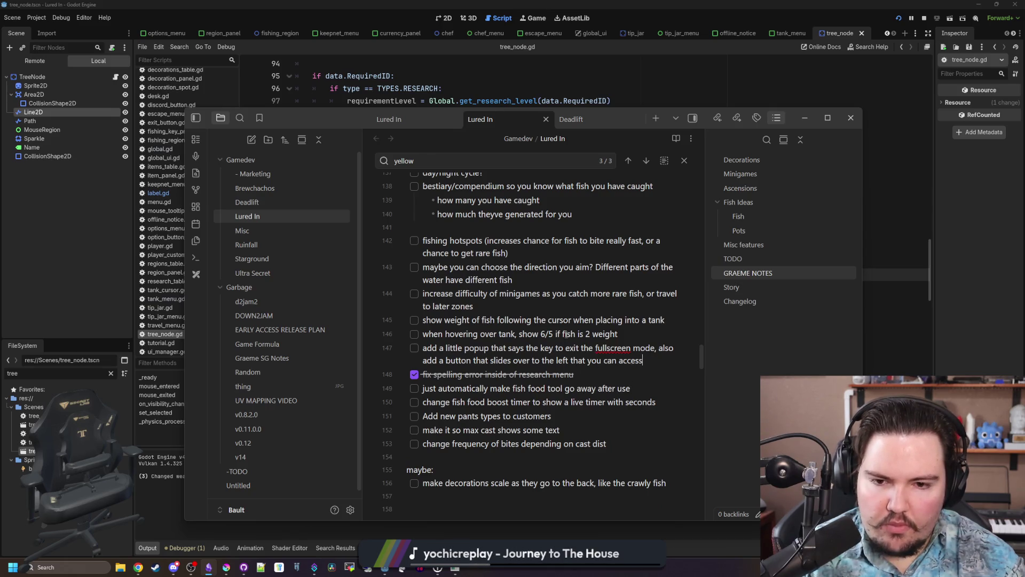
Check off the to-do about showing fish weight when placing into a tank.
drag(445, 318, 580, 318)
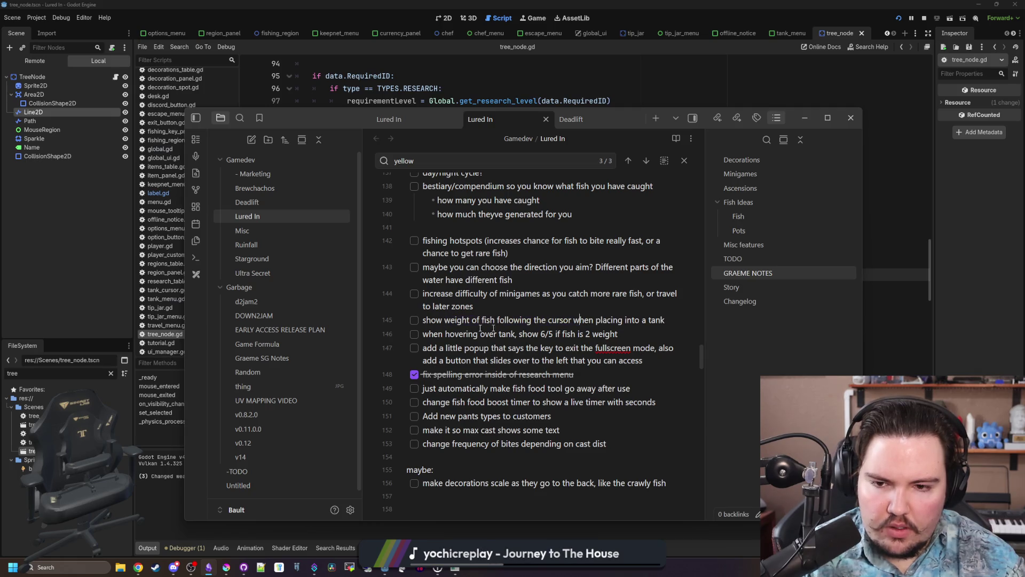
key(ctrl+Return)
scroll(579, 318, up, 2)
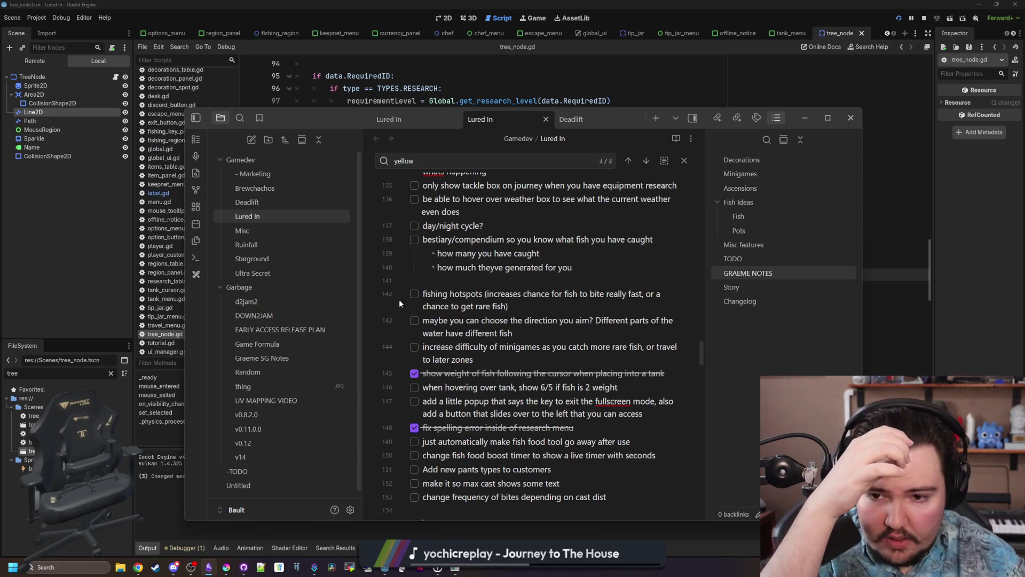
scroll(426, 306, up, 4)
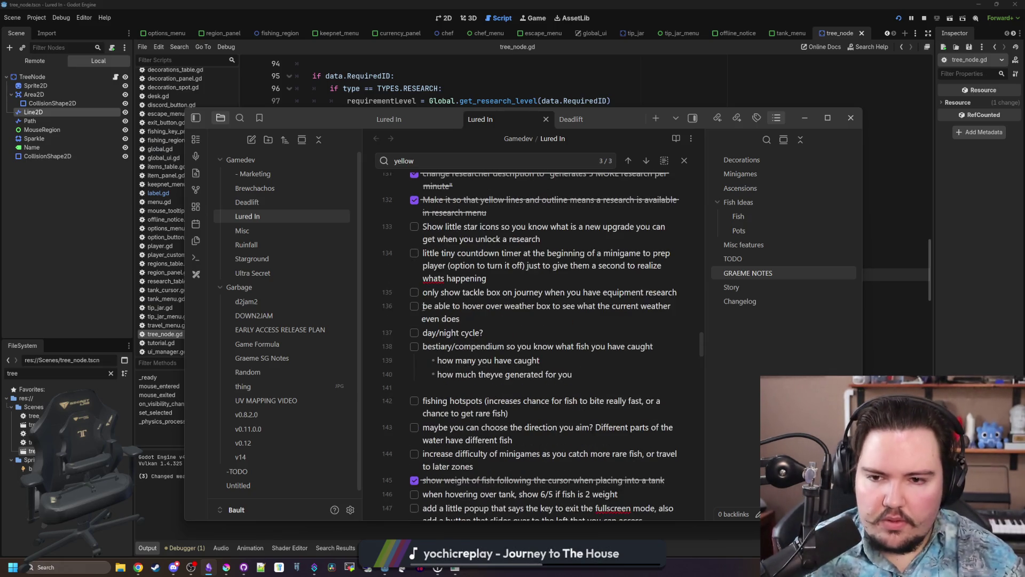
scroll(423, 368, up, 2)
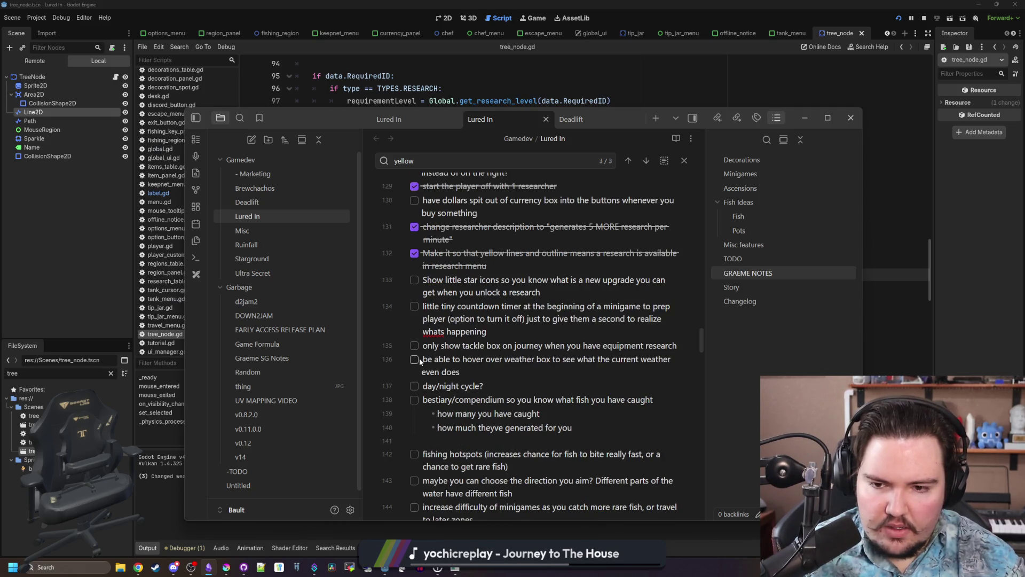
Review the day/night cycle and weather box to-dos, then return to Godot.
drag(481, 386, 443, 384)
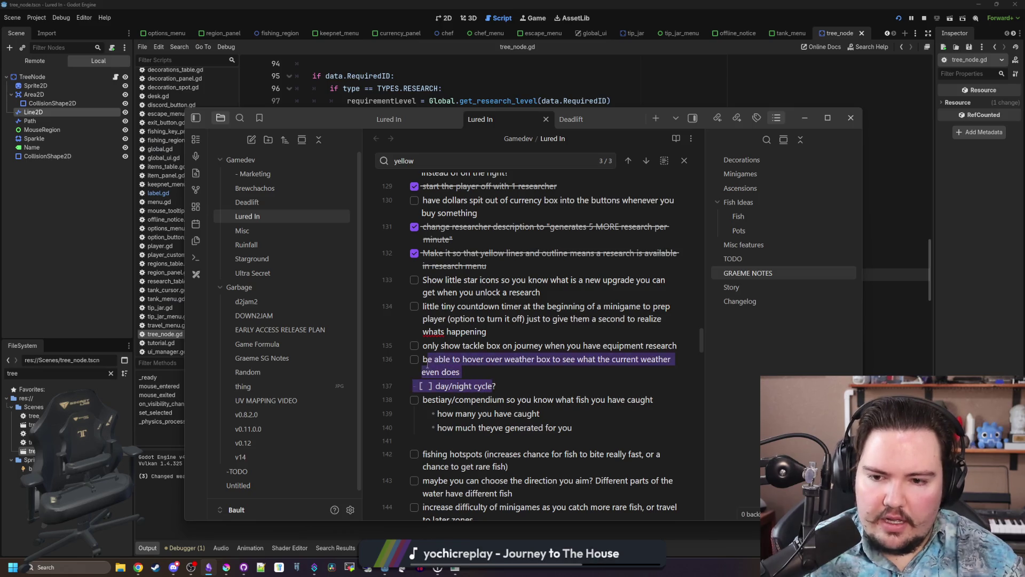
click(435, 367)
key(alt+Tab)
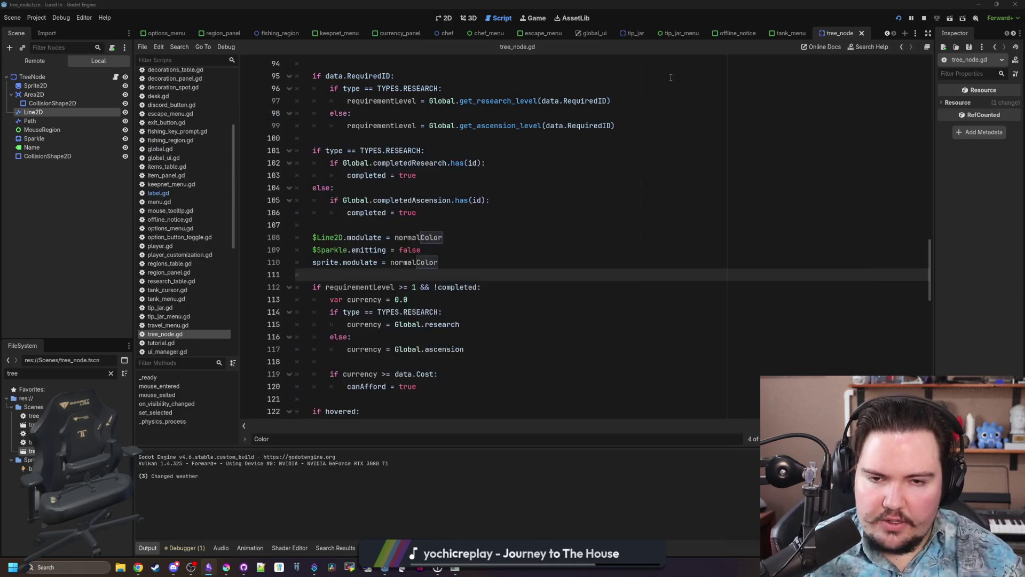
Save and test-run the game, casting at the Pond under Cloudy weather, then close it.
click(440, 219)
key(ctrl+s)
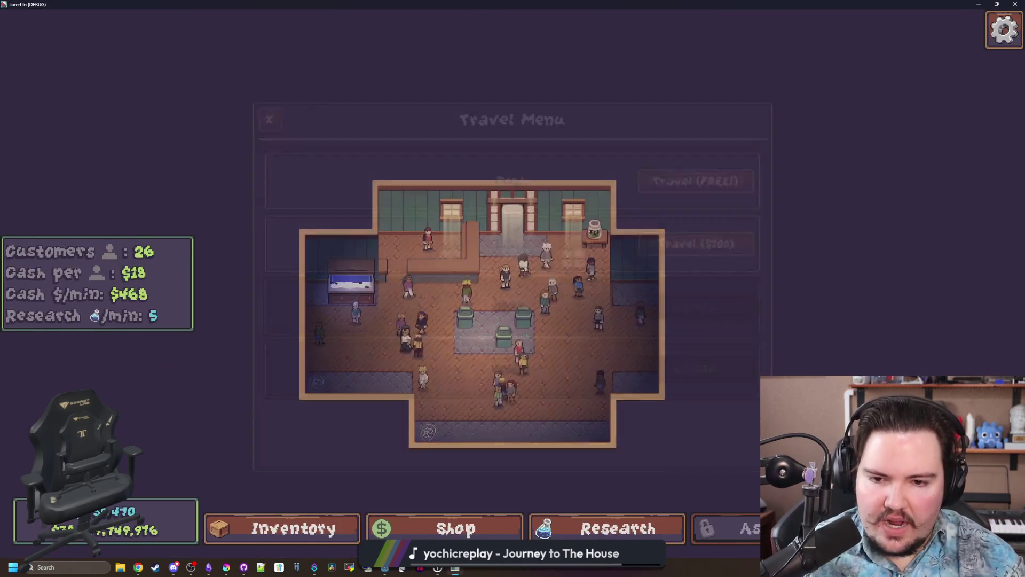
click(698, 174)
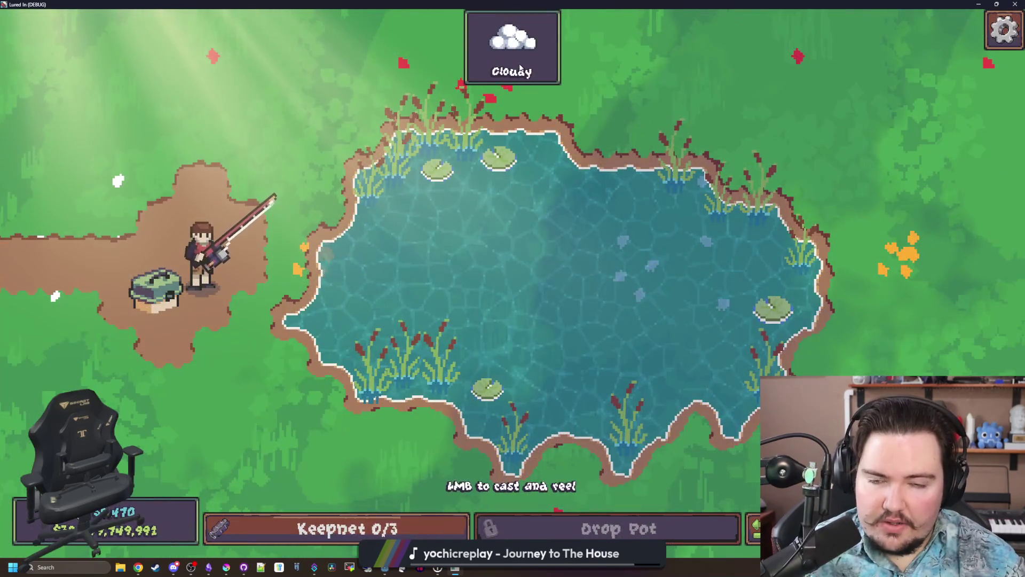
click(530, 63)
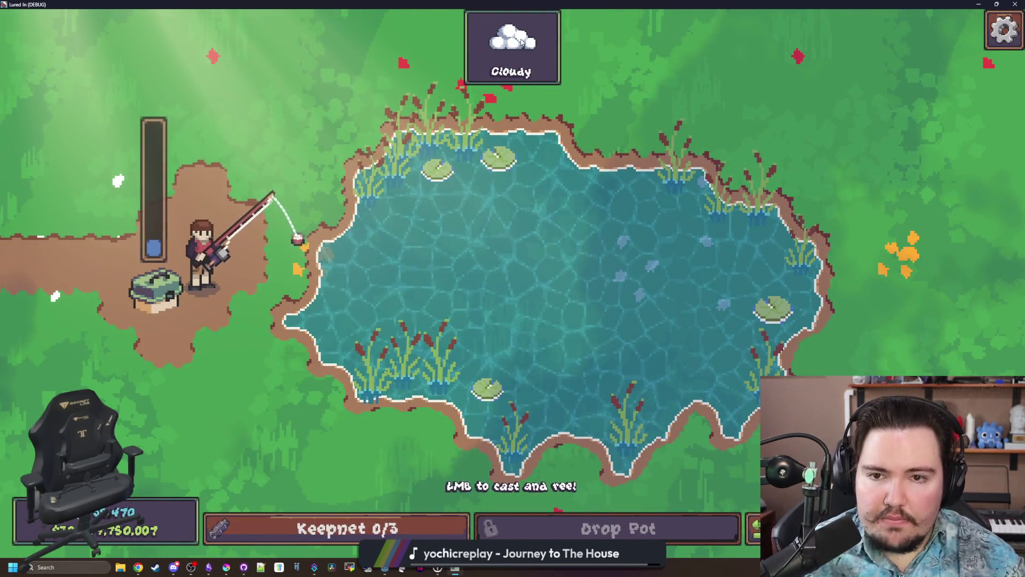
click(529, 43)
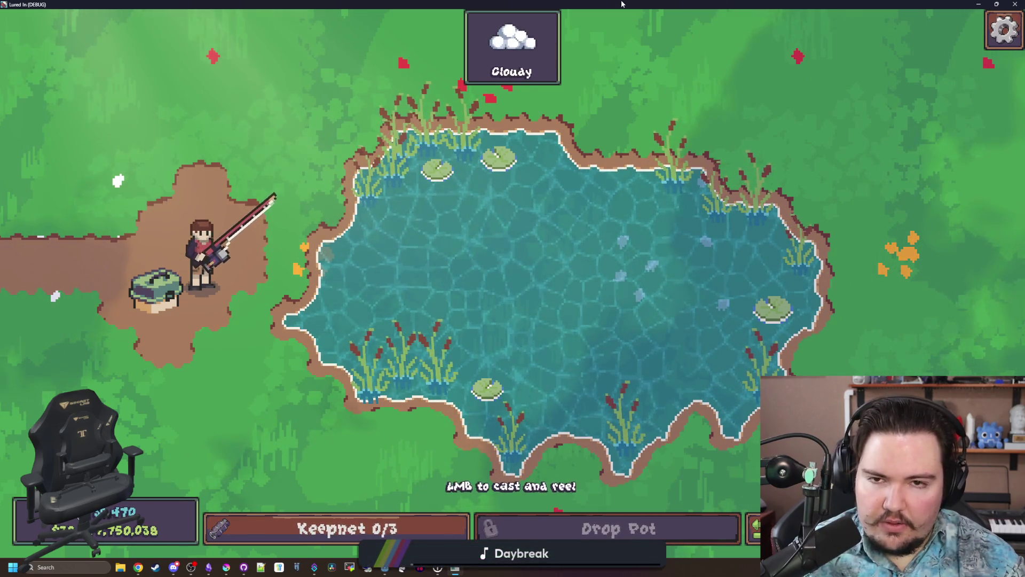
key(F11)
key(alt+Tab)
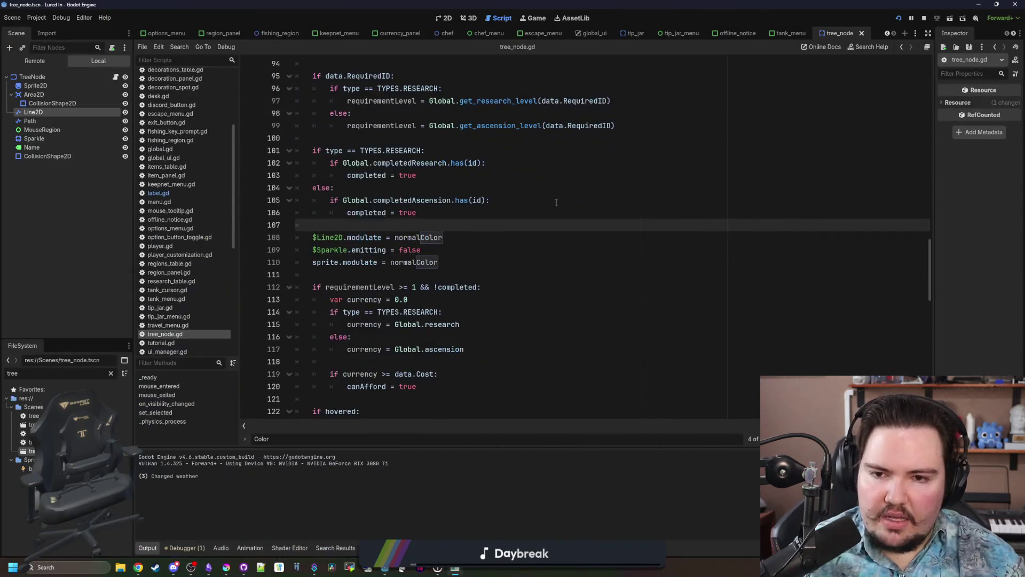
Clear the FileSystem file filter so all files show.
drag(404, 200, 407, 193)
click(407, 192)
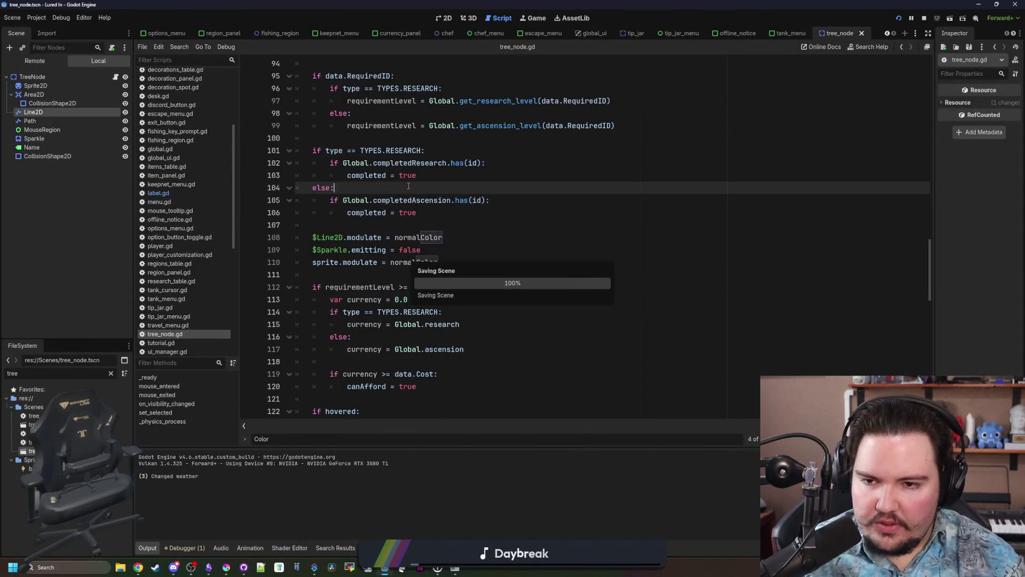
click(110, 373)
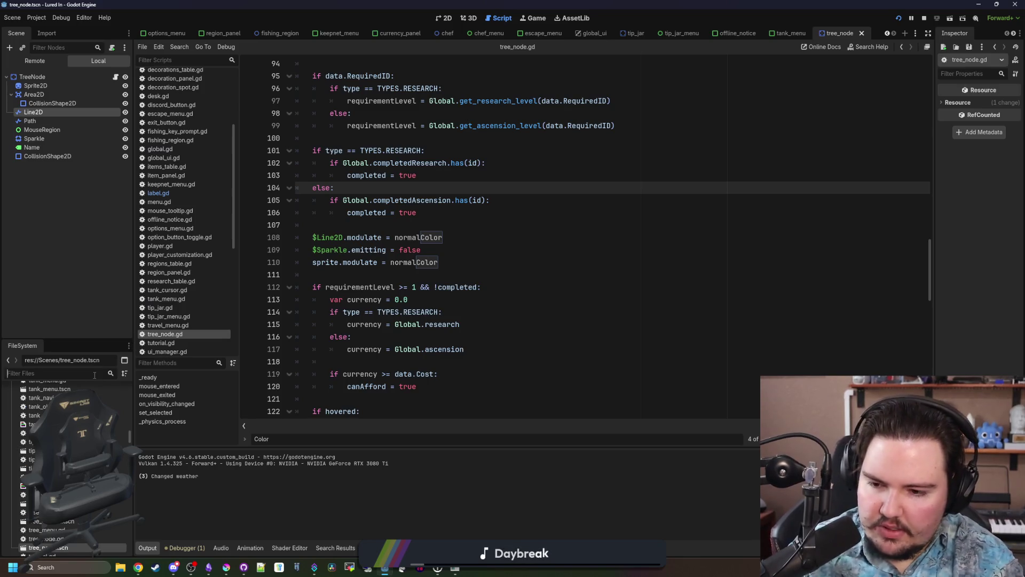
Filter files for 'region' and open the fishing_region scene.
text(region)
double_click(99, 504)
click(424, 246)
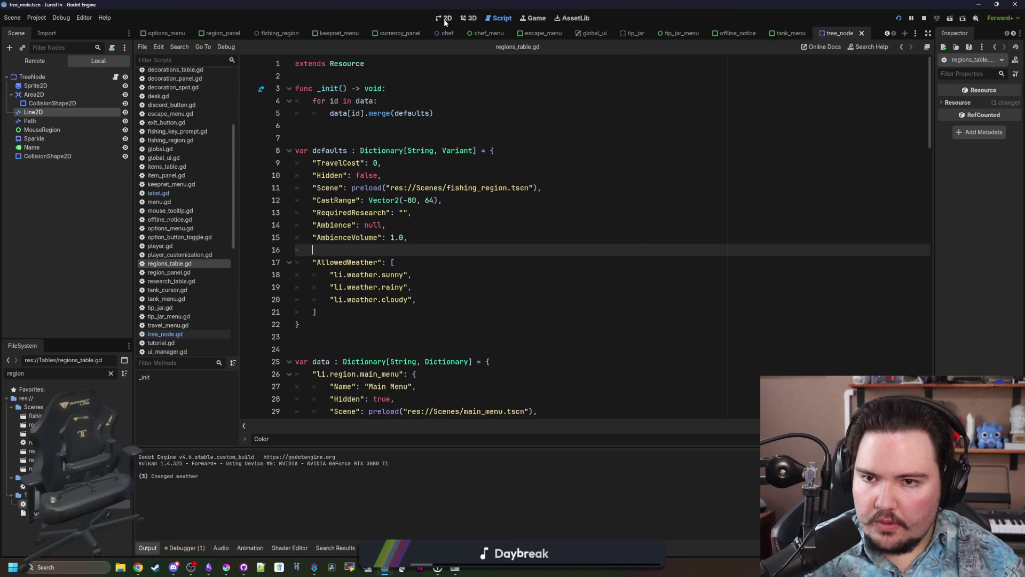
double_click(32, 487)
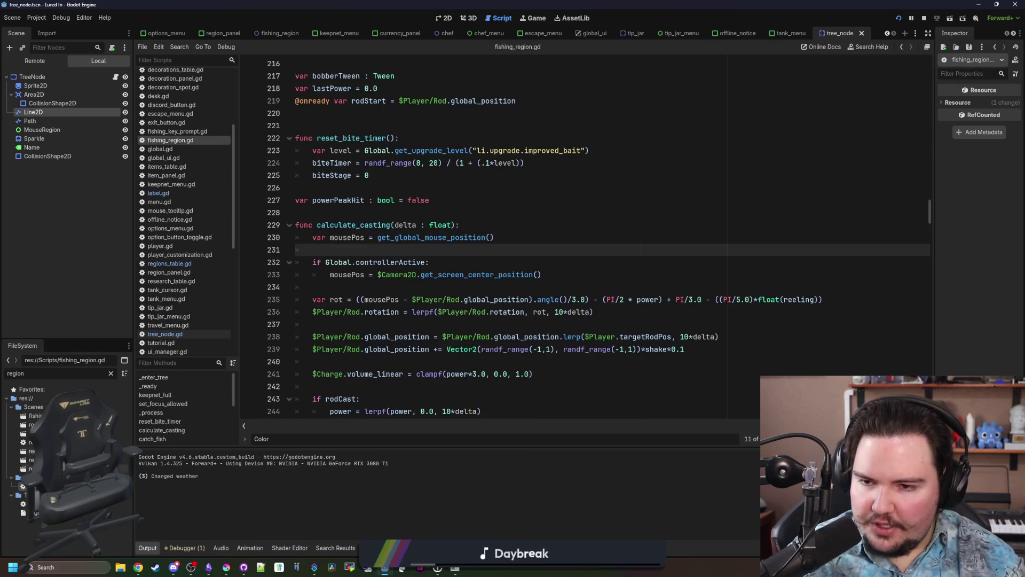
double_click(35, 415)
In the 2D view, select the Weather node and start attaching a script to it.
click(444, 17)
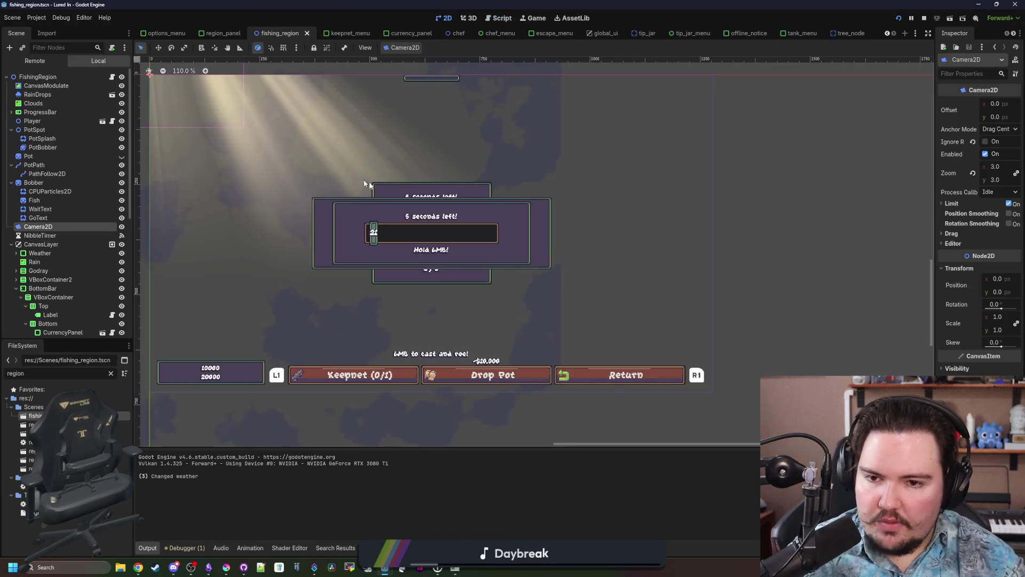
scroll(428, 213, down, 2)
scroll(444, 149, up, 3)
click(444, 149)
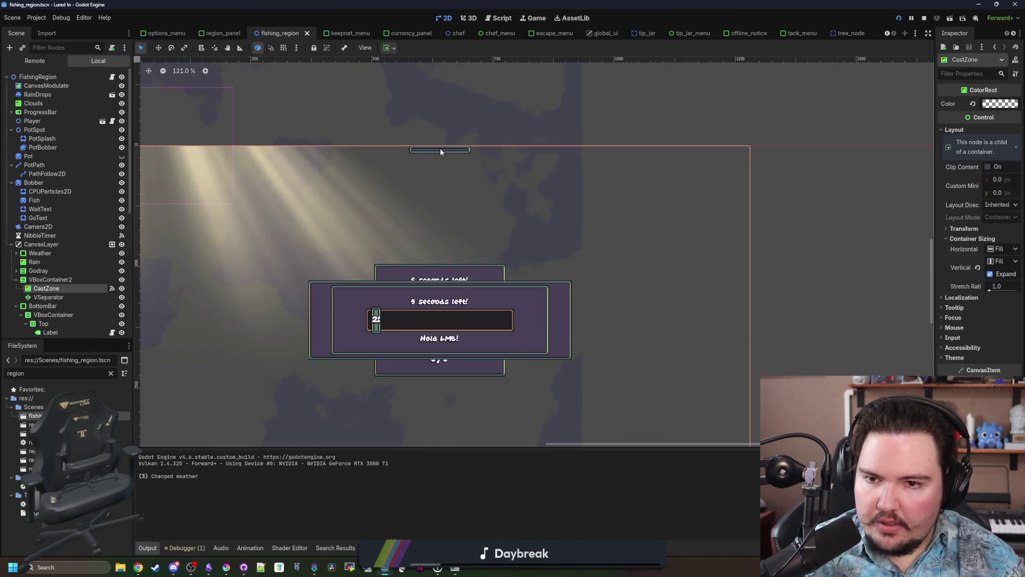
scroll(440, 148, up, 5)
scroll(56, 301, down, 5)
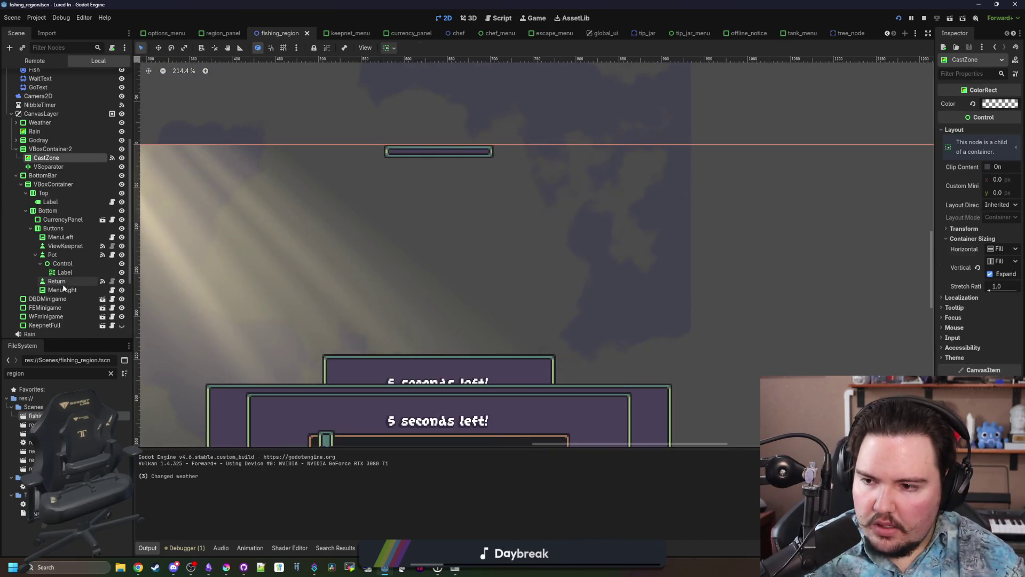
click(53, 124)
scroll(394, 162, up, 5)
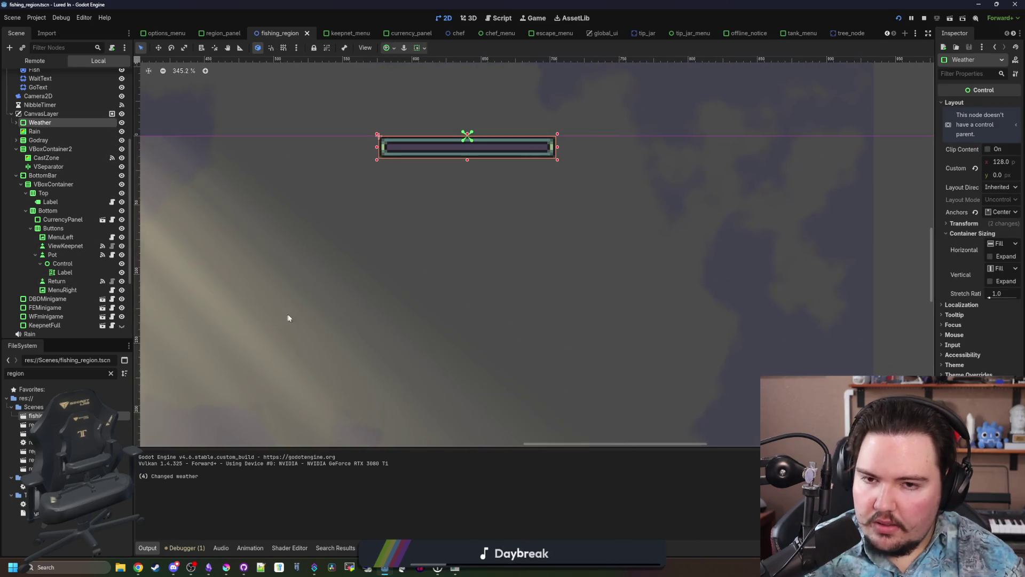
scroll(32, 160, up, 5)
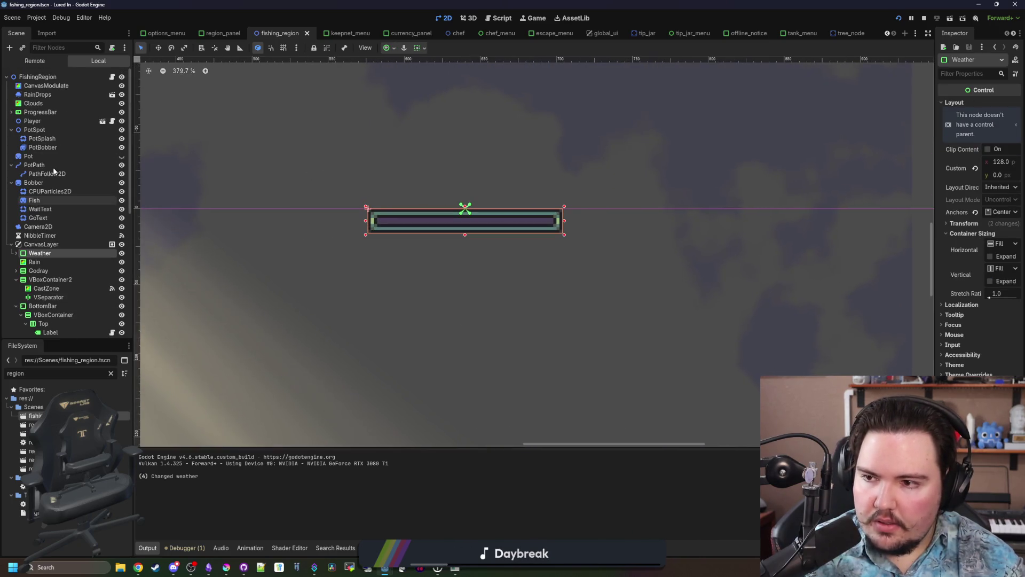
click(40, 262)
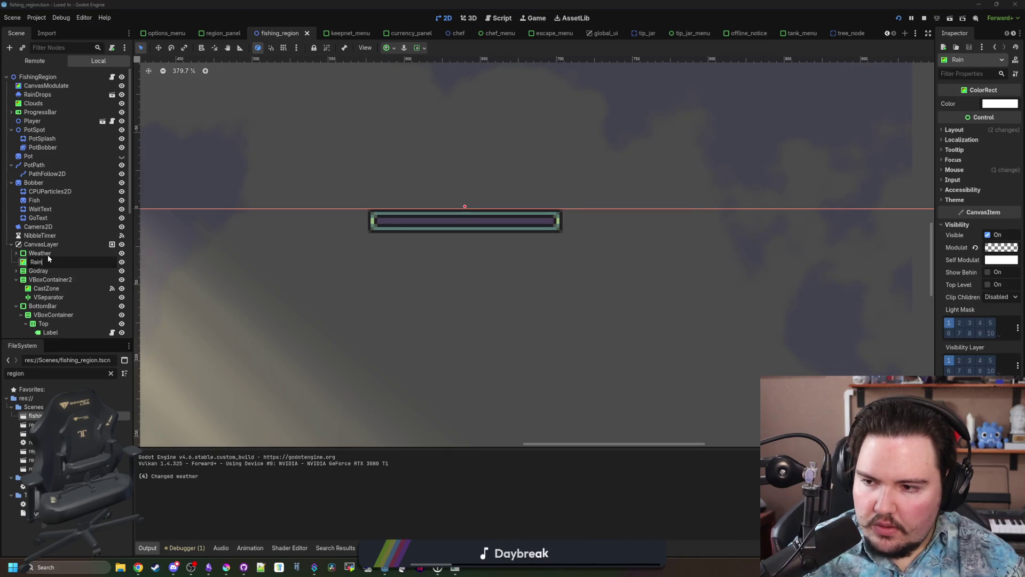
click(40, 253)
click(112, 48)
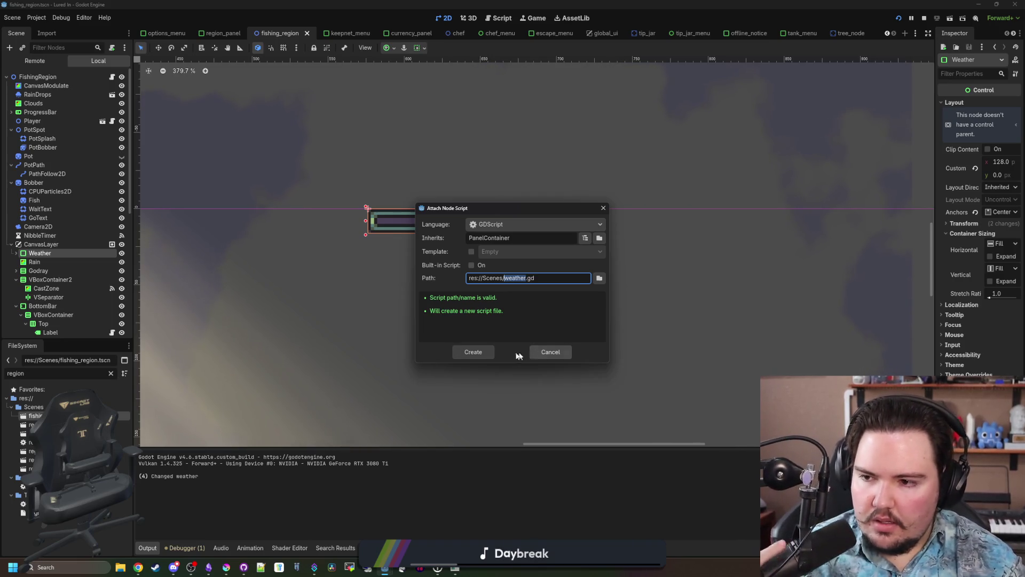
Create weather.gd extending PanelContainer on the Weather node.
click(484, 348)
click(16, 253)
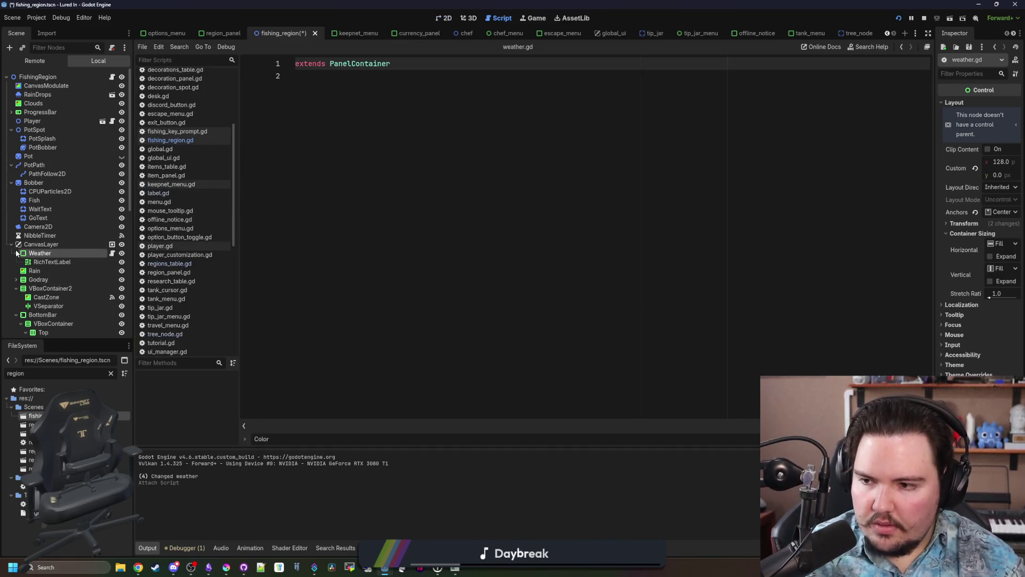
click(16, 253)
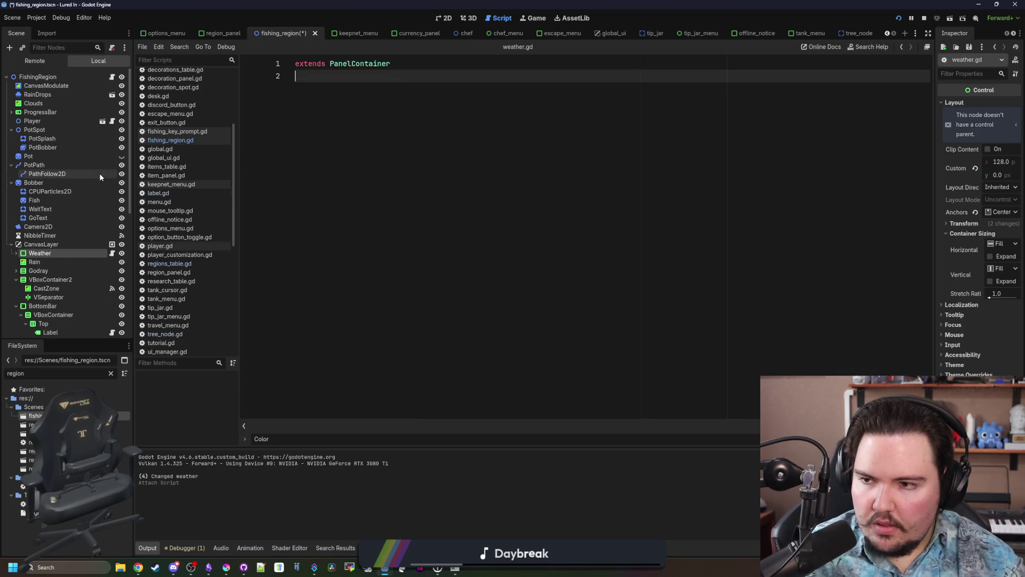
Search fishing_region.gd for 'weather' down to the Weather label on line 152.
click(111, 77)
key(ctrl+f)
text(w)
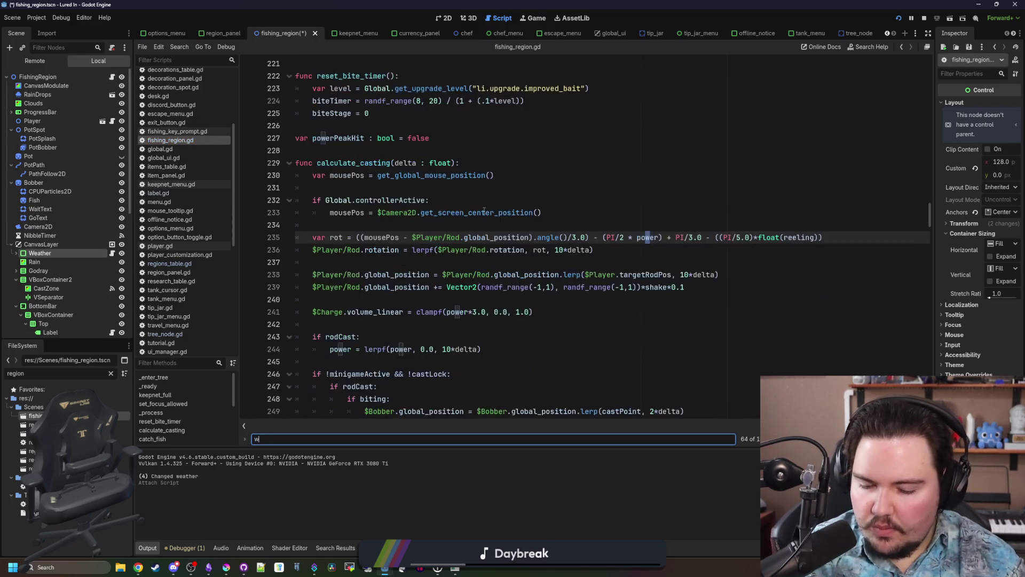
text(eather)
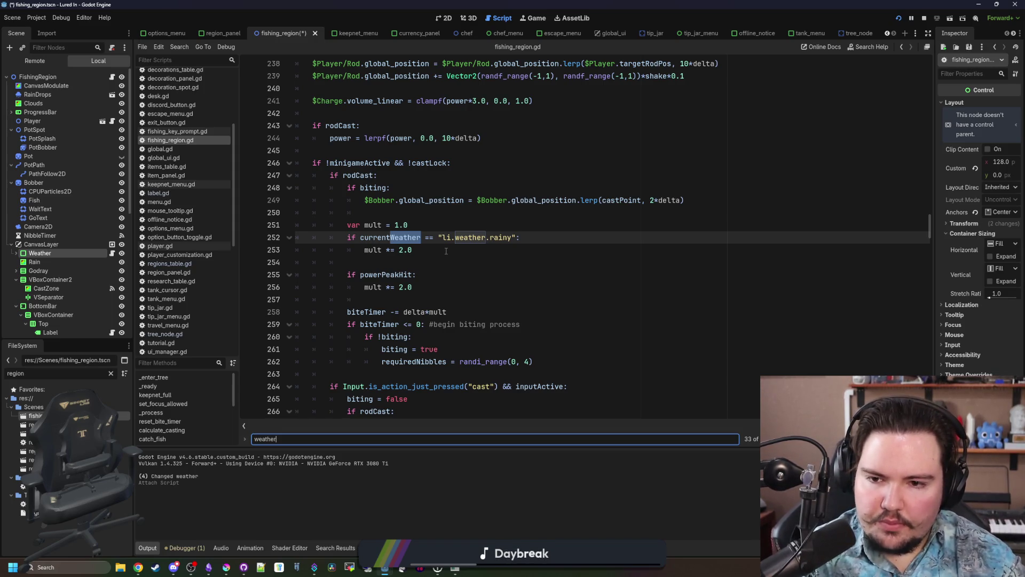
key(Return)
key(Return)
key(Return)
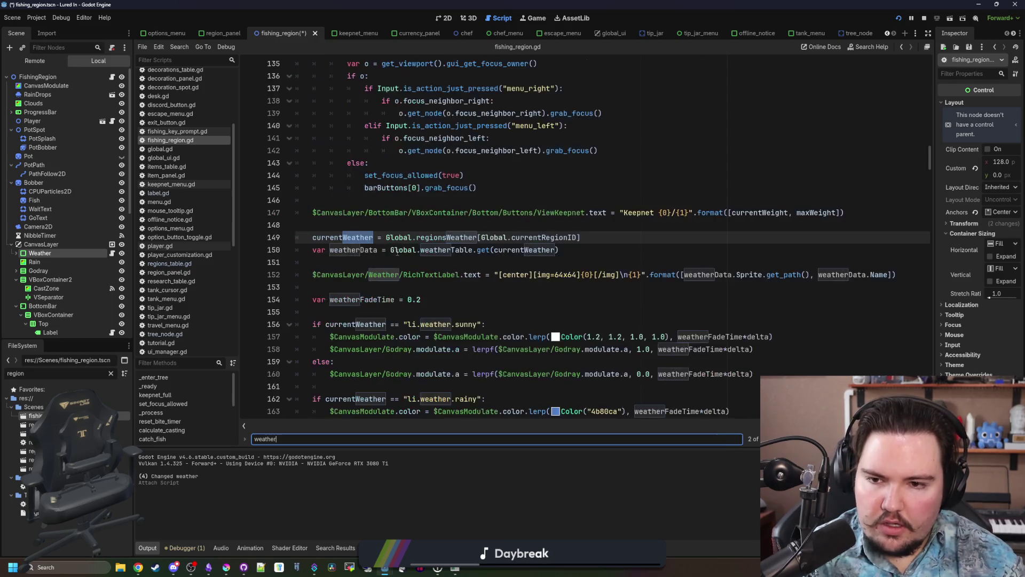
key(Return)
key(Return)
key(Return)
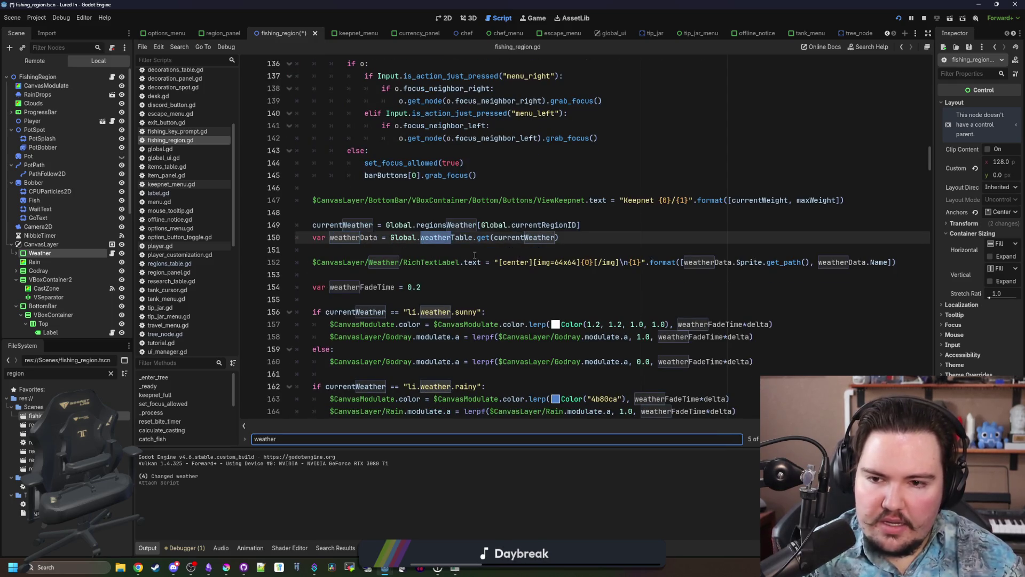
key(Return)
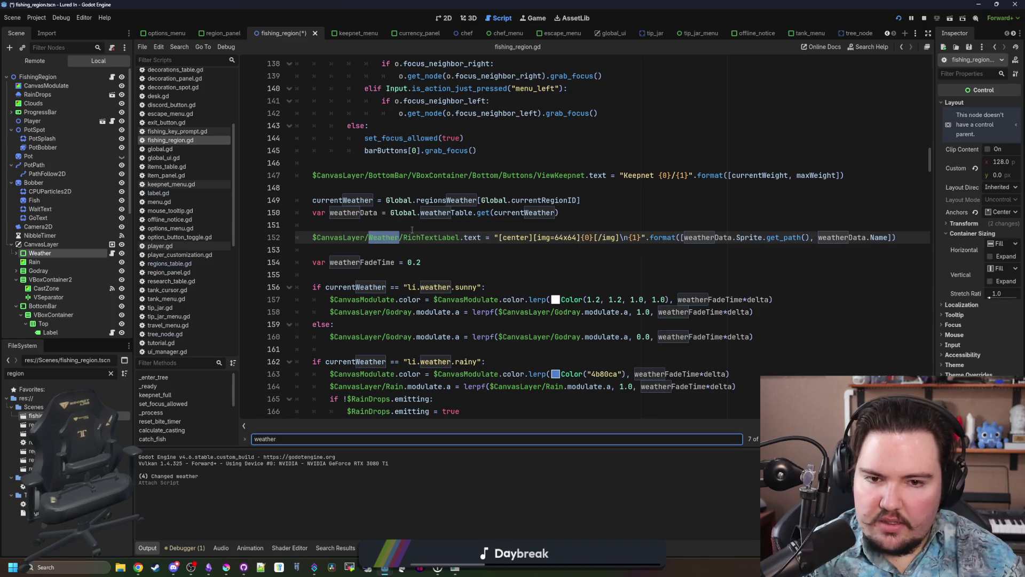
Jump from fishing_region.gd to the regionsWeather definition in global.gd.
scroll(360, 216, up, 9)
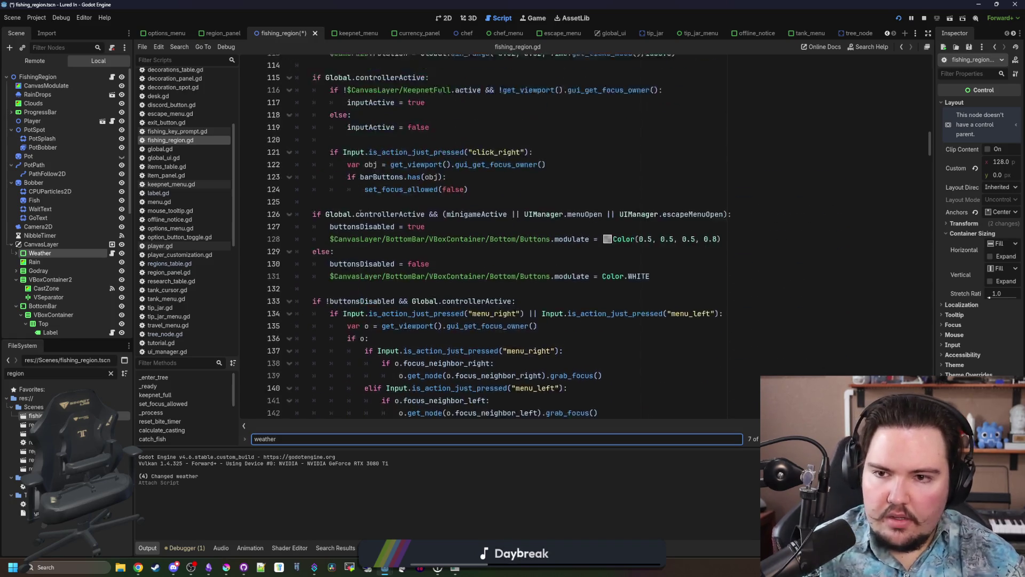
scroll(360, 216, down, 6)
scroll(360, 216, down, 1)
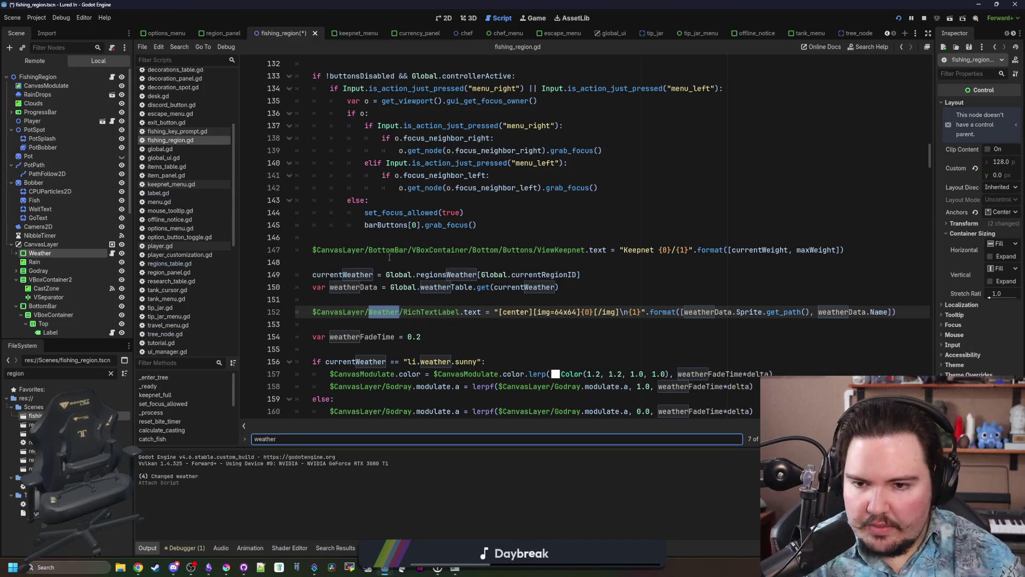
double_click(356, 273)
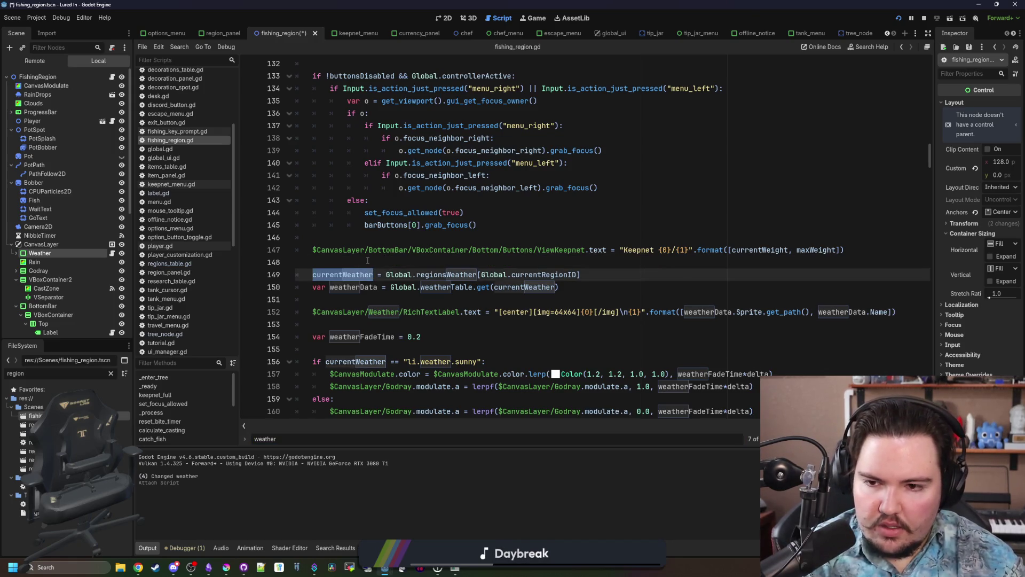
click(408, 260)
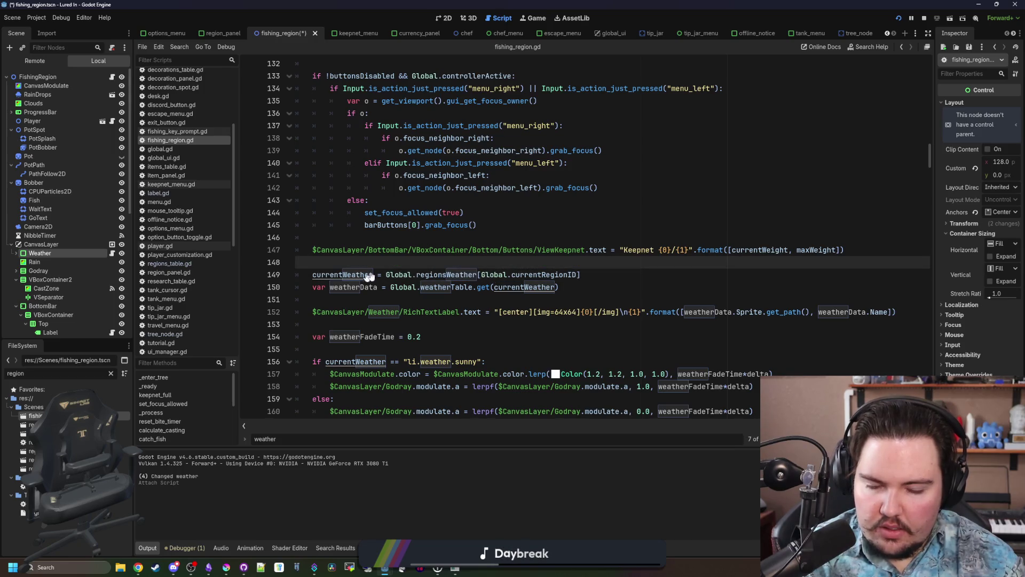
ctrl+click(448, 275)
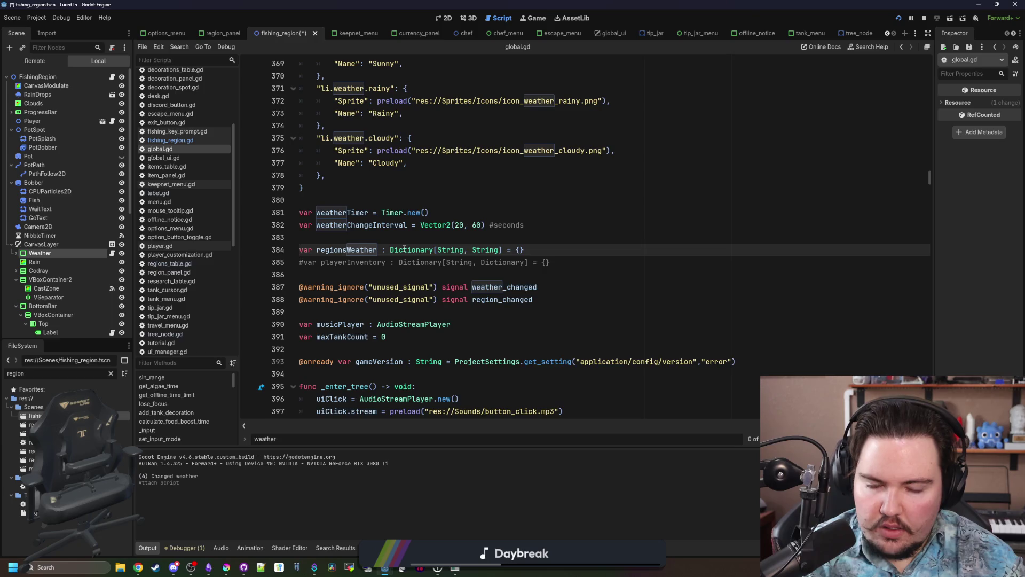
Filter the FileSystem for 'weat', then clear the filter and return to global.gd.
scroll(404, 249, up, 20)
click(407, 237)
click(111, 374)
text(weat)
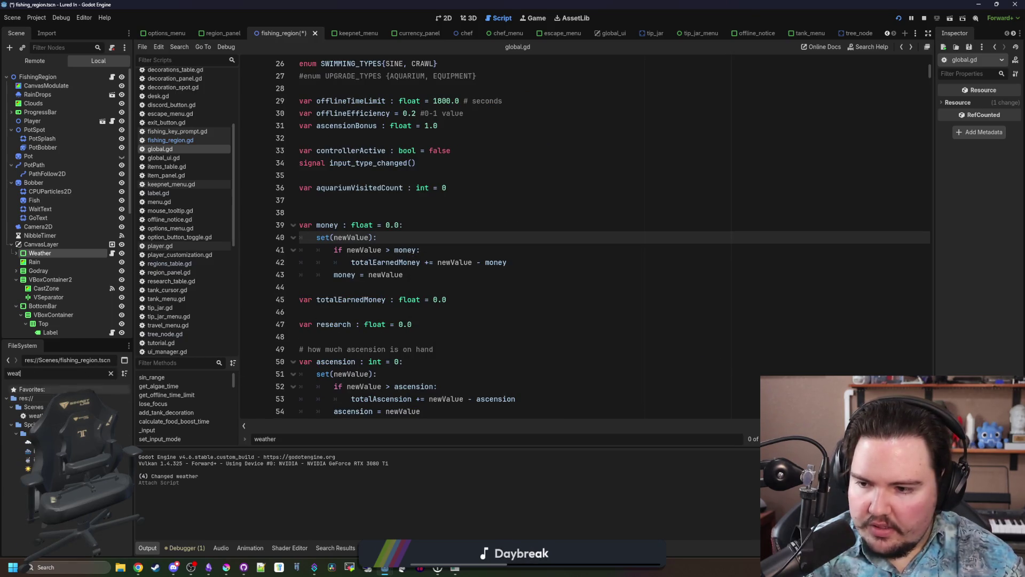
click(111, 372)
click(477, 211)
Search all project files for 'weather' and open the weatherTable definition in global.gd.
key(ctrl+shift+f)
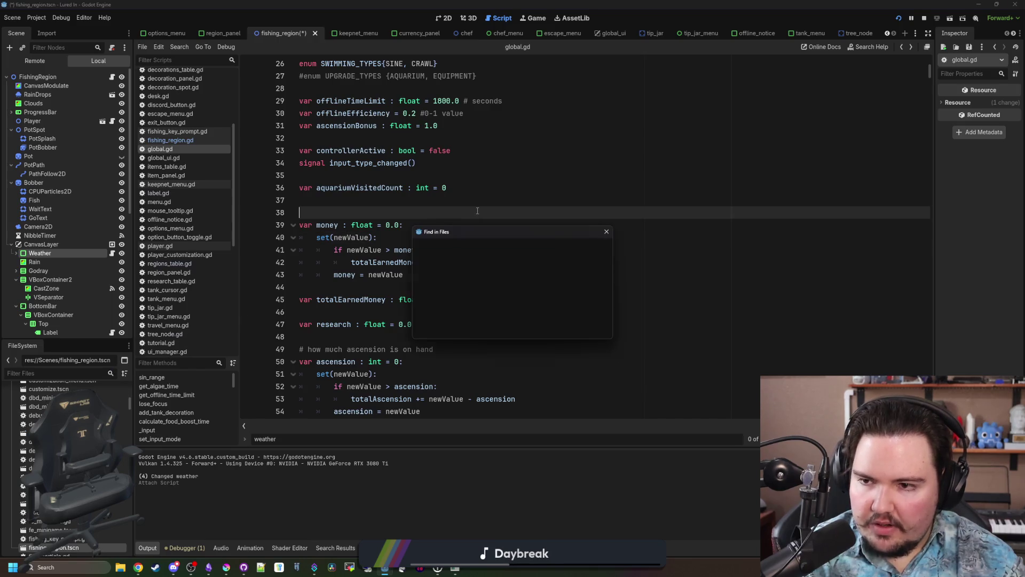
text(wea)
key(Return)
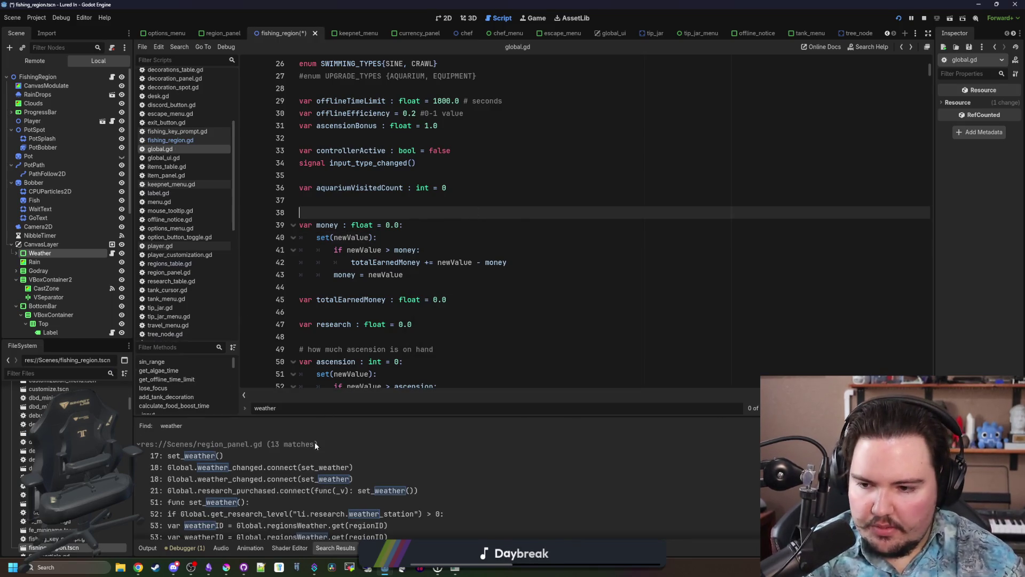
scroll(275, 501, down, 10)
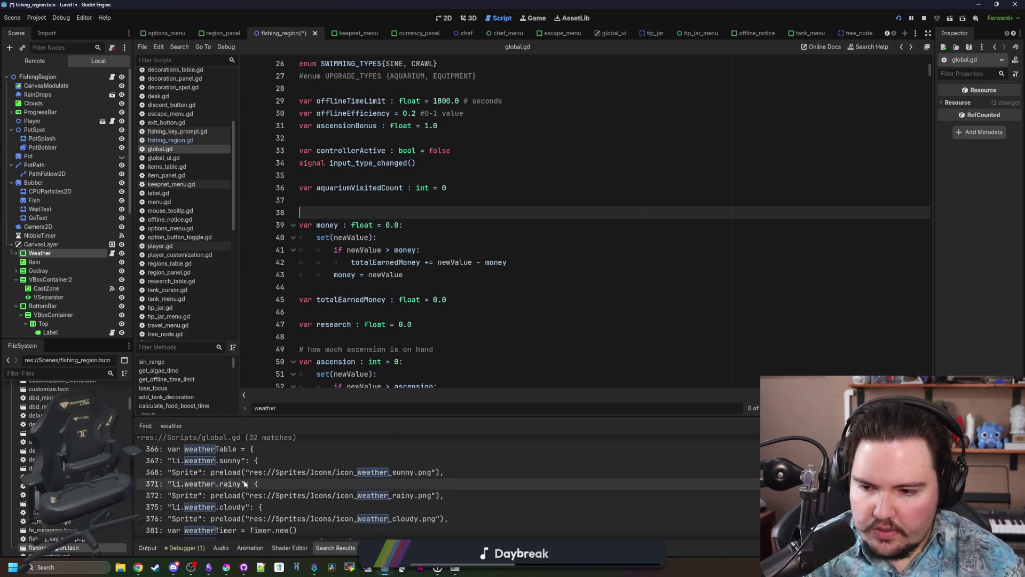
click(232, 449)
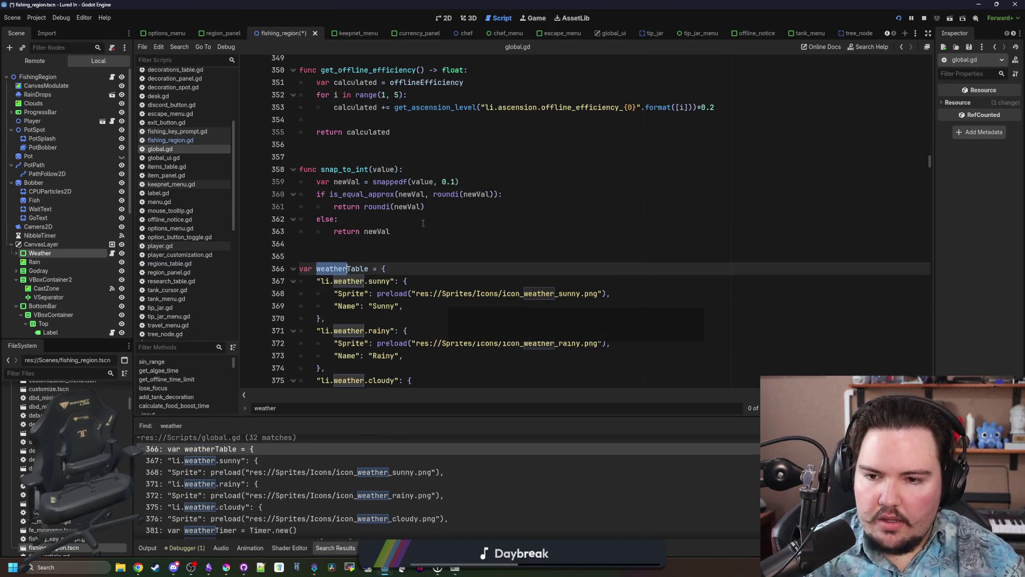
scroll(423, 223, down, 3)
click(450, 191)
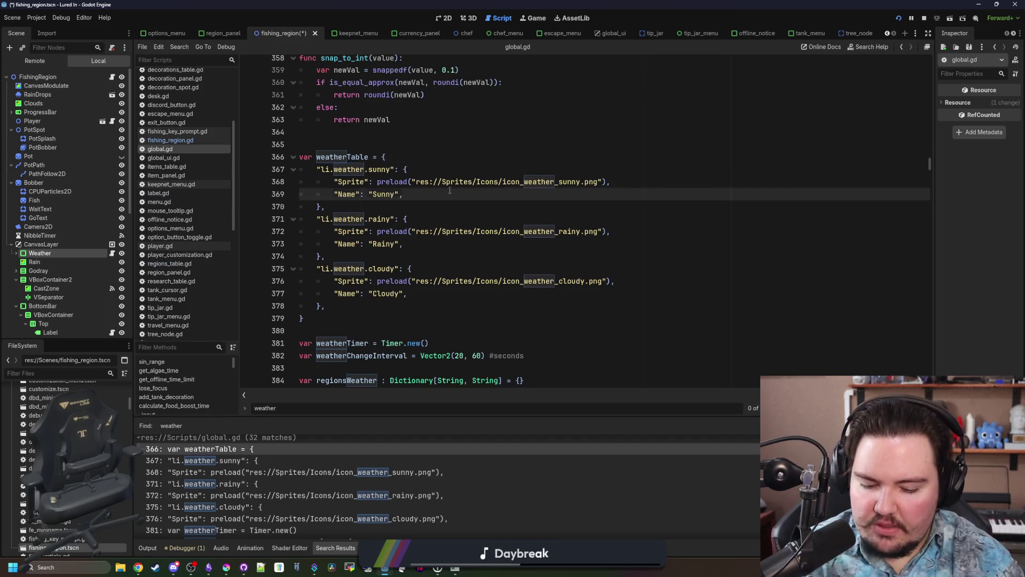
Add an empty "Description" entry under Sunny's name in weatherTable.
key(Return)
text(")
text(Descrp)
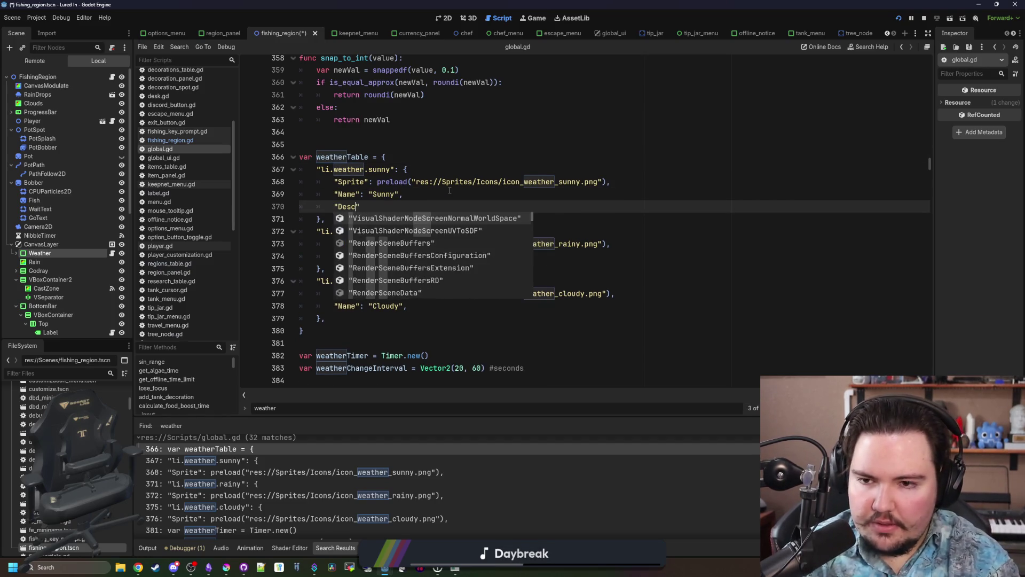
key(BackSpace)
key(BackSpace)
text(ription)
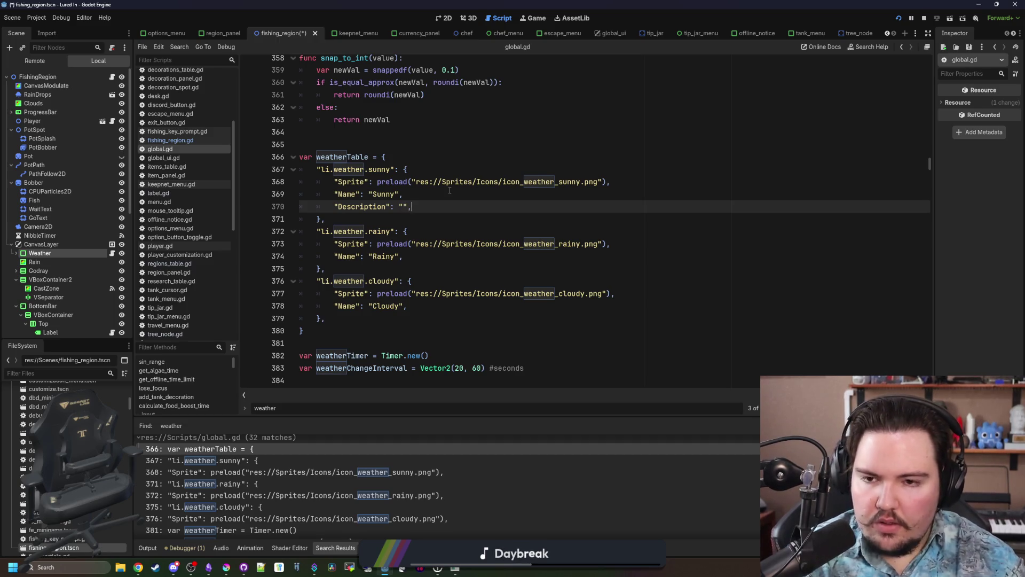
drag(417, 206, 315, 206)
key(ctrl+c)
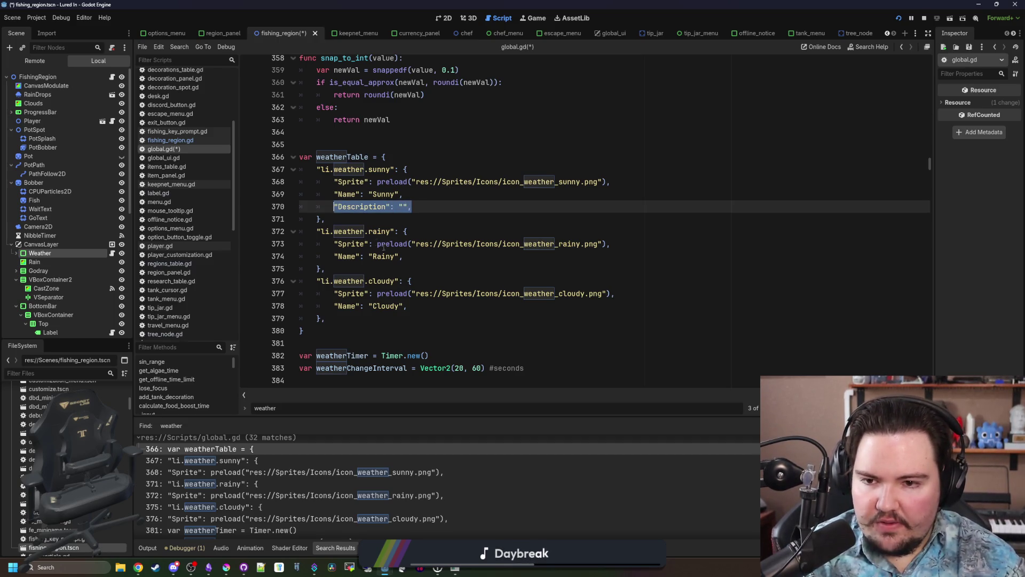
Give Rainy the Description "Increases your bite chance by 2x".
click(411, 256)
key(Return)
key(ctrl+v)
key(Left)
key(Left)
text(Inc)
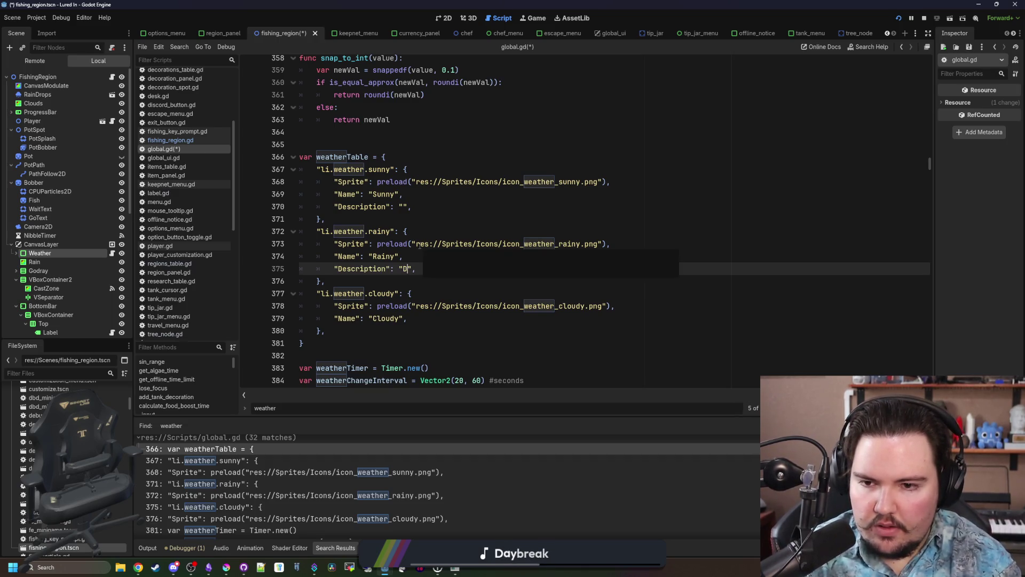
text(reases your )
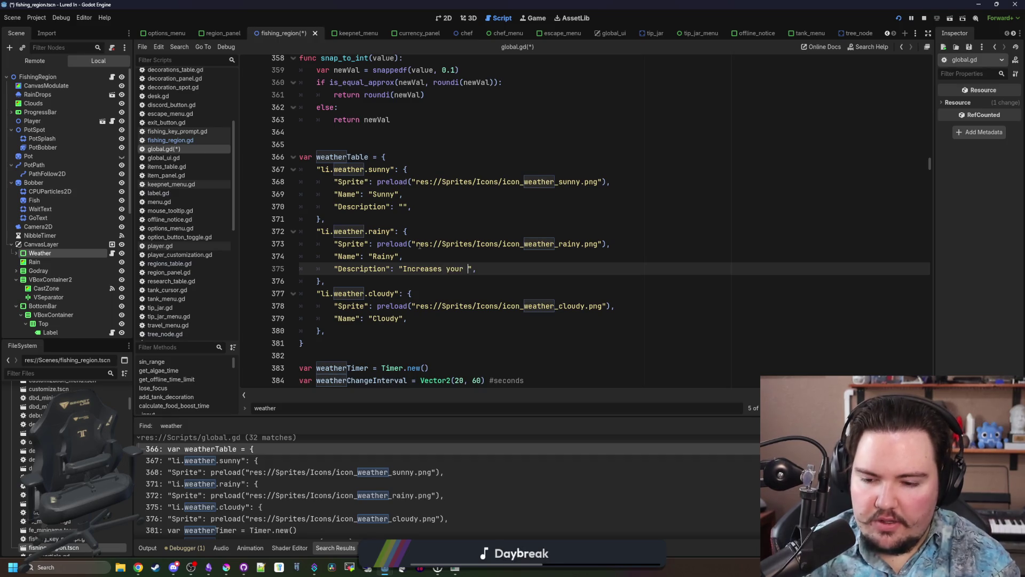
text(bite chance)
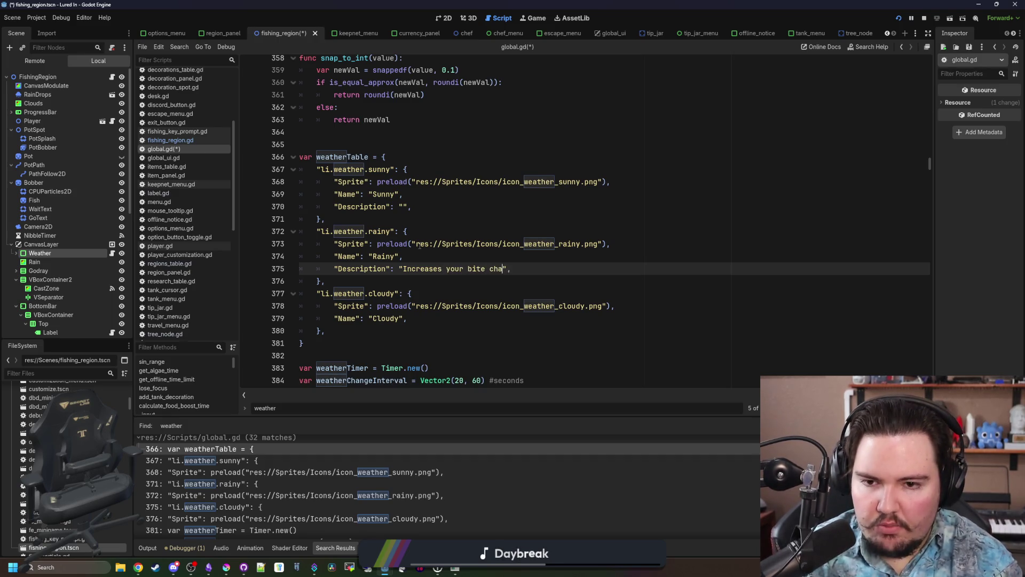
text( by 2x)
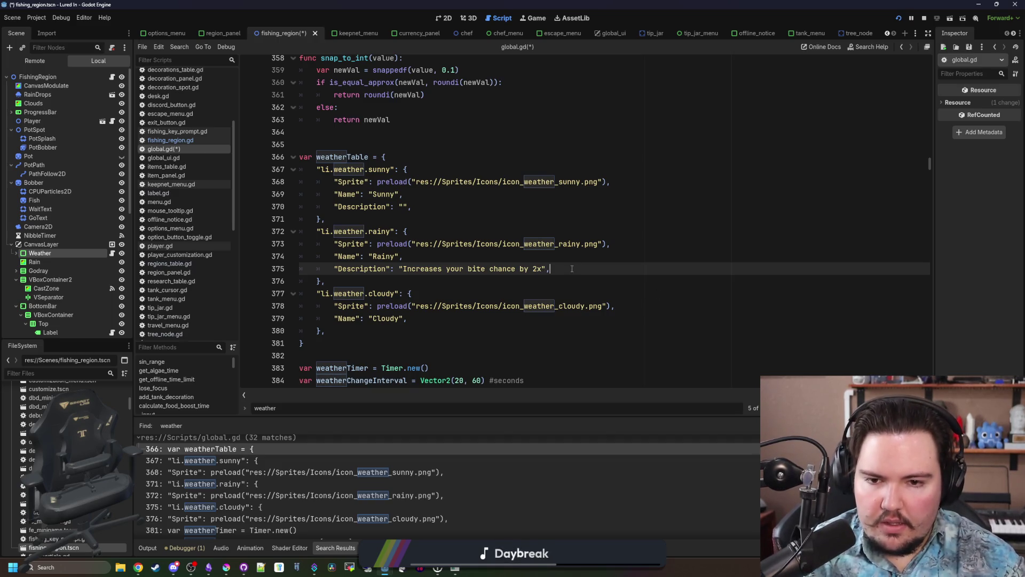
drag(572, 269, 335, 269)
Paste a Description entry under Cloudy, save global.gd, and run the project.
click(423, 320)
key(Return)
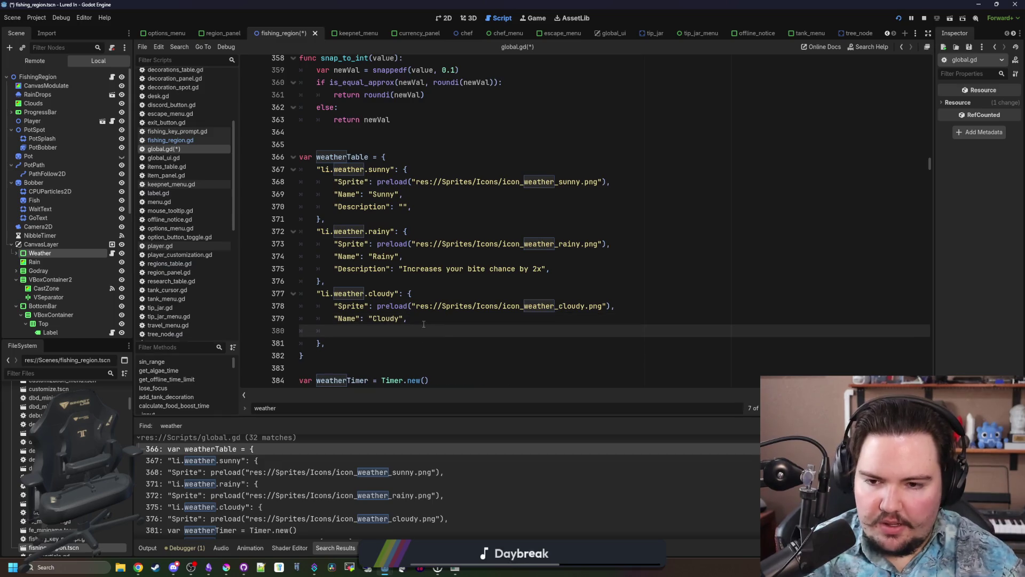
text("Description": "Increases your bite chance by 2x",)
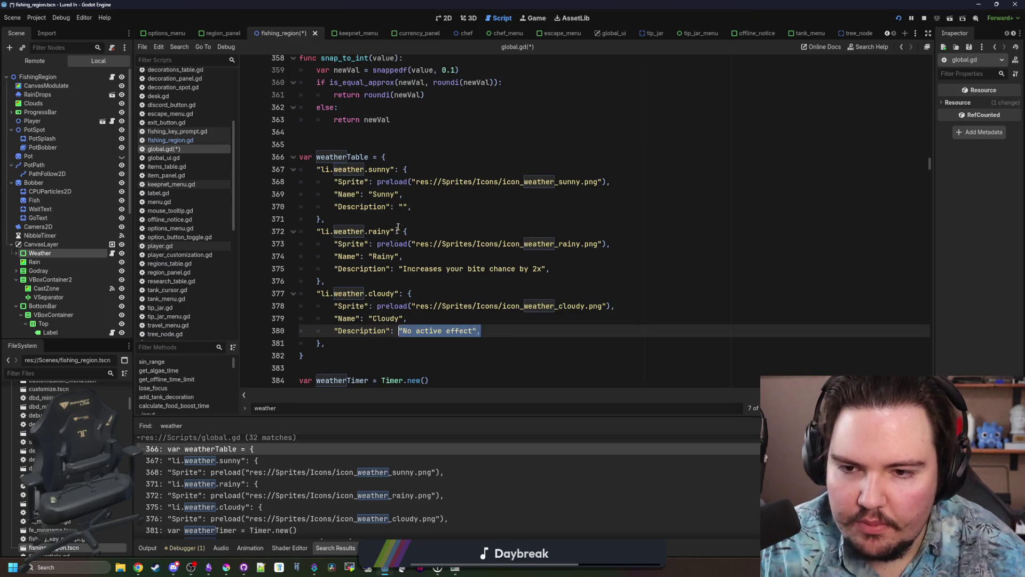
click(403, 207)
key(Up)
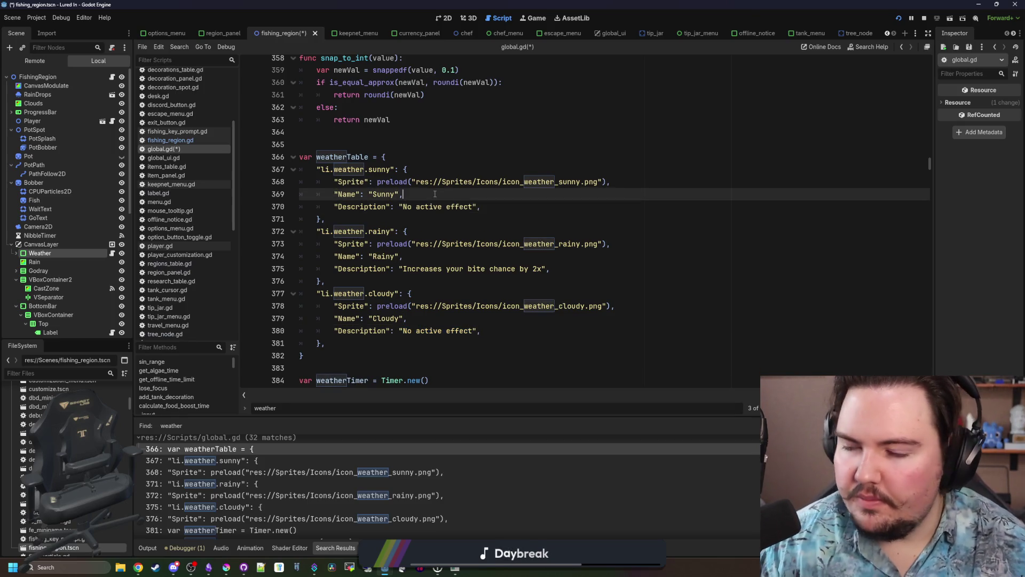
key(ctrl+s)
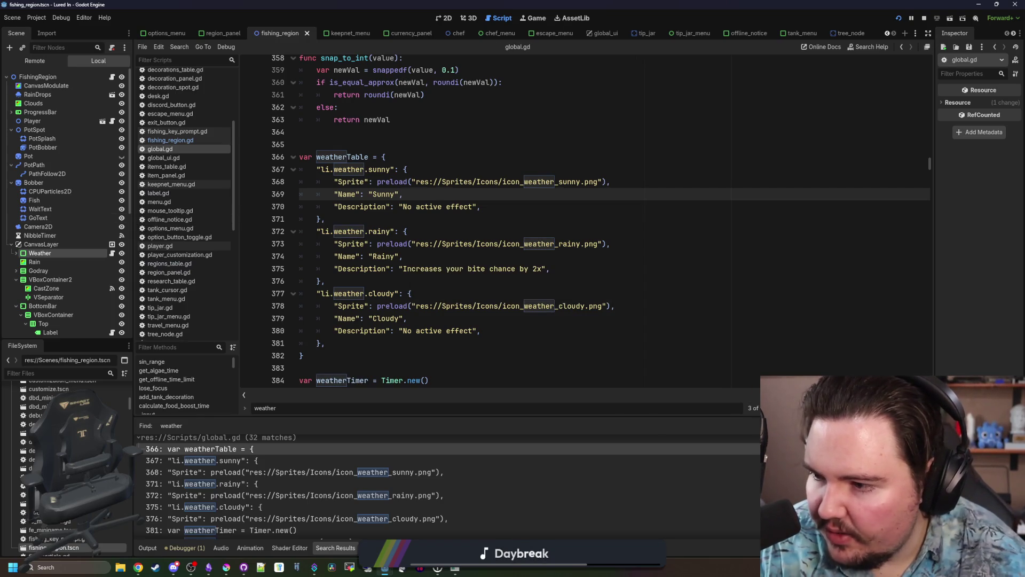
click(393, 225)
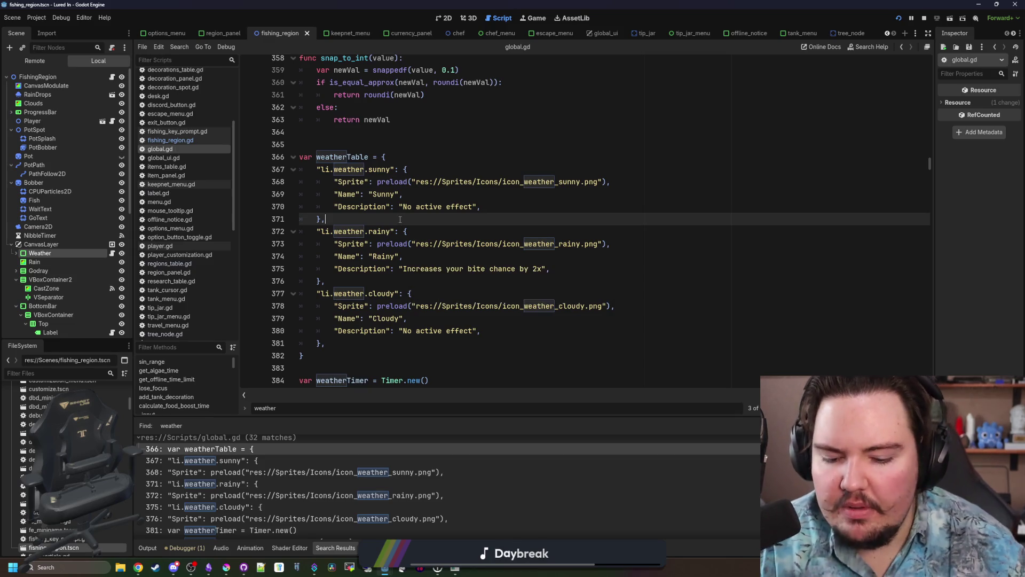
key(F5)
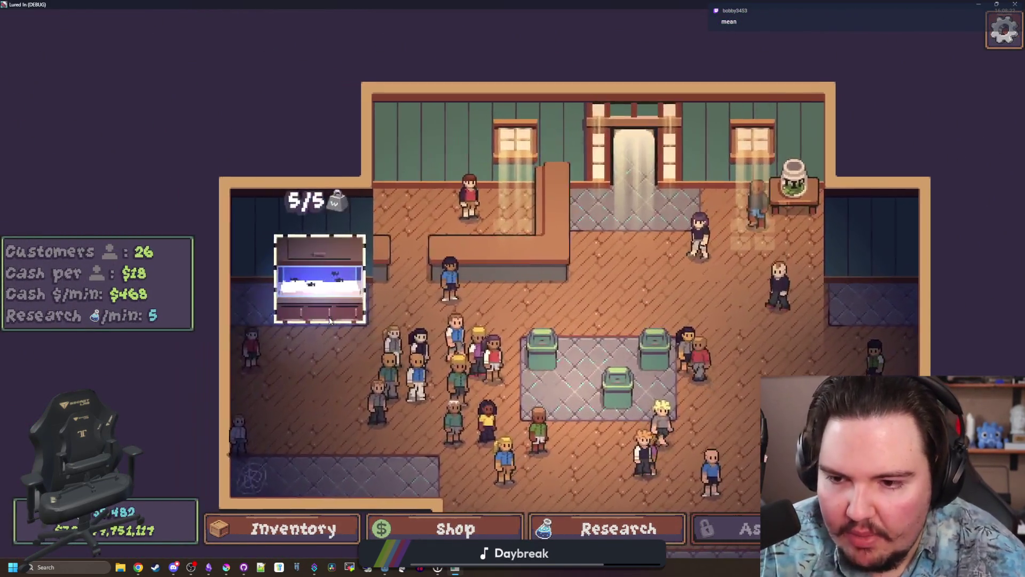
Look over Fish Tank 1 and the shop, closing each.
click(392, 290)
click(265, 109)
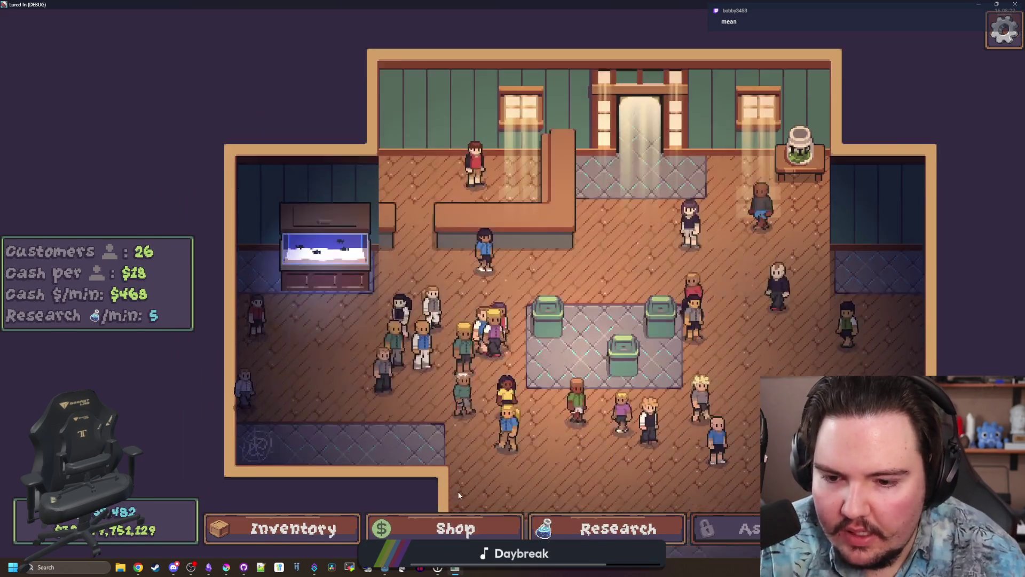
click(455, 529)
click(265, 112)
Move the Koi from the inventory into Fish Tank 2.
click(293, 529)
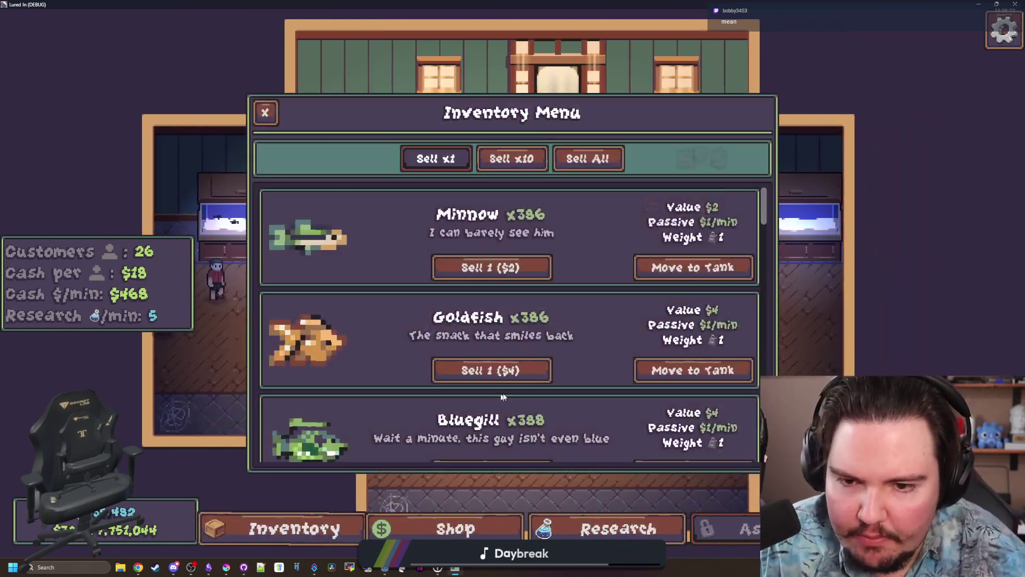
scroll(519, 355, down, 5)
click(694, 438)
click(756, 216)
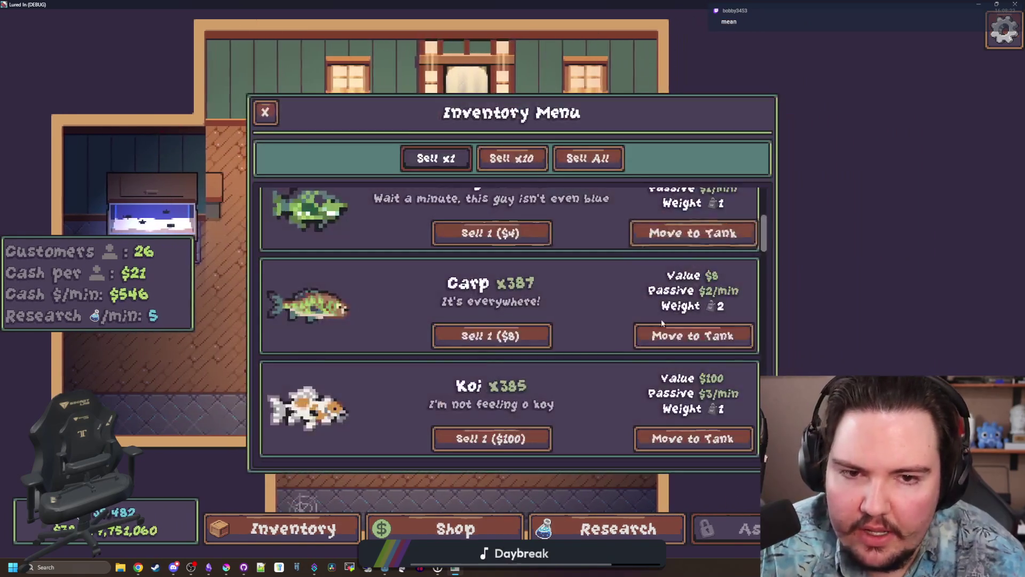
click(693, 438)
Inspect the Koi in Fish Tank 2, then close the tank panel.
click(692, 228)
click(512, 286)
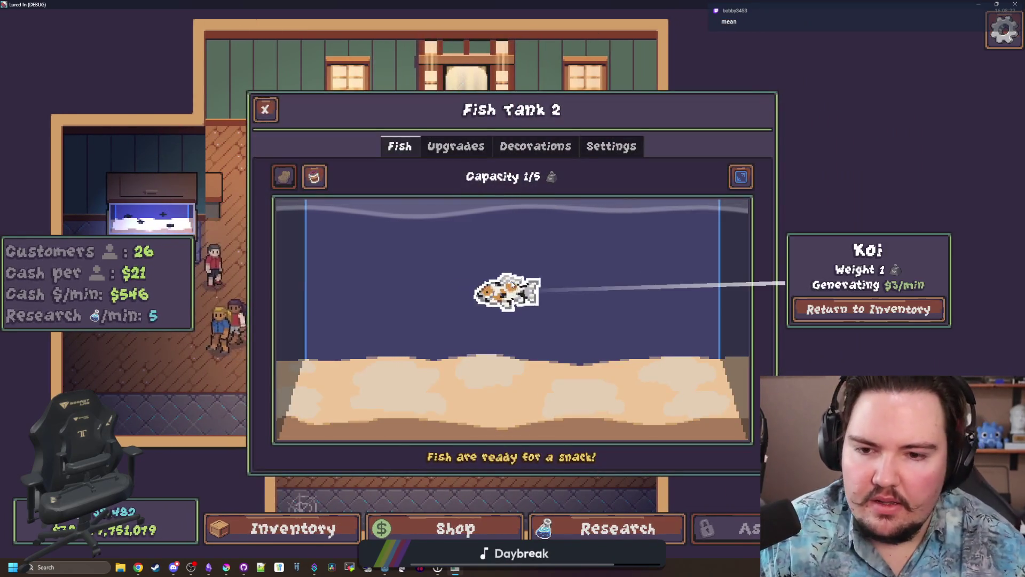
key(Escape)
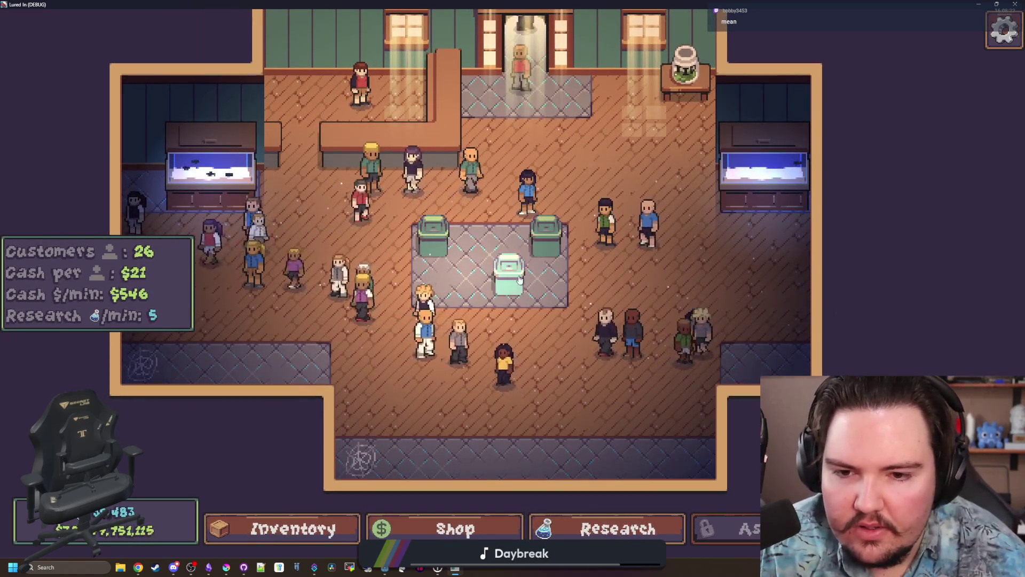
scroll(516, 299, up, 3)
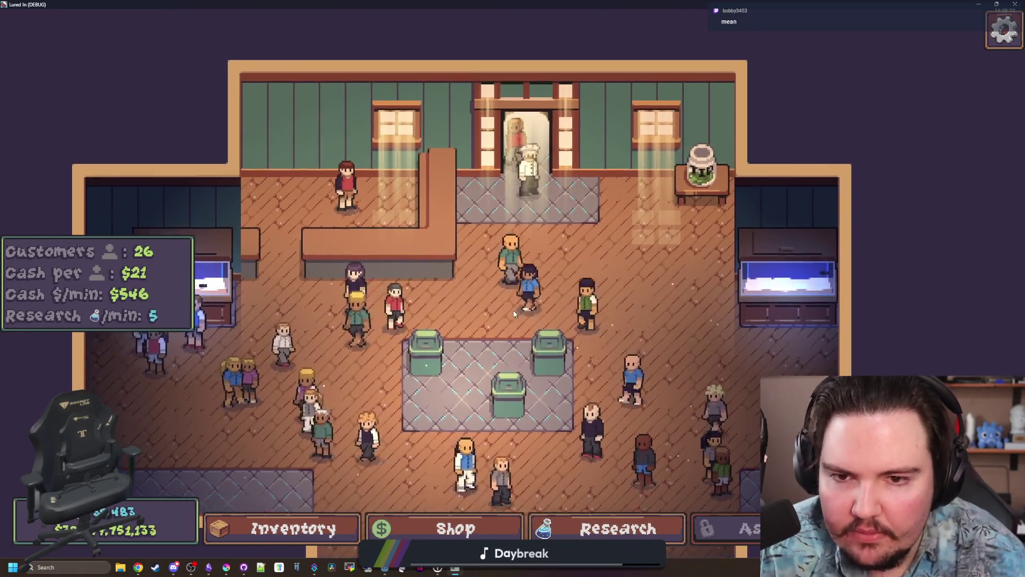
scroll(515, 314, down, 5)
scroll(395, 446, up, 2)
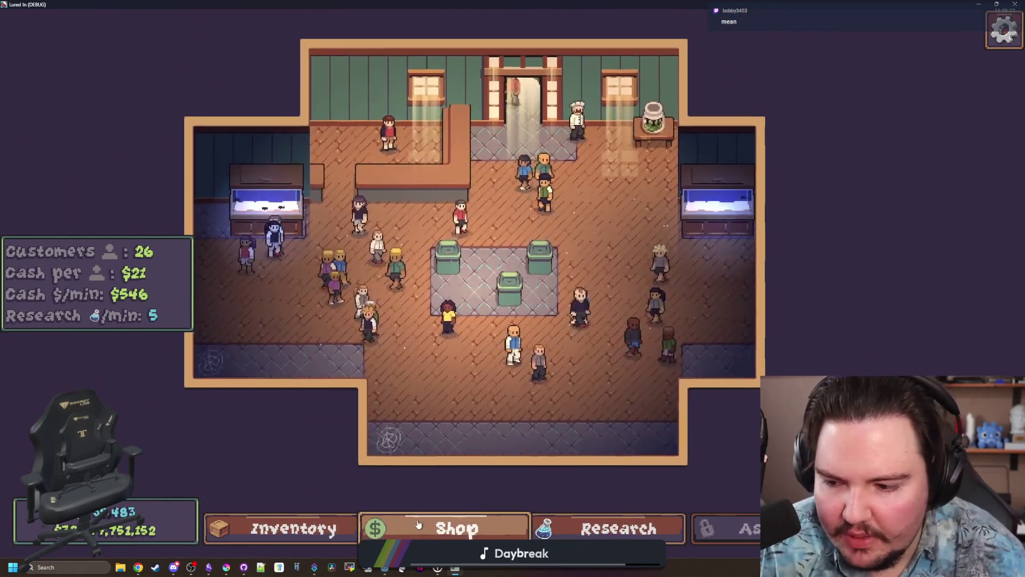
Buy Starfish Homes from Shop > Decorations and place five on the central display grid.
click(449, 528)
click(477, 149)
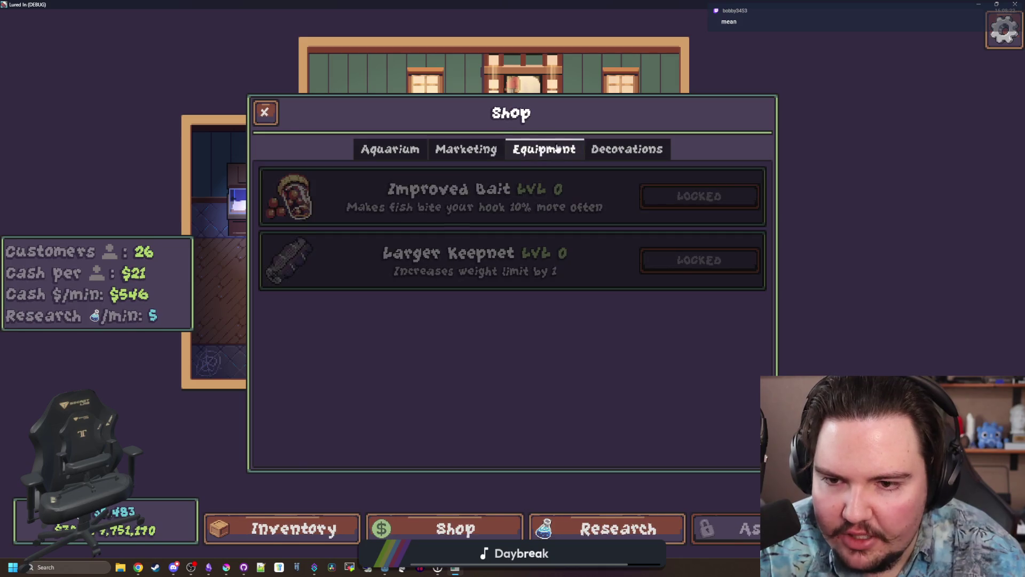
click(627, 149)
scroll(663, 374, down, 5)
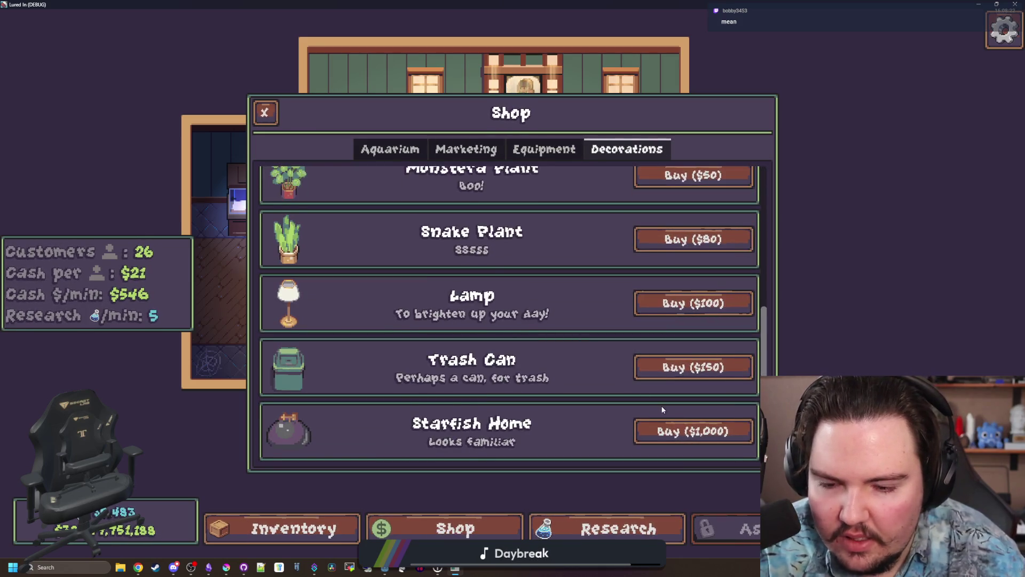
click(693, 431)
click(445, 301)
click(385, 301)
click(447, 261)
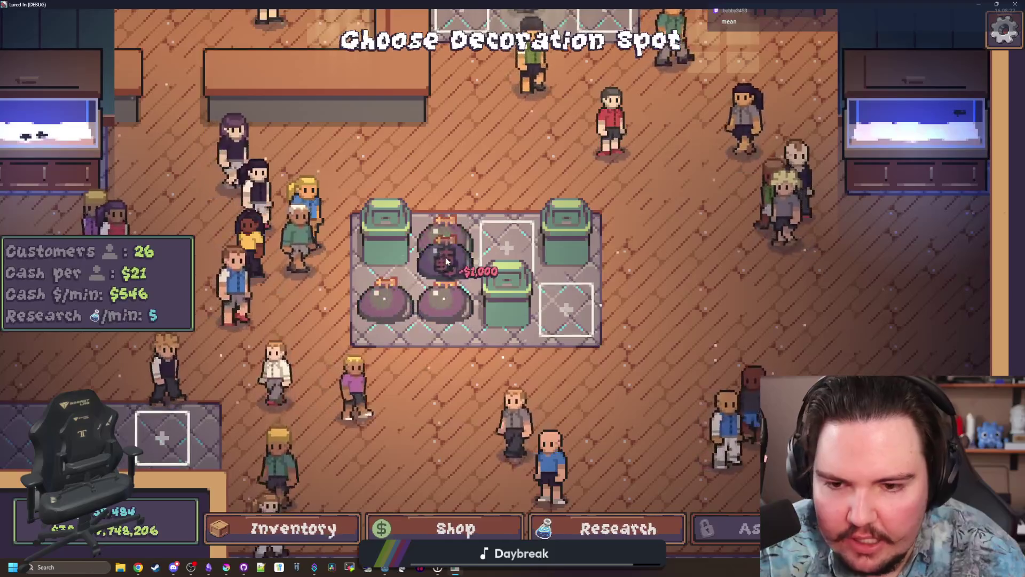
click(507, 247)
click(566, 311)
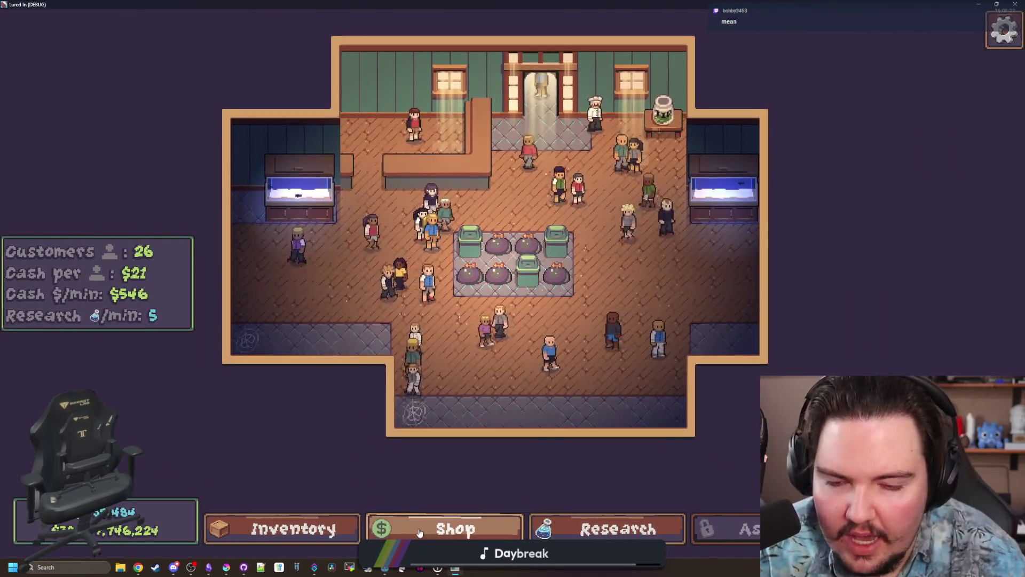
Buy $100 Lamps and place three: by the left wall, bottom-right and bottom spots.
click(420, 529)
click(664, 300)
click(259, 334)
click(248, 206)
click(668, 413)
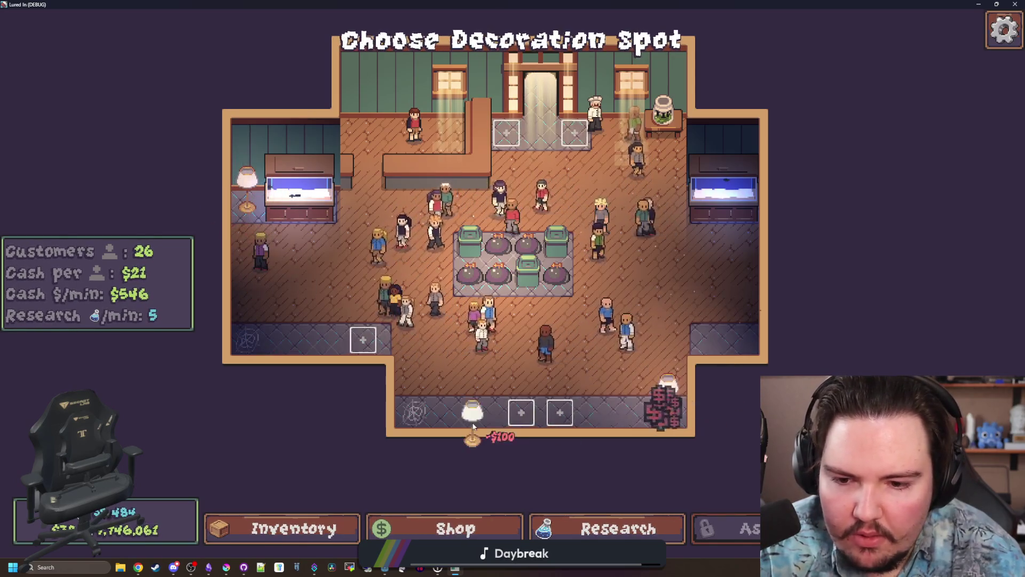
click(472, 426)
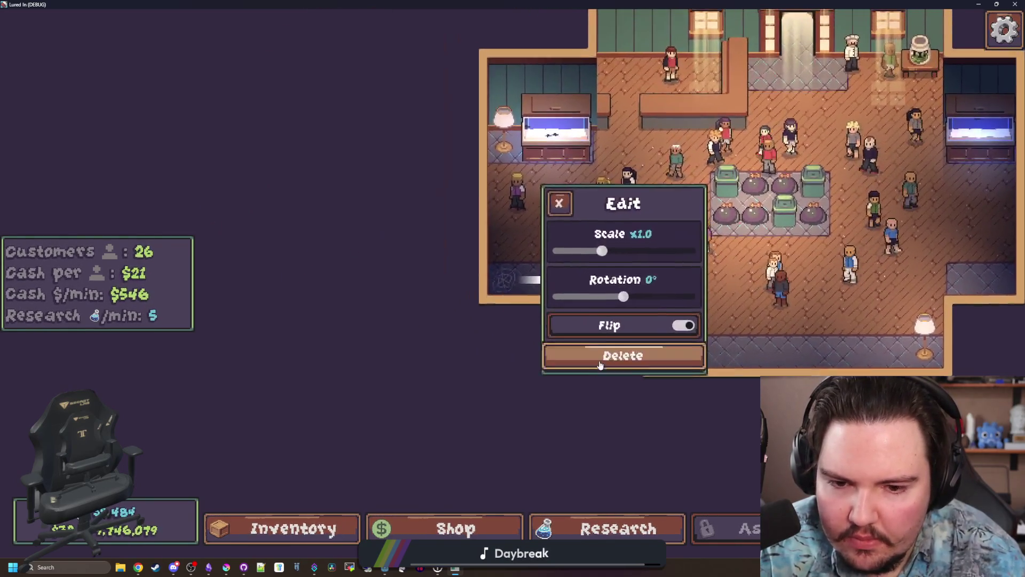
click(600, 365)
Buy a $150 Trash Can and place it in the shop.
click(455, 529)
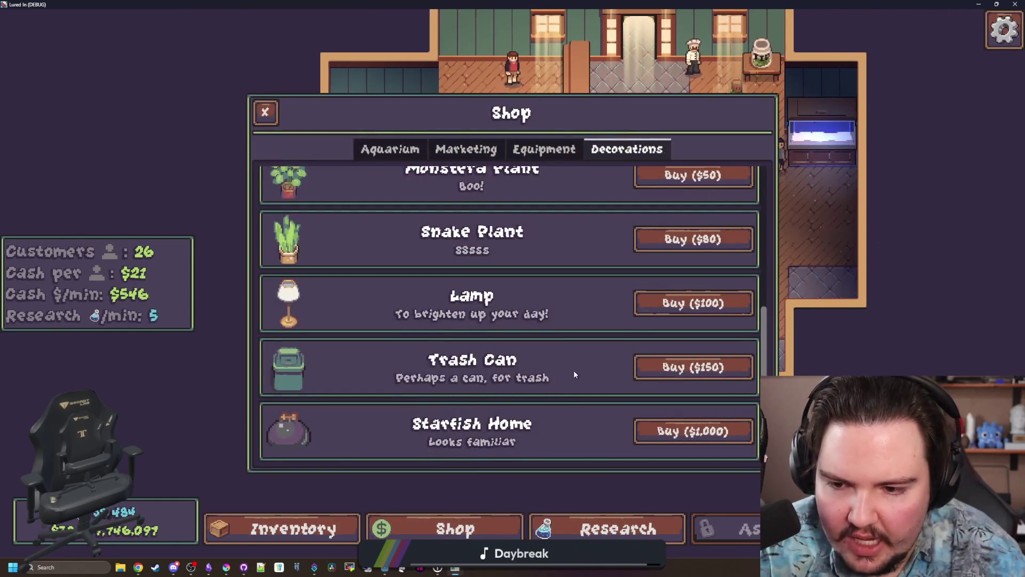
click(693, 367)
click(549, 362)
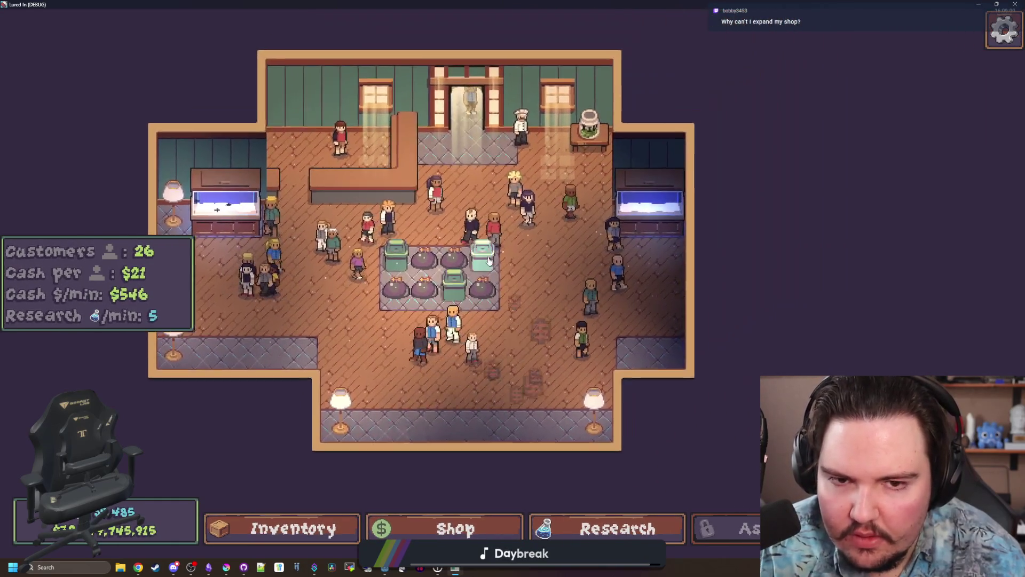
Pan and zoom across the shop floor to review the decorations, then switch to Krita.
scroll(488, 260, down, 3)
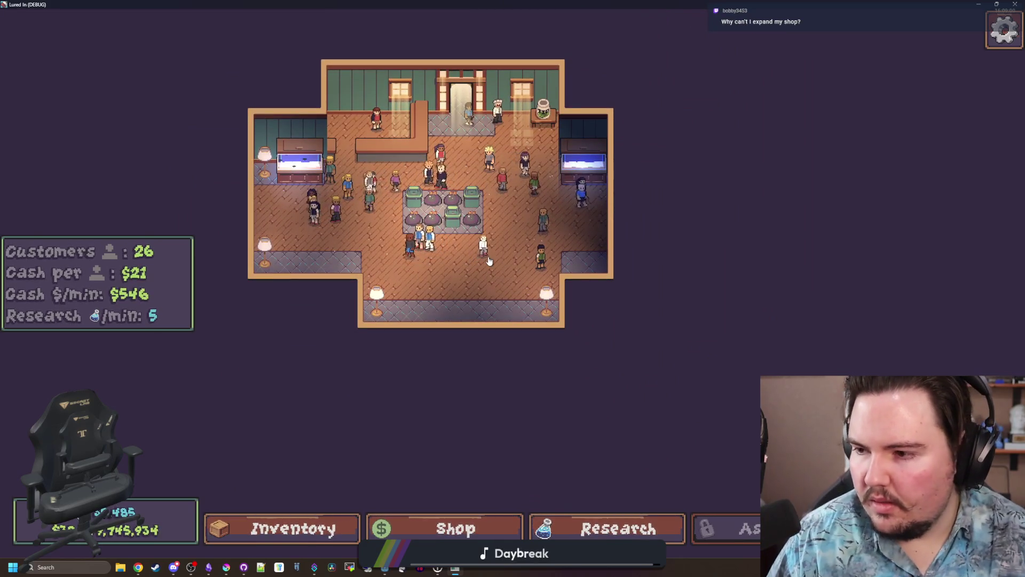
key(w)
key(a)
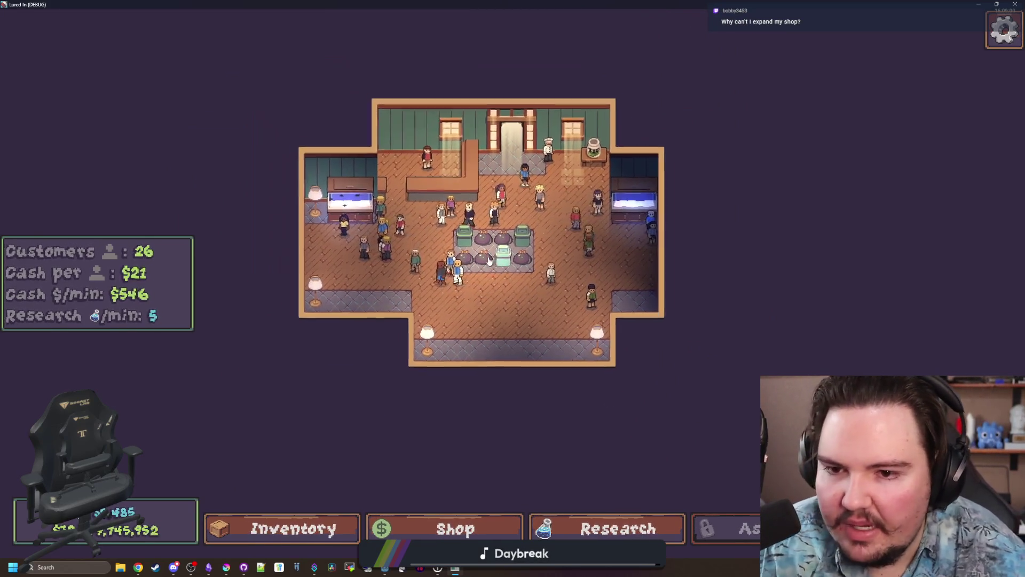
scroll(488, 258, up, 4)
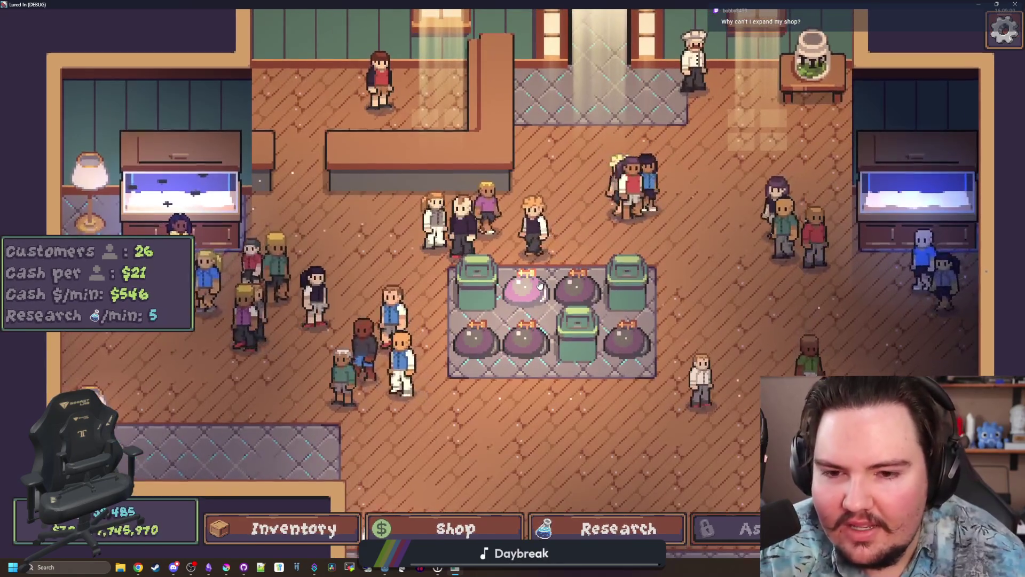
scroll(539, 284, down, 4)
scroll(472, 288, up, 4)
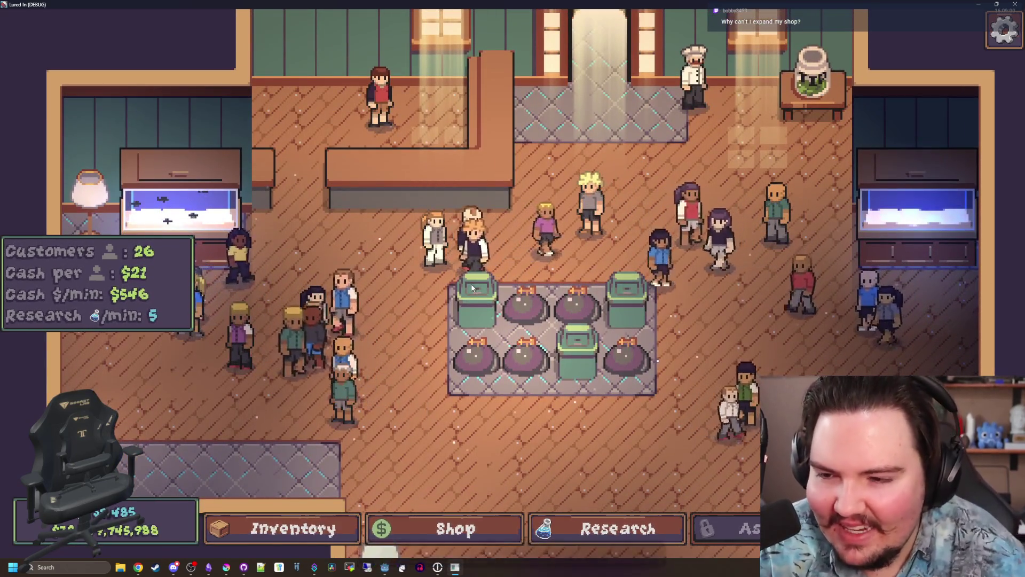
scroll(355, 402, down, 2)
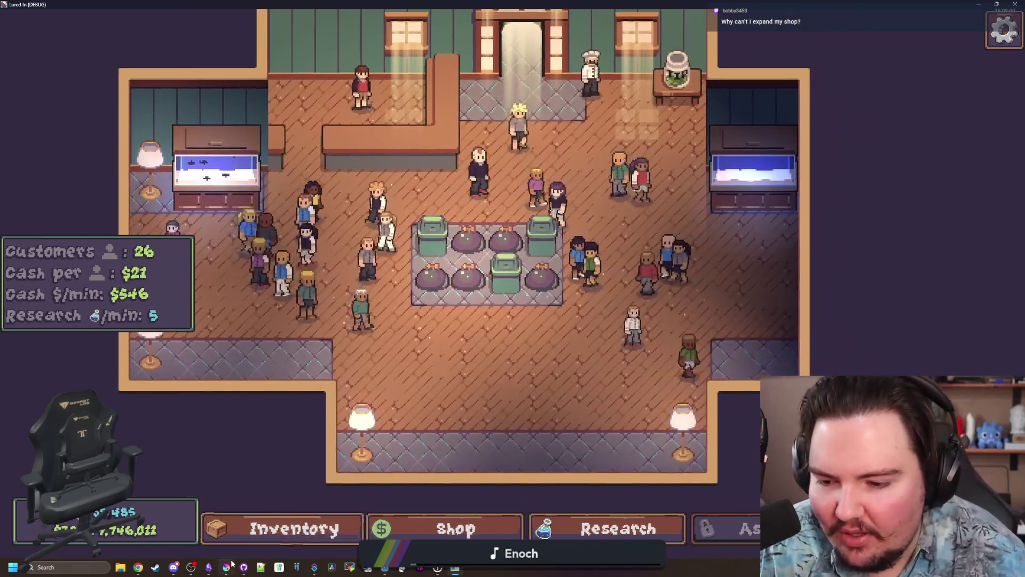
click(230, 566)
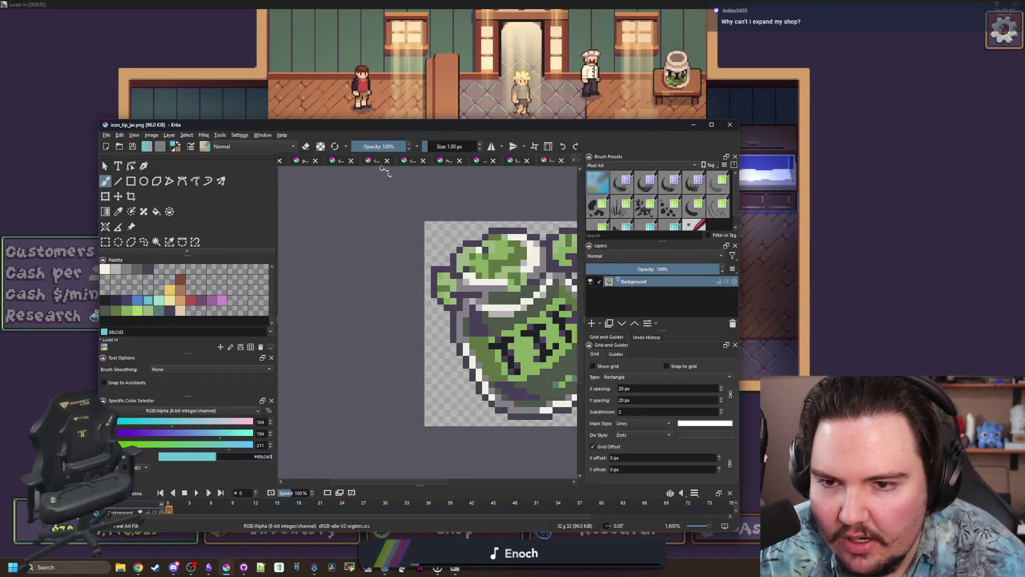
Maximize Krita and close the shorts_1_idle, shirt_1_idle and shirt_1_walk documents, discarding changes.
double_click(437, 127)
key(ctrl+Tab)
key(ctrl+Tab)
key(ctrl+Tab)
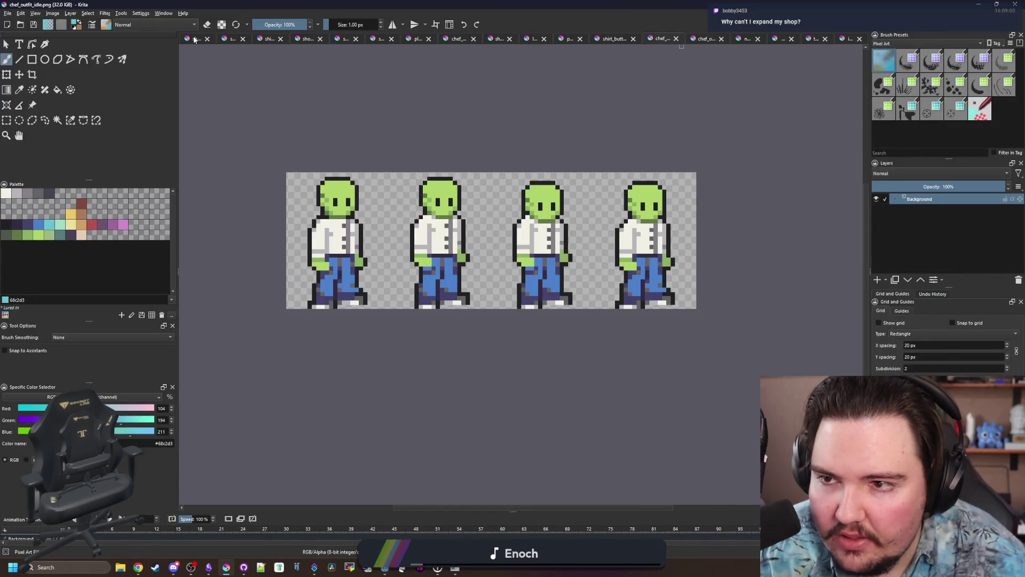
click(195, 39)
click(233, 40)
click(211, 39)
click(207, 39)
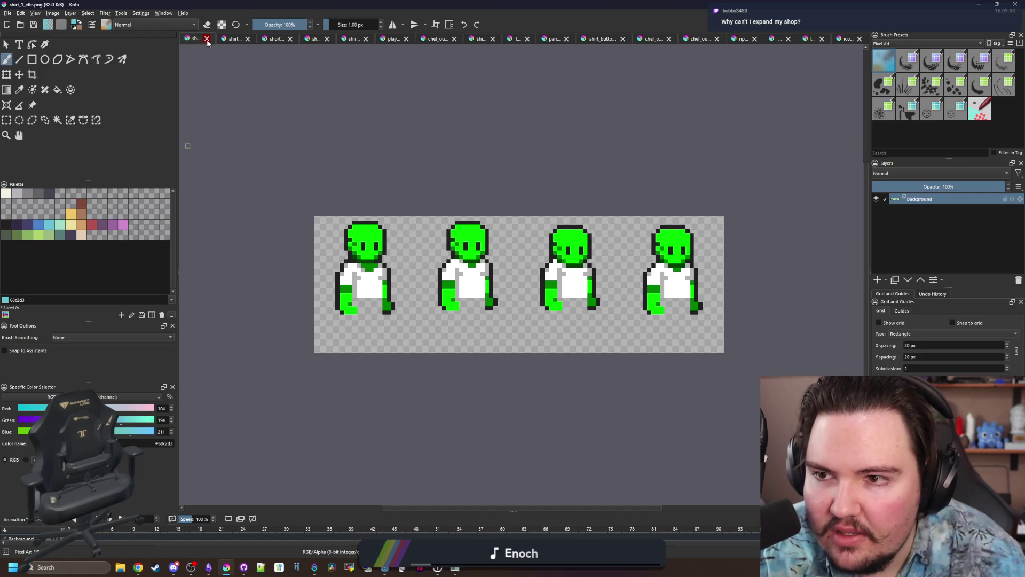
click(208, 39)
click(210, 39)
click(214, 38)
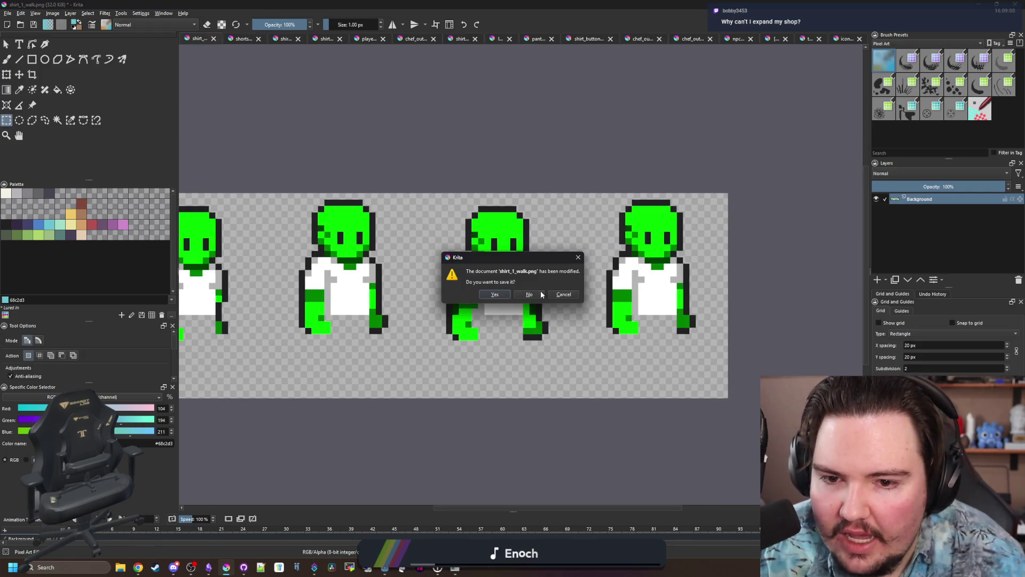
click(541, 294)
Close the remaining shorts, shirt_1, player_idle, chef_outfit_walk and shirt_1_walk documents.
click(216, 39)
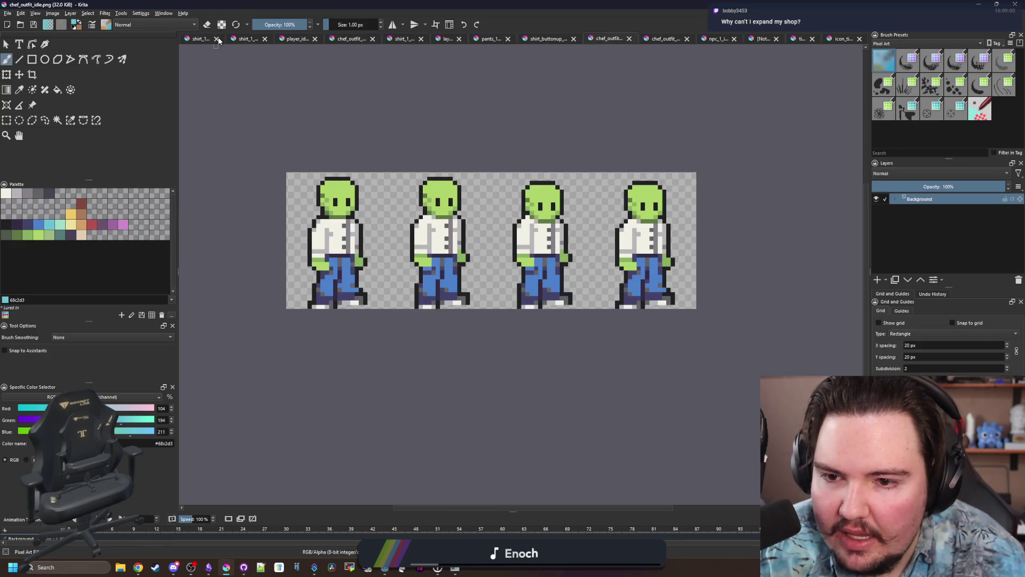
click(211, 41)
click(216, 39)
click(215, 39)
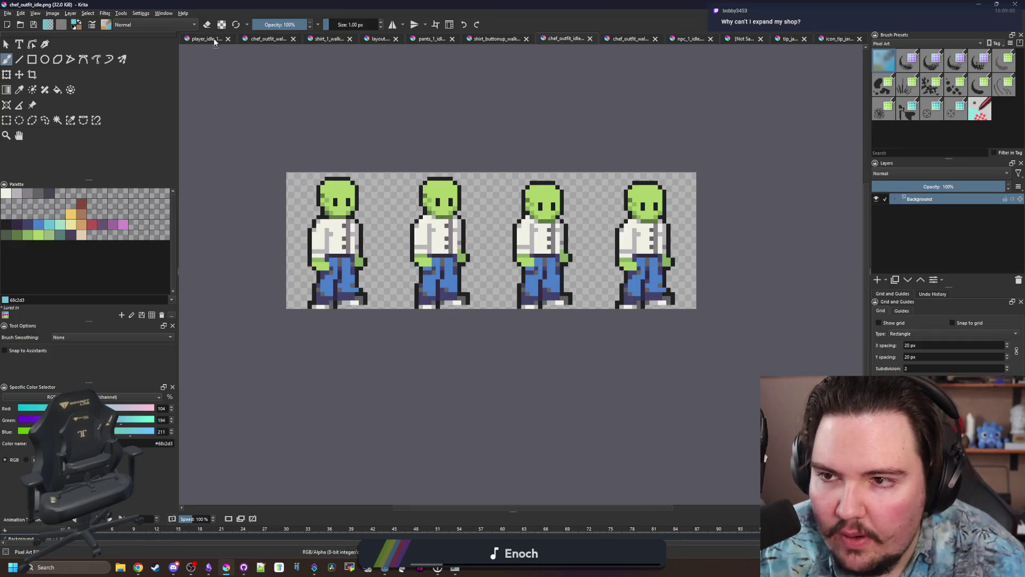
click(215, 39)
click(214, 39)
click(216, 39)
click(220, 39)
click(225, 38)
Zoom around layout.kra and pan the sketch toward Food Court and Tide Pool.
scroll(505, 183, up, 2)
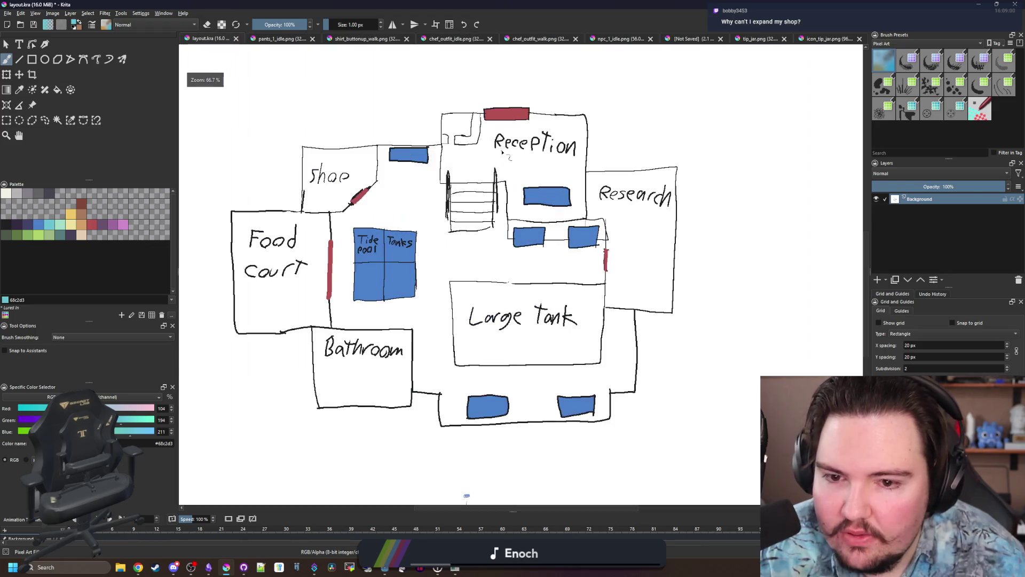
scroll(483, 426, down, 3)
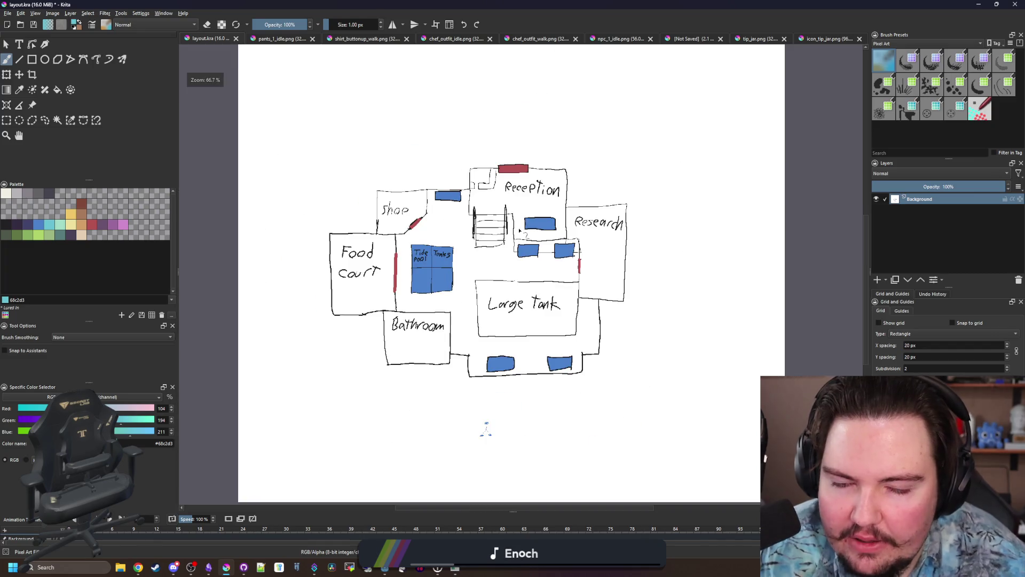
scroll(540, 250, up, 3)
scroll(521, 280, up, 2)
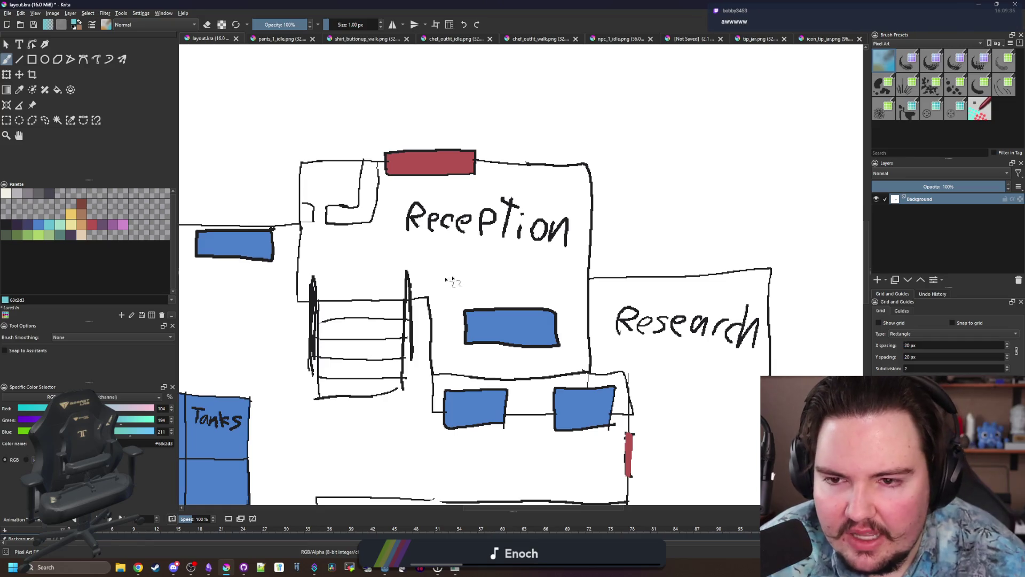
scroll(447, 280, down, 3)
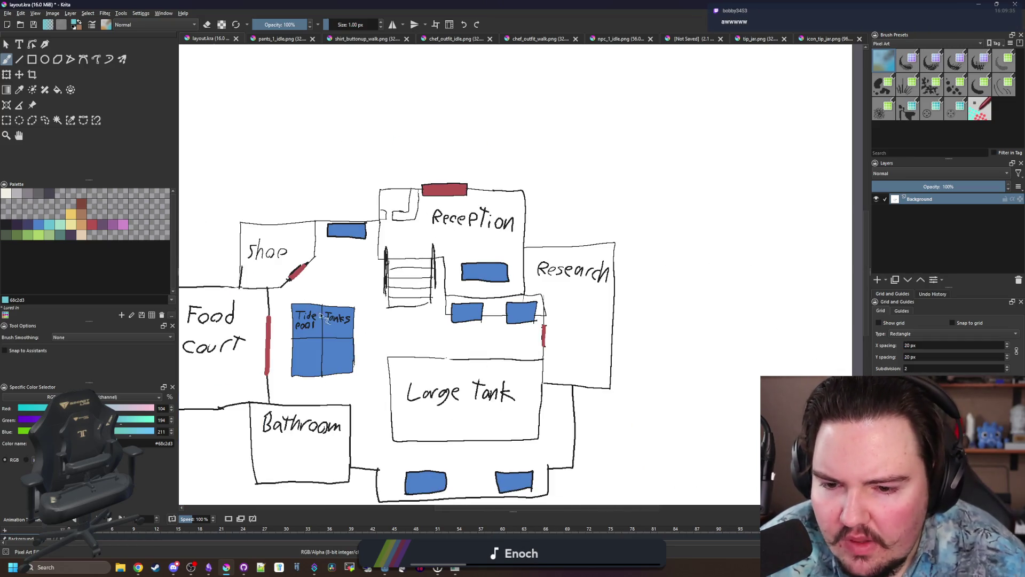
scroll(356, 372, up, 1)
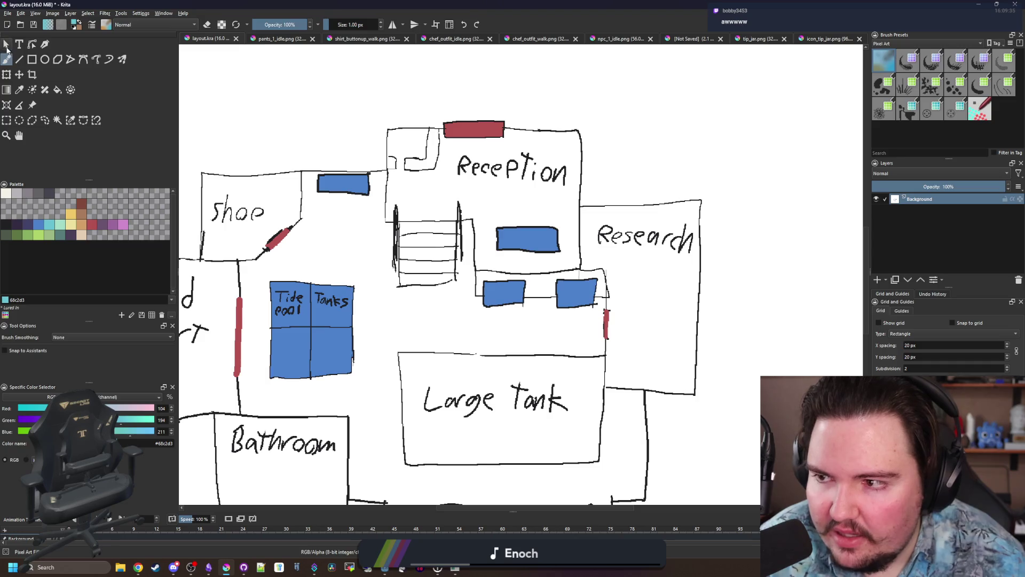
click(6, 47)
mouse_move(382, 306)
mouse_down()
mouse_move(457, 299)
mouse_move(561, 341)
mouse_up()
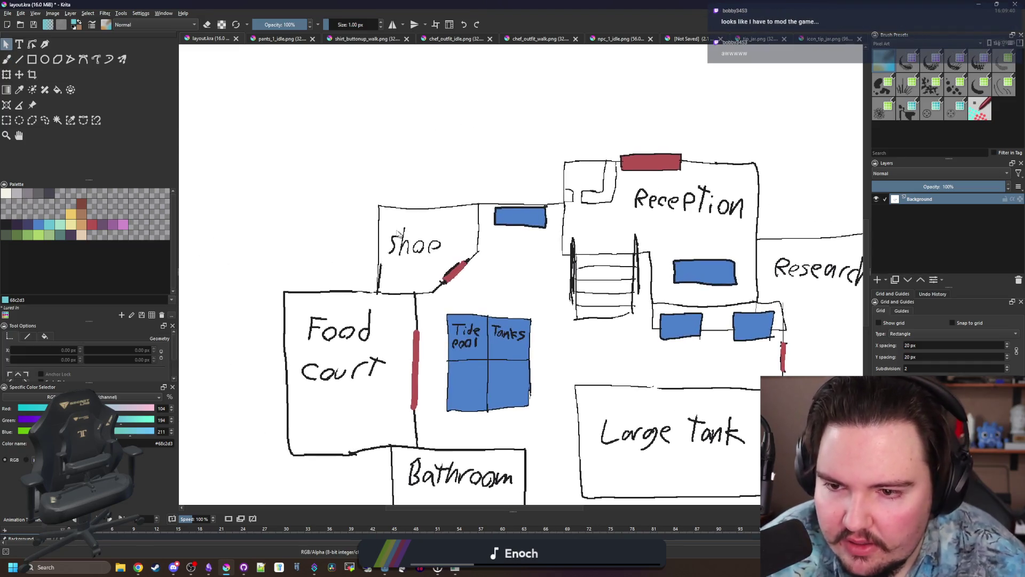
Zoom in and out over each room of the floor plan, then Alt+Tab to the Lured In game.
scroll(417, 208, up, 2)
scroll(446, 258, down, 3)
scroll(415, 341, up, 4)
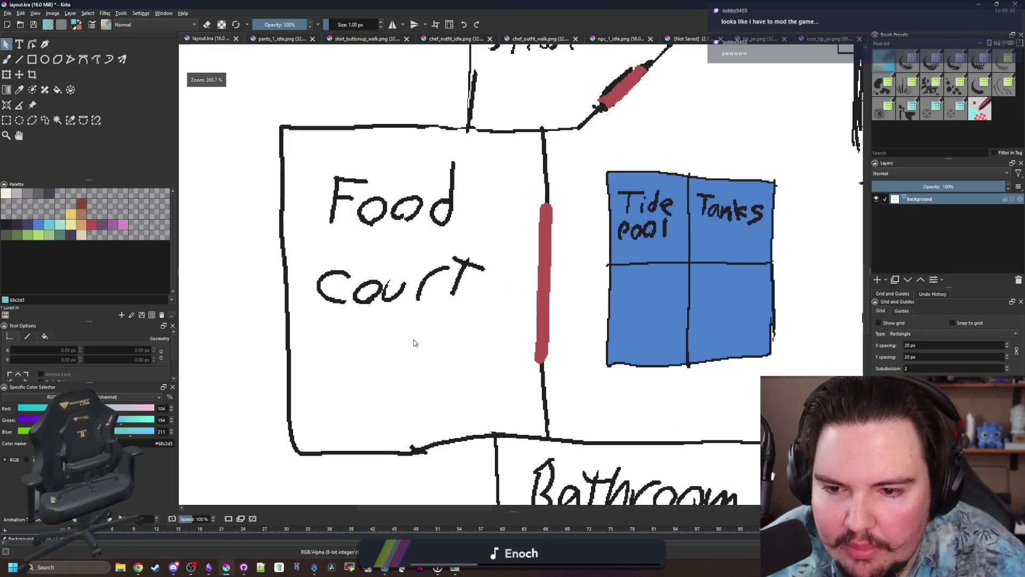
scroll(474, 417, down, 5)
scroll(342, 355, up, 5)
scroll(342, 355, down, 5)
scroll(403, 419, up, 5)
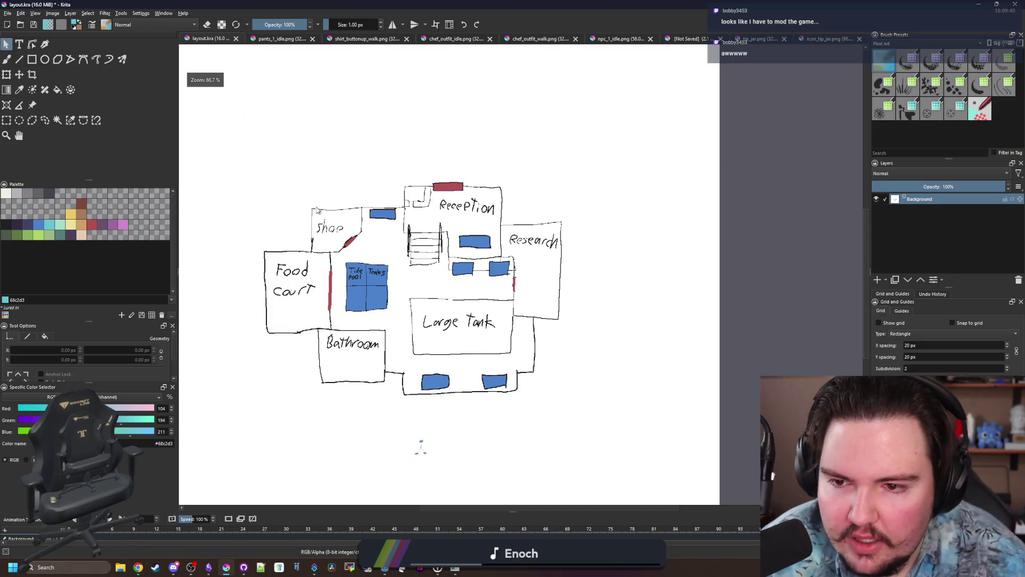
scroll(336, 250, down, 3)
scroll(683, 260, up, 1)
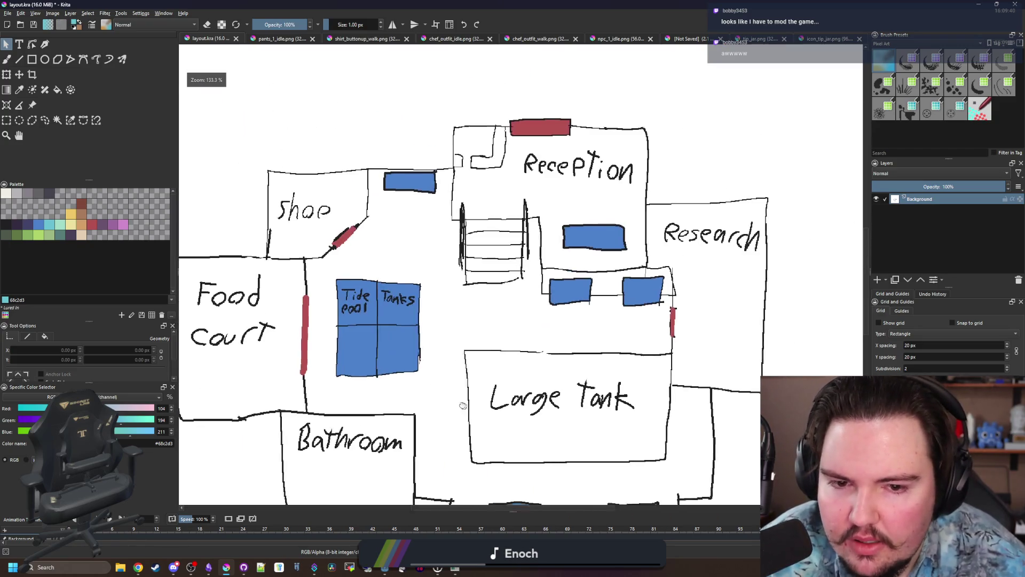
scroll(669, 197, down, 3)
scroll(556, 284, up, 3)
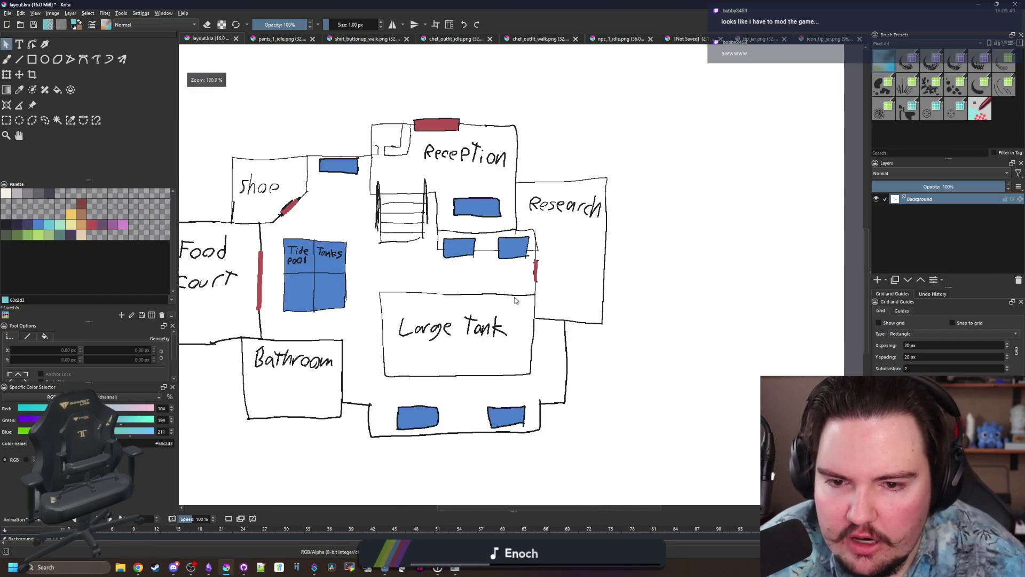
scroll(556, 284, up, 1)
scroll(599, 297, down, 3)
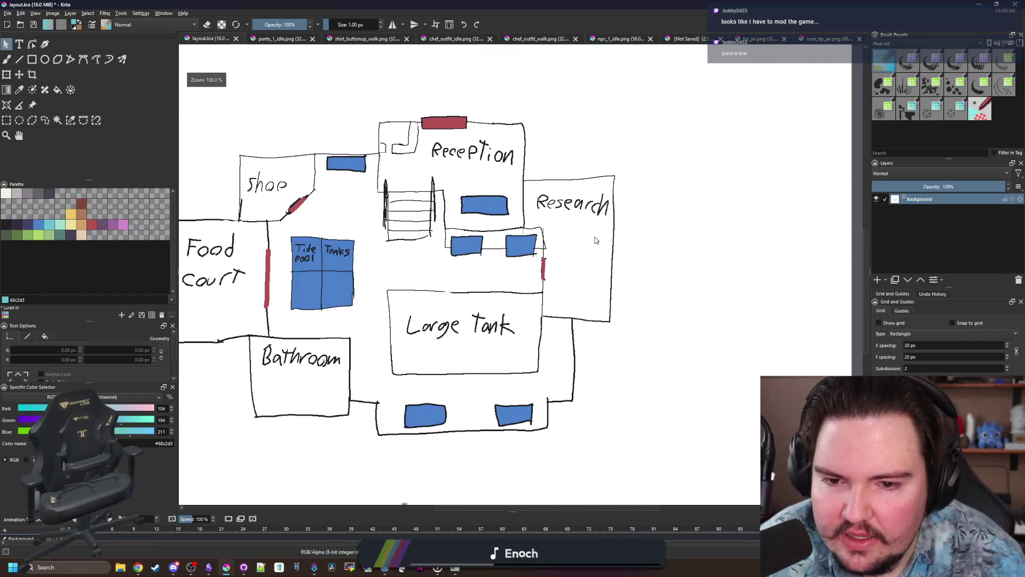
scroll(607, 222, up, 3)
scroll(590, 205, down, 4)
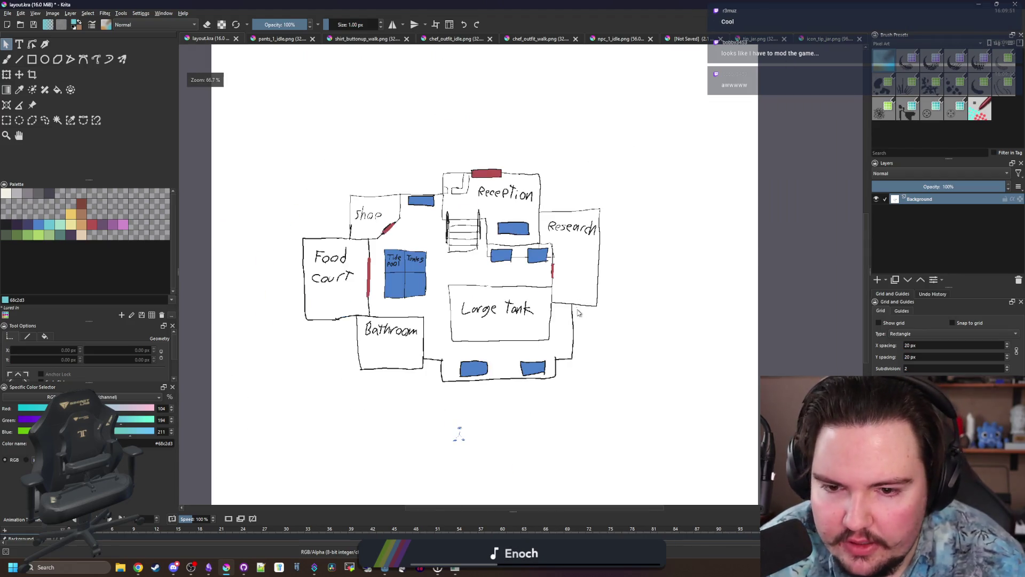
scroll(578, 313, up, 1)
scroll(589, 187, up, 2)
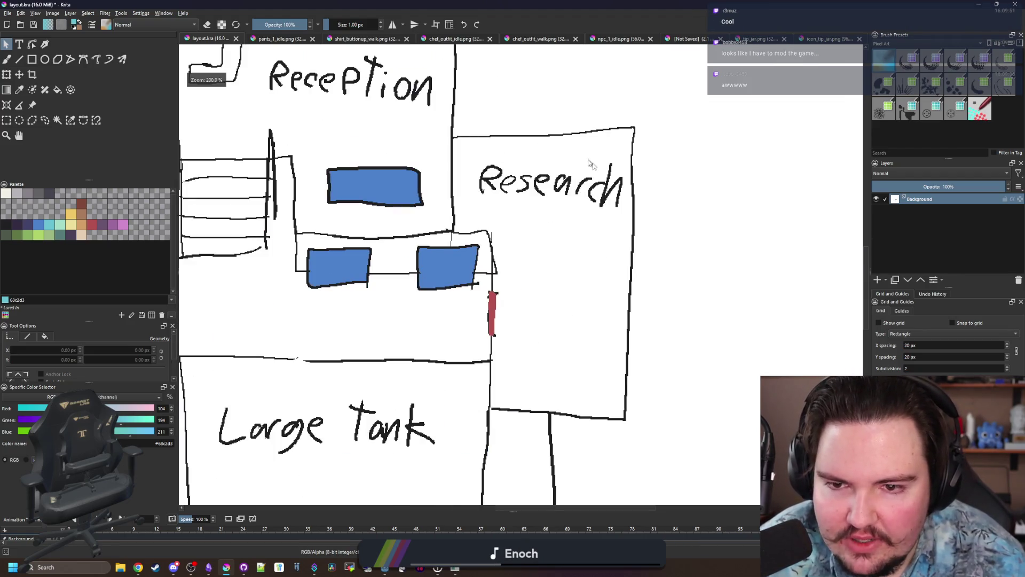
scroll(605, 251, down, 3)
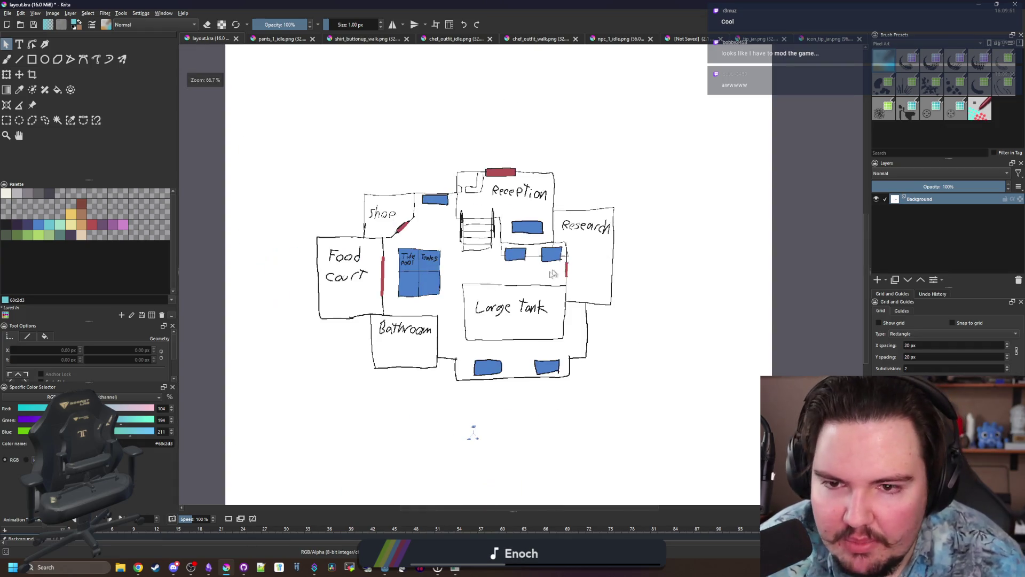
scroll(451, 284, up, 1)
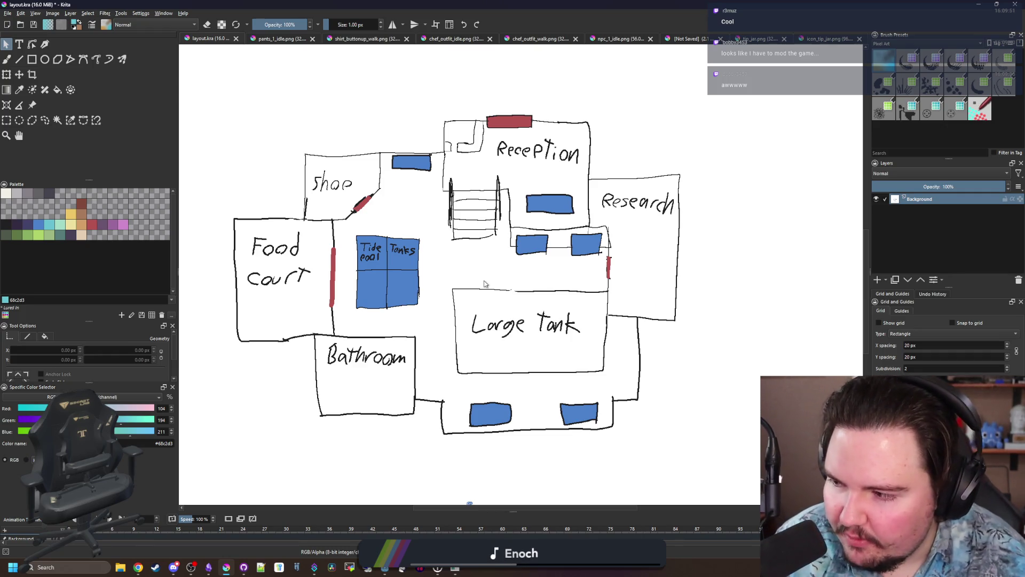
key(alt+Tab)
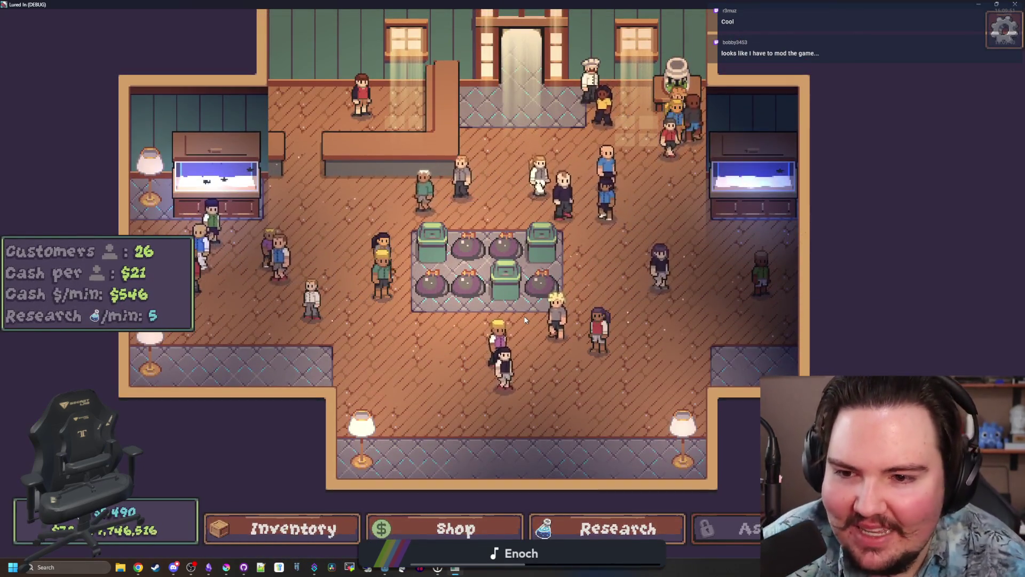
Zoom the game camera and drag-pan it across the shop floor.
scroll(525, 318, down, 3)
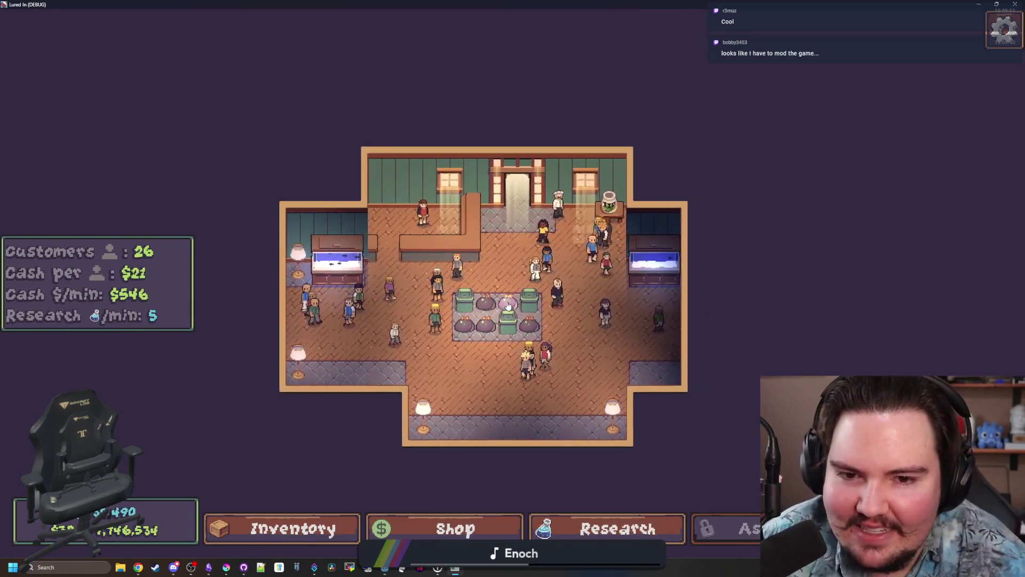
scroll(522, 280, up, 3)
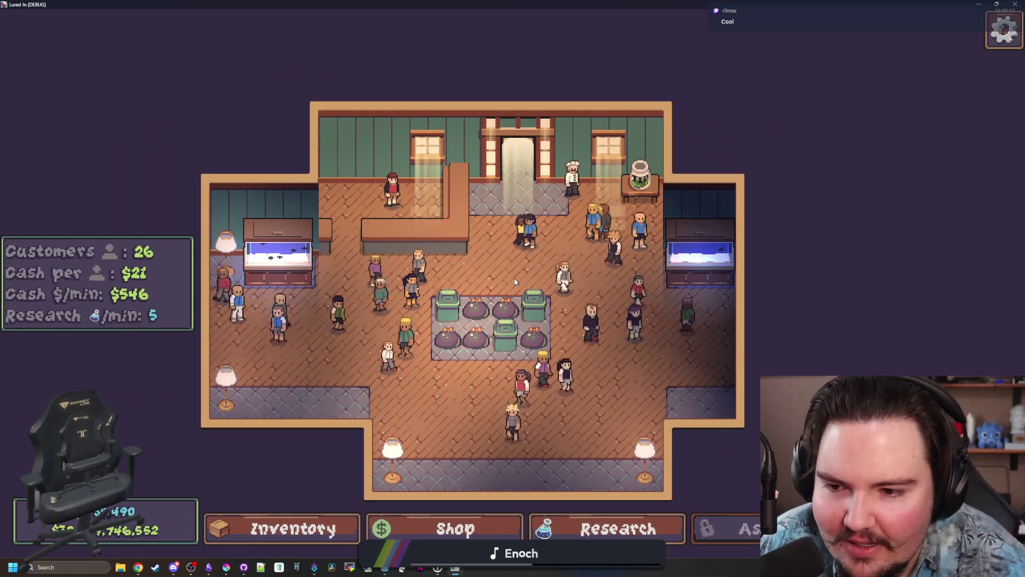
scroll(526, 275, up, 3)
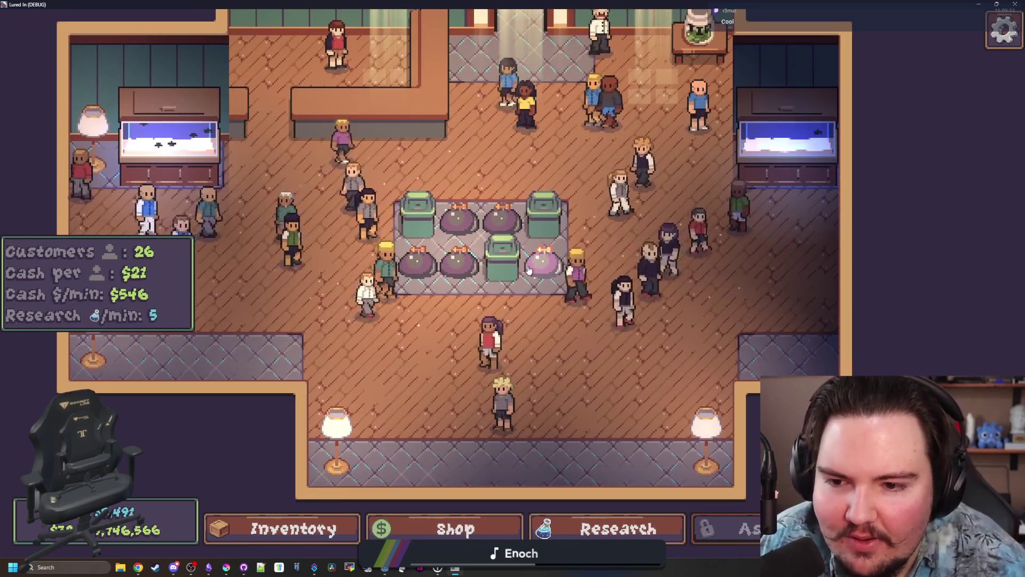
mouse_move(528, 270)
mouse_down()
mouse_move(440, 325)
mouse_move(444, 307)
mouse_move(389, 392)
mouse_up()
scroll(389, 378, down, 5)
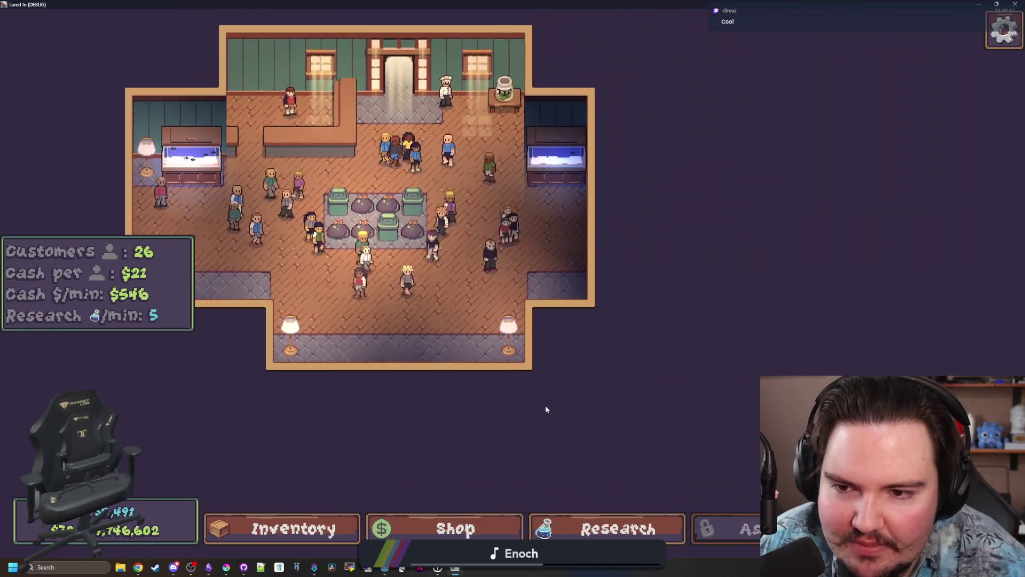
drag(546, 409, 486, 213)
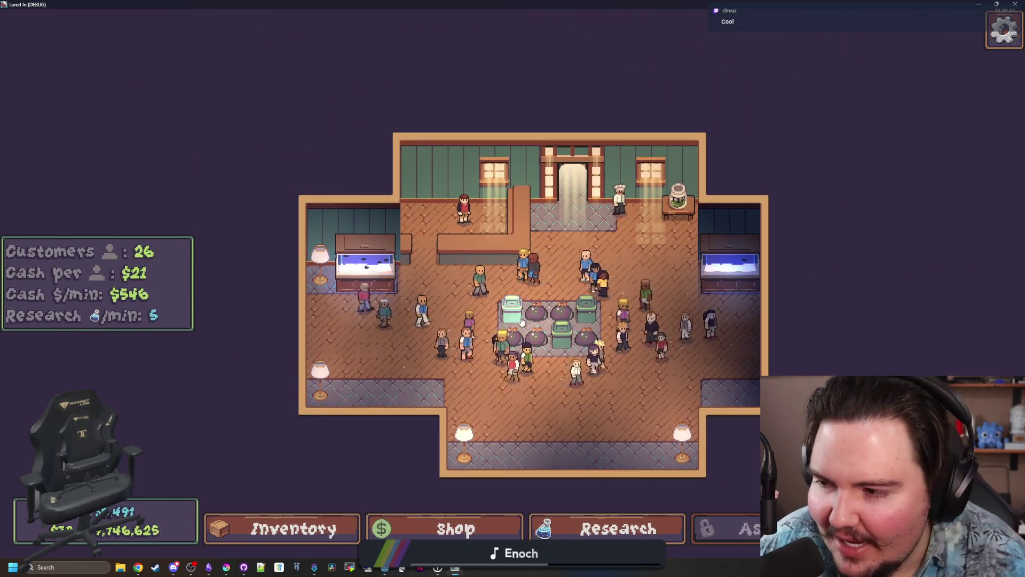
mouse_move(545, 329)
mouse_down()
mouse_move(548, 263)
mouse_move(478, 264)
mouse_up()
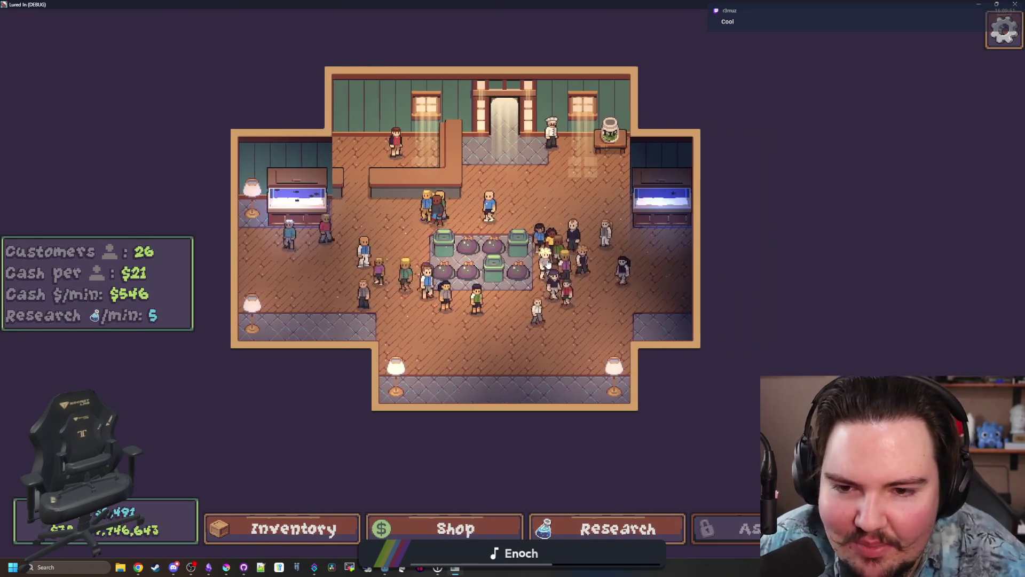
scroll(443, 330, up, 3)
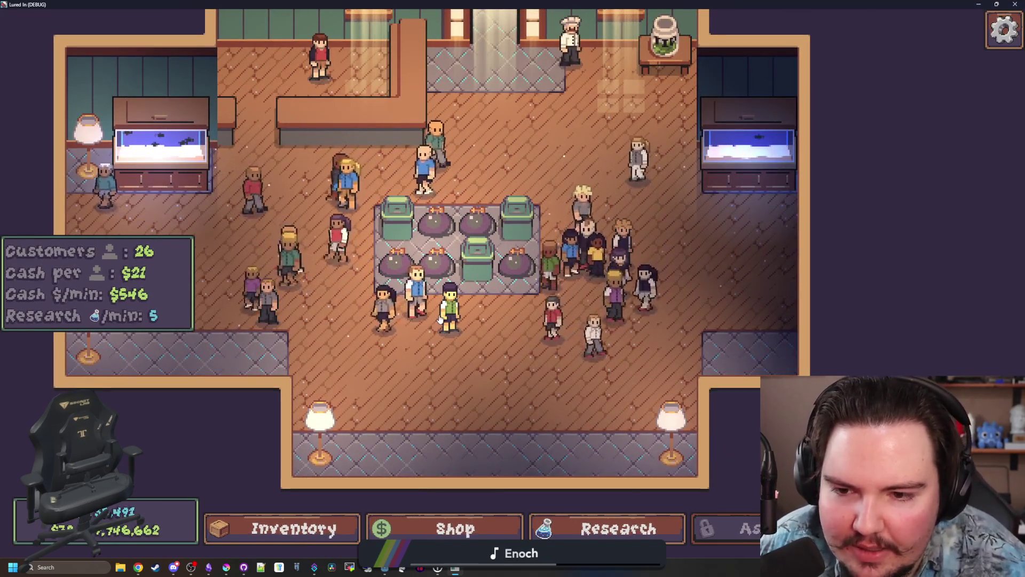
Pan the shop view with the A, D and W keys while zooming, then un-maximize the game window.
key(a)
scroll(449, 316, down, 4)
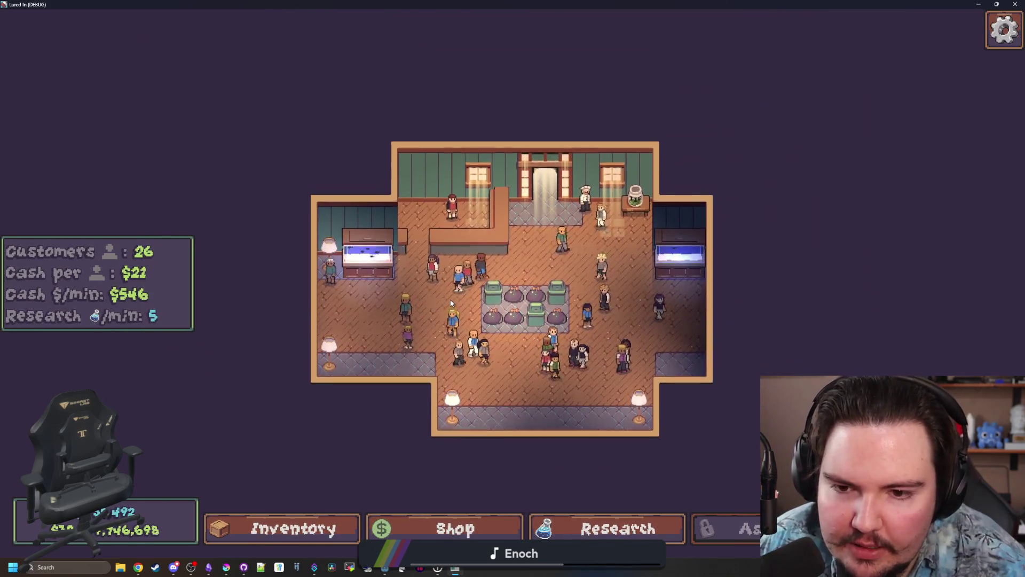
scroll(443, 251, up, 1)
scroll(443, 247, up, 1)
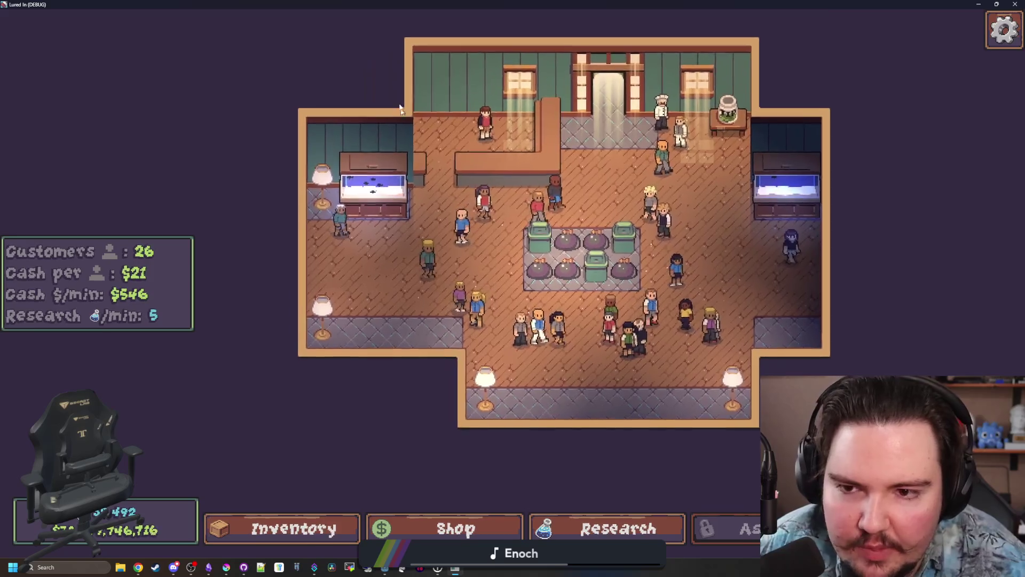
key(d)
scroll(517, 337, down, 2)
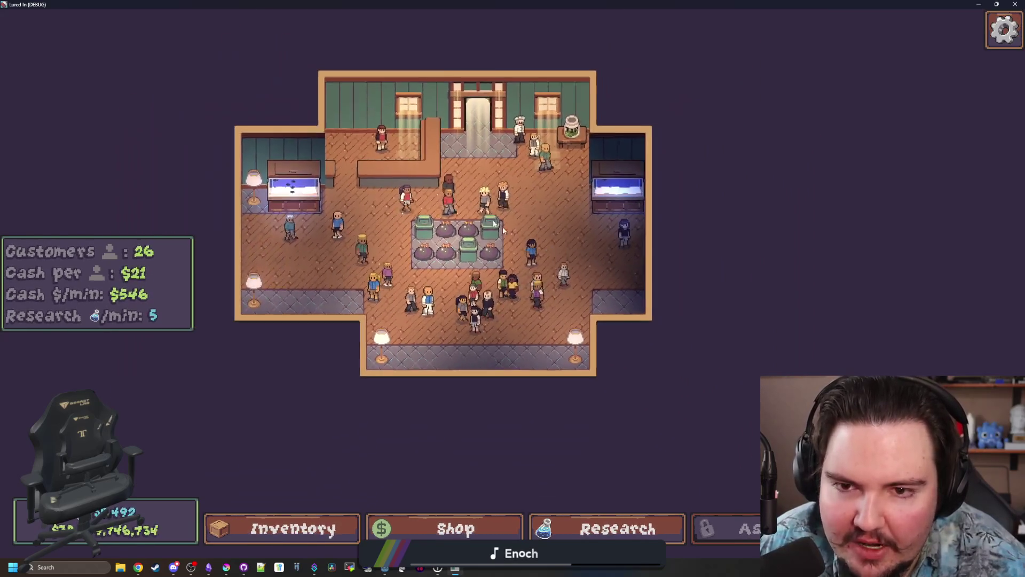
key(a)
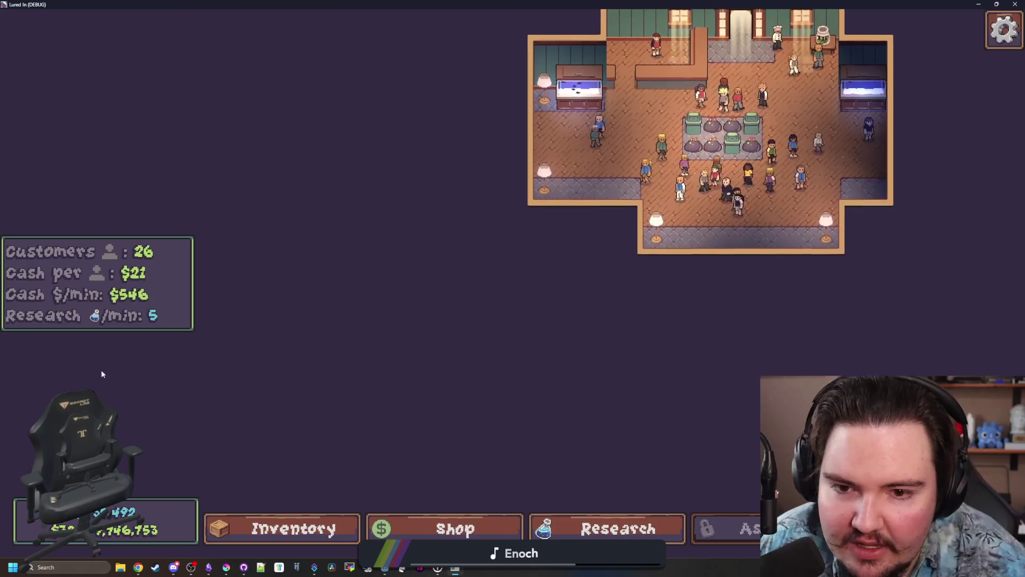
key(d)
key(w)
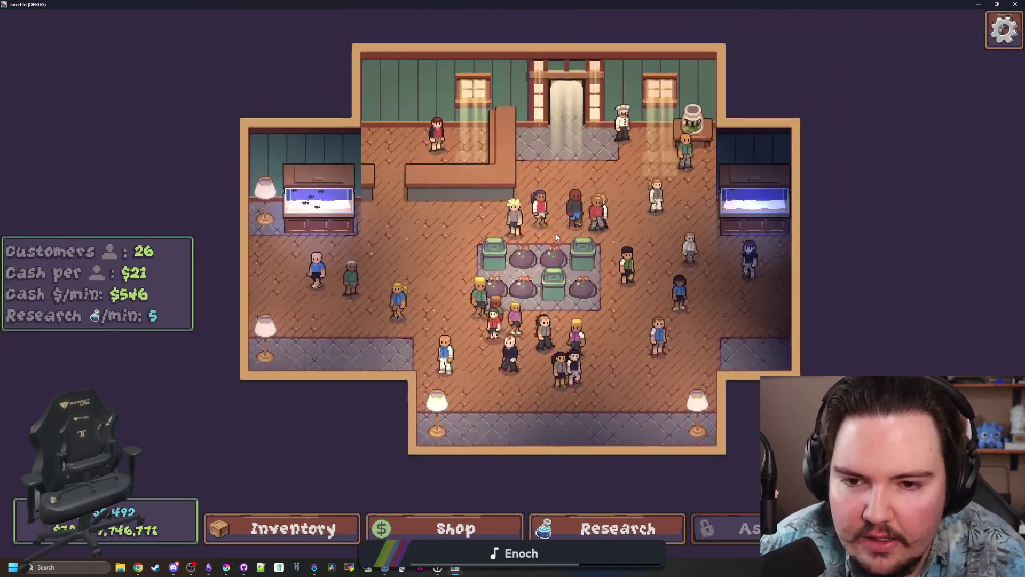
key(super+Down)
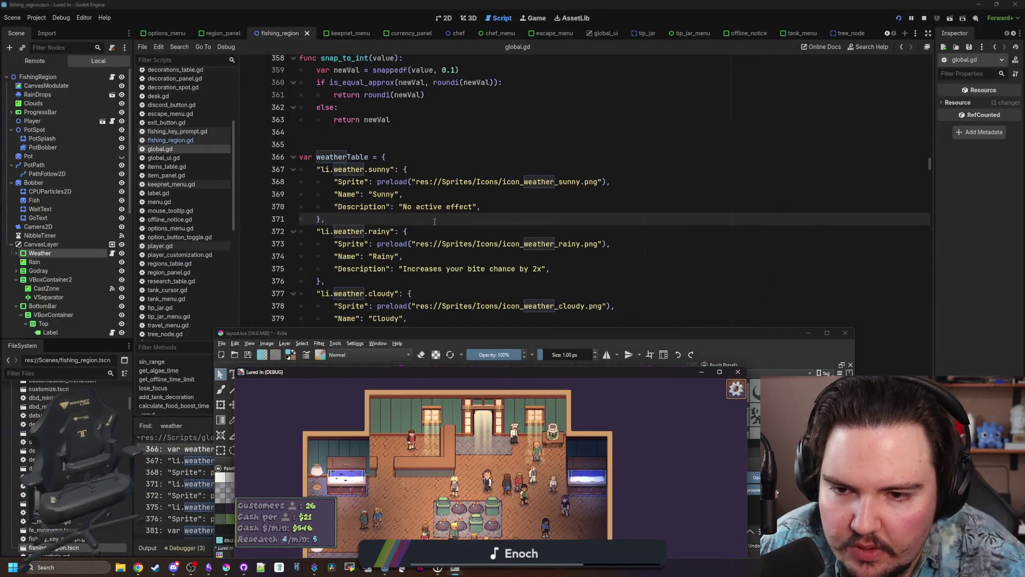
Bring the Godot script editor forward and open the Weather node's weather.gd script.
click(434, 222)
click(459, 227)
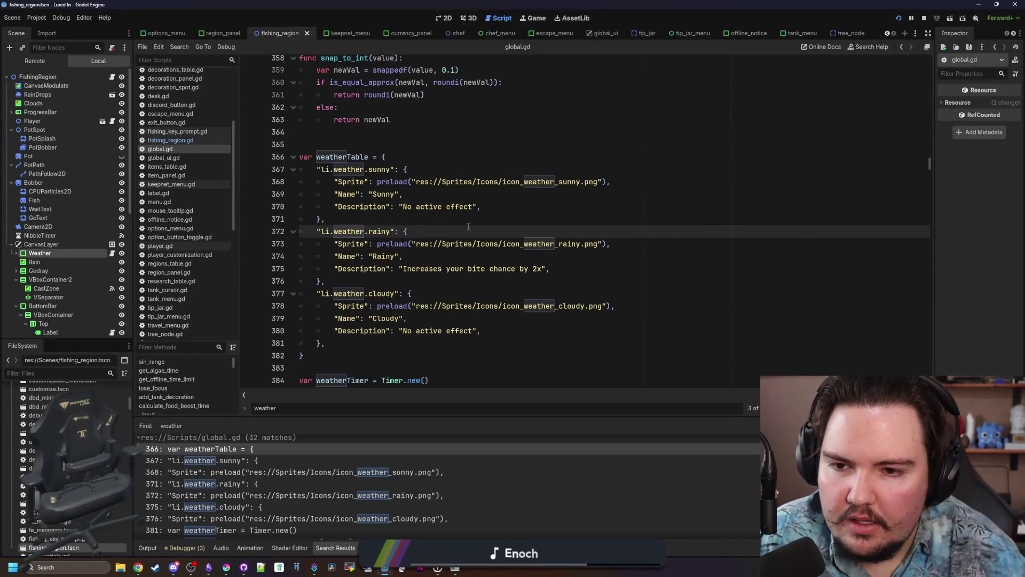
key(Up)
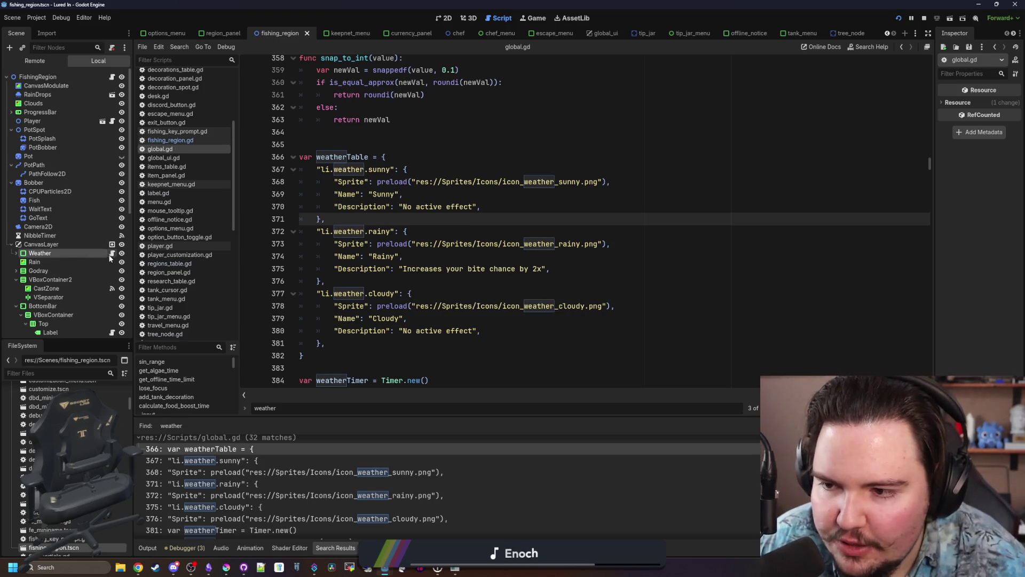
click(112, 254)
Add a _process function stub via autocomplete, with blank lines above it.
key(Return)
text(func _)
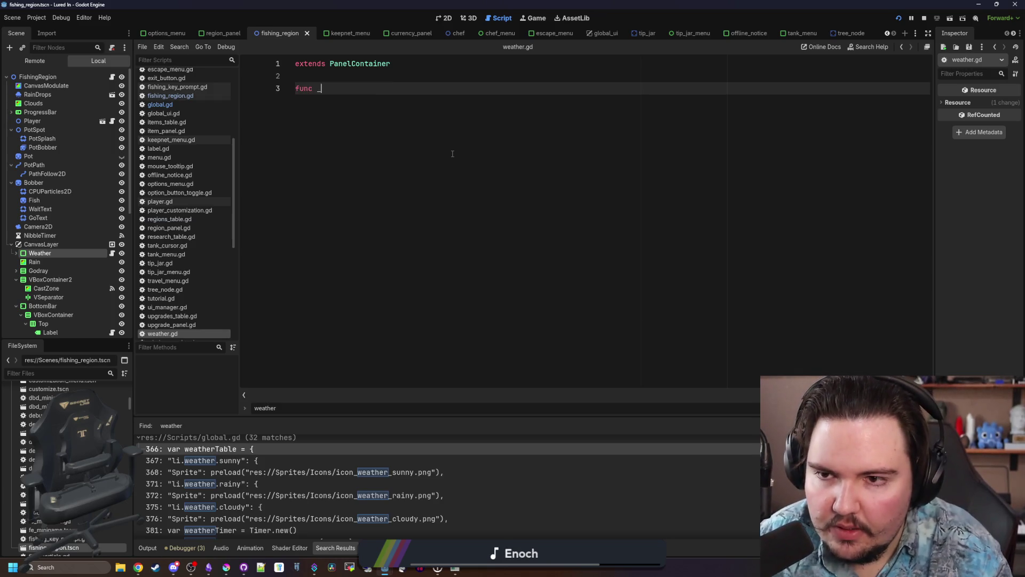
text(proce)
key(Return)
key(Return)
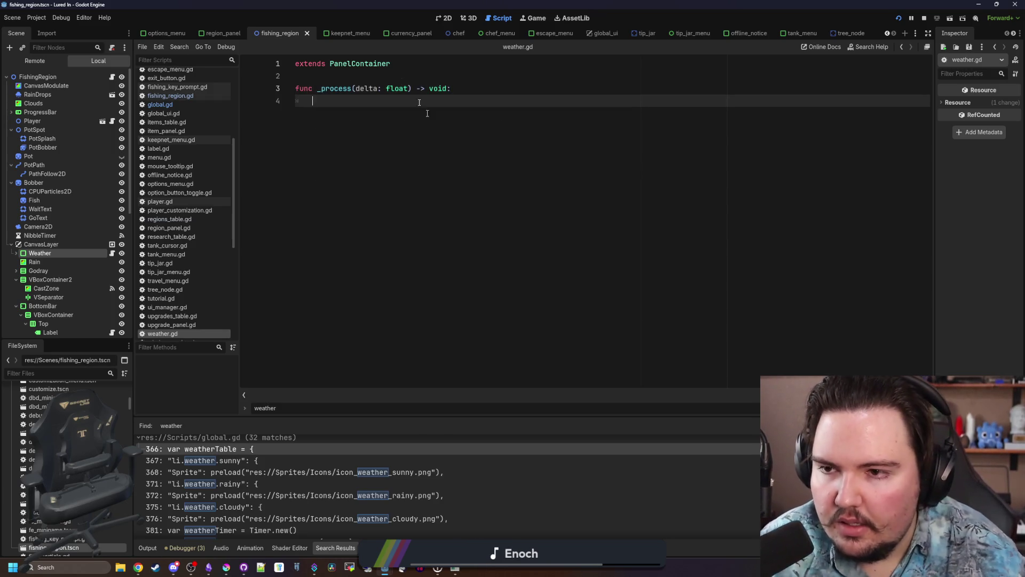
click(370, 71)
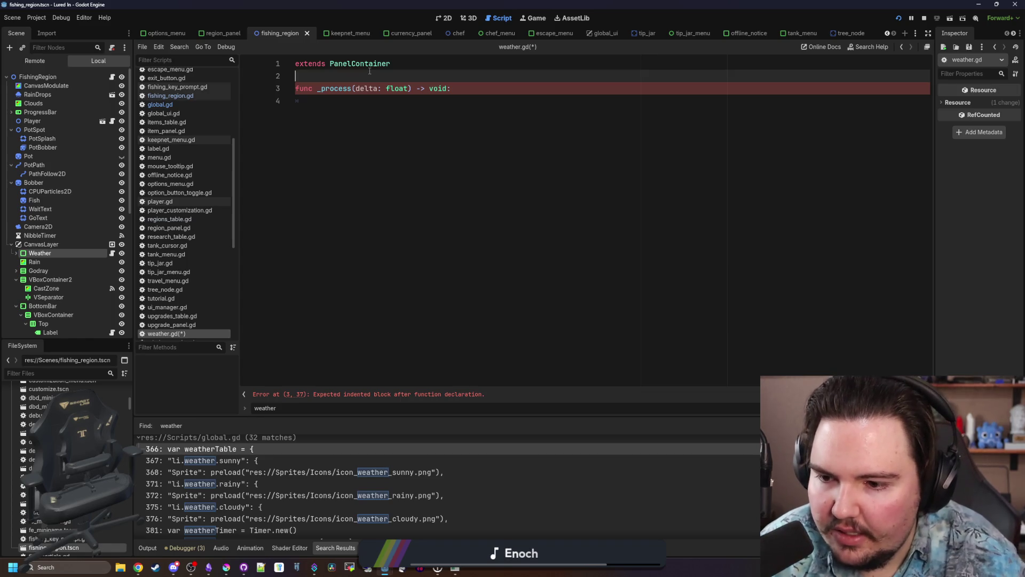
key(Return)
key(Return)
Select the Weather node, widen the dock, and show its Signals list, selecting focus_entered.
click(57, 255)
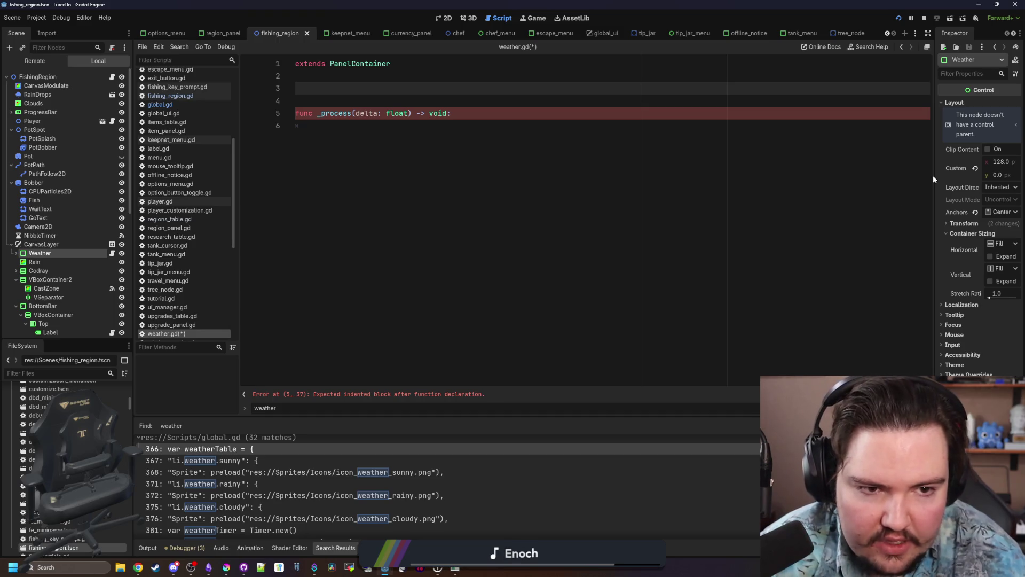
drag(933, 175, 735, 174)
click(816, 33)
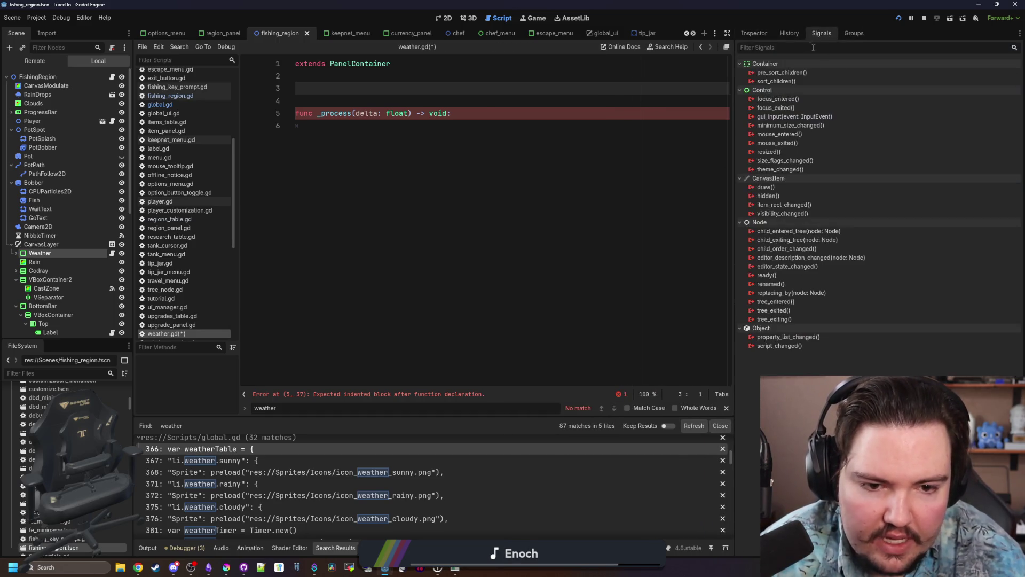
click(754, 33)
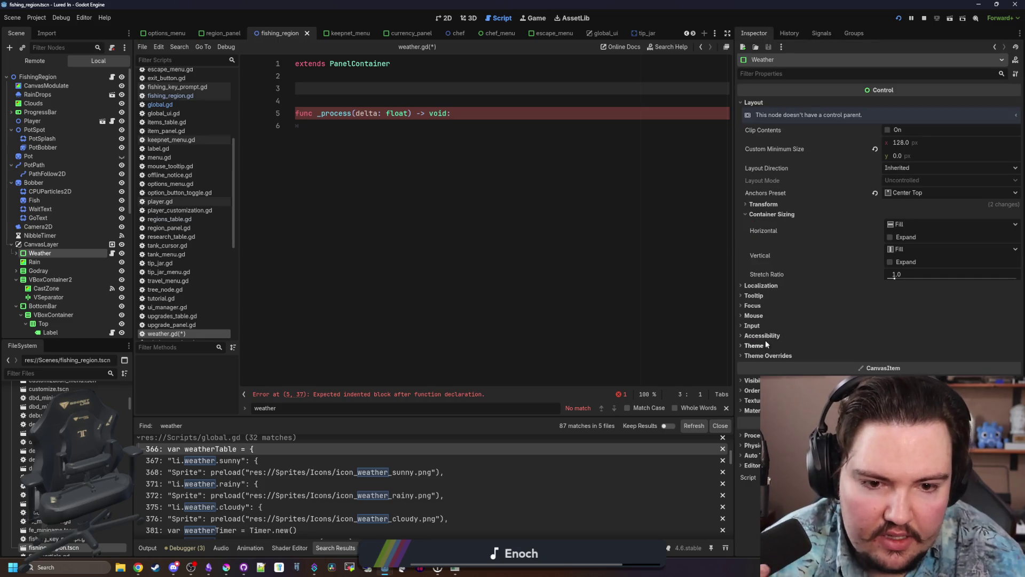
click(764, 314)
click(765, 314)
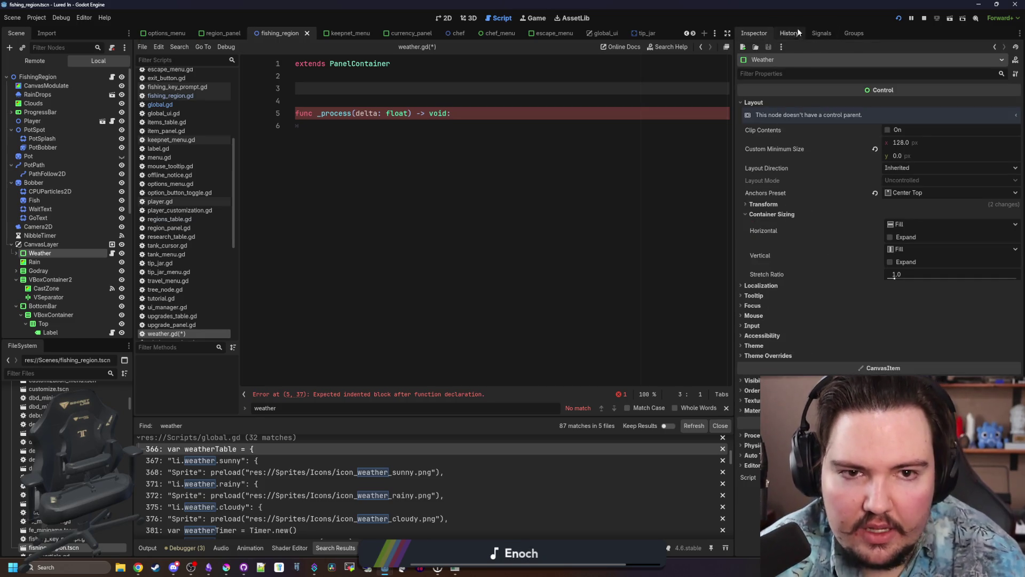
click(821, 33)
click(785, 100)
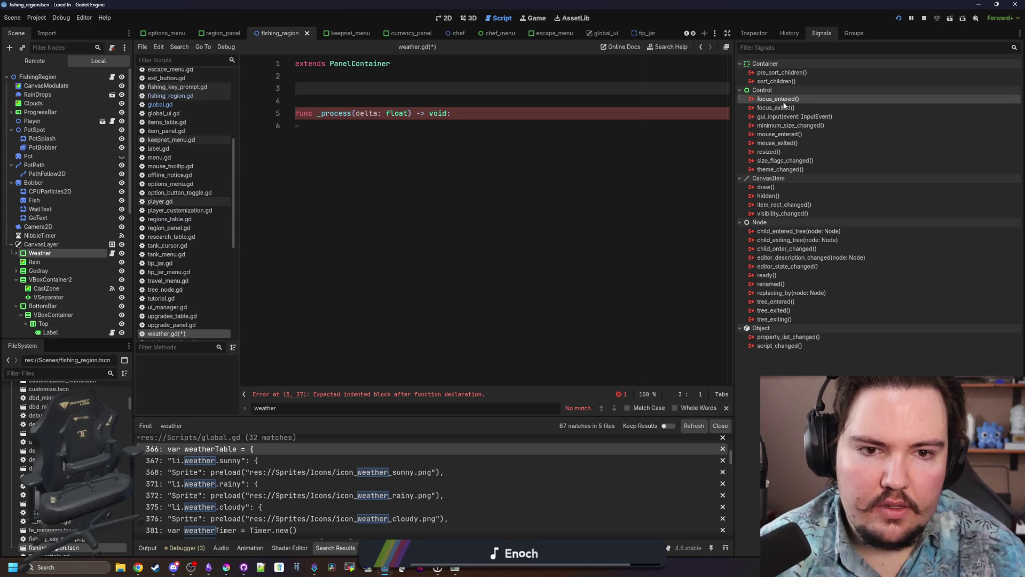
Connect mouse_entered to the Weather node, creating the _on_mouse_entered handler in weather.gd.
double_click(806, 137)
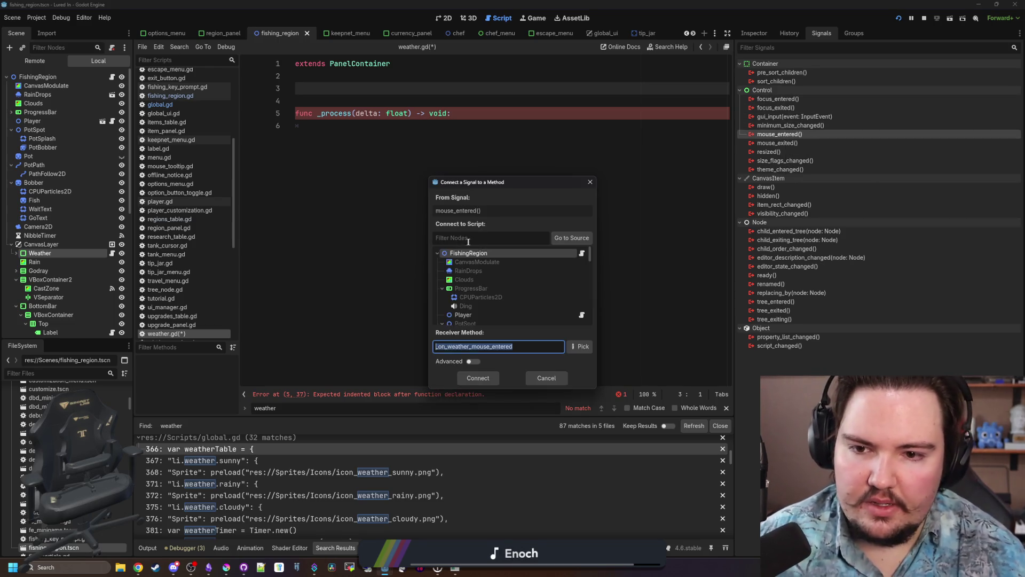
scroll(512, 267, up, 10)
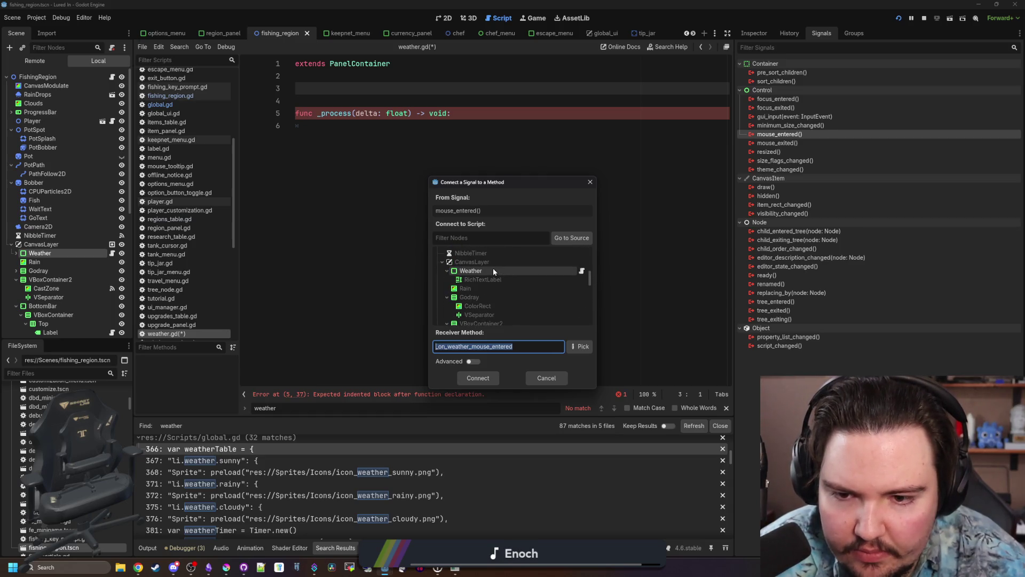
click(493, 269)
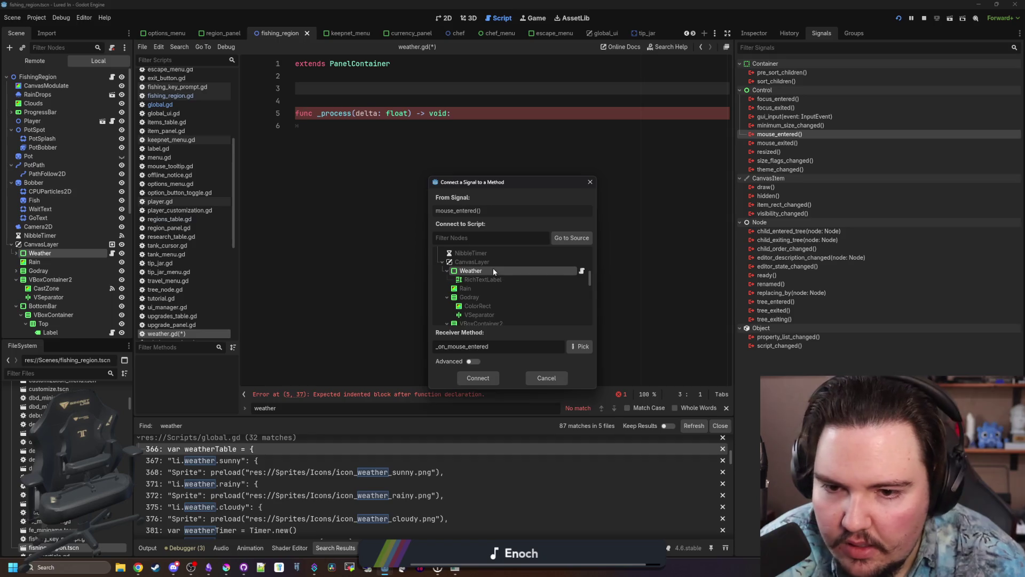
double_click(492, 271)
click(314, 177)
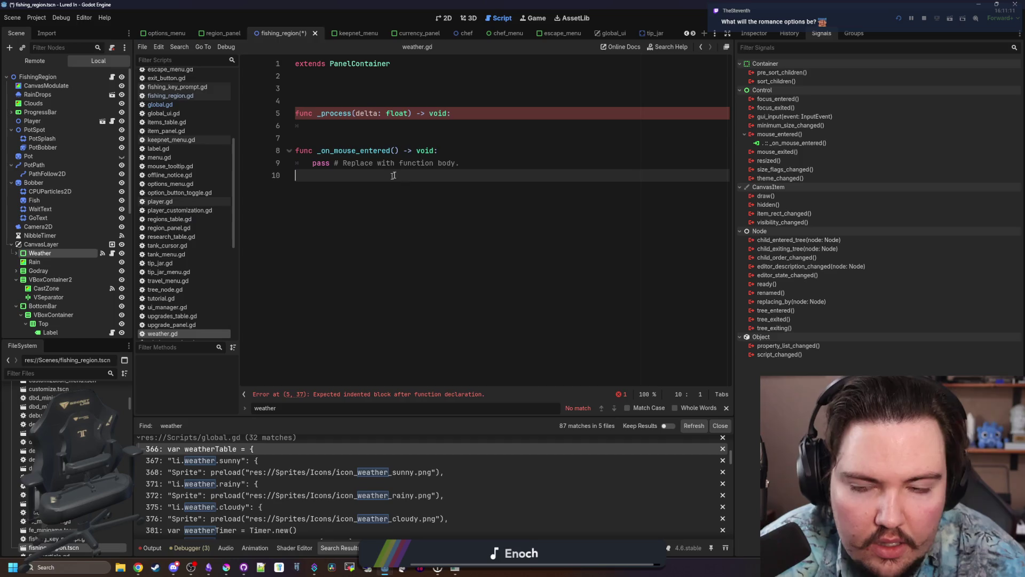
key(Return)
text(func mouse_)
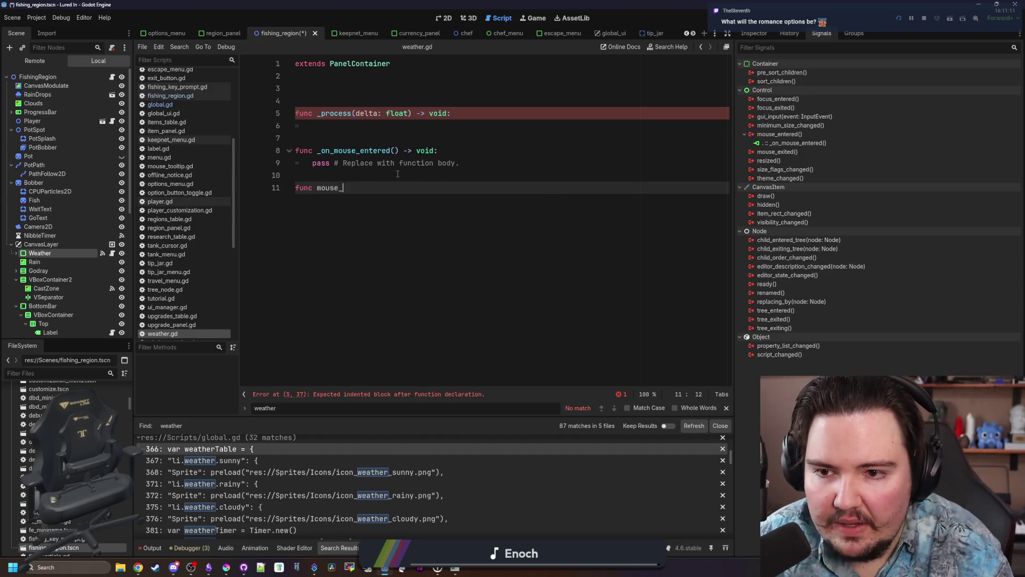
key(BackSpace)
key(BackSpace)
key(BackSpace)
key(BackSpace)
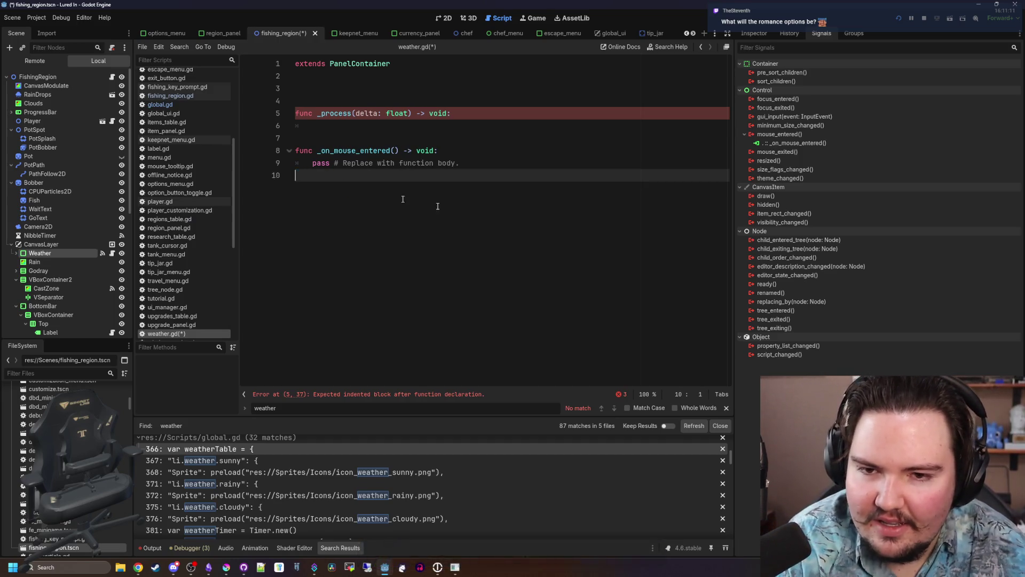
Connect mouse_exited to the Weather node, space the two handlers, and start a variable on line 3.
double_click(793, 155)
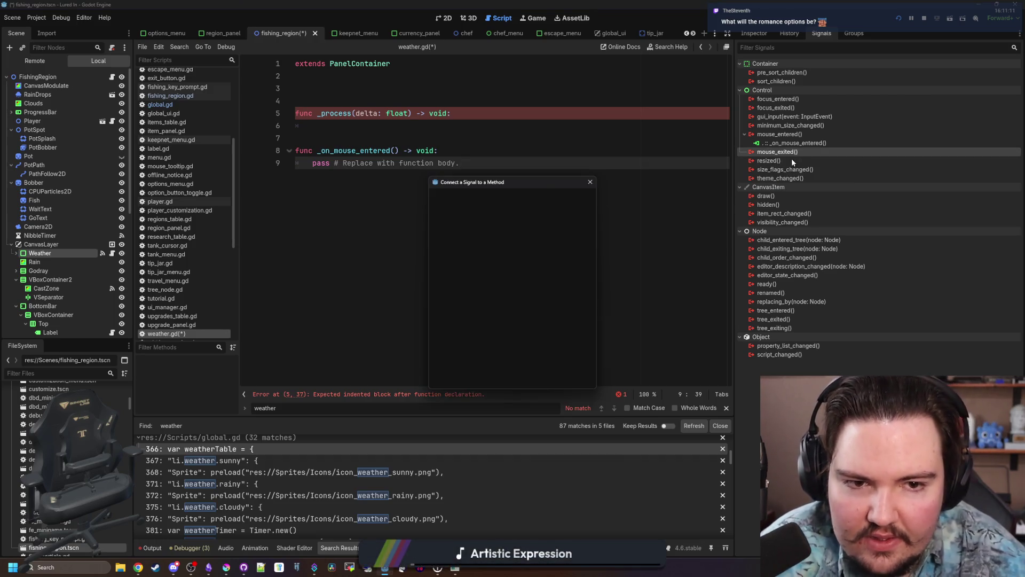
scroll(504, 300, down, 3)
scroll(504, 299, down, 2)
click(514, 270)
key(Return)
click(371, 175)
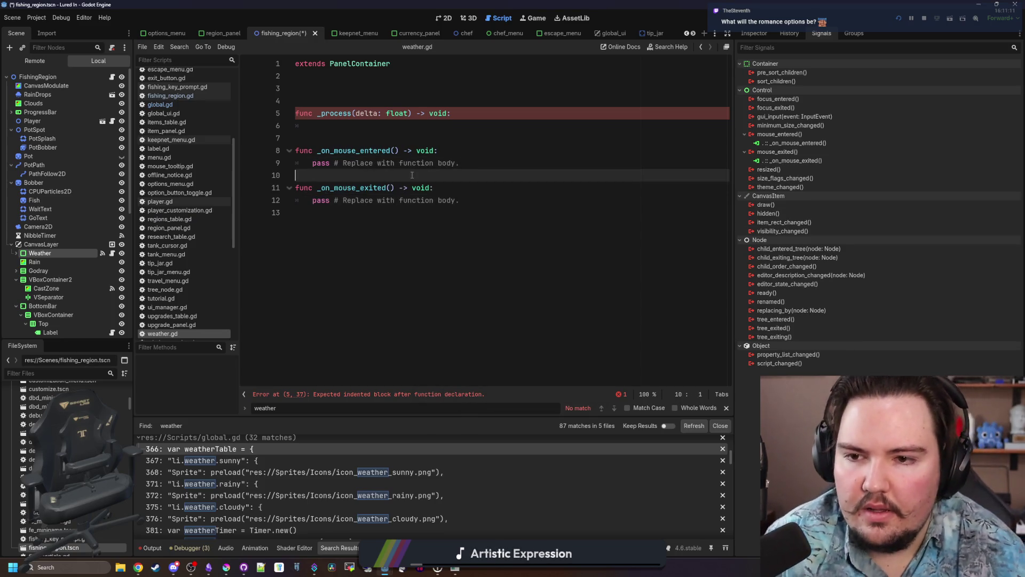
key(Return)
click(336, 86)
text(hovered : bool = false)
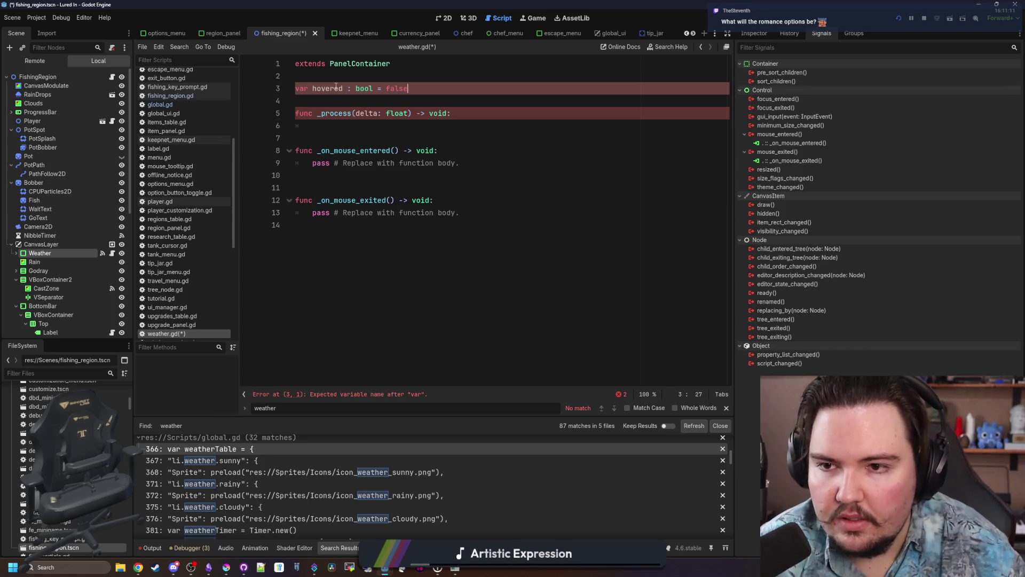
Replace the pass placeholders in _on_mouse_entered and _on_mouse_exited with hovered statements.
double_click(336, 87)
key(ctrl+c)
drag(484, 163, 312, 163)
key(ctrl+v)
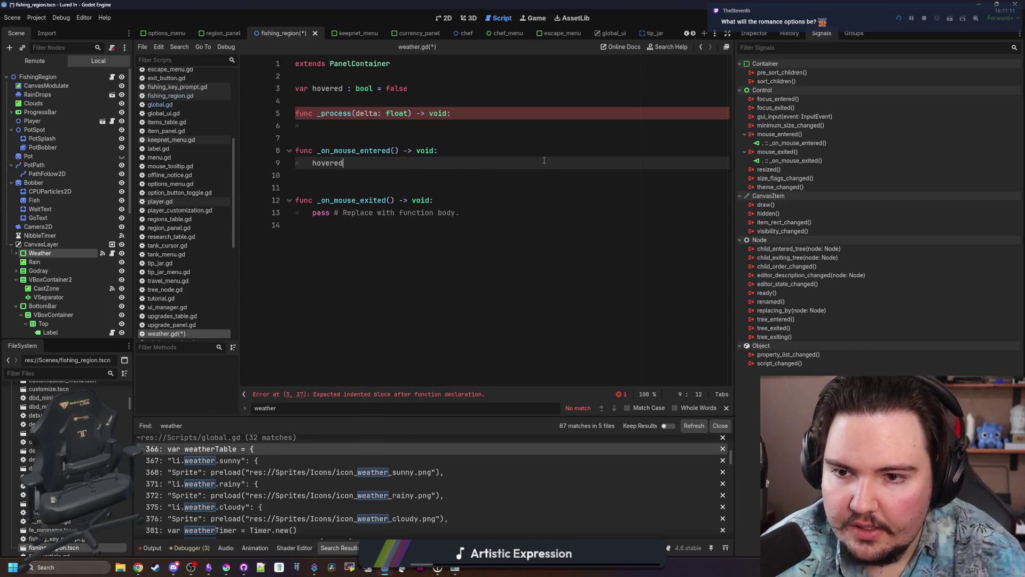
drag(479, 212, 313, 213)
key(ctrl+v)
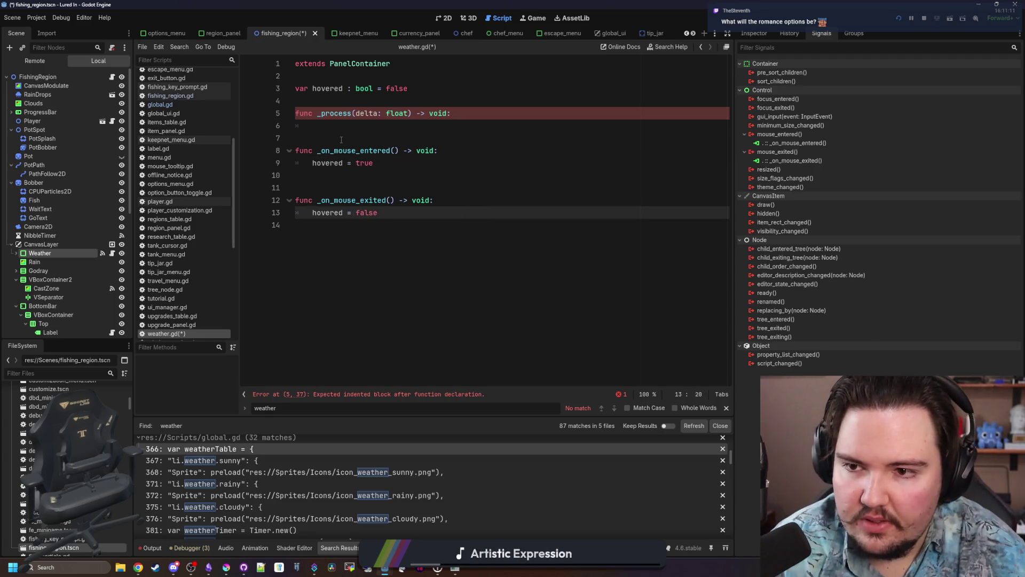
In _process, add 'if hovered:' assigning Global.mouseTooltip = owner.activeWeather.Description.
click(342, 132)
key(Return)
click(363, 131)
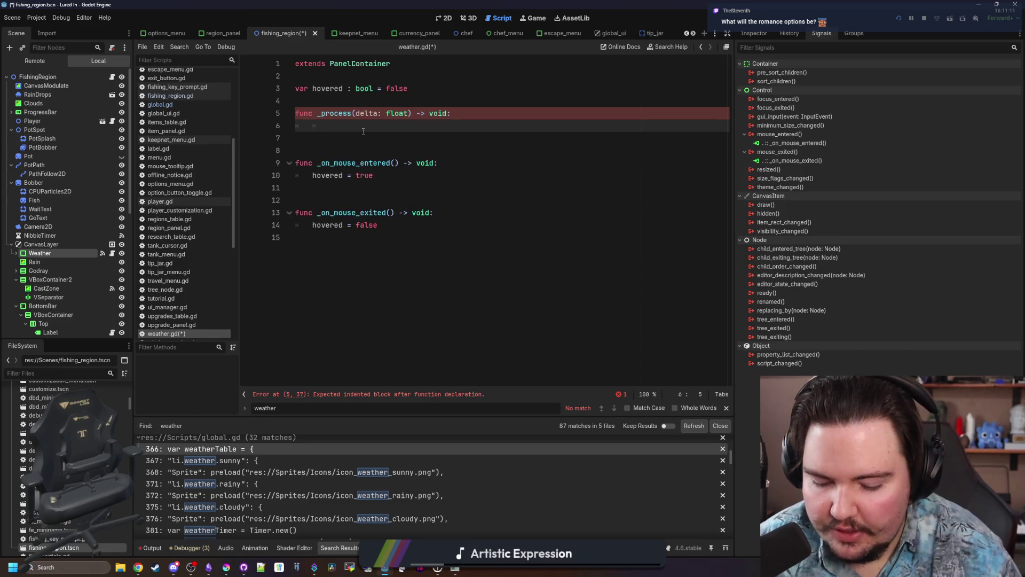
text(ifhovered:)
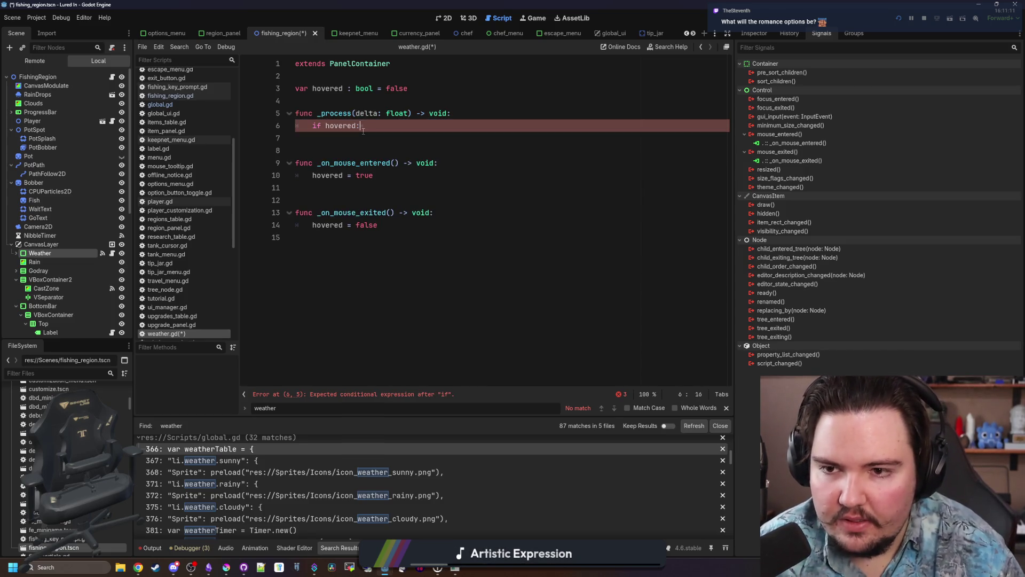
key(Return)
text(G)
key(BackSpace)
key(BackSpace)
text(l.mouse)
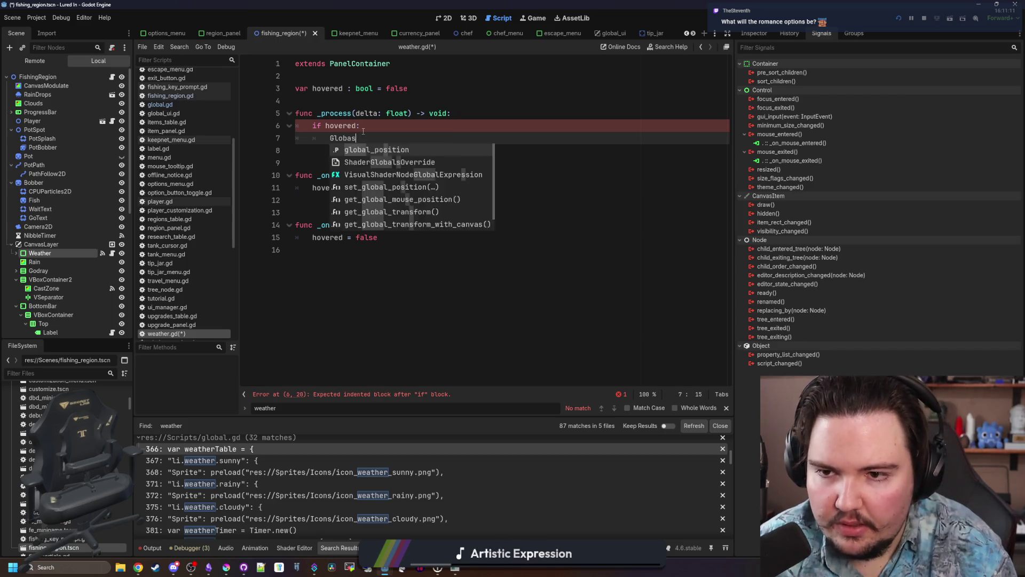
key(Return)
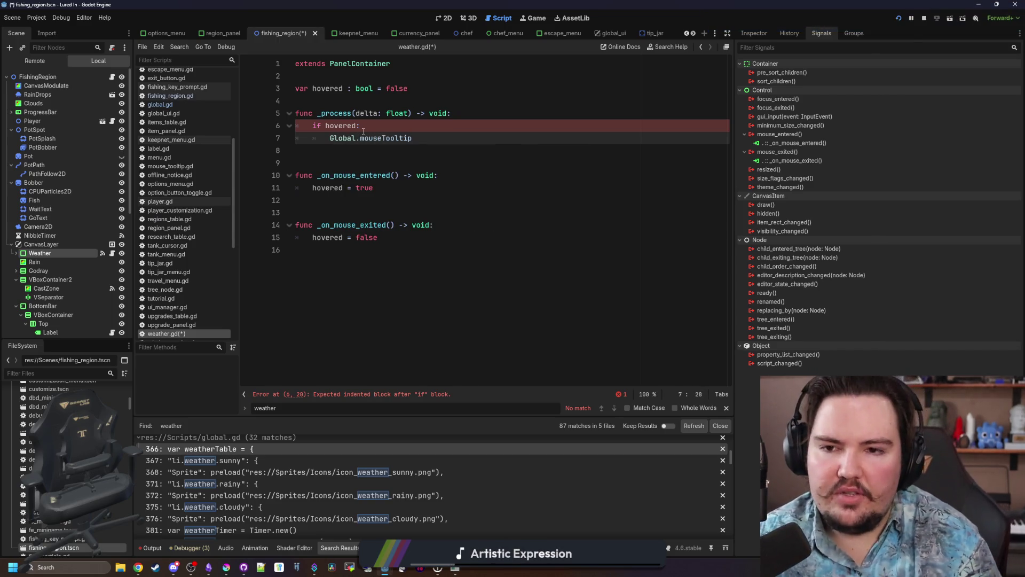
text(= owner.a)
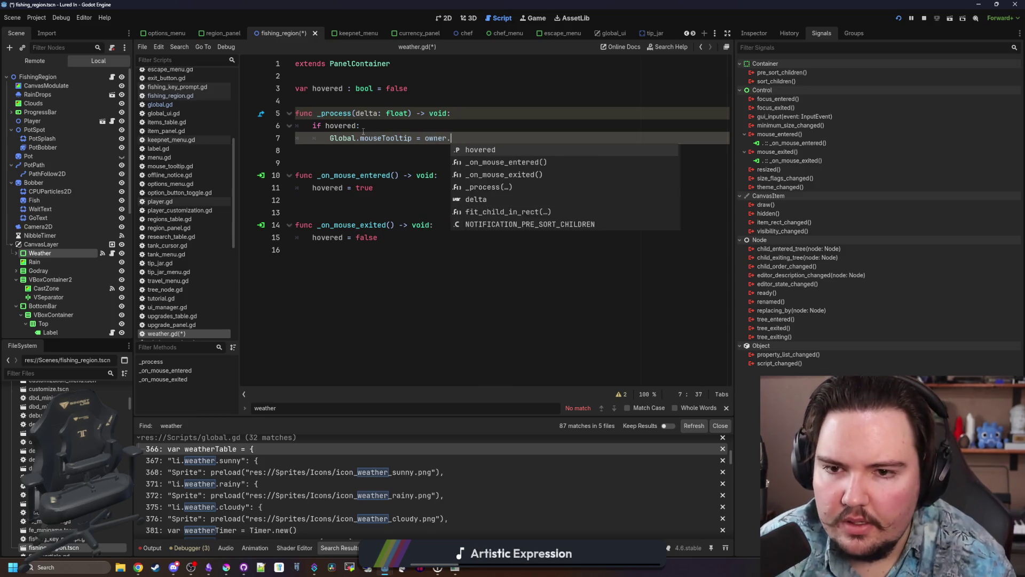
text(ctiveWeather.Descripti)
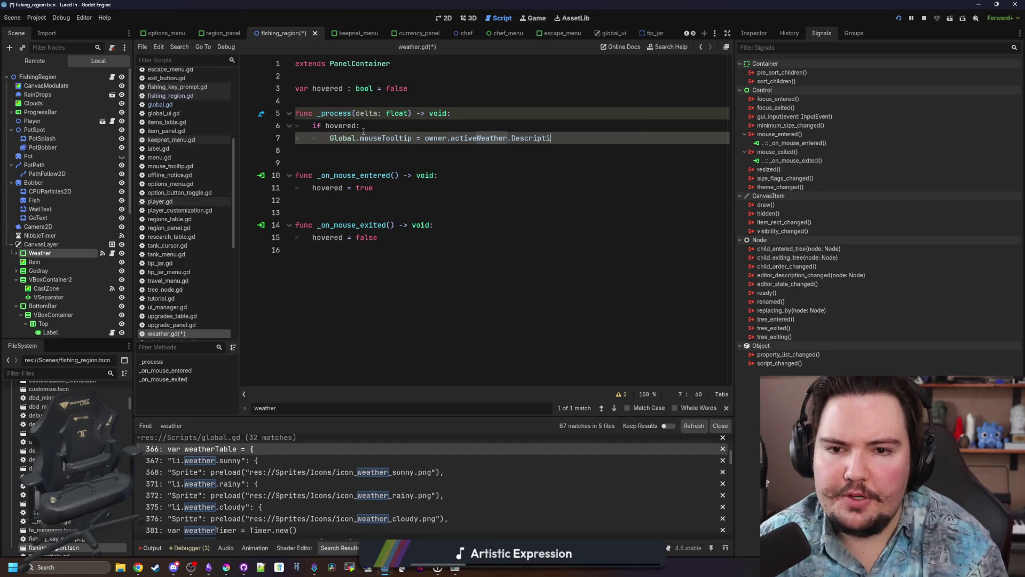
Save weather.gd with Ctrl+S and put the caret before delta in _process.
click(389, 165)
key(ctrl+s)
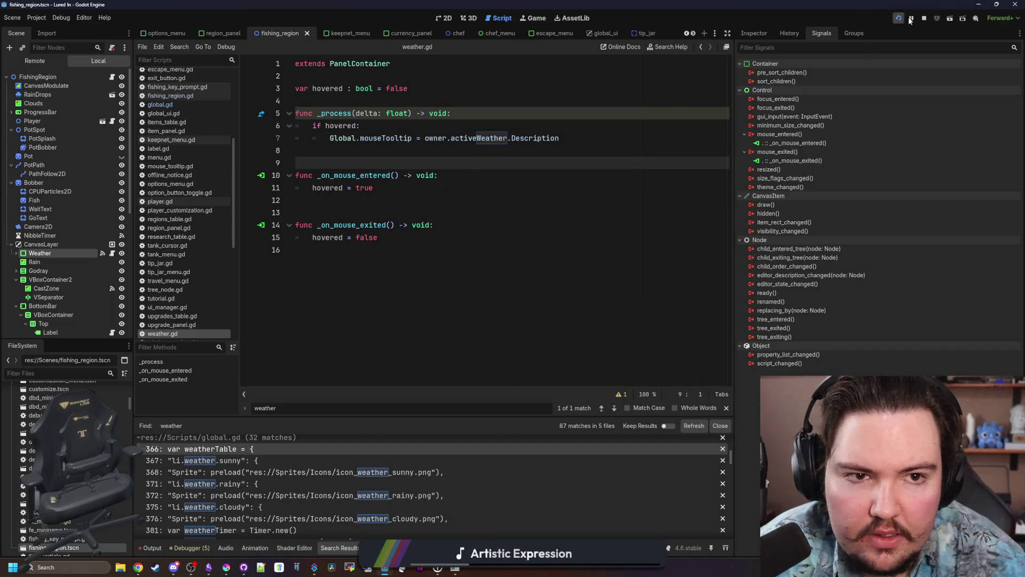
click(356, 114)
Rename delta to _delta and run the game with F5.
text(_)
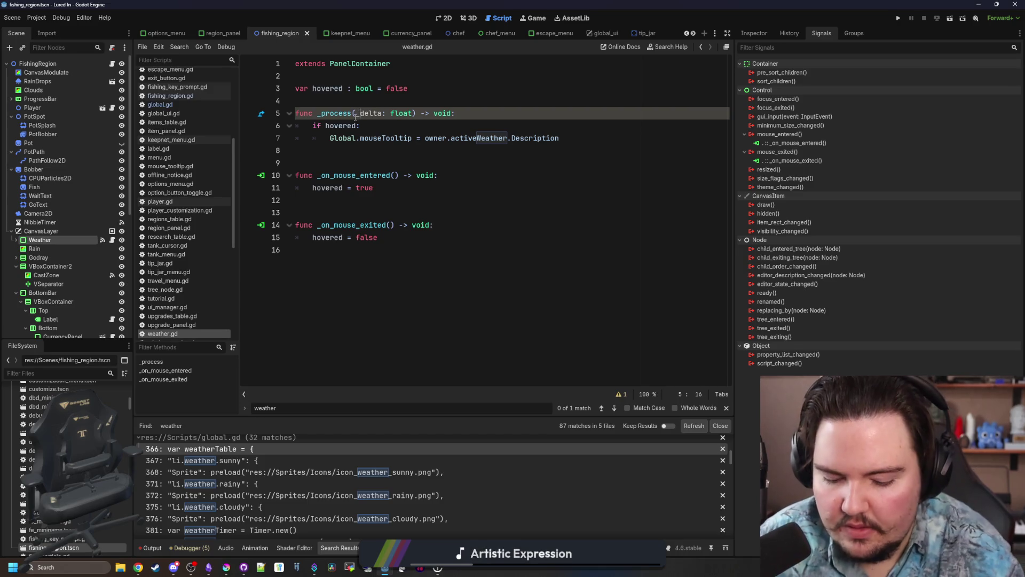
click(481, 163)
key(F5)
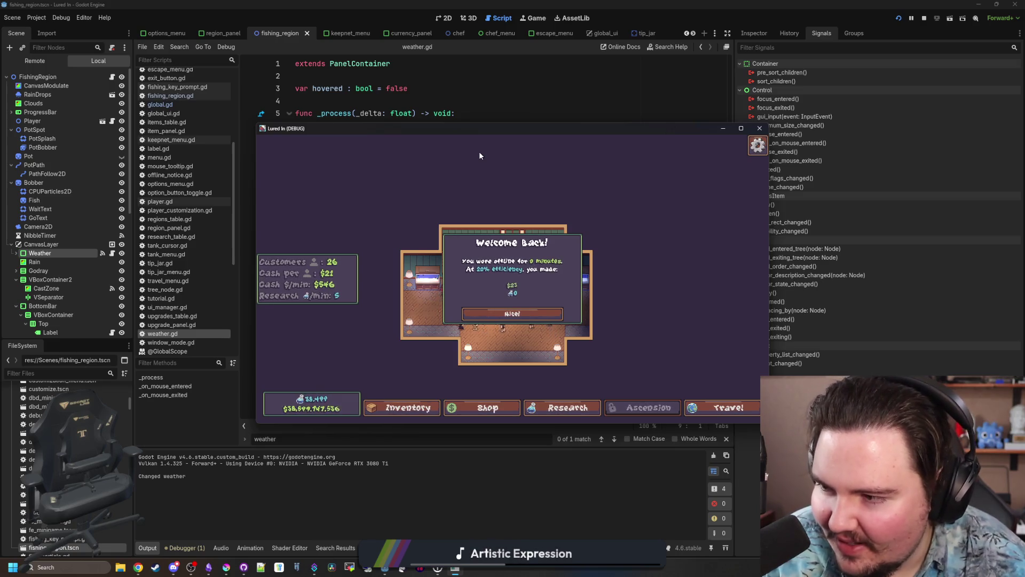
Bring up the Lured In note in Obsidian and scroll down to its Story section.
click(210, 567)
scroll(517, 354, down, 5)
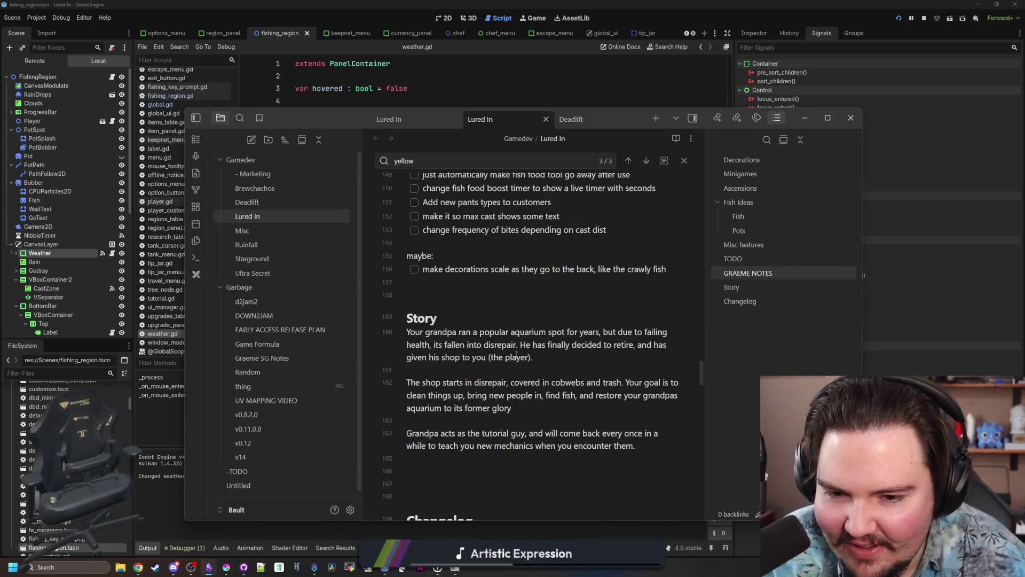
scroll(517, 354, down, 1)
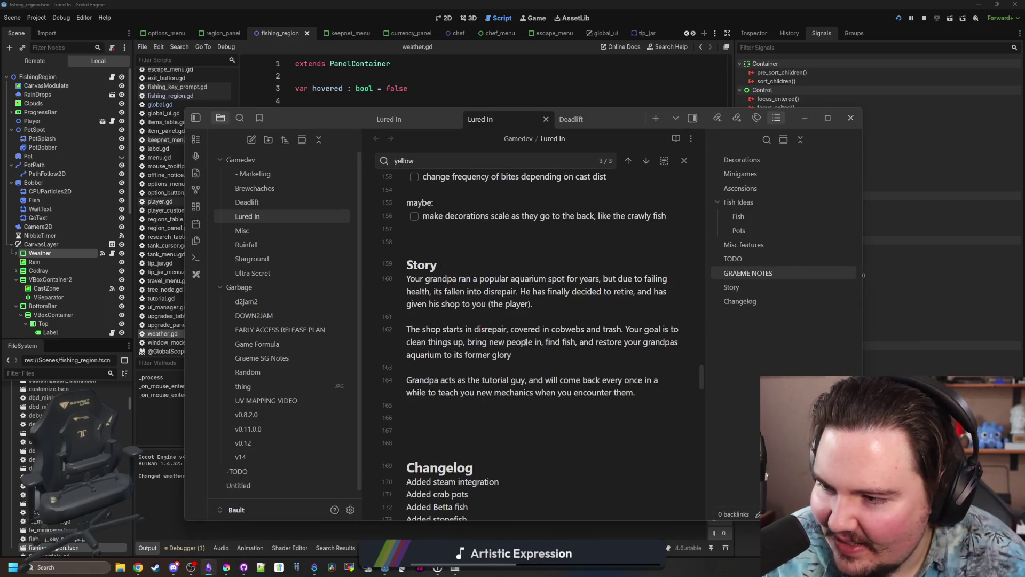
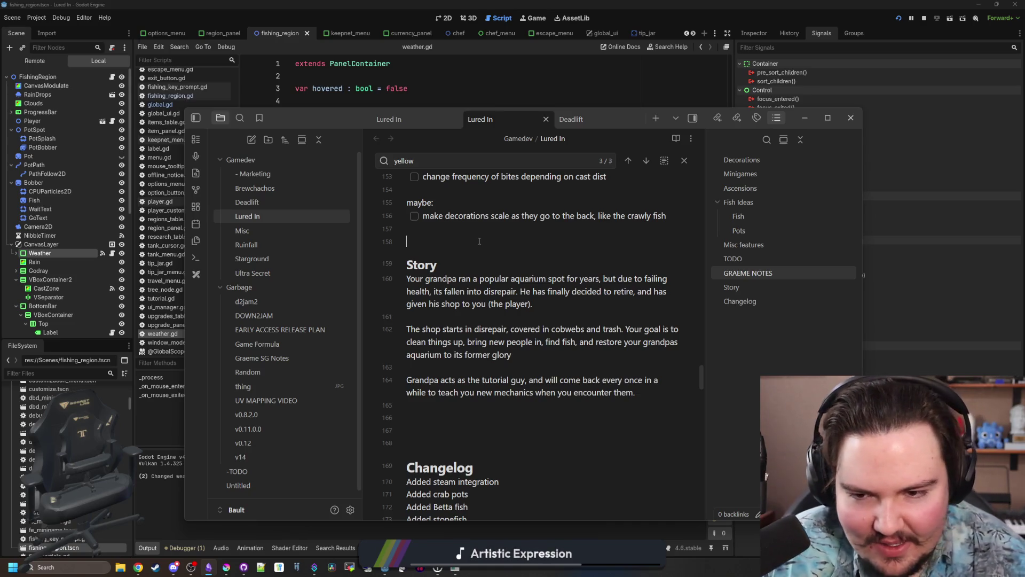
Select and deselect the Story text, then drag the Obsidian notes window down and right.
mouse_move(664, 395)
mouse_down()
mouse_move(399, 271)
mouse_move(443, 265)
mouse_up()
click(473, 279)
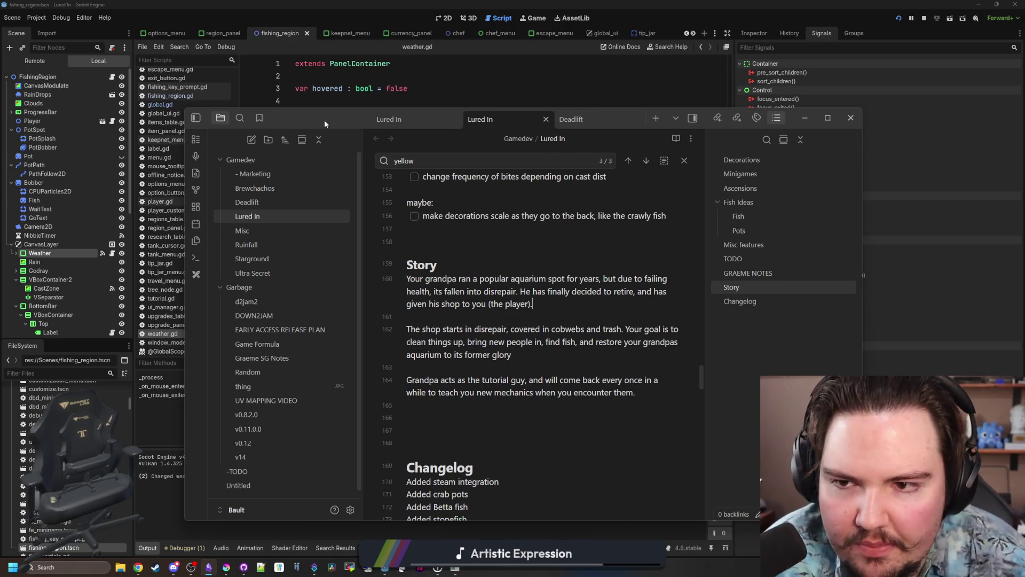
drag(325, 124, 506, 355)
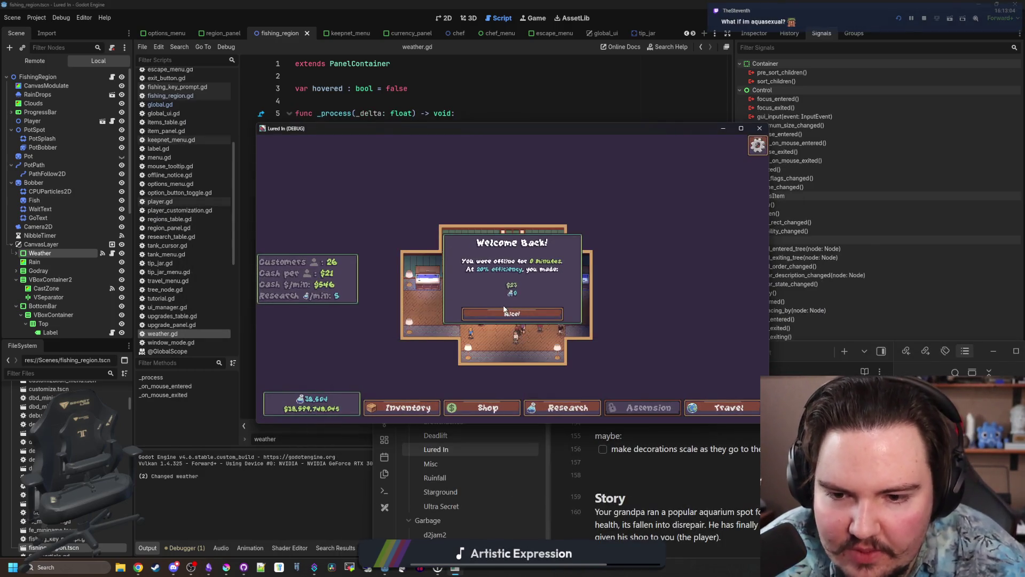
Dismiss the Welcome Back popup and look through the Shop, fish Inventory and Research tree.
click(503, 312)
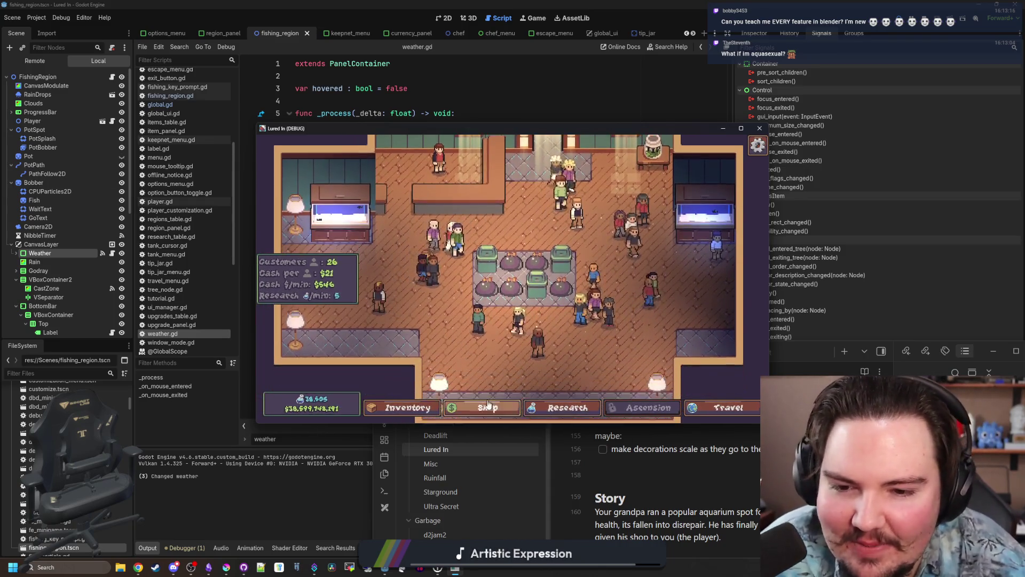
click(488, 404)
click(419, 403)
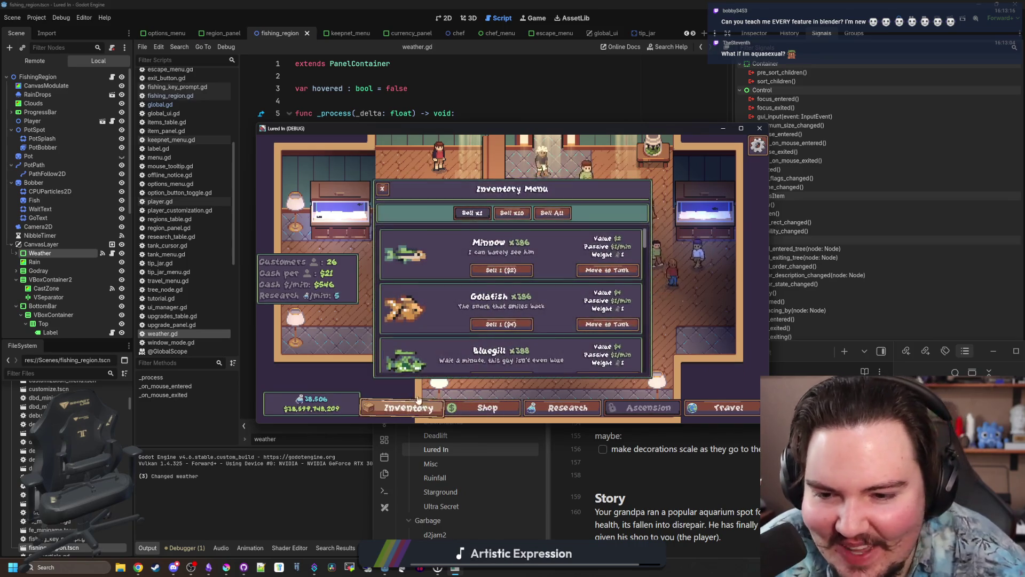
scroll(513, 299, down, 6)
click(567, 414)
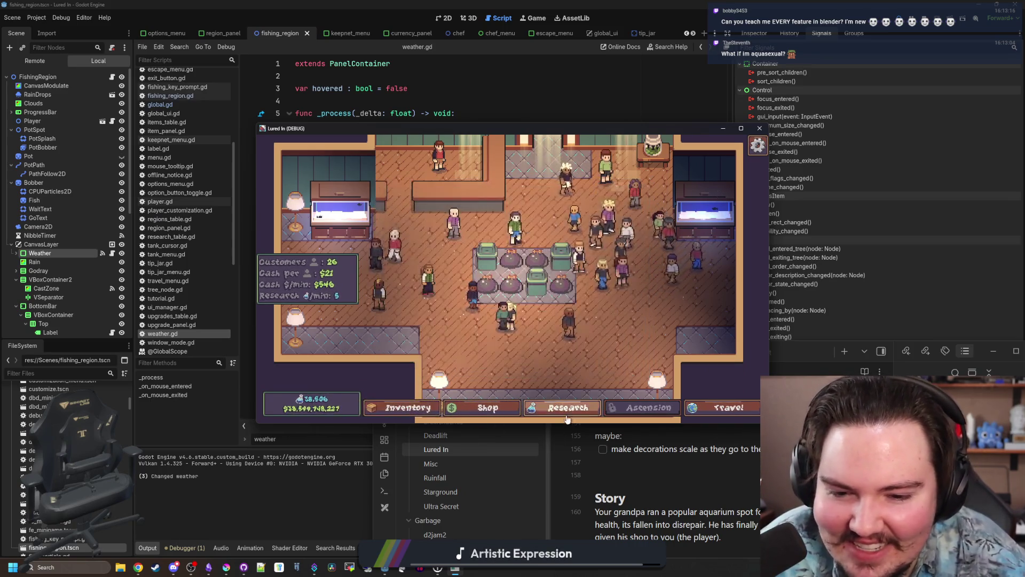
click(568, 413)
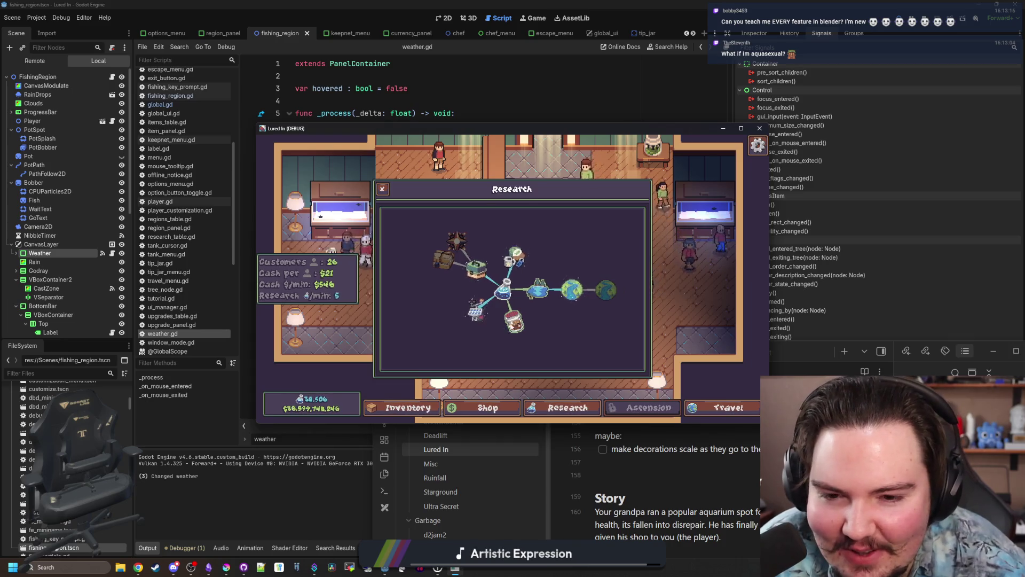
key(Escape)
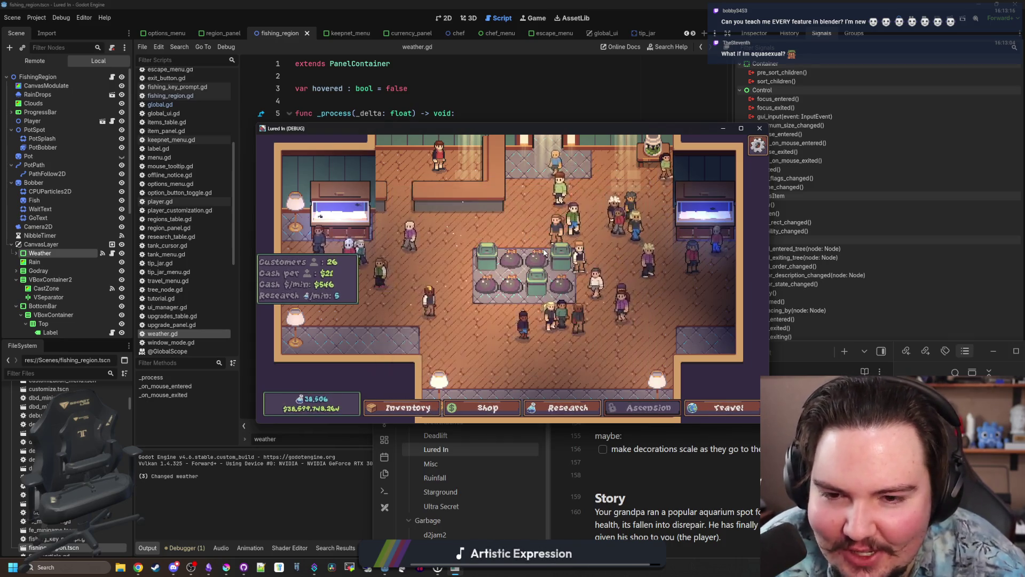
Inspect Fish Tank 1, view the Crayfish's info card, and close the panel.
key(a)
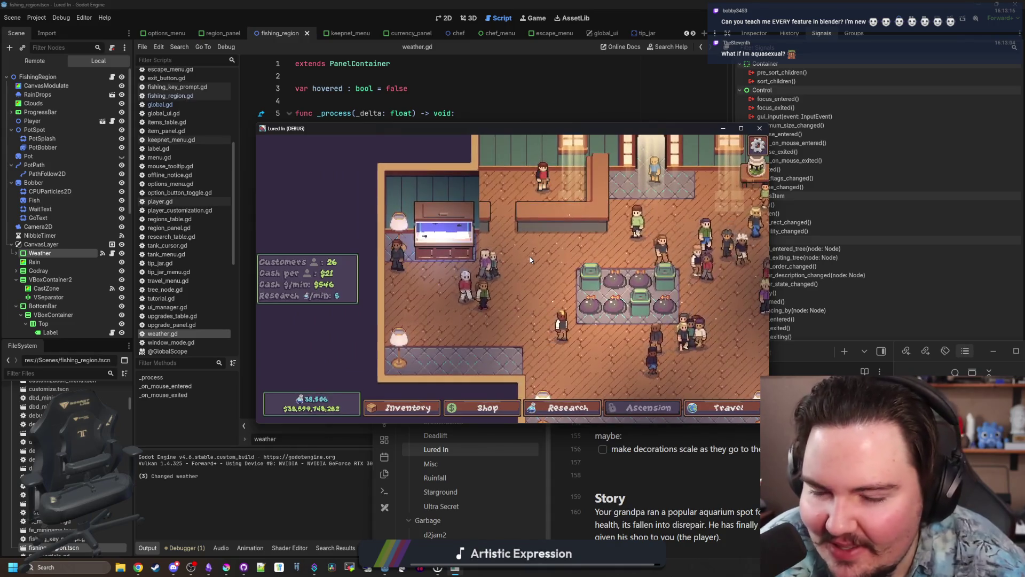
click(435, 225)
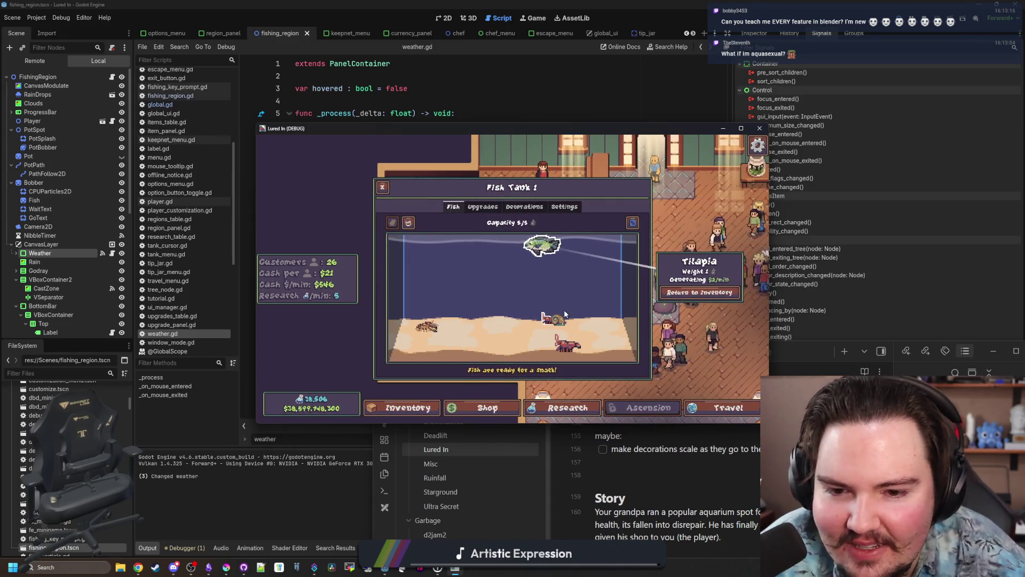
click(439, 340)
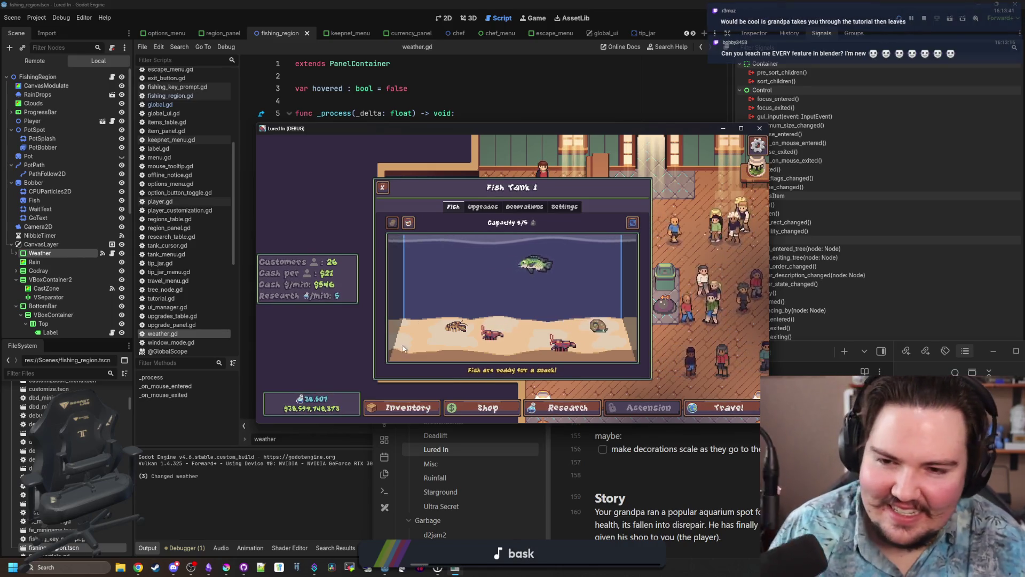
click(382, 187)
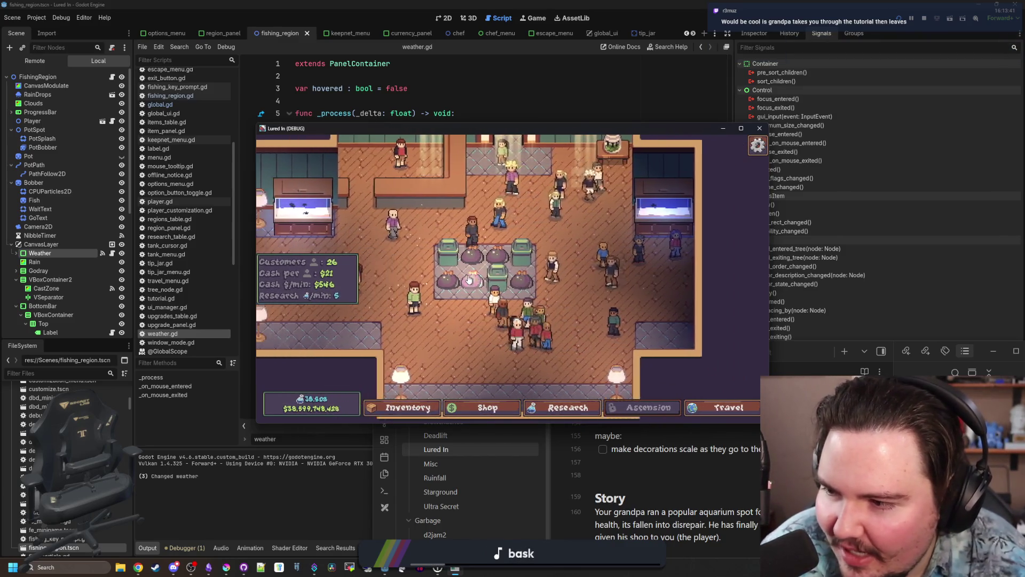
Buy the Starfish Home decoration for $1,000 and place it in a decoration spot.
key(s)
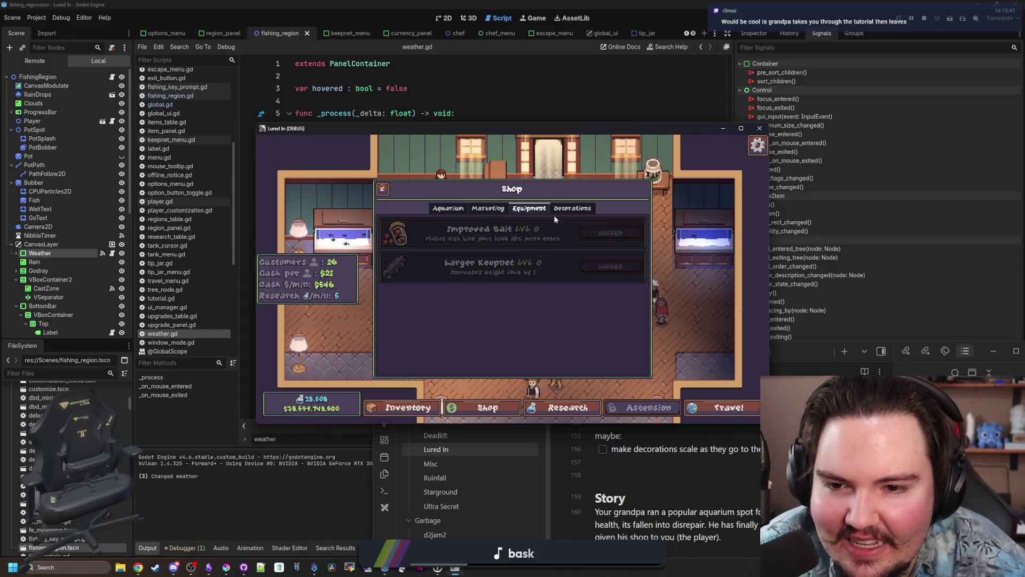
click(563, 210)
scroll(512, 233, down, 5)
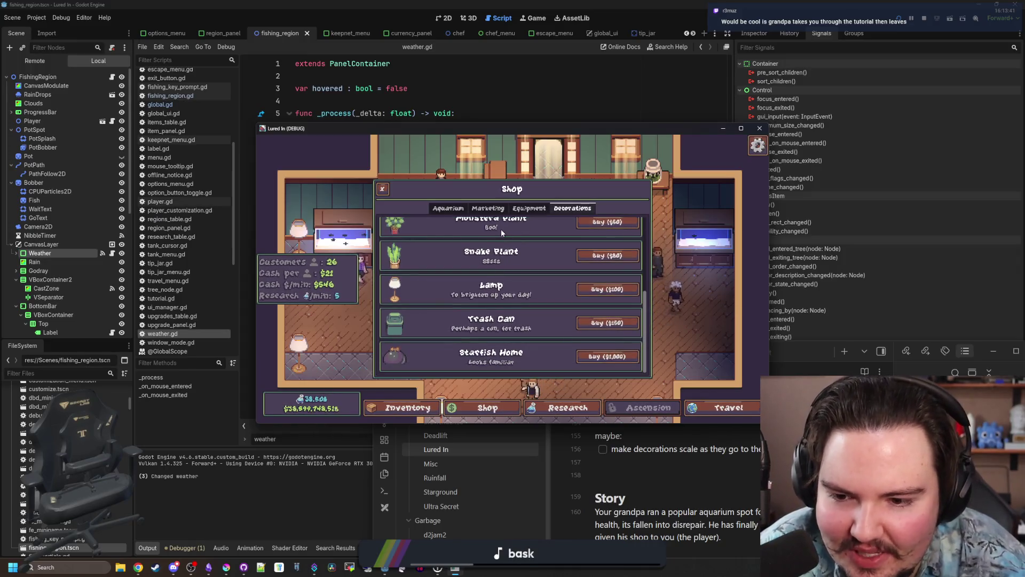
click(592, 357)
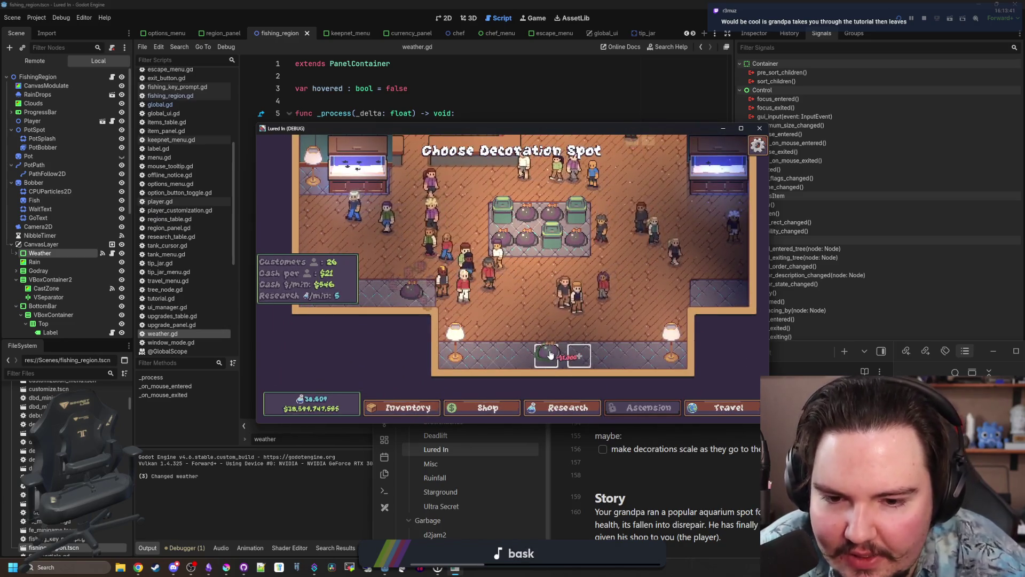
click(550, 355)
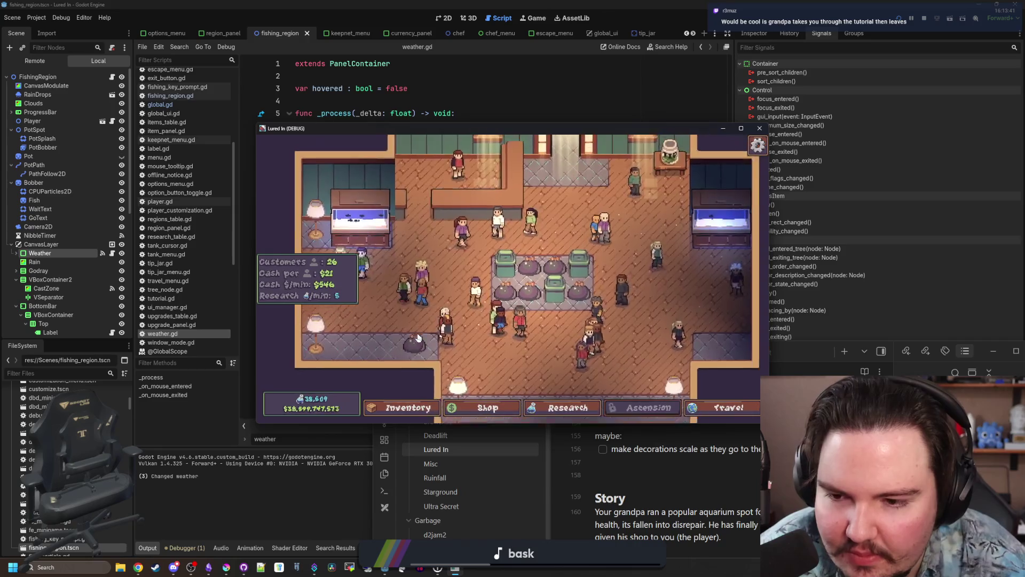
Travel to the rainy pond, cast the line, then return to weather.gd in the editor.
click(728, 408)
click(609, 223)
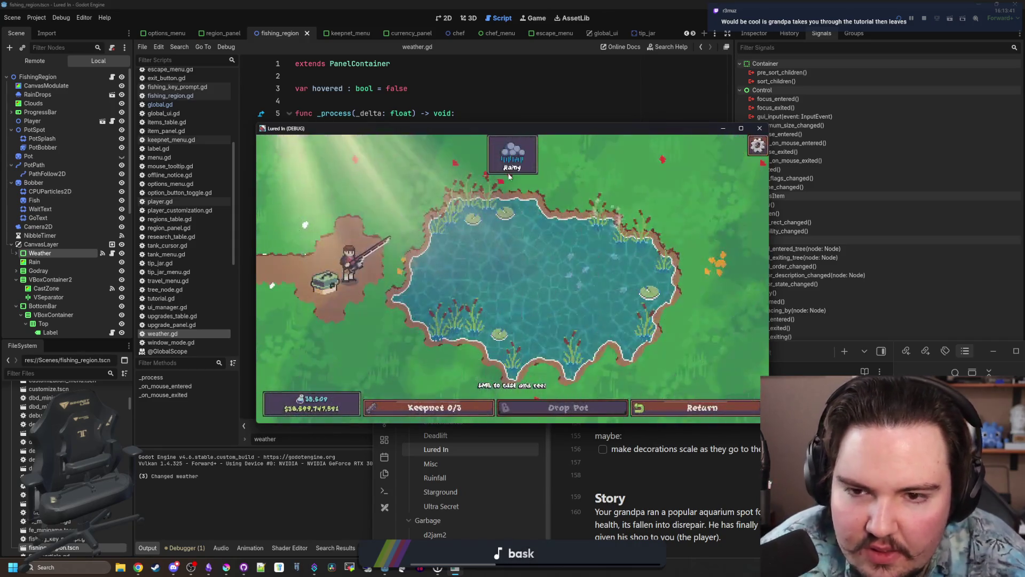
click(507, 161)
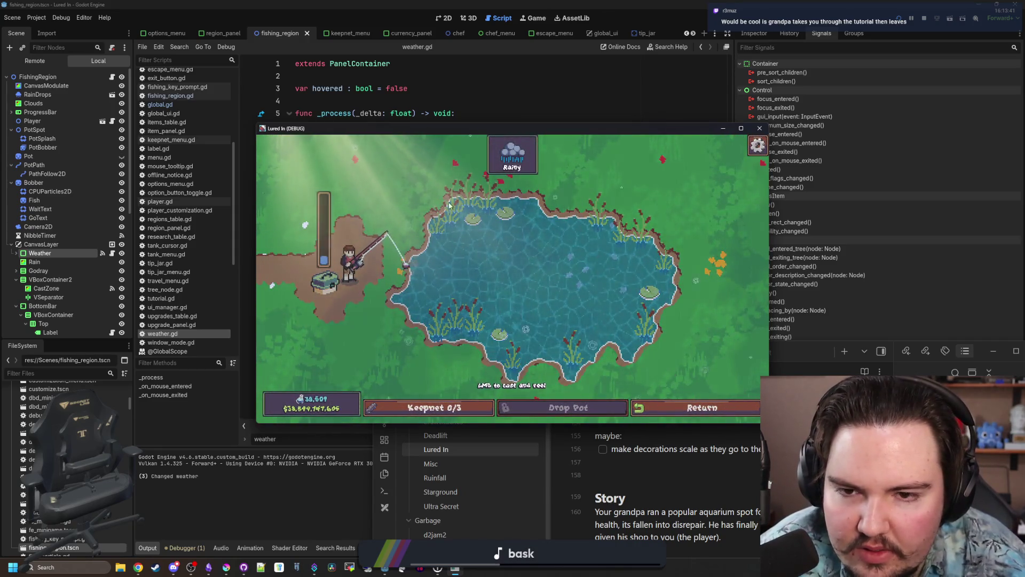
click(484, 142)
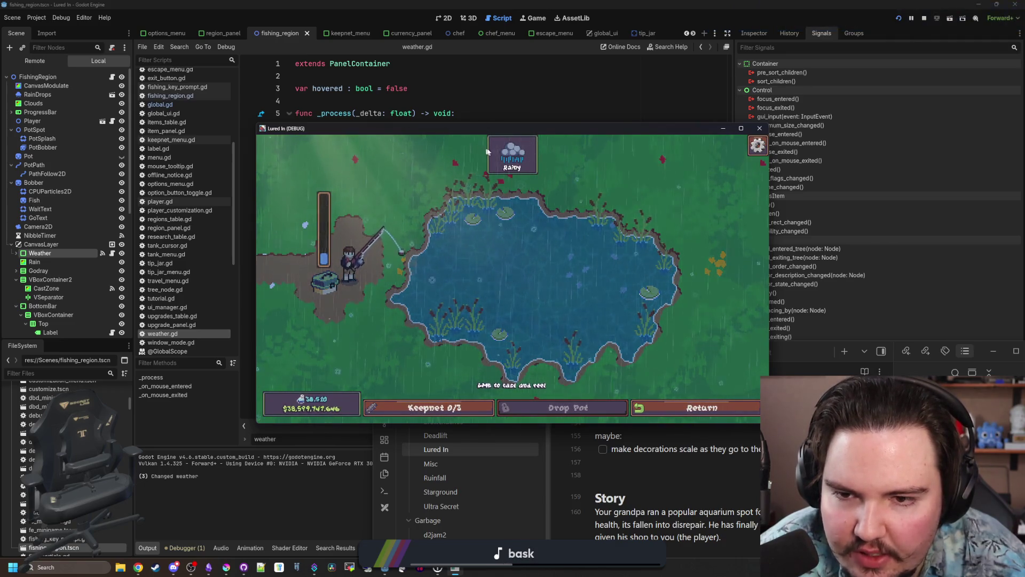
key(alt+Tab)
click(390, 212)
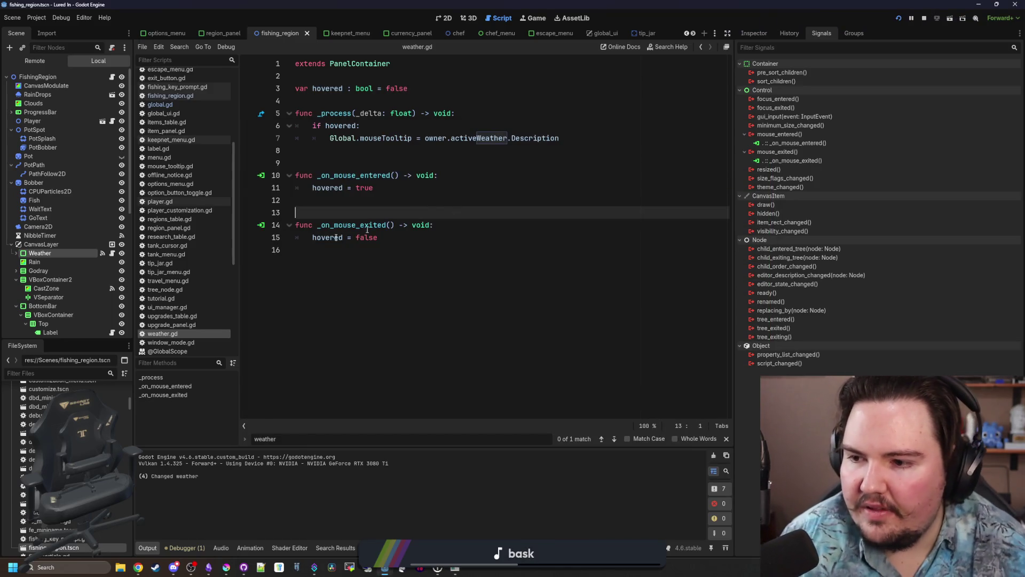
In the 2D scene tree, move Weather between VBoxContainer2 and BottomBar, then save and run with F5.
click(443, 18)
scroll(58, 248, down, 3)
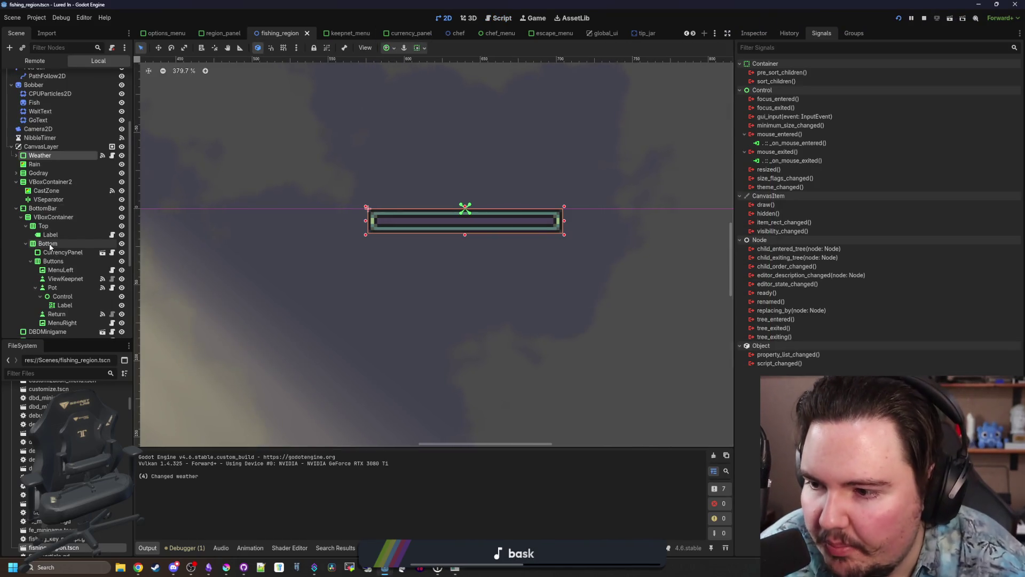
scroll(50, 247, down, 2)
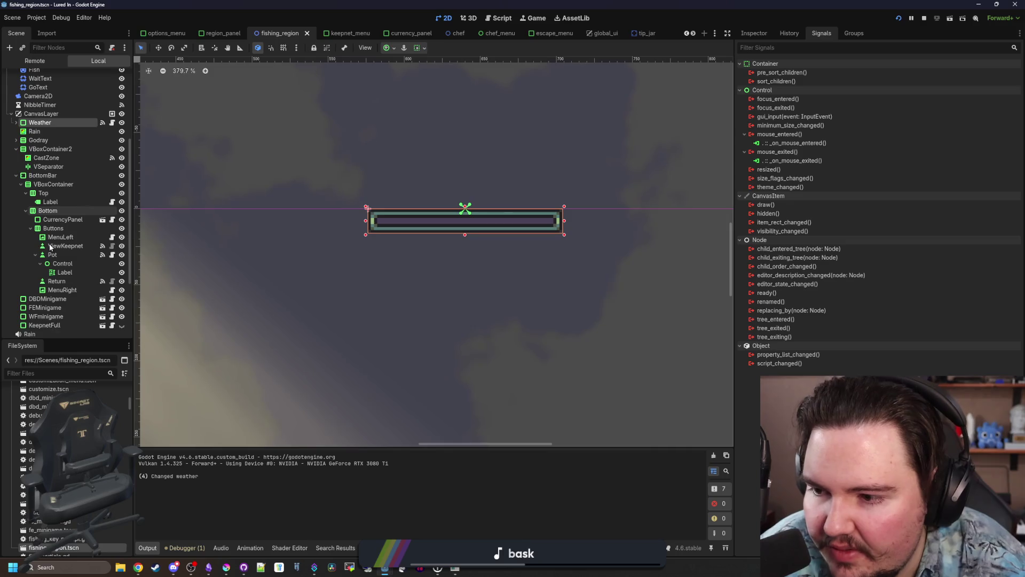
click(16, 176)
click(17, 168)
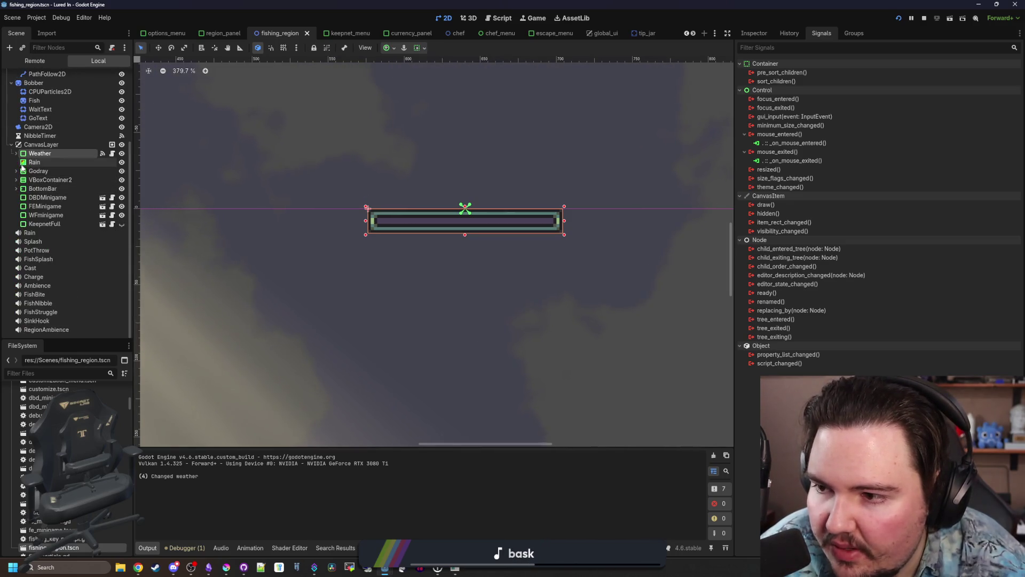
drag(47, 155, 41, 185)
key(F5)
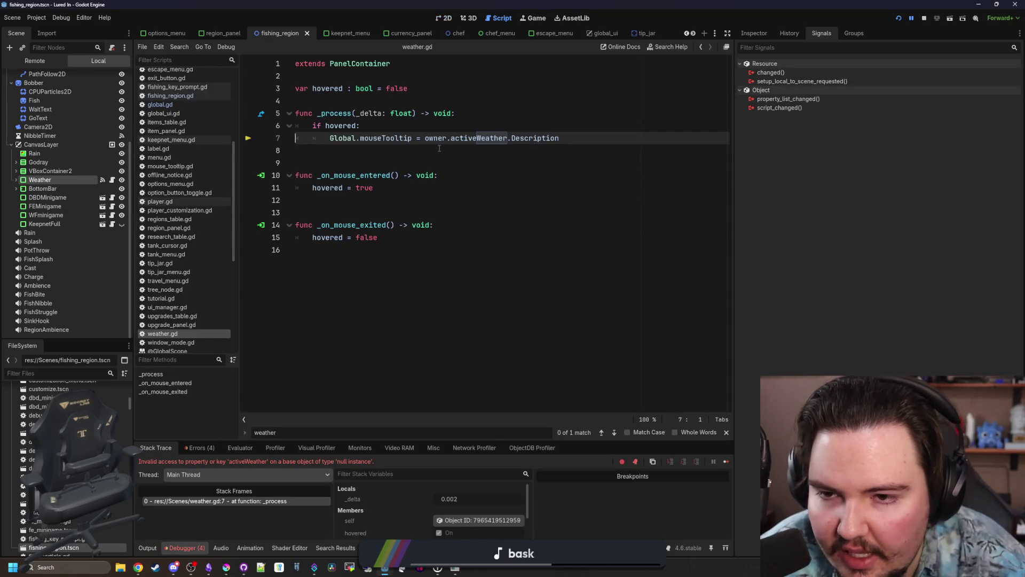
Check fishing_region.gd, restore weather.gd line 7 to owner.currentWeather.Description, then stop and rerun the game.
click(439, 149)
key(ctrl+s)
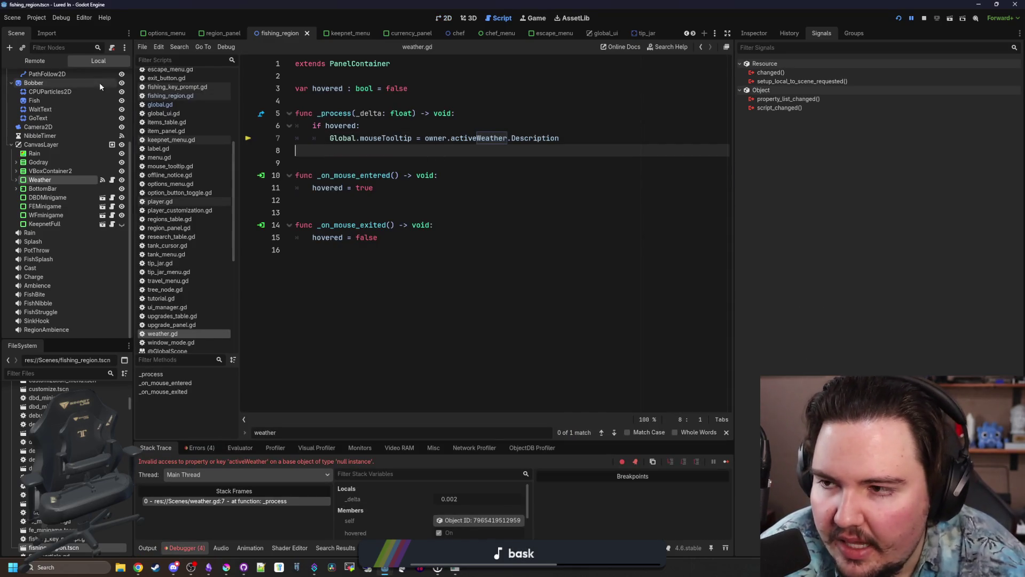
scroll(77, 101, up, 4)
click(112, 77)
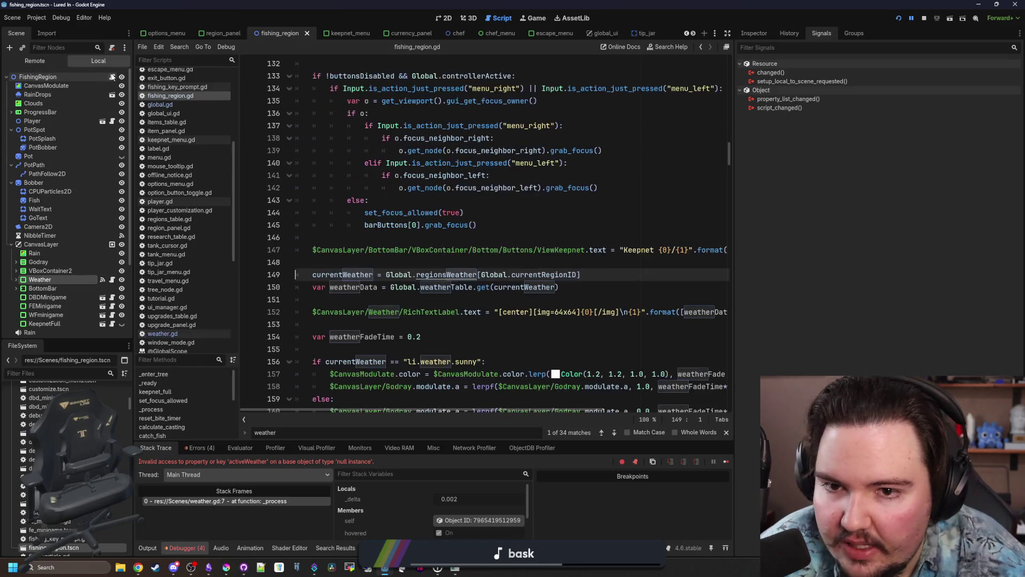
click(112, 279)
key(ctrl+z)
key(ctrl+z)
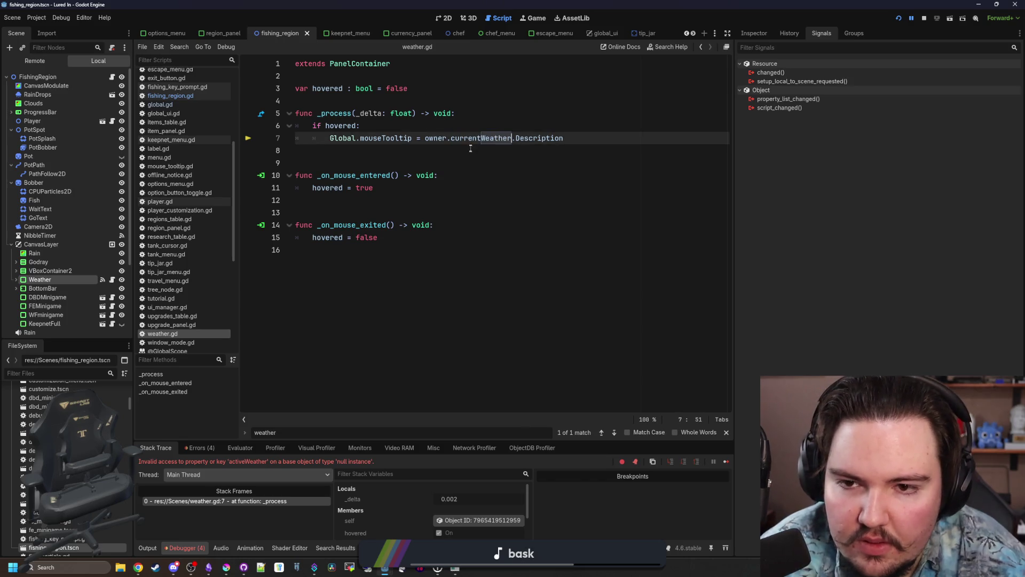
click(926, 20)
key(F5)
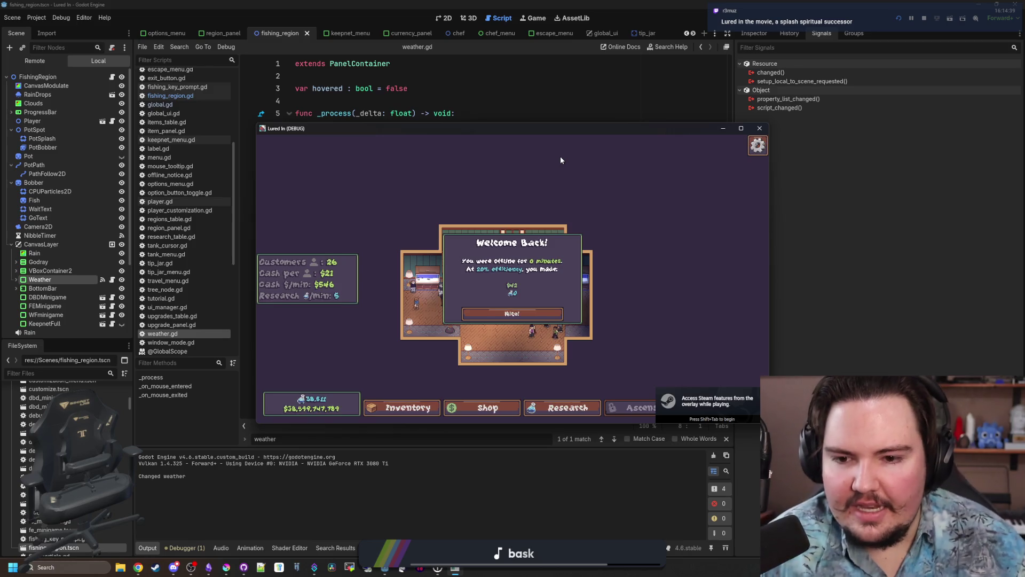
Dismiss Welcome Back, maximize the game window, and travel to the fishing pond.
click(555, 314)
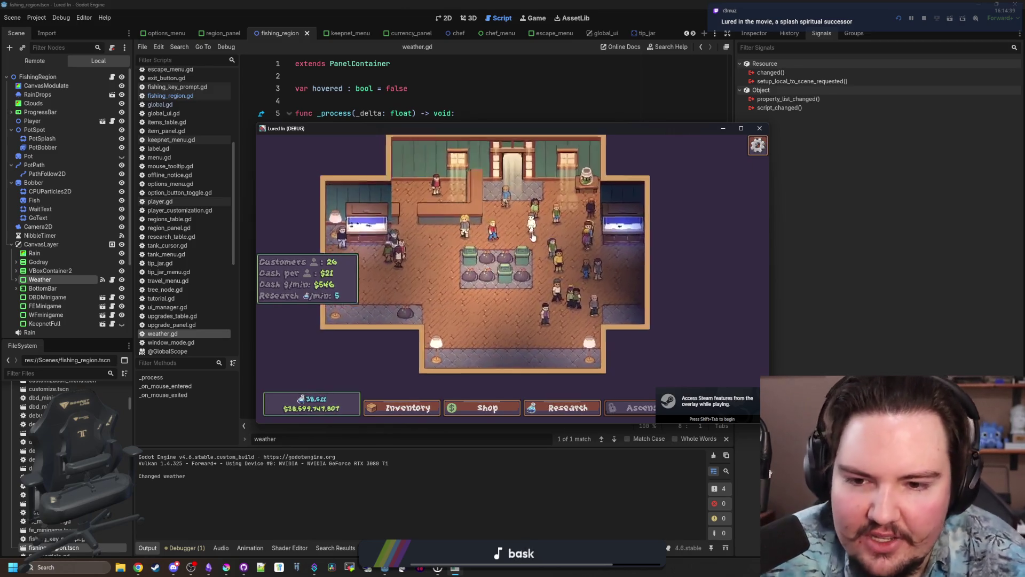
click(740, 128)
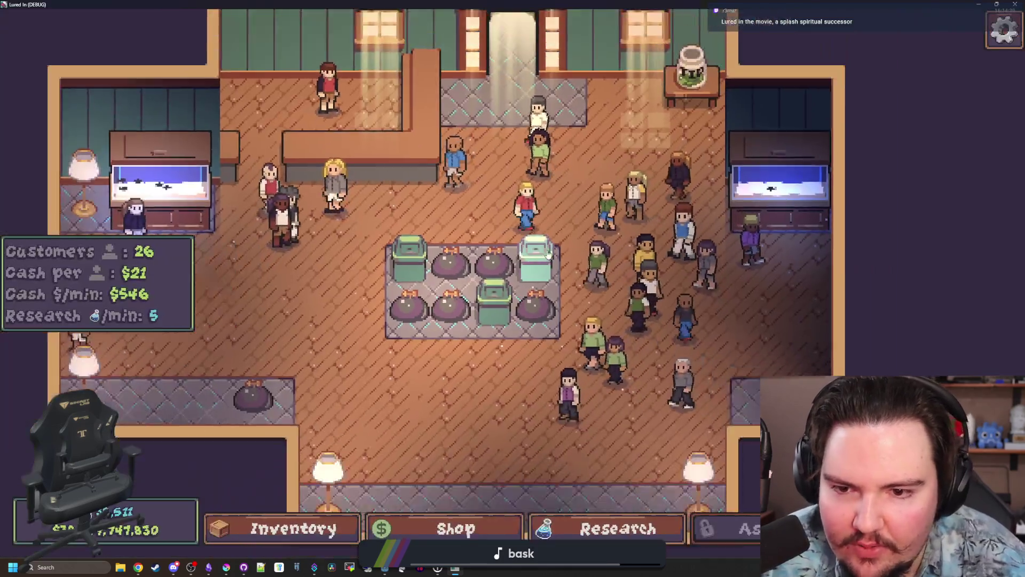
scroll(549, 254, down, 3)
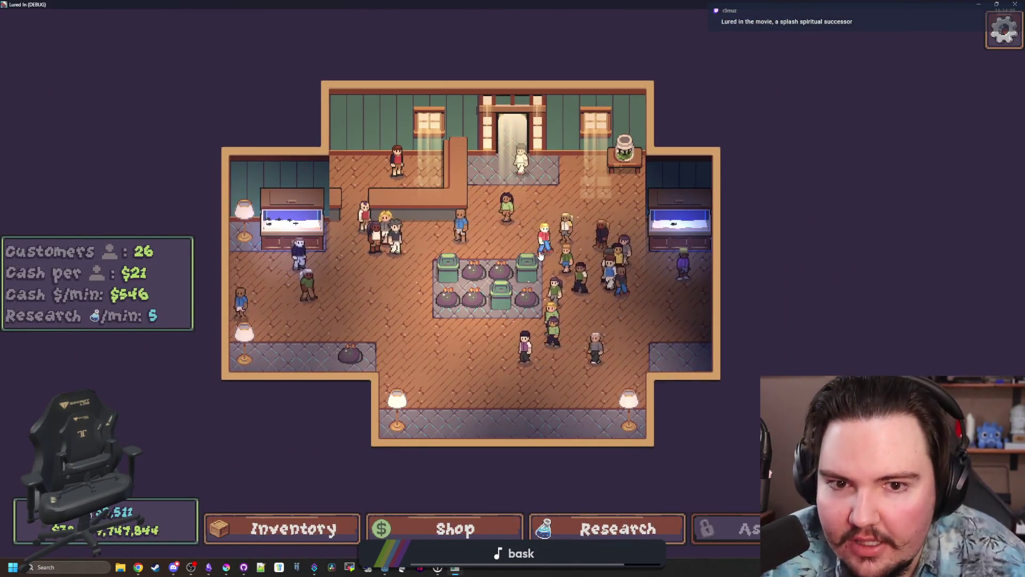
scroll(473, 309, up, 3)
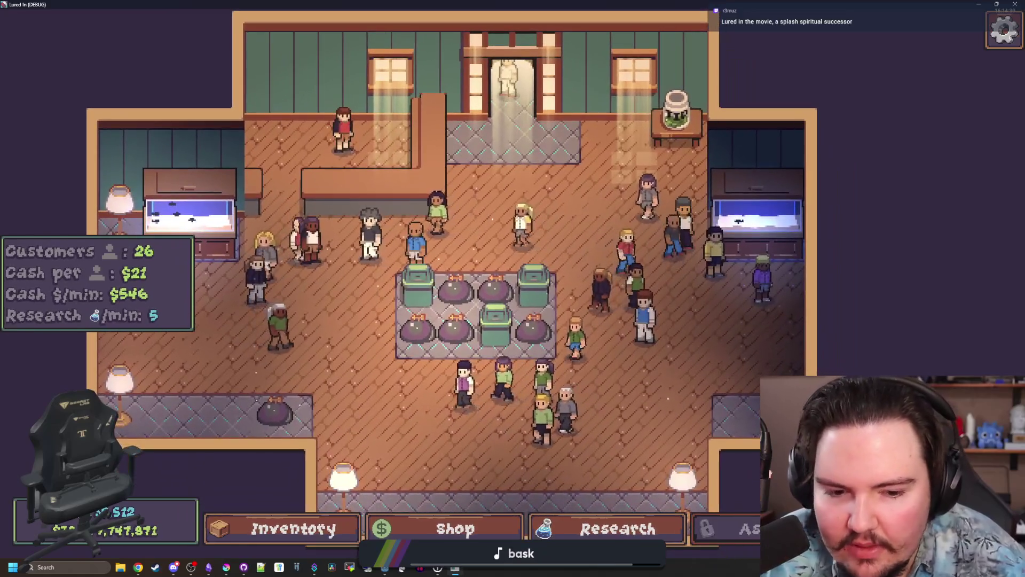
key(t)
click(710, 238)
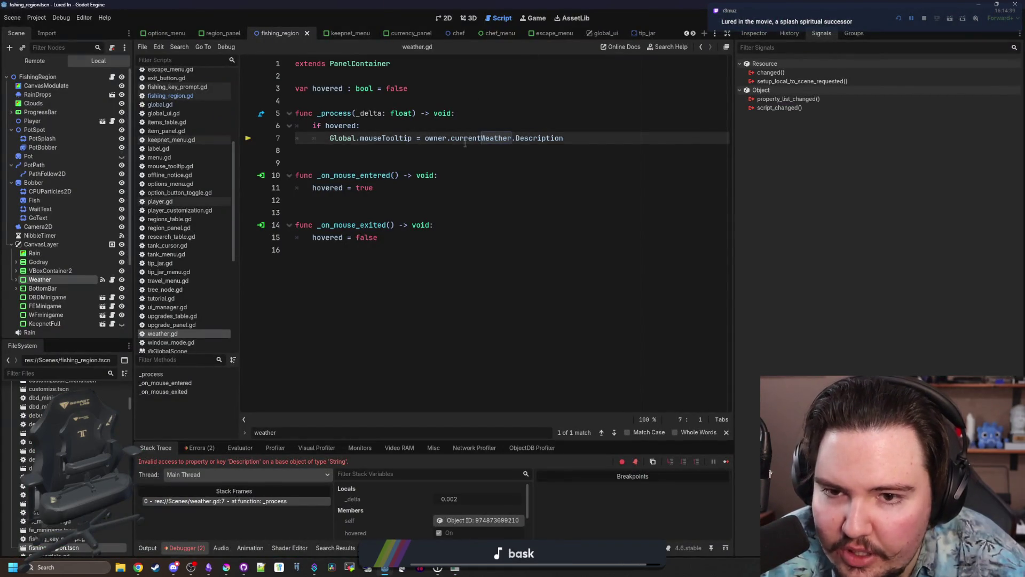
Copy the Global.weatherTable weatherData lookup line from fishing_region.gd into weather.gd's hovered check.
click(479, 140)
key(shift+Down)
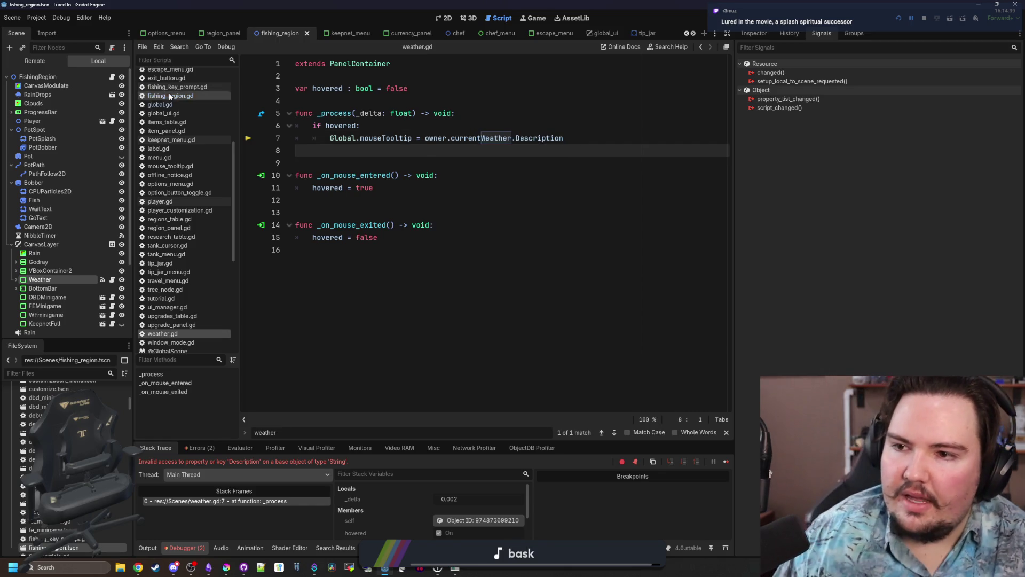
click(113, 78)
click(421, 295)
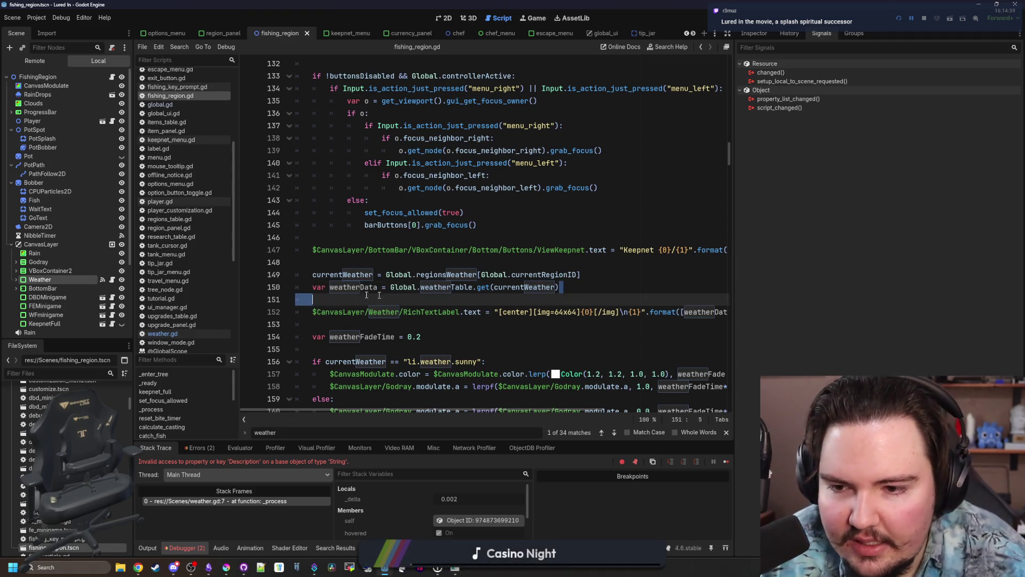
drag(559, 287, 317, 287)
click(113, 279)
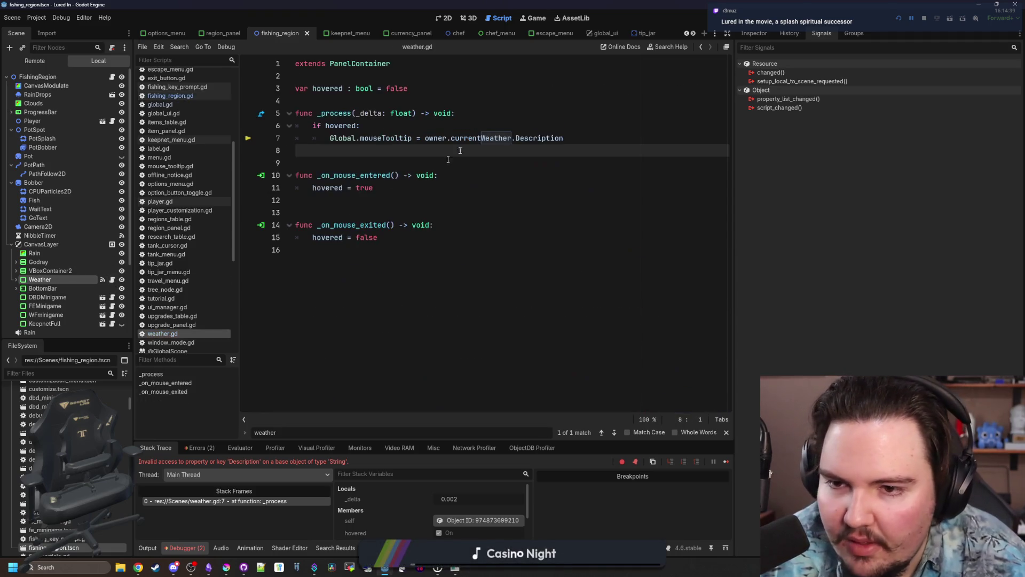
click(475, 125)
key(Return)
text(var weatherData = Global.weatherTable.get(currentWeather))
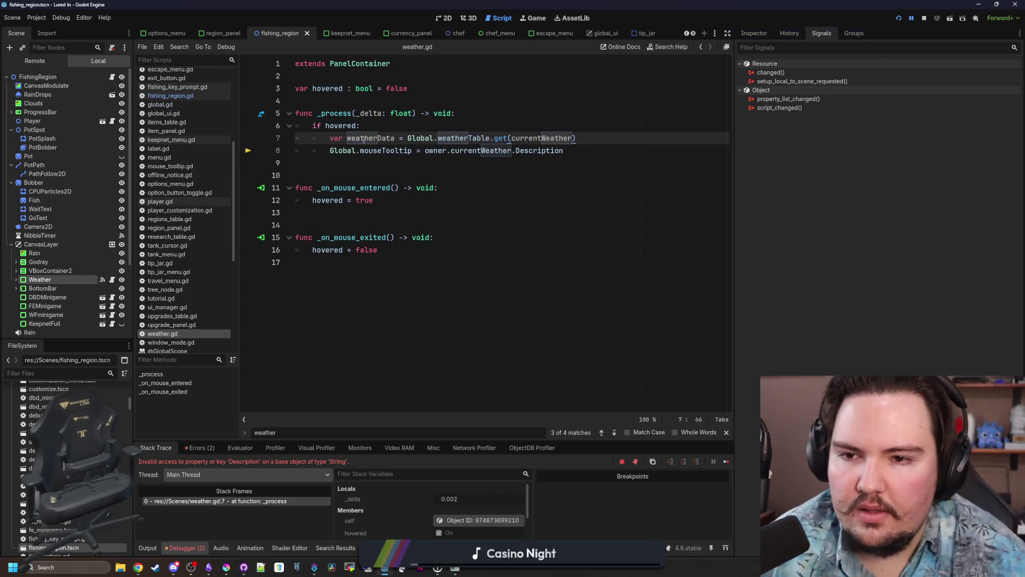
key(ctrl+c)
Point the lookup at owner.currentWeather, read the tooltip from weatherData, save, and resume the game.
double_click(481, 151)
key(ctrl+v)
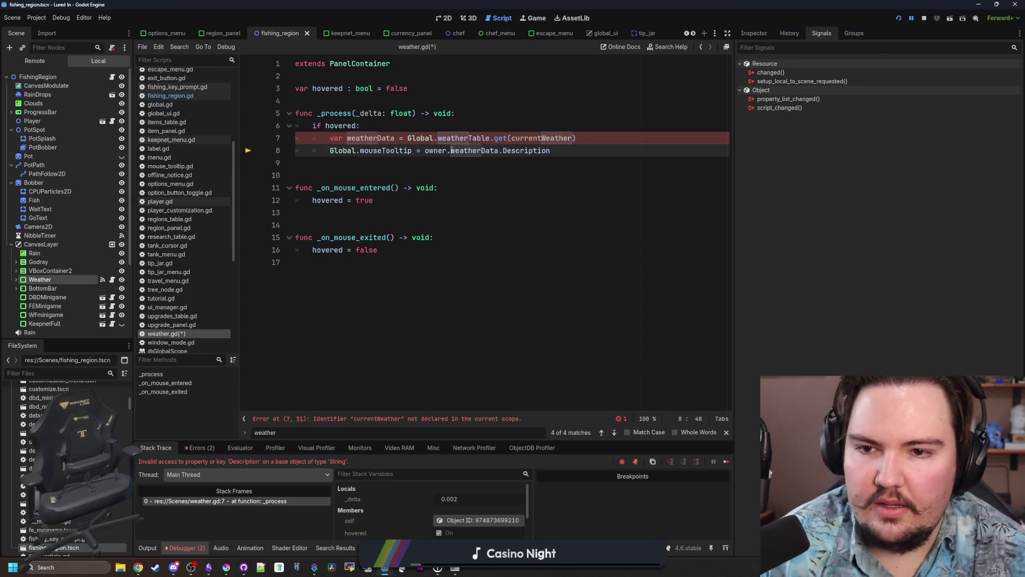
double_click(550, 142)
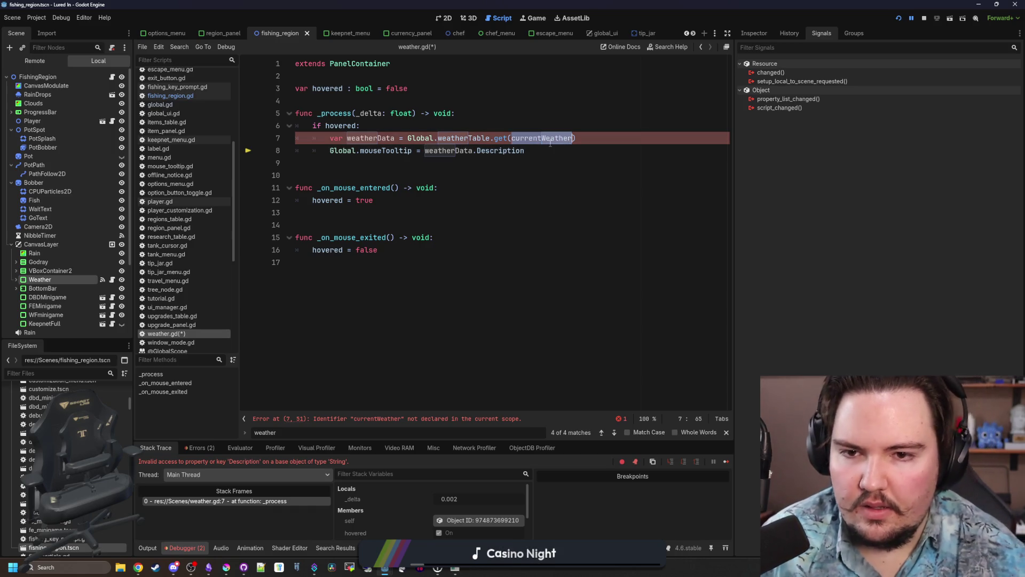
text(owner.)
key(Escape)
click(535, 175)
key(ctrl+s)
click(727, 462)
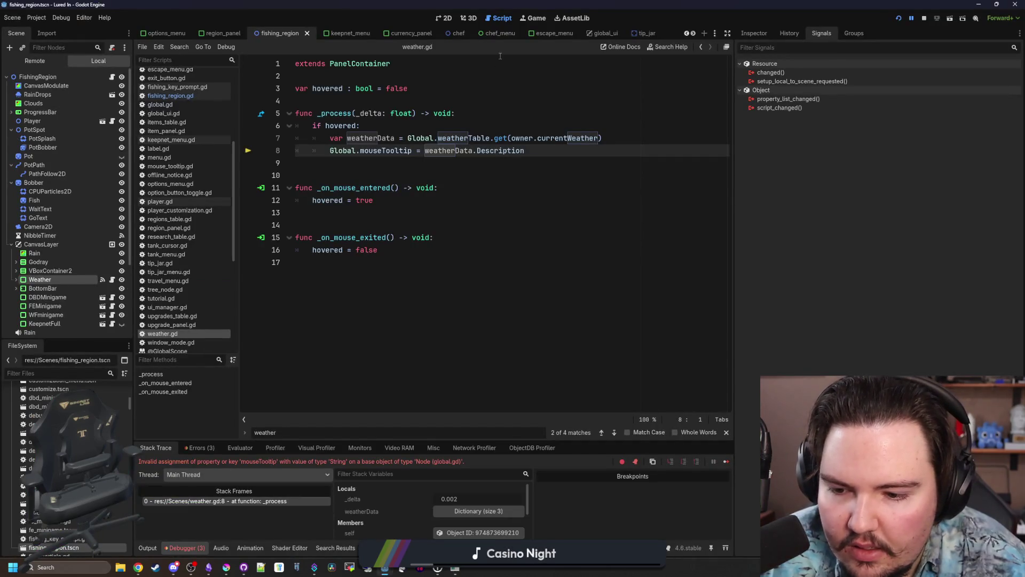
Assign the Description to Global.mouseTooltip.text, save, and resume the paused game.
click(392, 171)
click(410, 151)
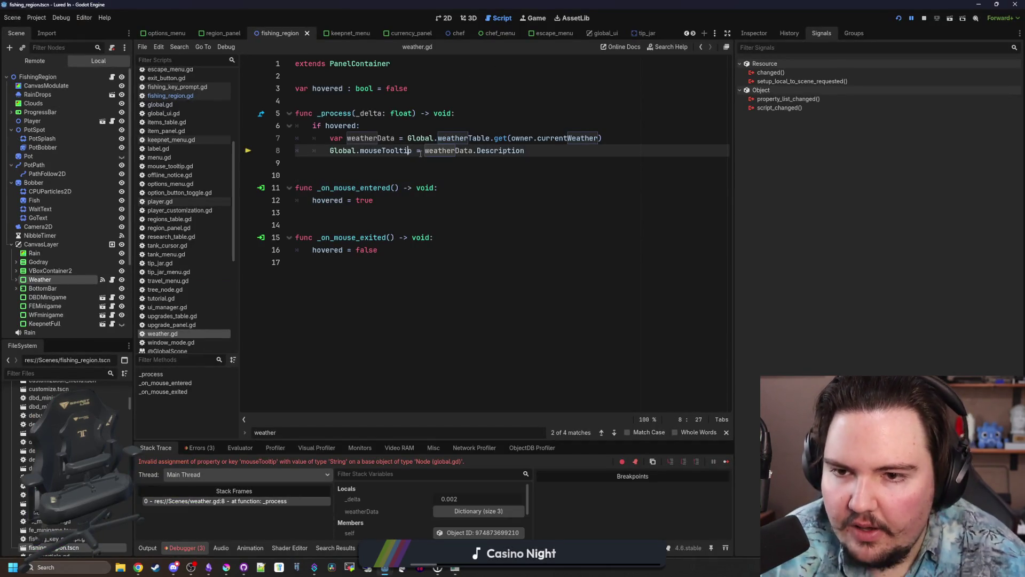
text(.text)
click(397, 161)
key(ctrl+s)
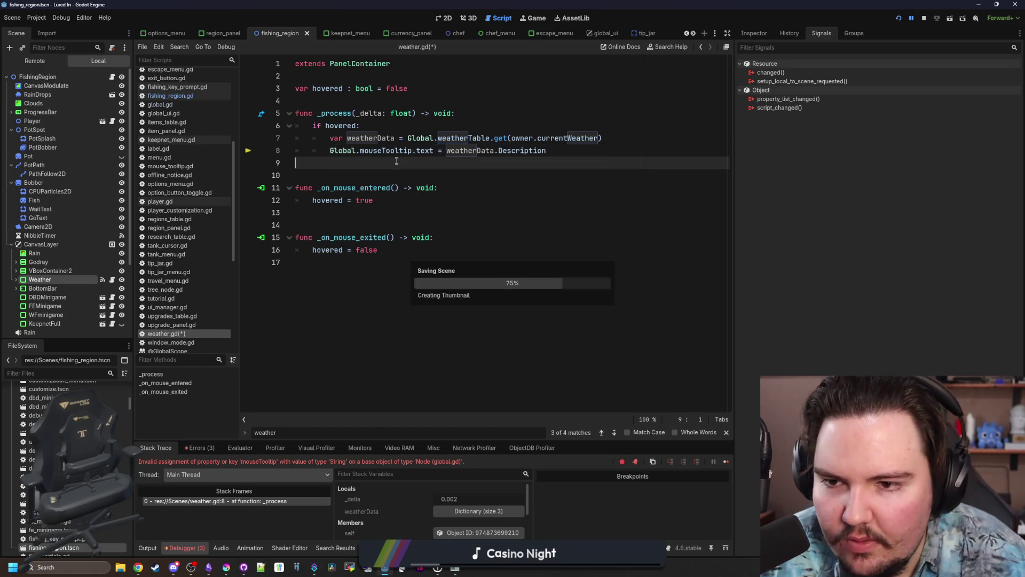
click(727, 464)
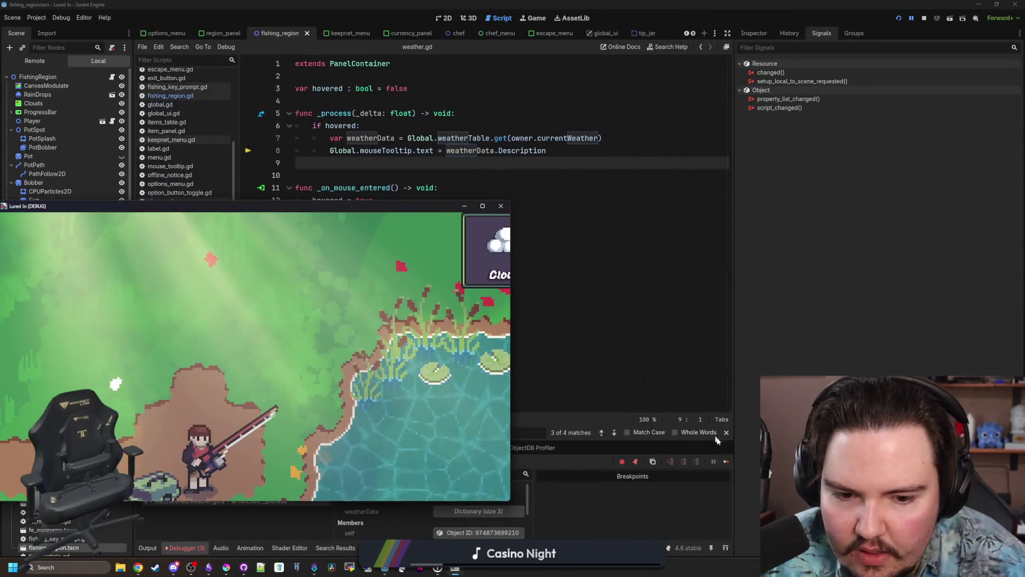
Test the tooltip over the Cloudy weather panel in fullscreen, then save the script and scene.
click(423, 348)
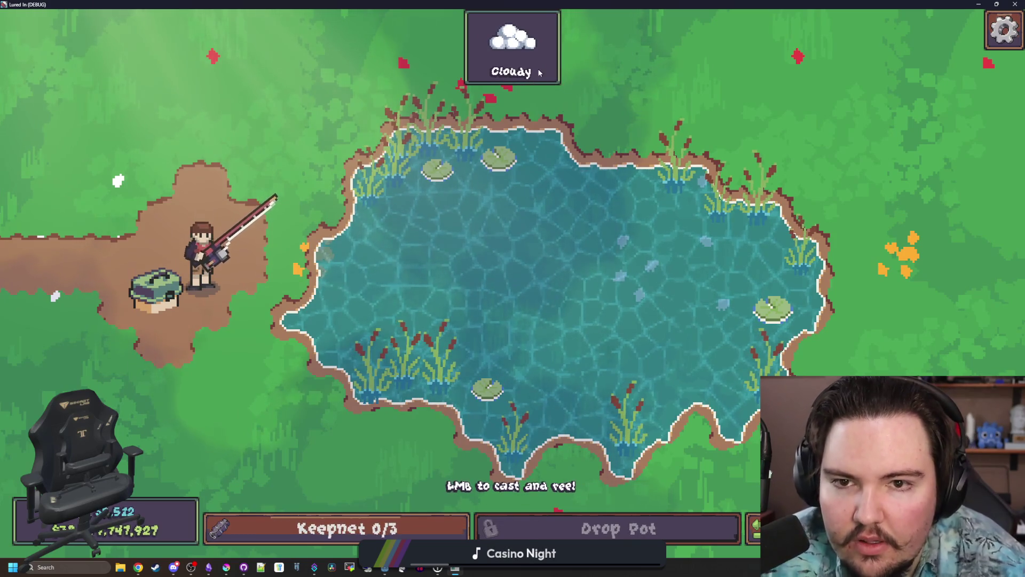
mouse_move(509, 82)
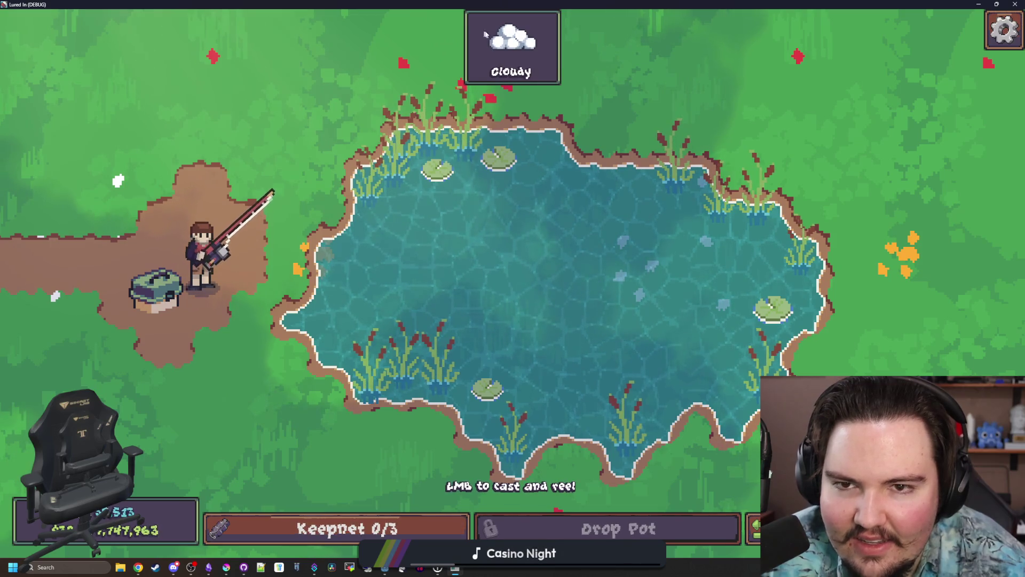
key(F11)
click(453, 241)
key(ctrl+s)
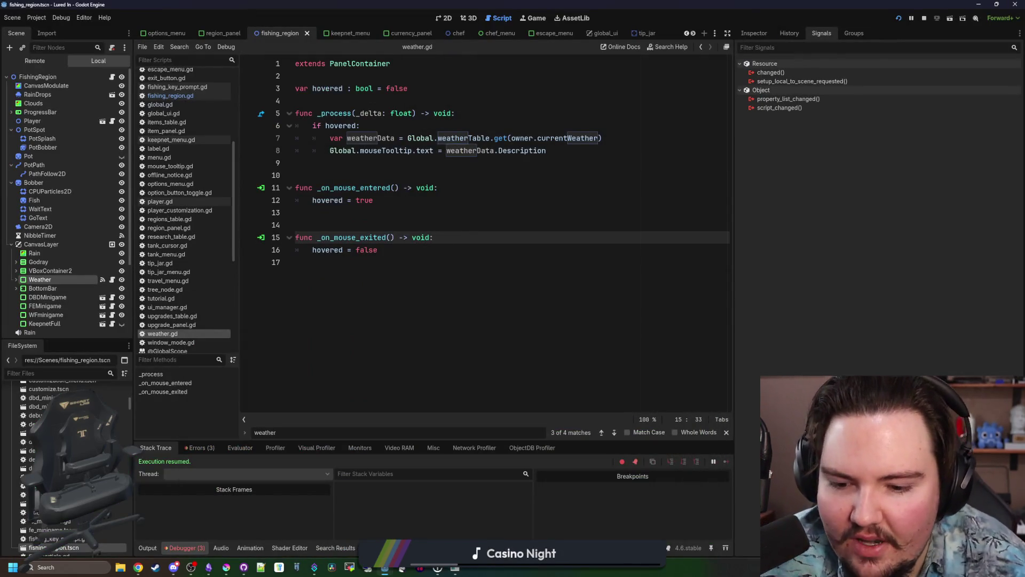
click(458, 570)
click(291, 321)
key(ctrl+s)
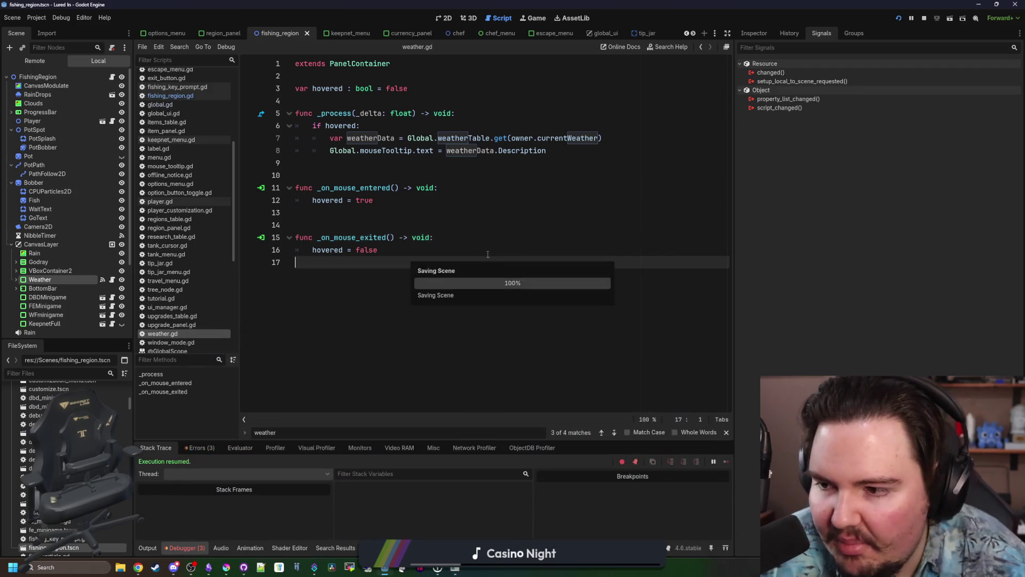
Inspect the Weather panel's RichTextLabel properties, then save and relaunch with F5.
click(41, 288)
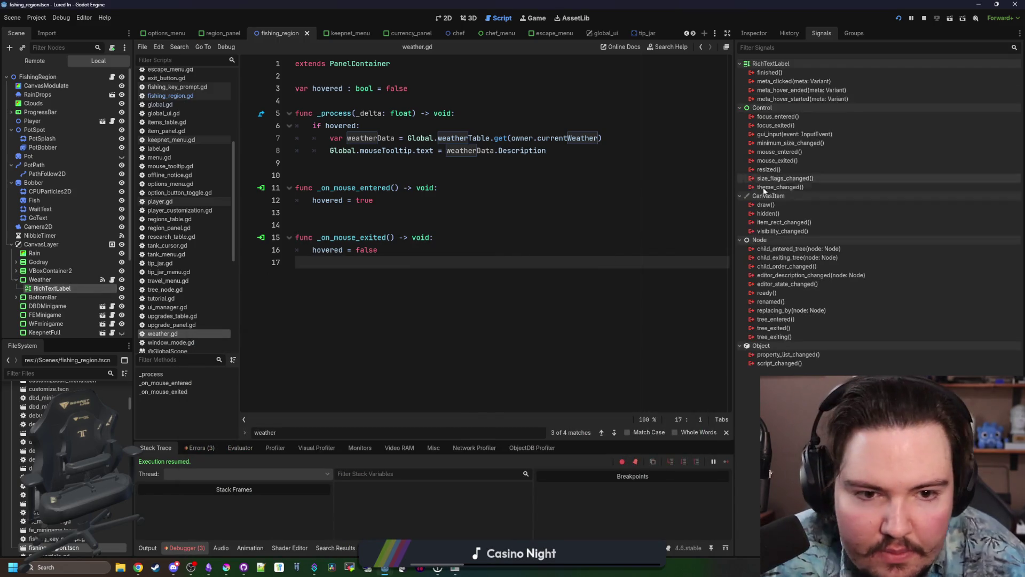
click(763, 33)
scroll(770, 473, down, 4)
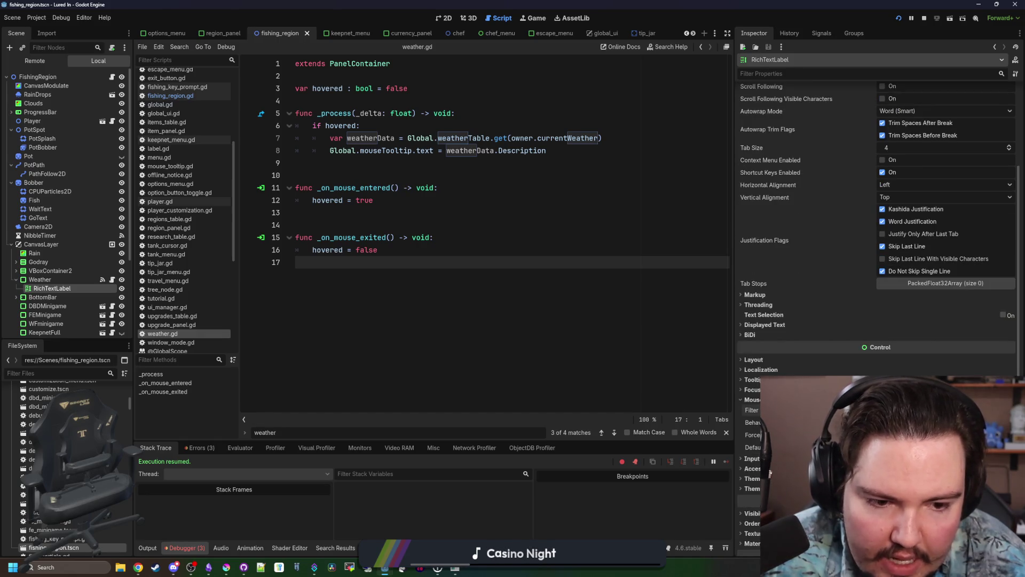
key(F5)
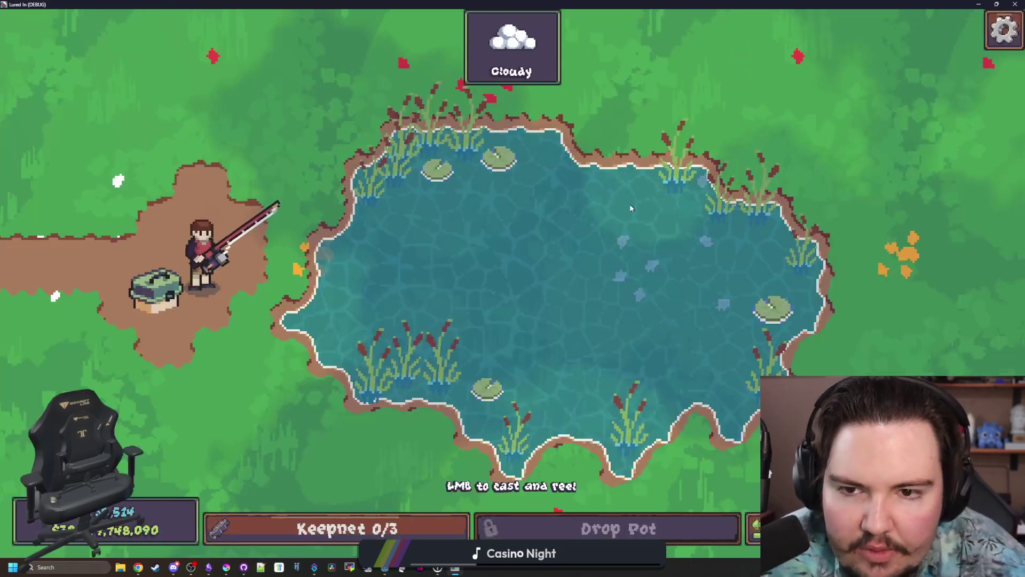
Cast the rod, then unlock the Weather Station research and travel to the River and Ocean.
mouse_move(546, 56)
mouse_move(482, 192)
mouse_down()
mouse_move(480, 223)
mouse_move(450, 187)
mouse_up()
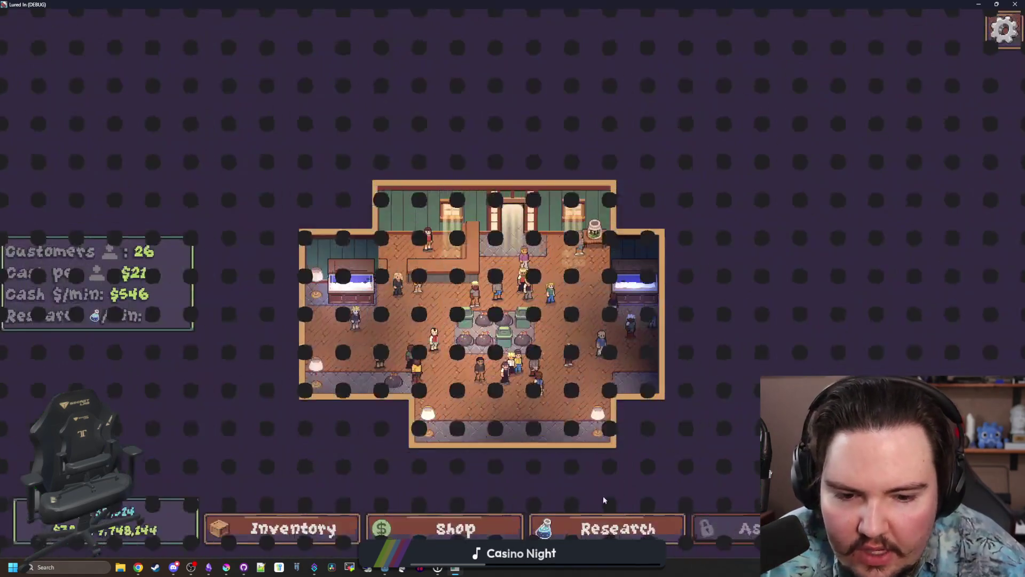
click(502, 336)
click(494, 332)
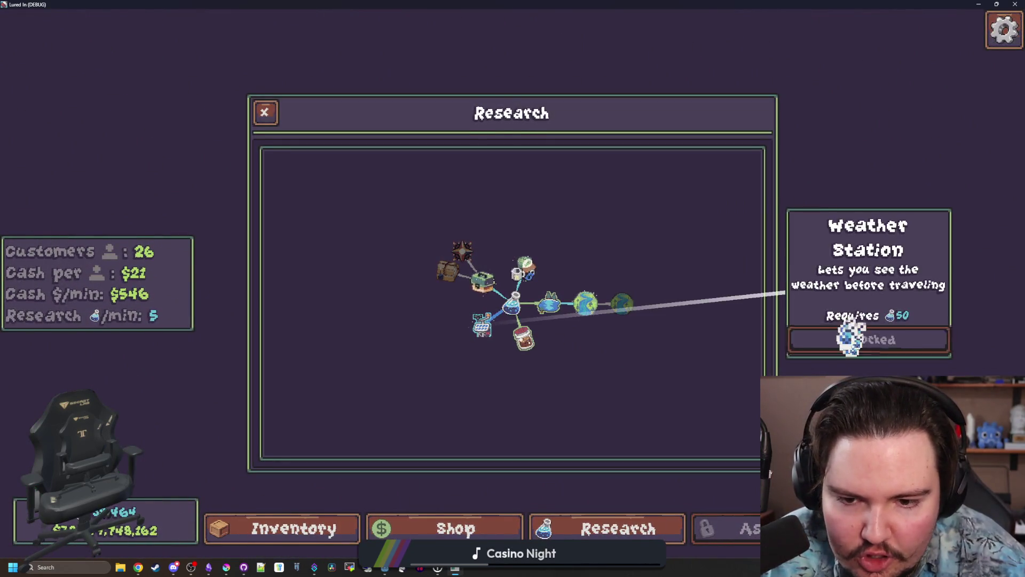
click(849, 337)
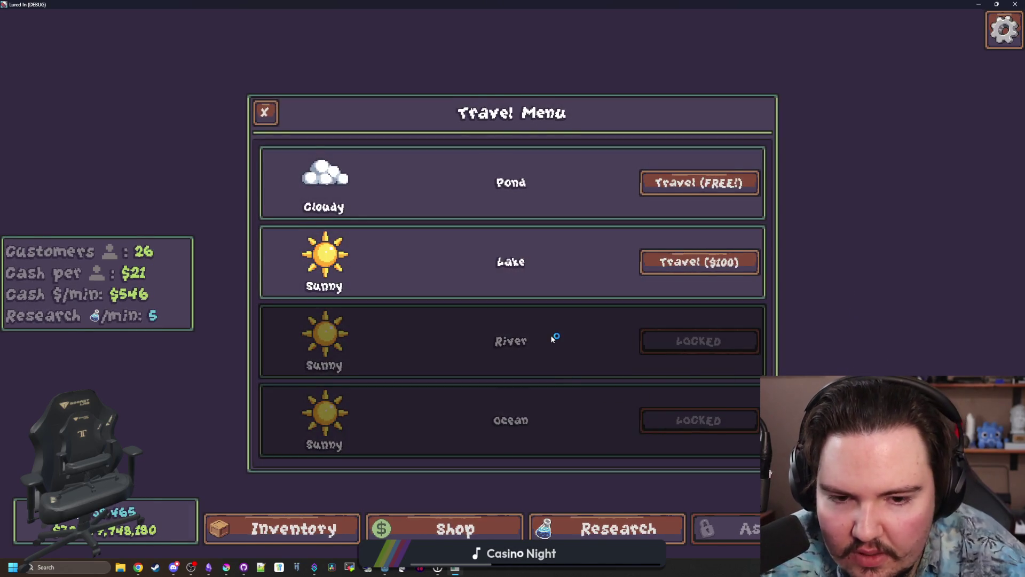
key(Escape)
click(588, 316)
click(868, 327)
click(887, 333)
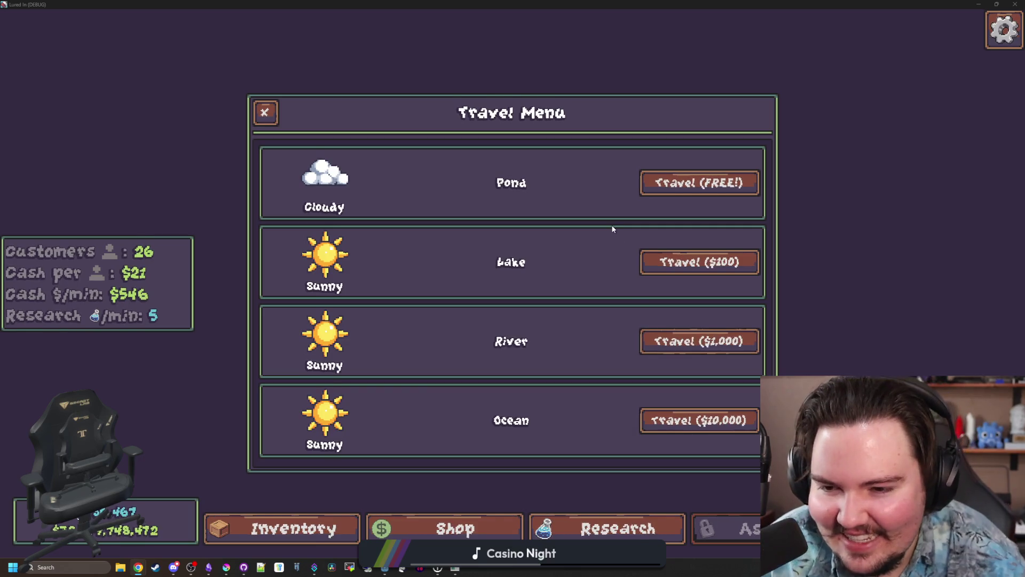
Enlarge the trash bag decoration slightly and recheck the travel menu.
click(265, 113)
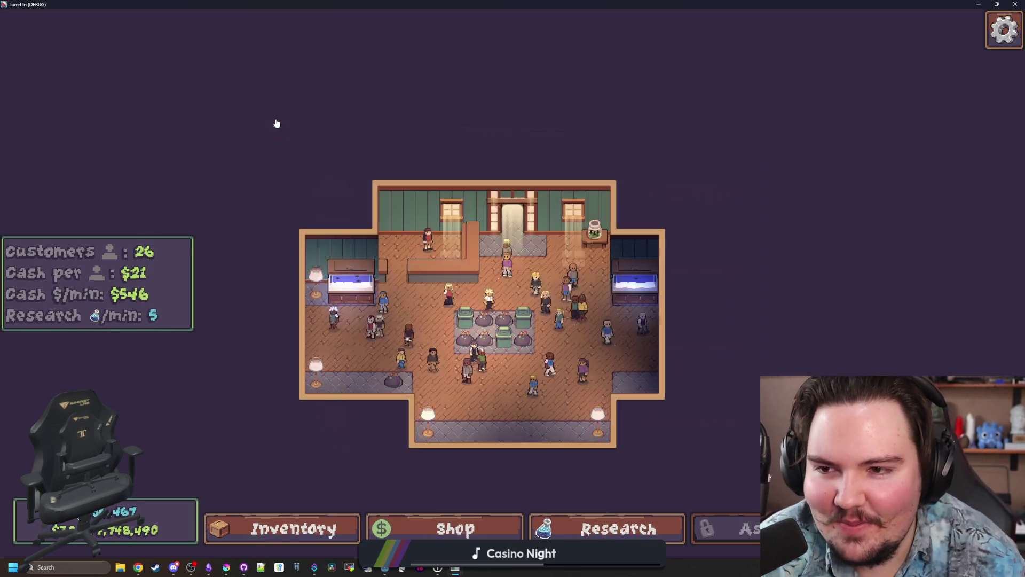
scroll(541, 278, up, 5)
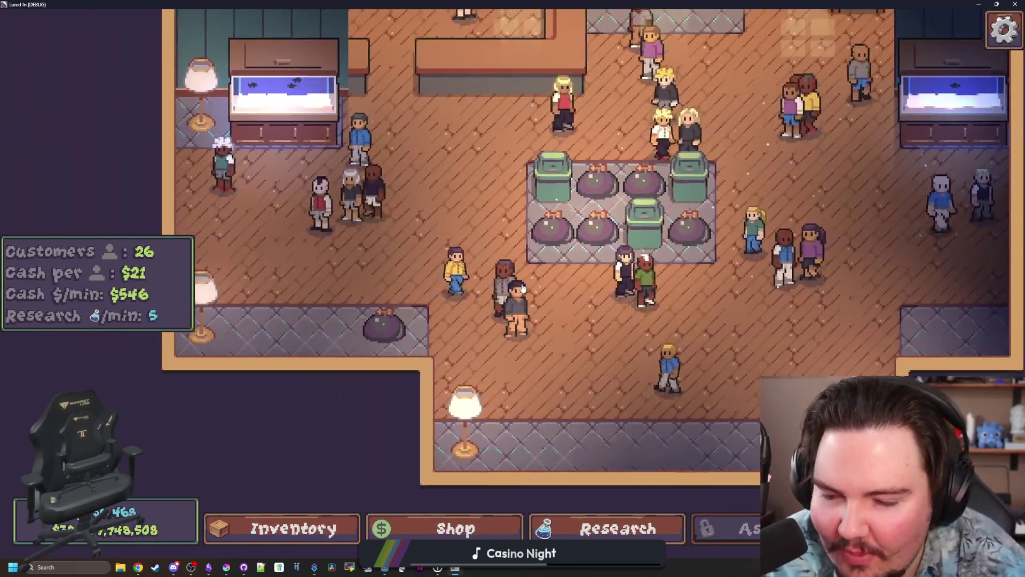
scroll(541, 278, up, 3)
click(539, 310)
mouse_move(630, 254)
mouse_down()
mouse_move(721, 254)
mouse_move(588, 254)
mouse_move(668, 275)
mouse_up()
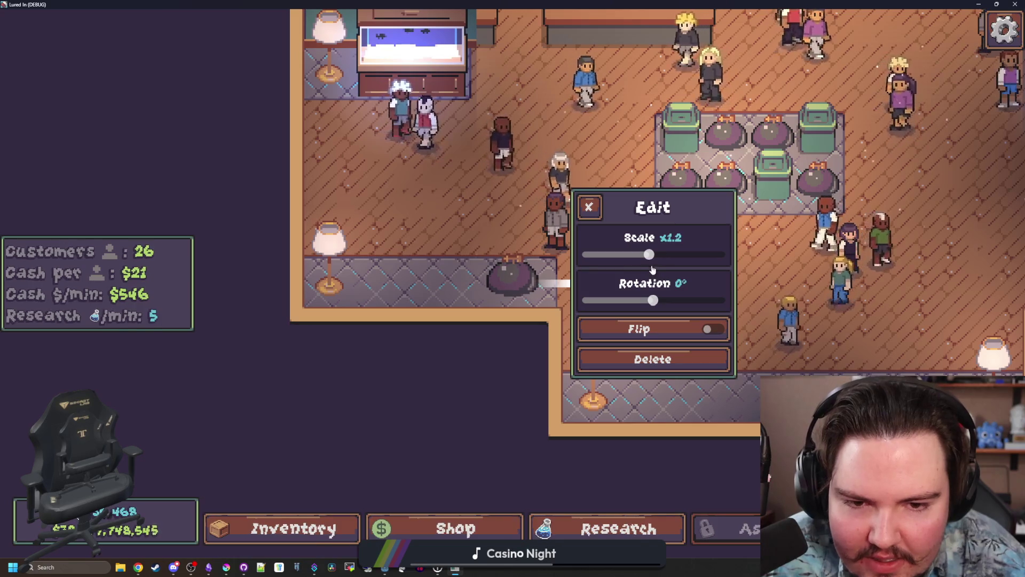
click(589, 207)
scroll(559, 241, down, 3)
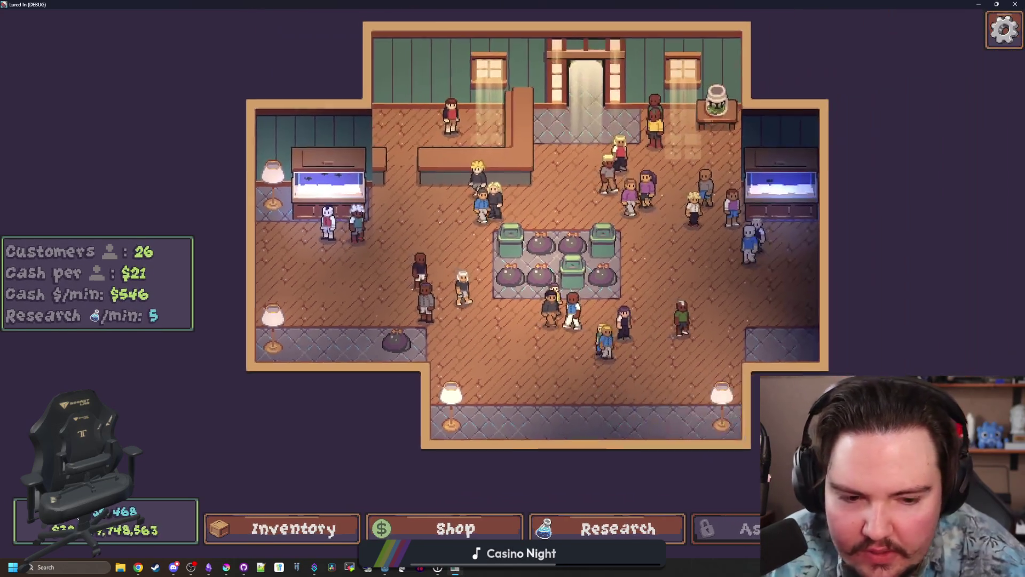
click(431, 96)
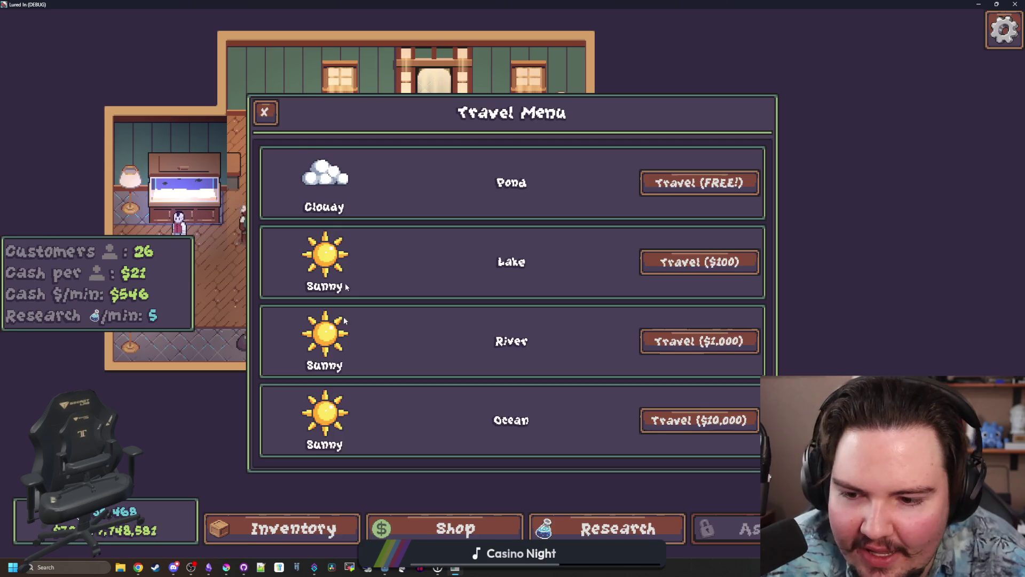
click(265, 113)
Reload the game from the main menu, check region weather in the Travel Menu, and window the game.
key(Escape)
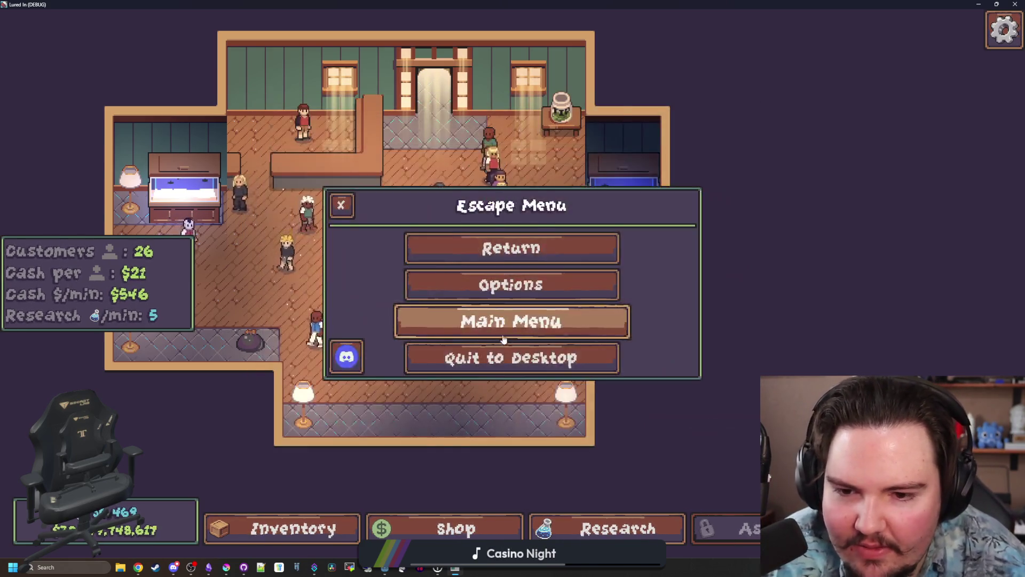
click(511, 319)
click(147, 339)
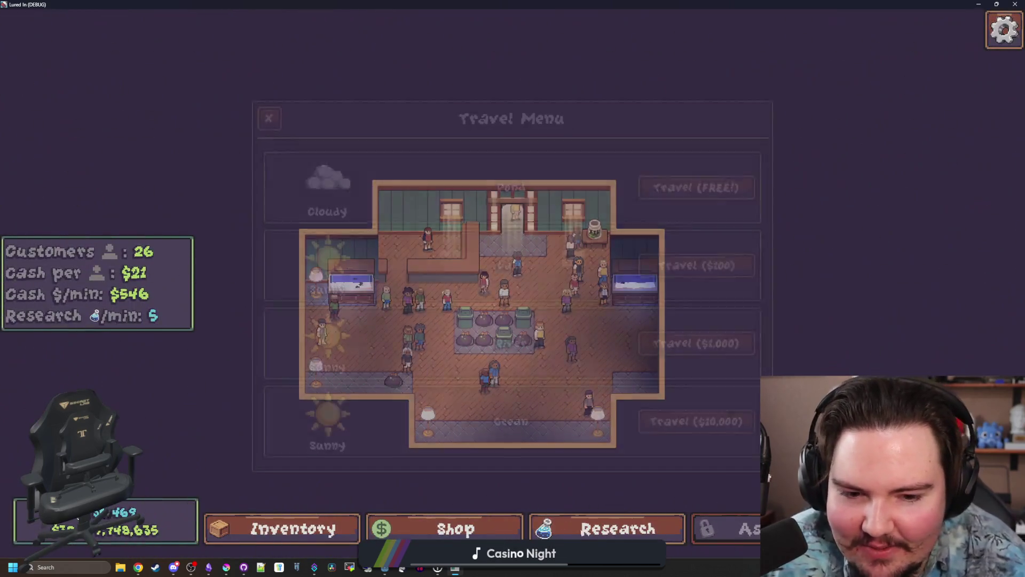
key(Escape)
scroll(373, 267, up, 5)
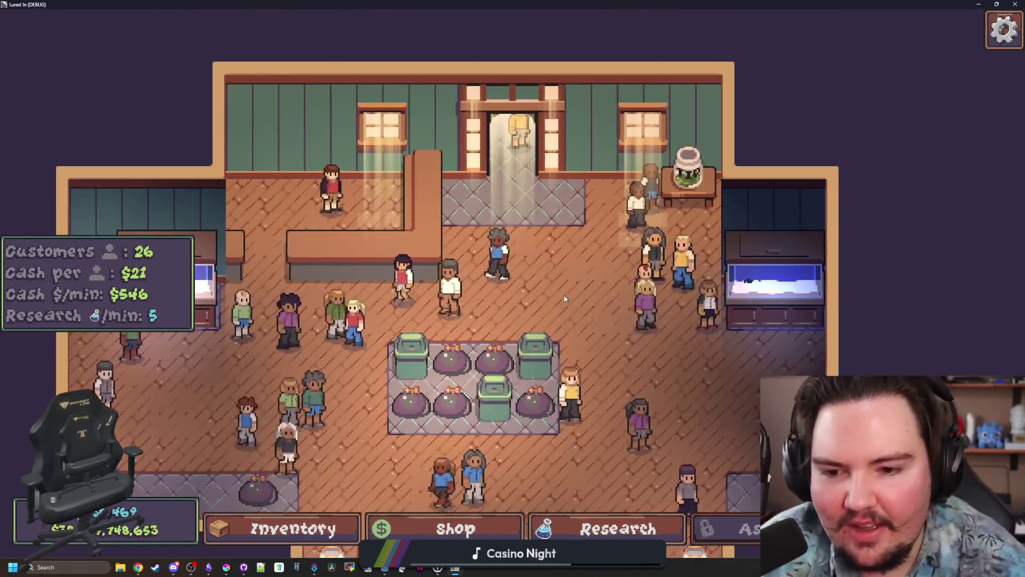
scroll(573, 303, down, 5)
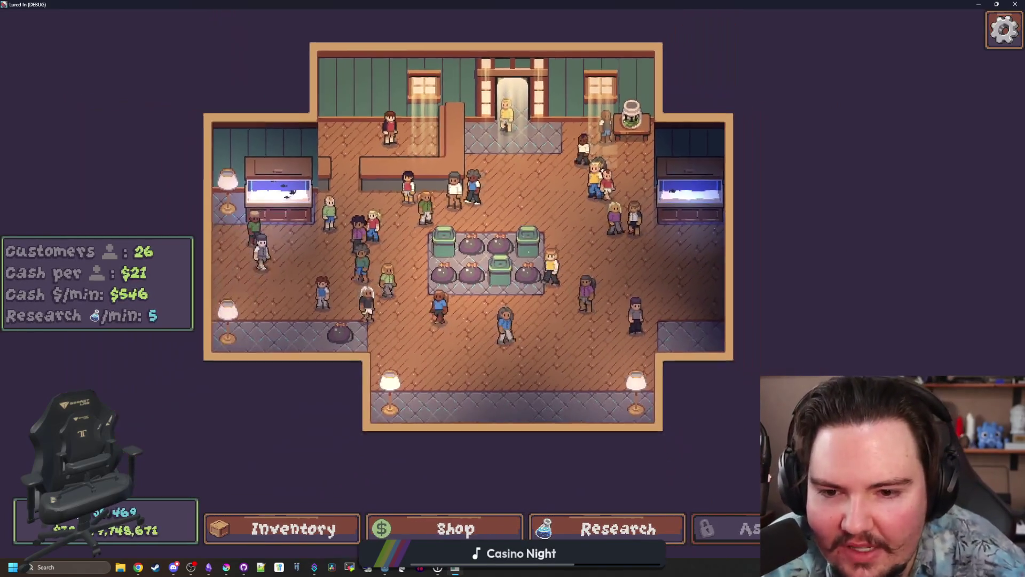
click(554, 54)
key(super+Down)
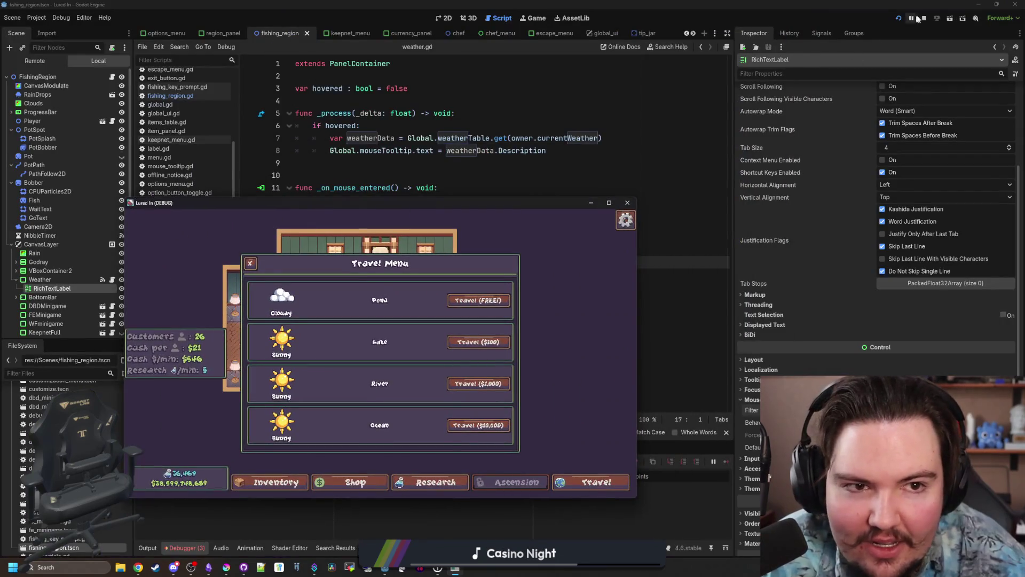
Restart the game, dismiss Welcome Back, travel to the rainy Lake, and cast.
click(923, 18)
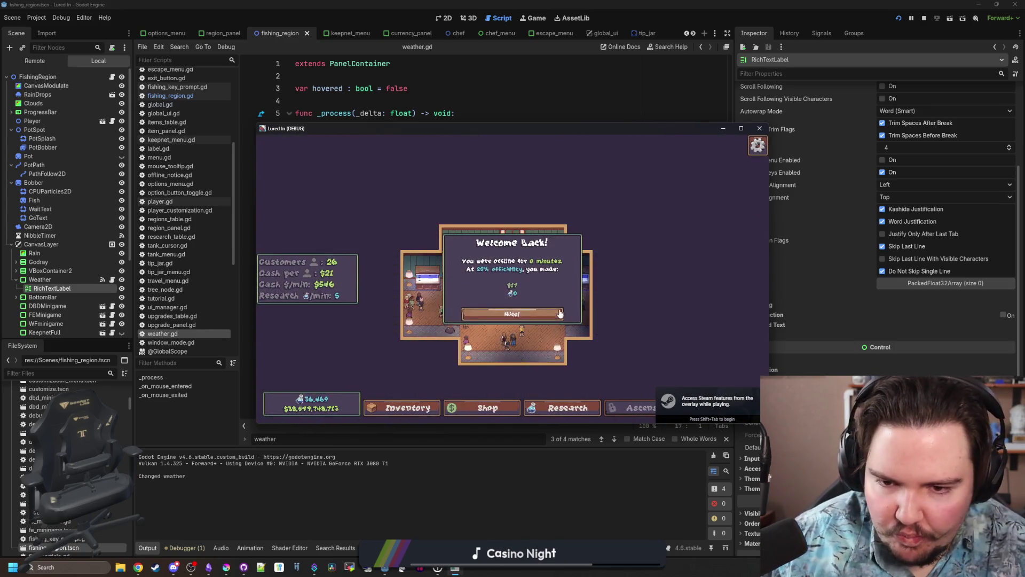
click(560, 314)
click(611, 267)
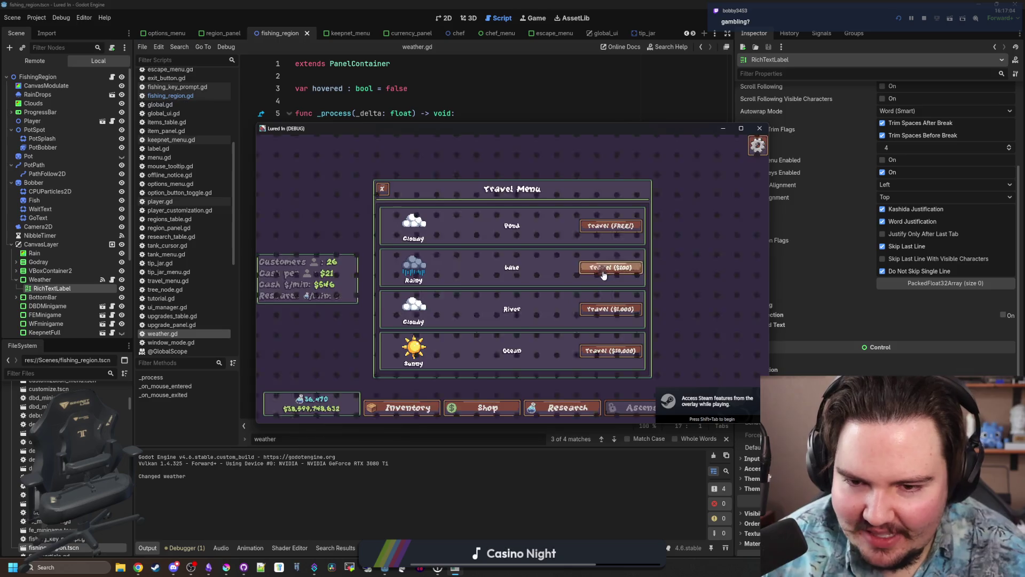
mouse_move(501, 155)
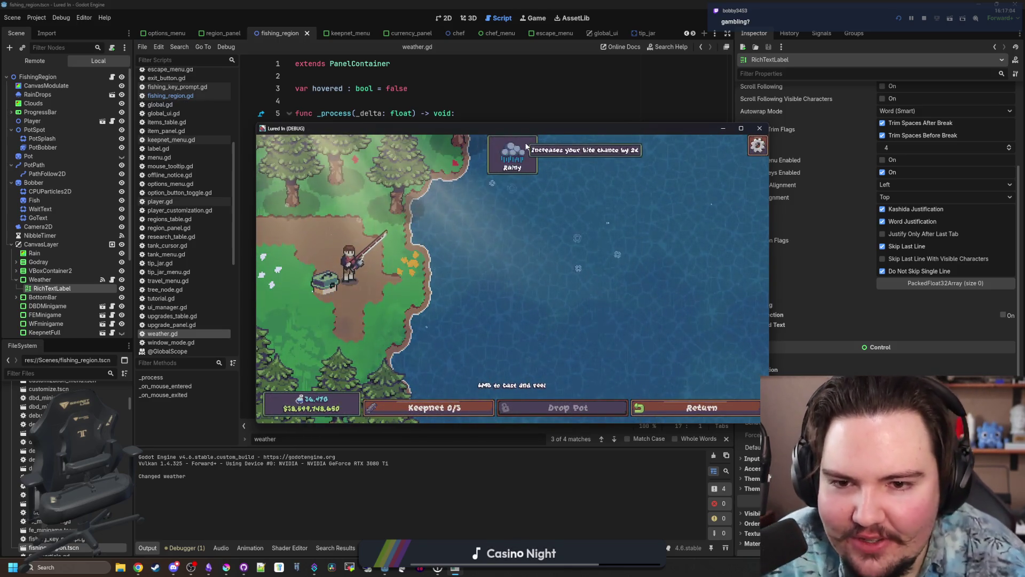
click(741, 128)
drag(456, 156, 456, 157)
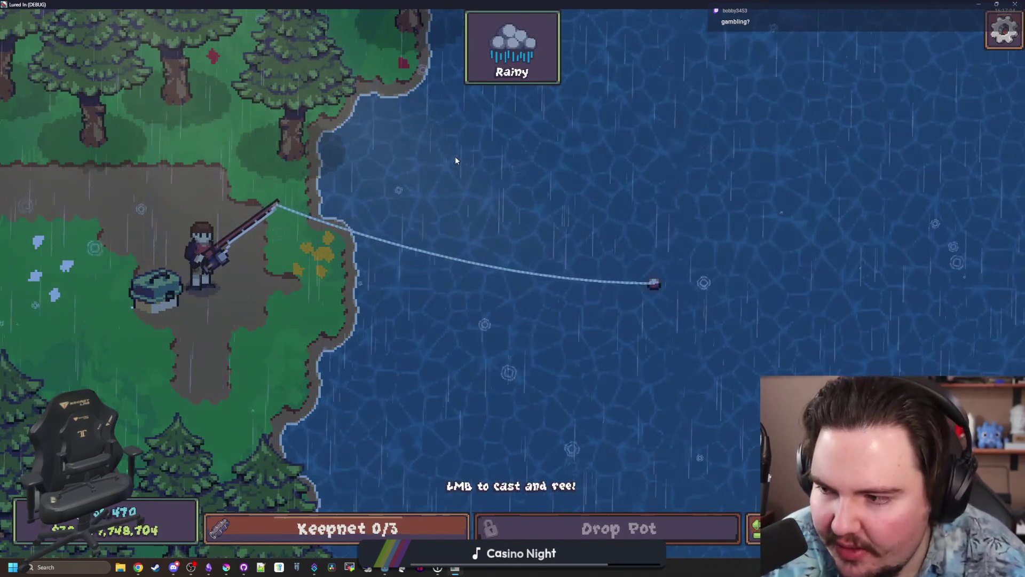
Hook and reel in a Northern Pike, return to the shop, and view the fish inventory.
mouse_move(518, 47)
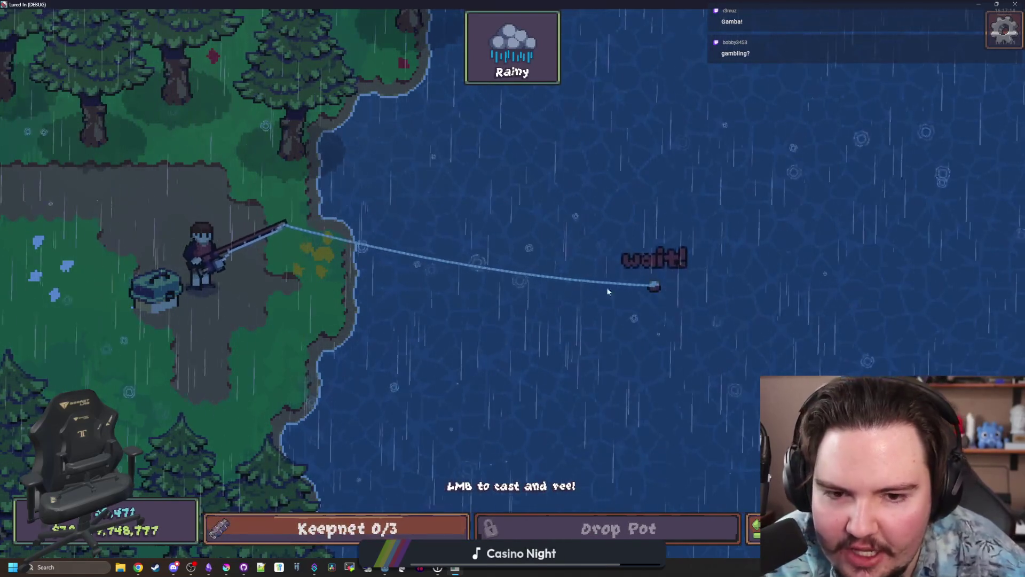
click(608, 291)
drag(528, 242, 545, 238)
mouse_move(541, 79)
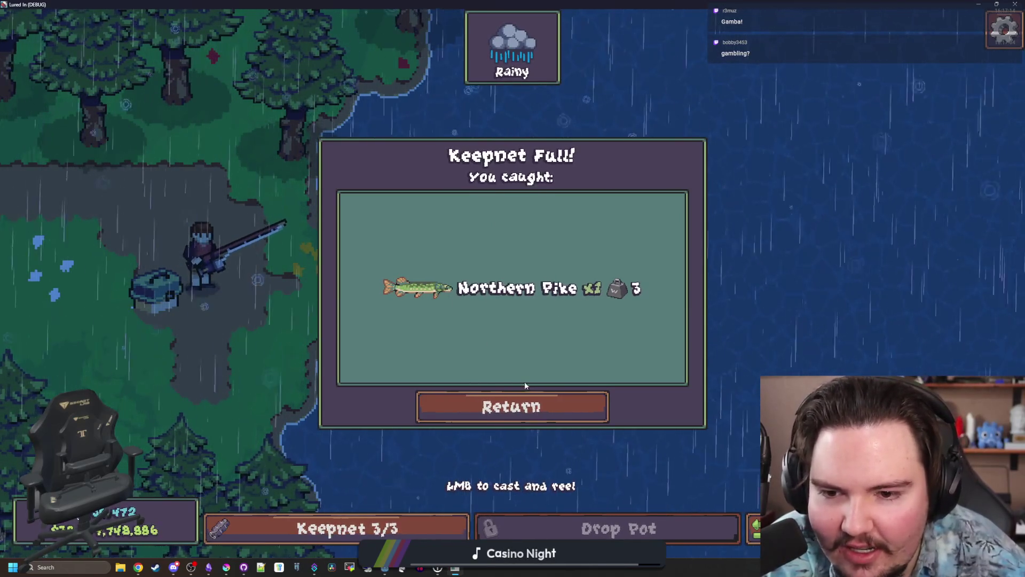
click(502, 410)
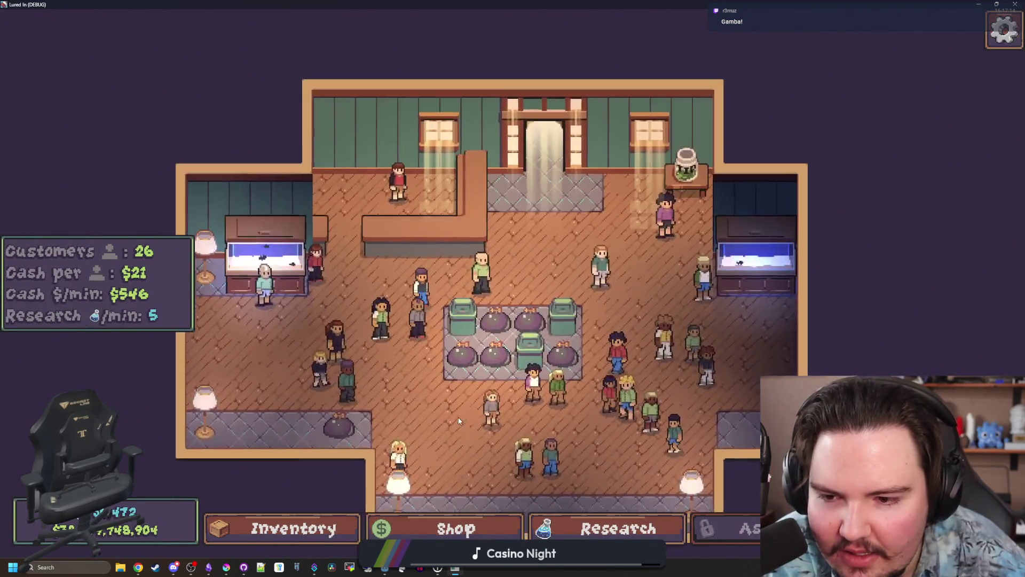
click(329, 526)
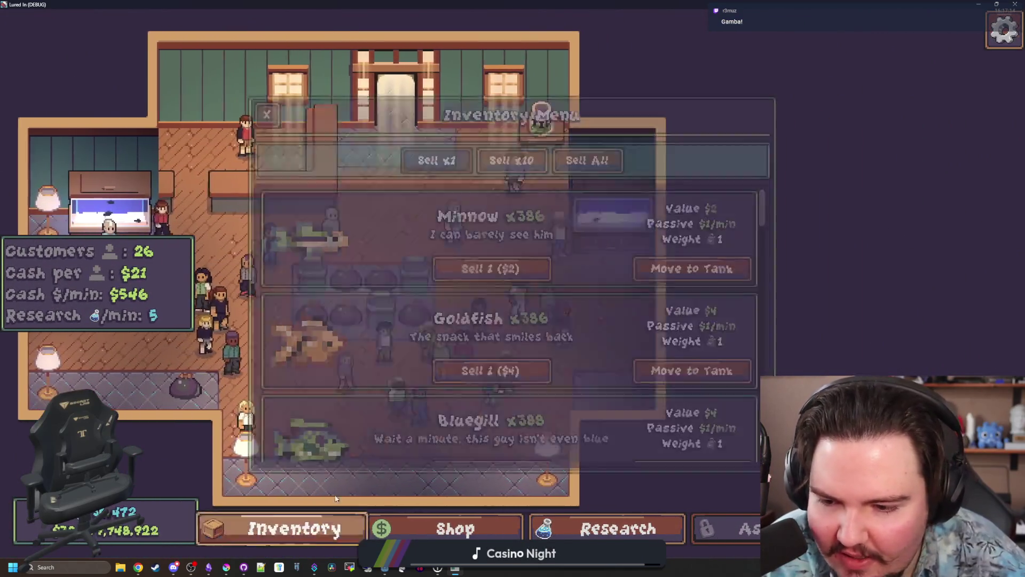
scroll(430, 354, down, 10)
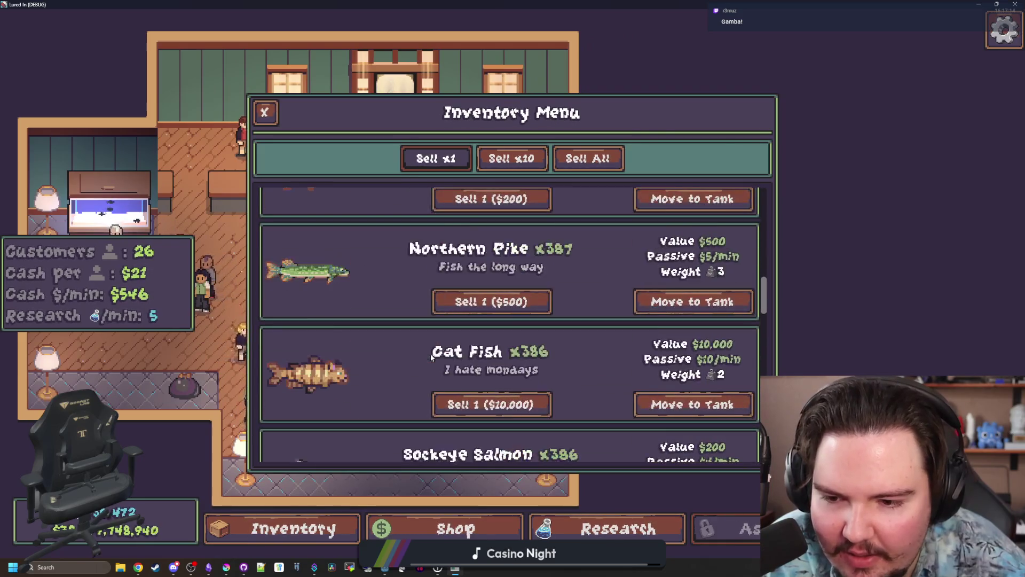
Move the Northern Pike into Fish Tank 2 and inspect the pike and koi there.
click(693, 301)
click(611, 222)
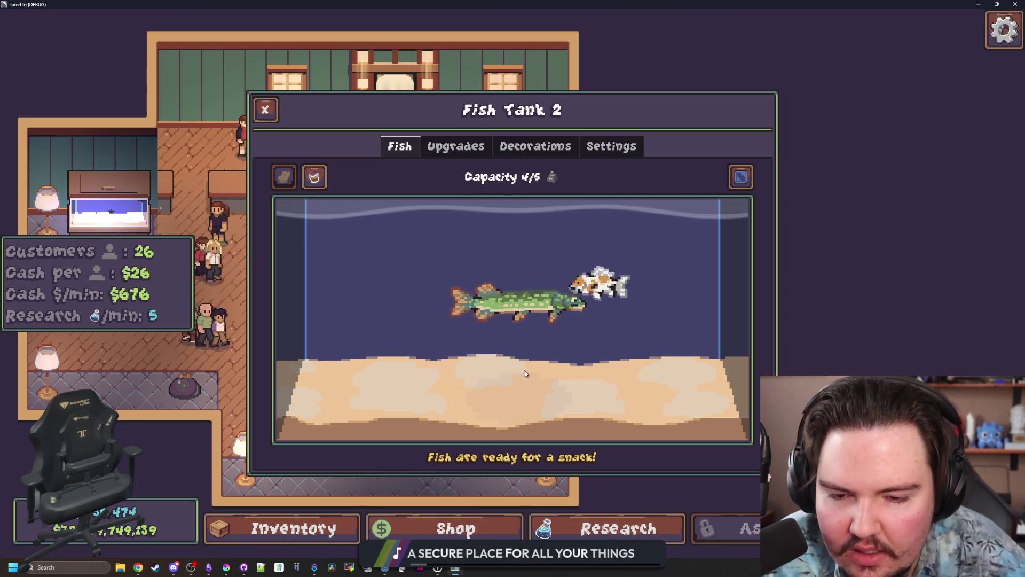
click(565, 306)
click(609, 268)
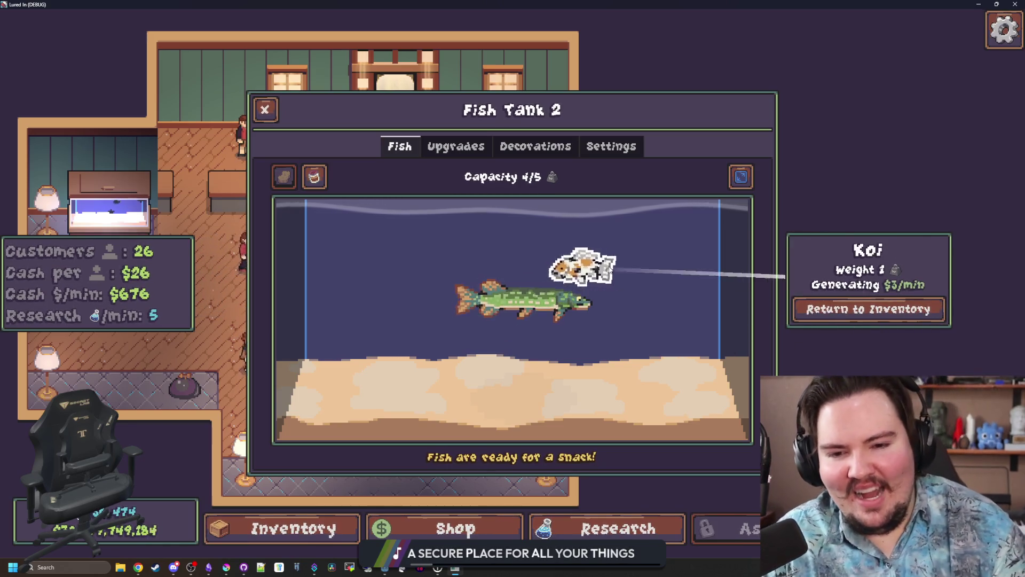
Browse Fish Tank 2's Upgrades, Decorations and Settings tabs, then close it and quit the game.
click(484, 152)
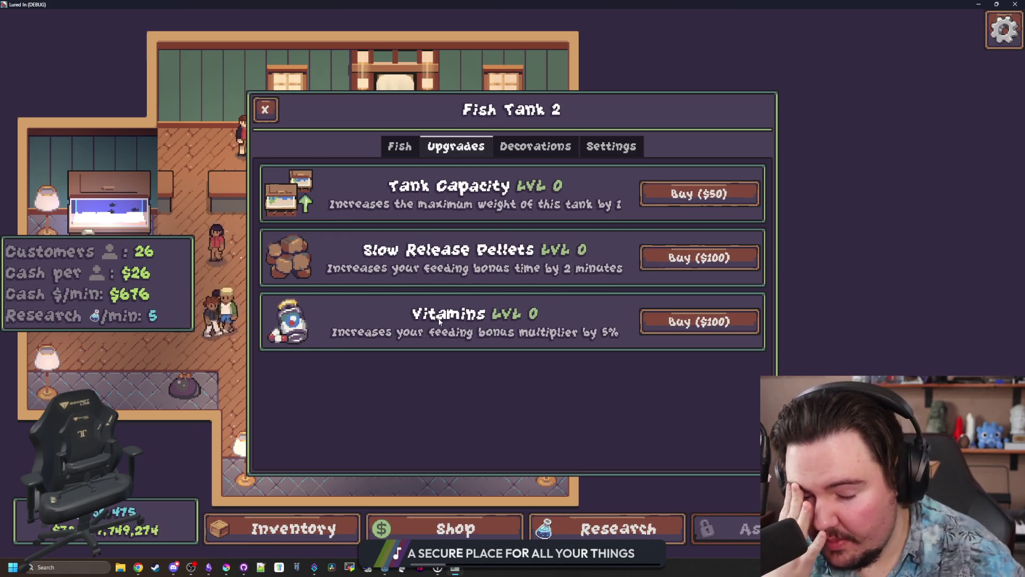
click(535, 146)
click(595, 144)
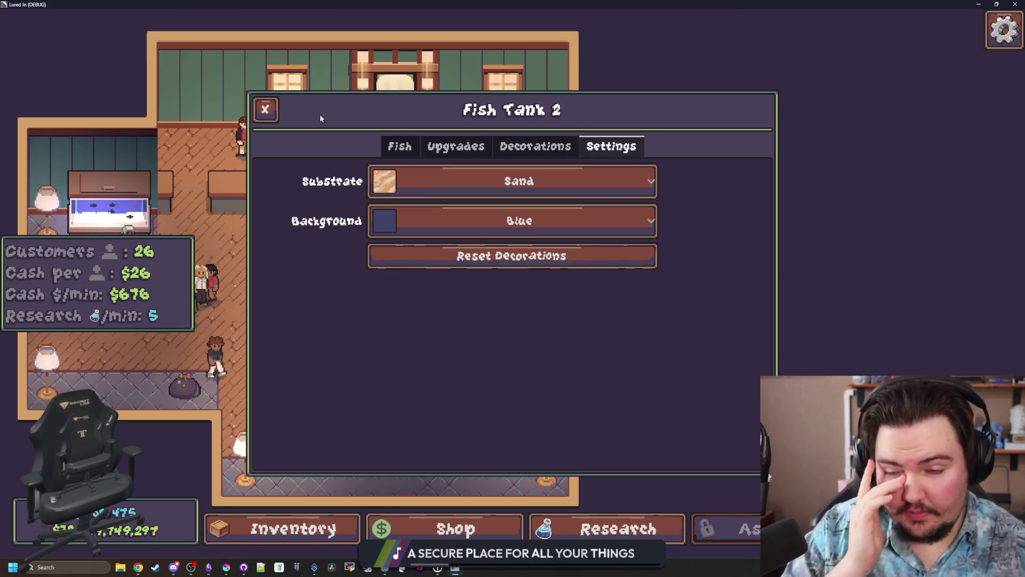
click(263, 115)
key(F8)
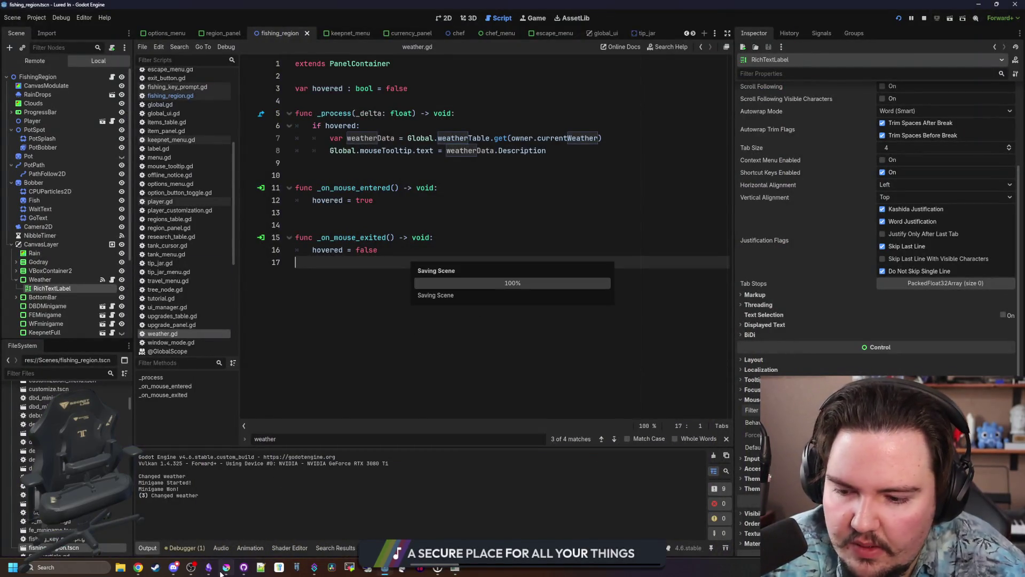
In Obsidian, add changelog line 199 about the tooltip shown when hovering the weather icon.
click(226, 567)
click(208, 567)
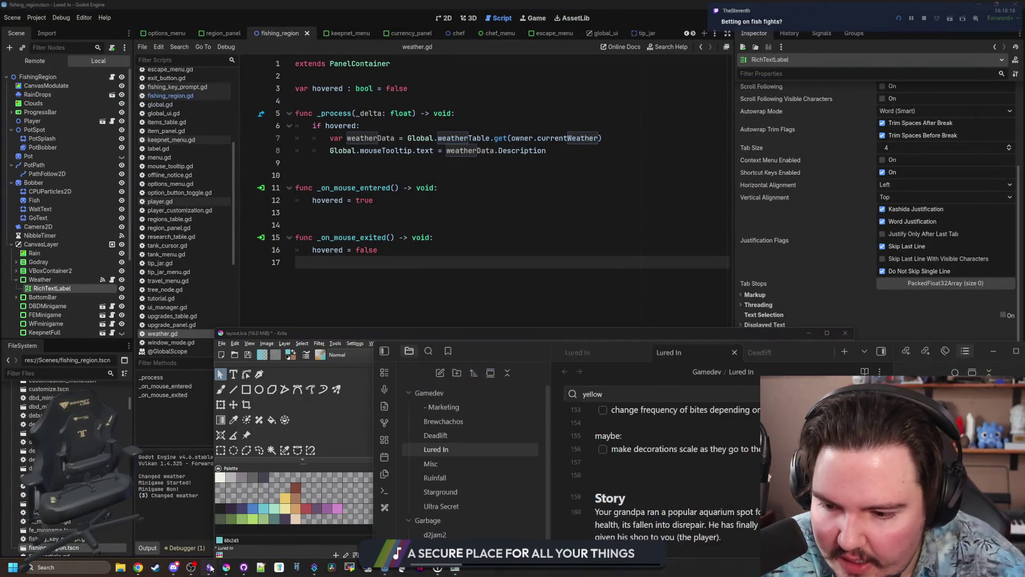
scroll(511, 372, down, 10)
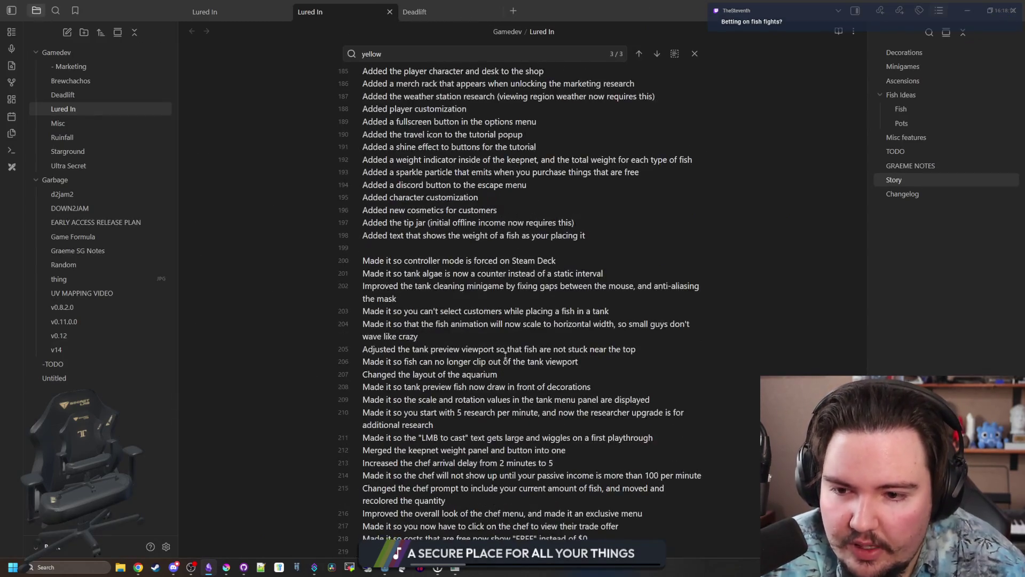
scroll(512, 372, up, 3)
click(601, 343)
key(Return)
text(Ad)
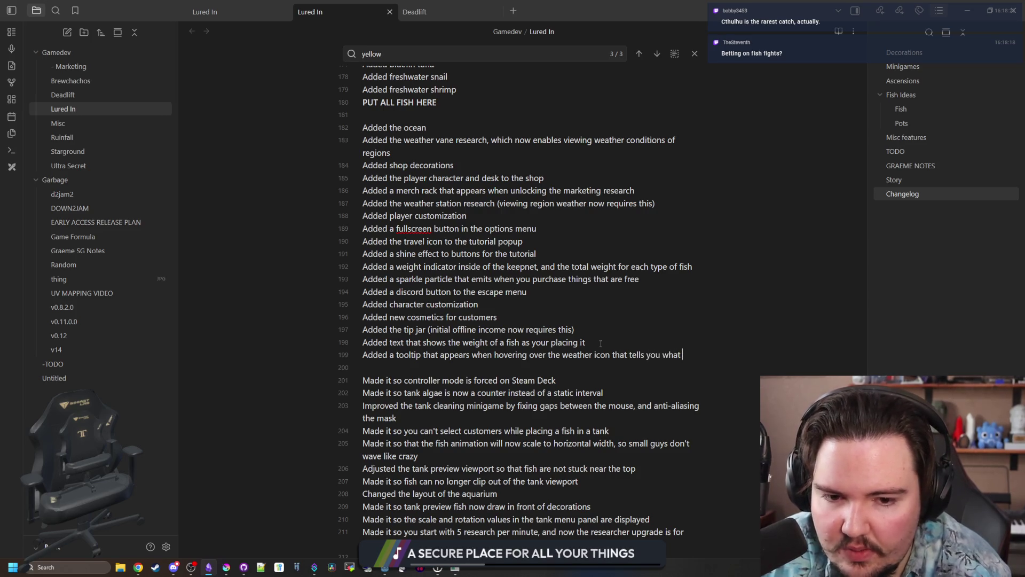
text(wea)
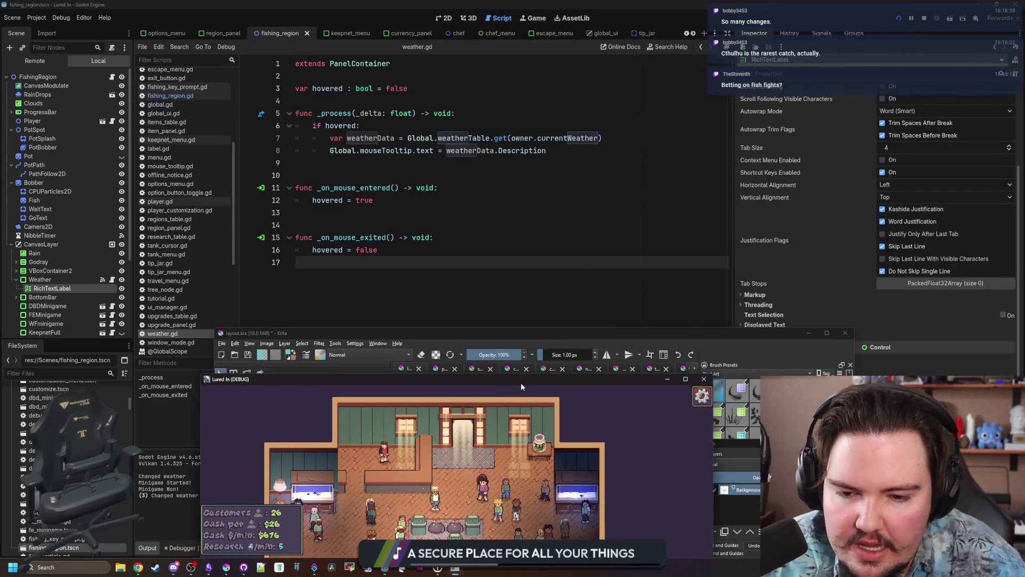
Check the Travel Menu weather in-game, then maximize the GDScript format strings docs in Chrome.
key(t)
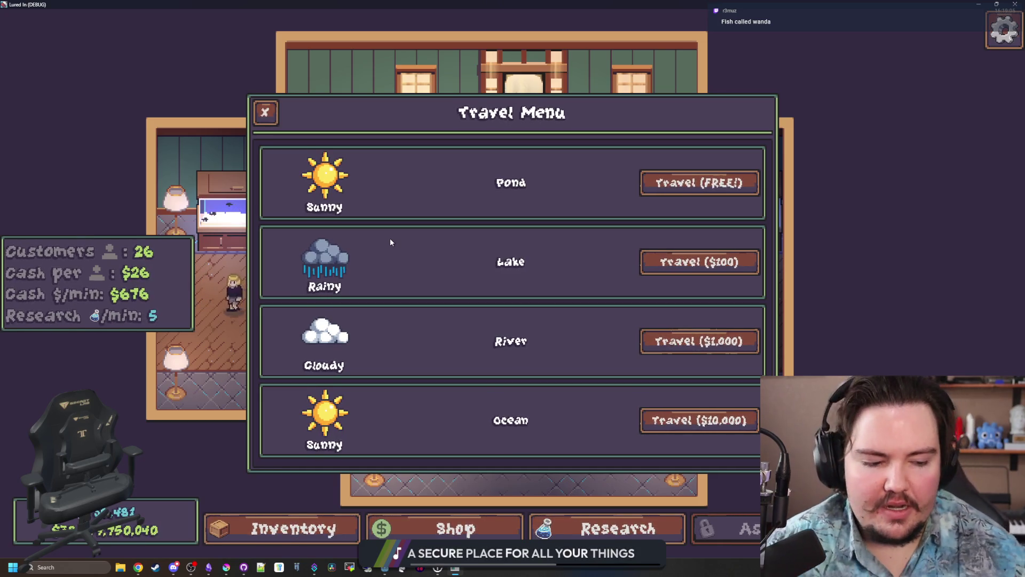
drag(481, 4, 548, 267)
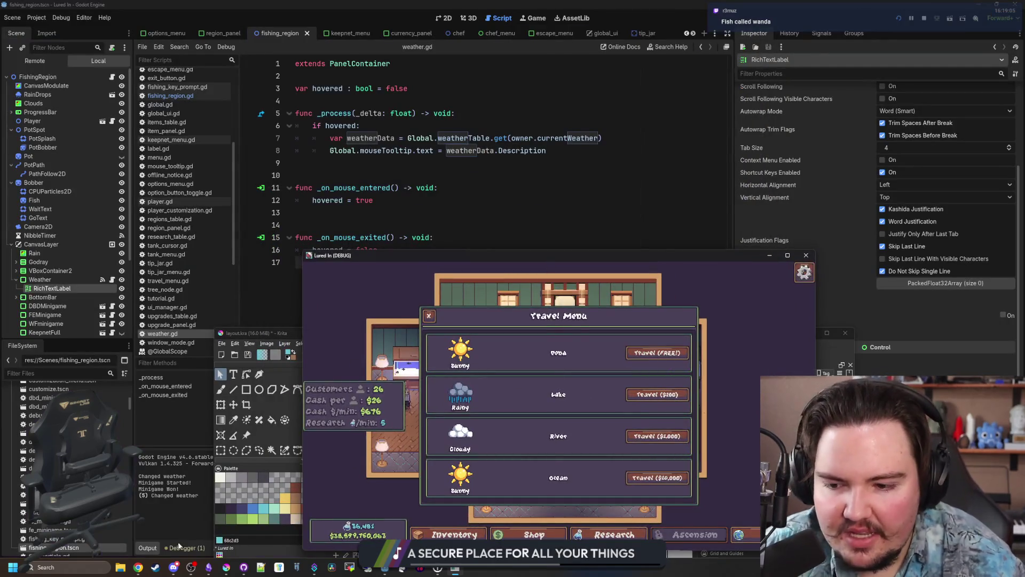
mouse_move(137, 567)
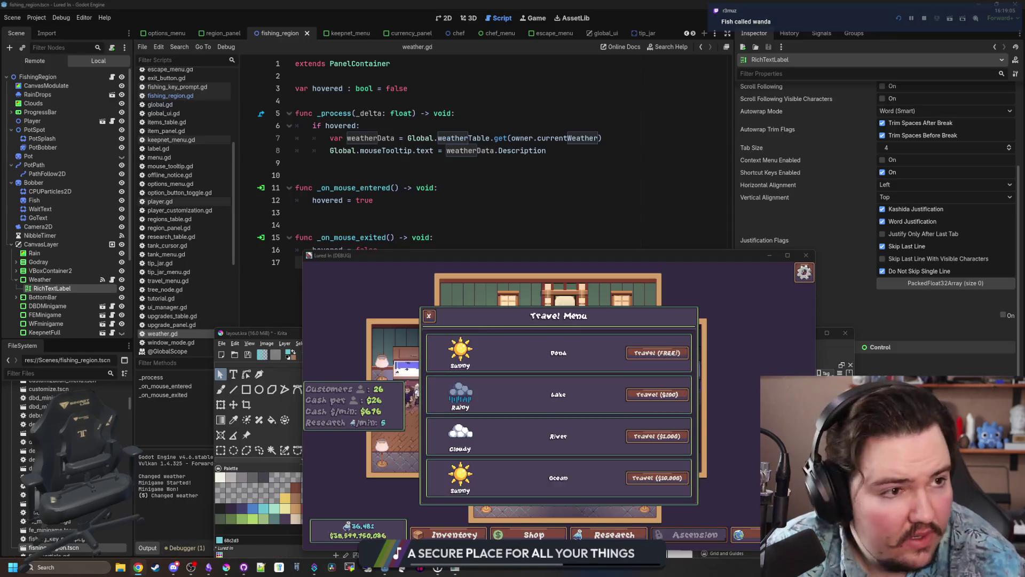
click(138, 568)
drag(582, 3, 582, 4)
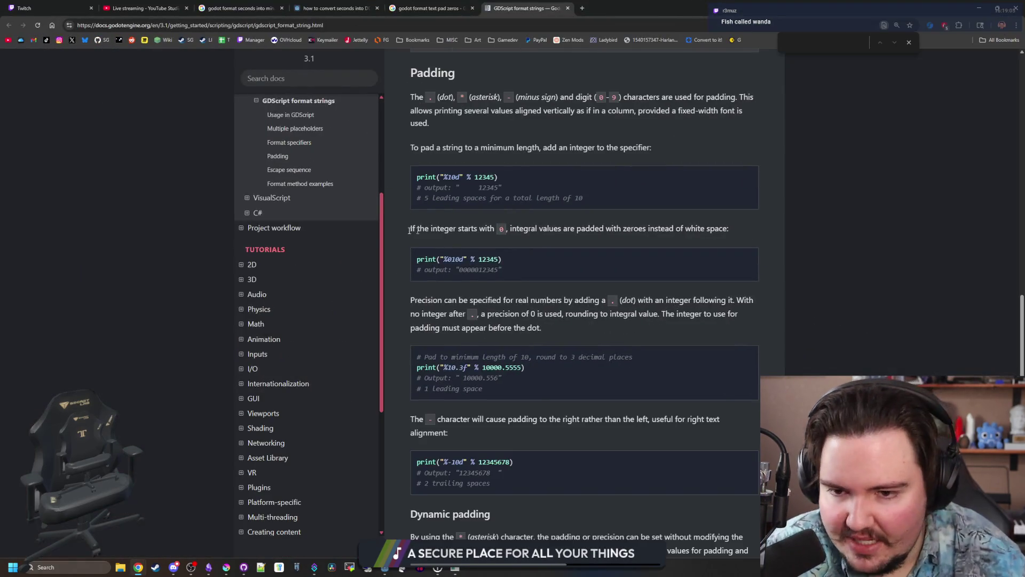
Browse the Step by step and Editor manual pages in the docs sidebar.
scroll(201, 298, up, 15)
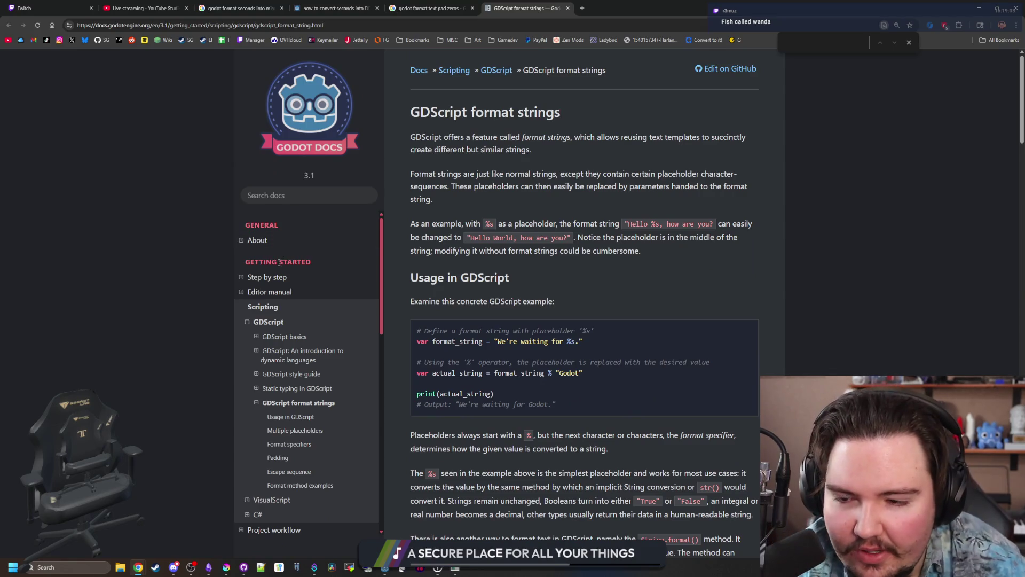
click(284, 276)
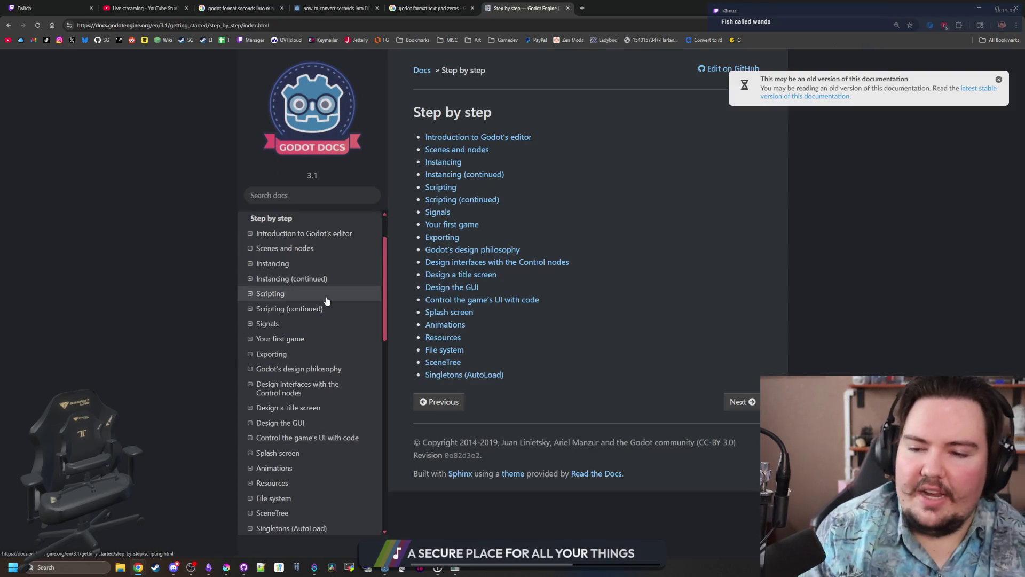
scroll(320, 321, down, 4)
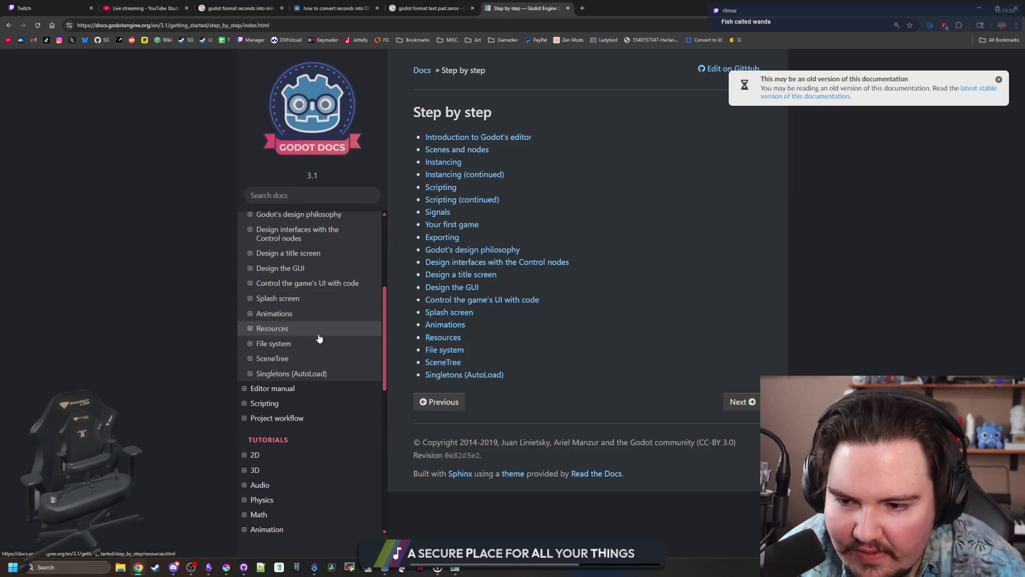
scroll(319, 338, up, 4)
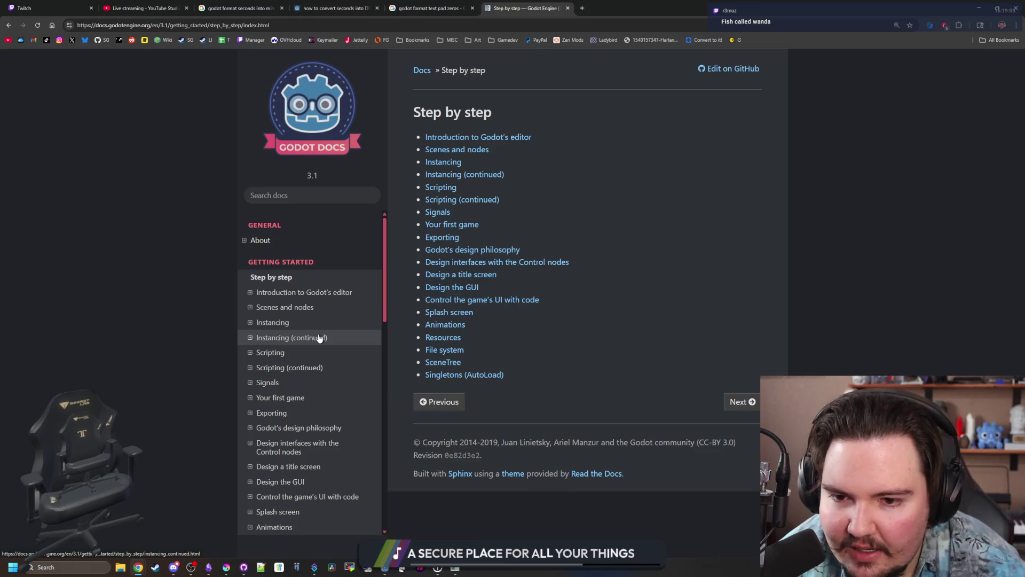
scroll(319, 338, down, 4)
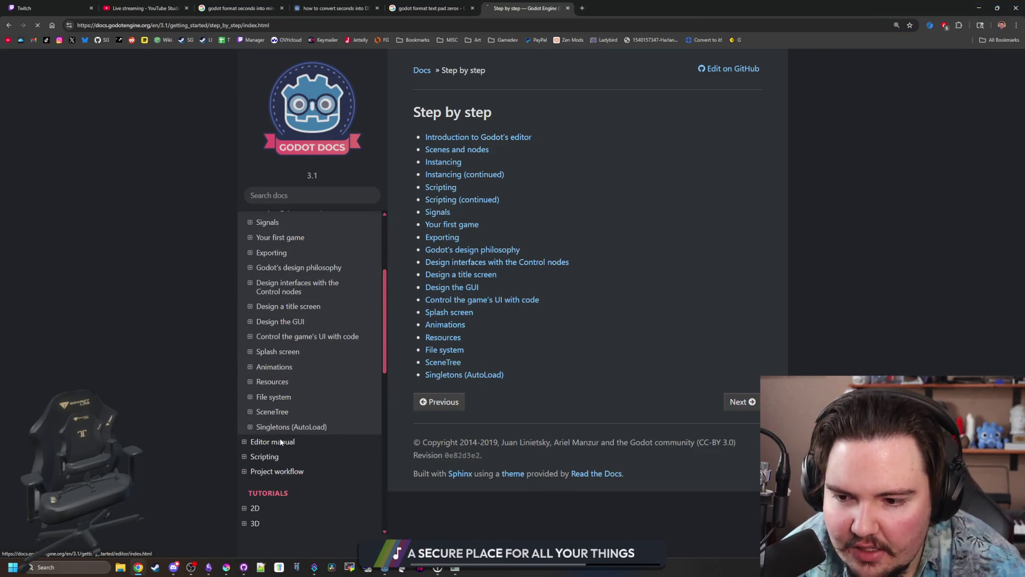
click(281, 437)
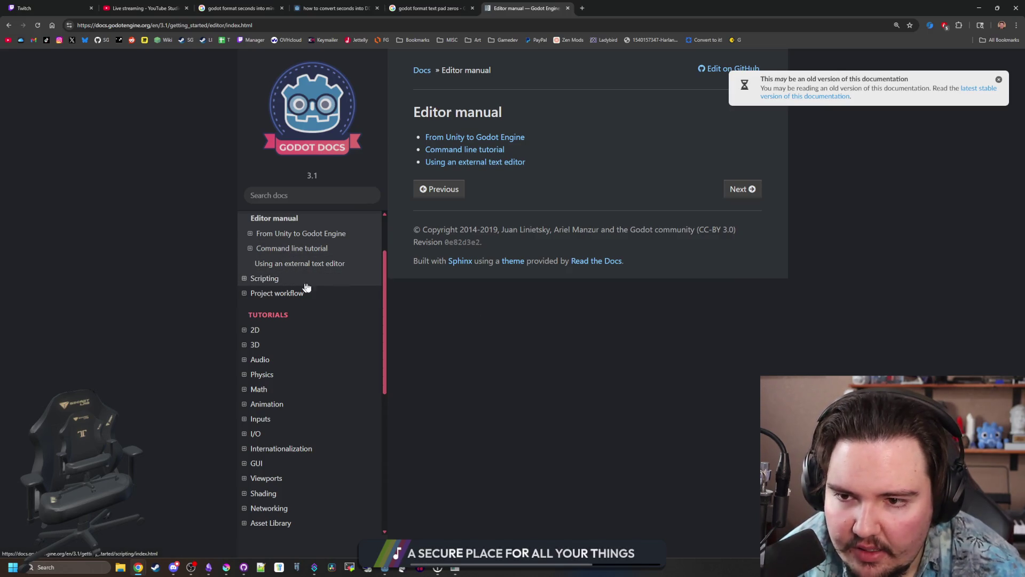
scroll(307, 287, down, 2)
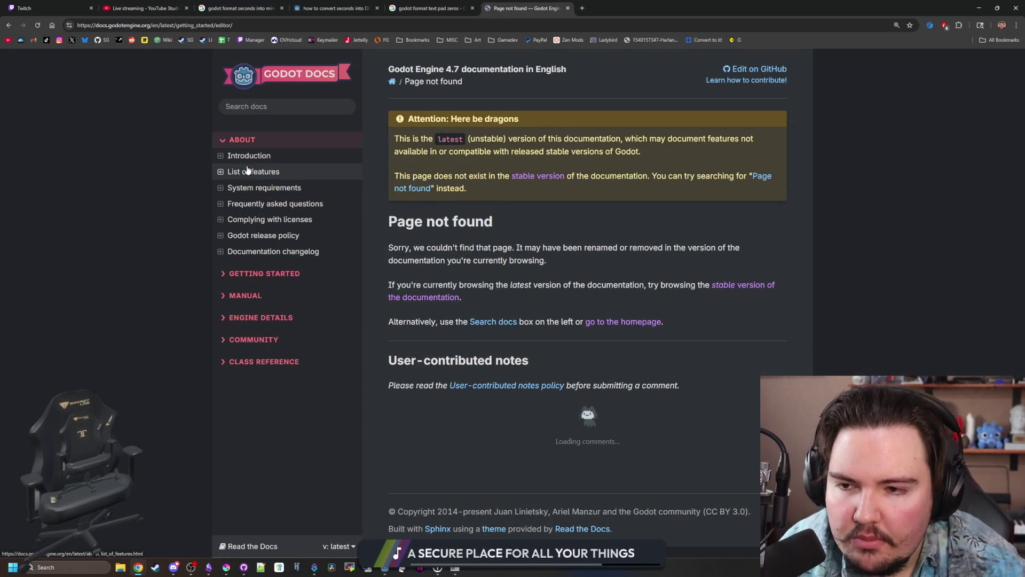
In the latest docs, open Getting started > Step by step and the Nodes and Scenes lesson.
click(263, 274)
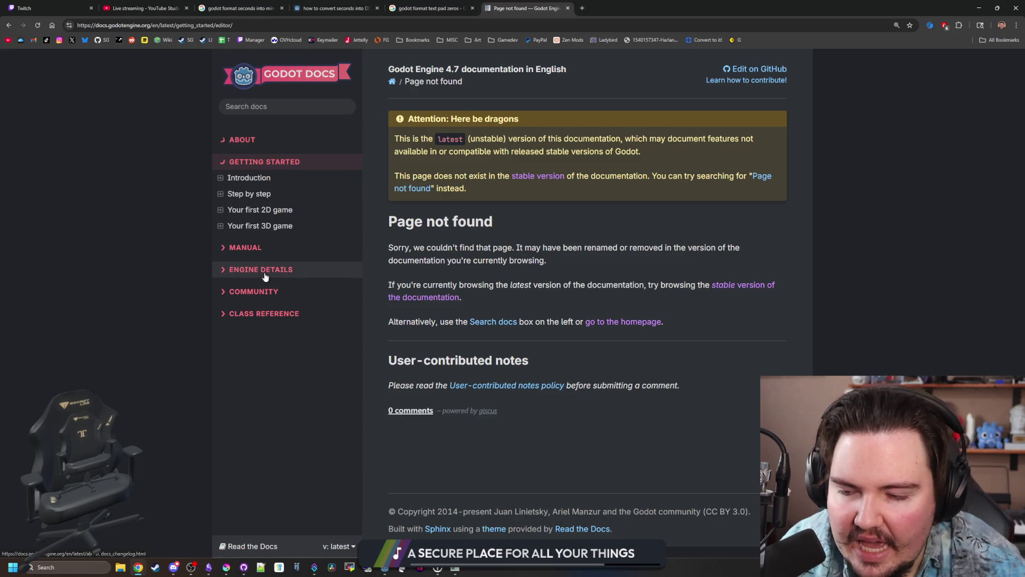
click(260, 195)
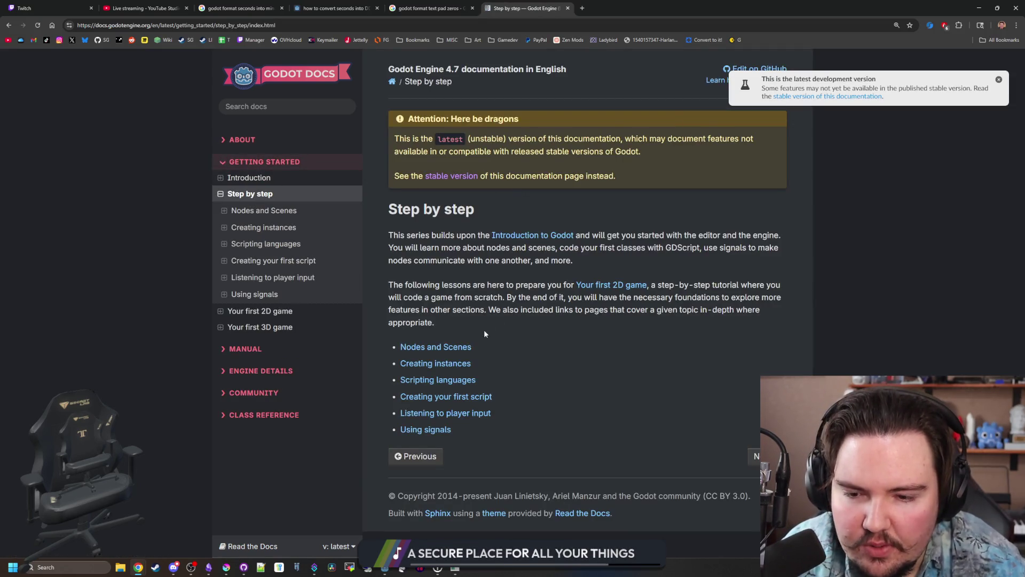
click(443, 347)
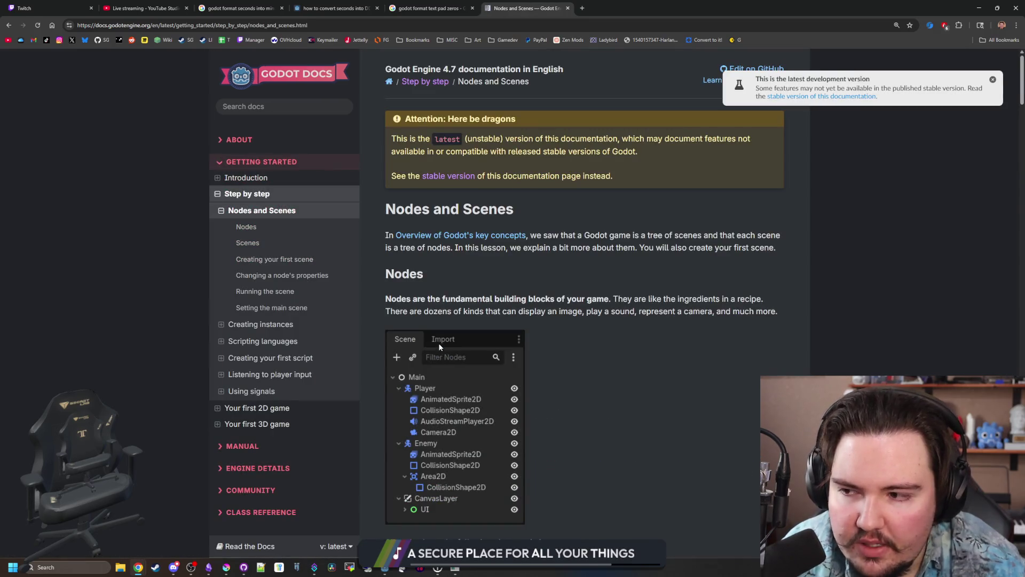
scroll(473, 276, down, 5)
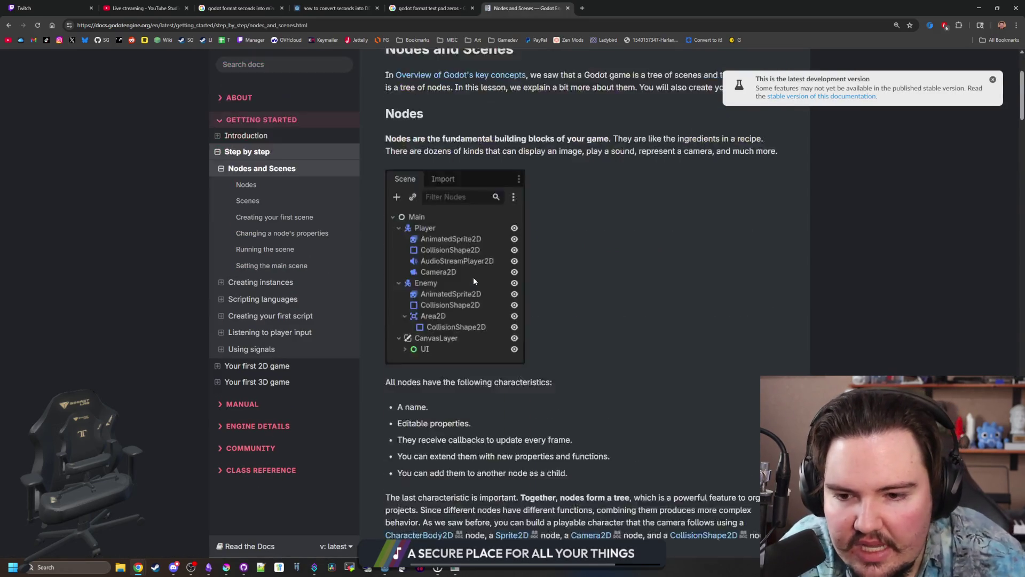
Open Introduction > Learn to code with GDScript and open the Learn GDScript From Zero app in a new tab.
click(220, 137)
click(277, 169)
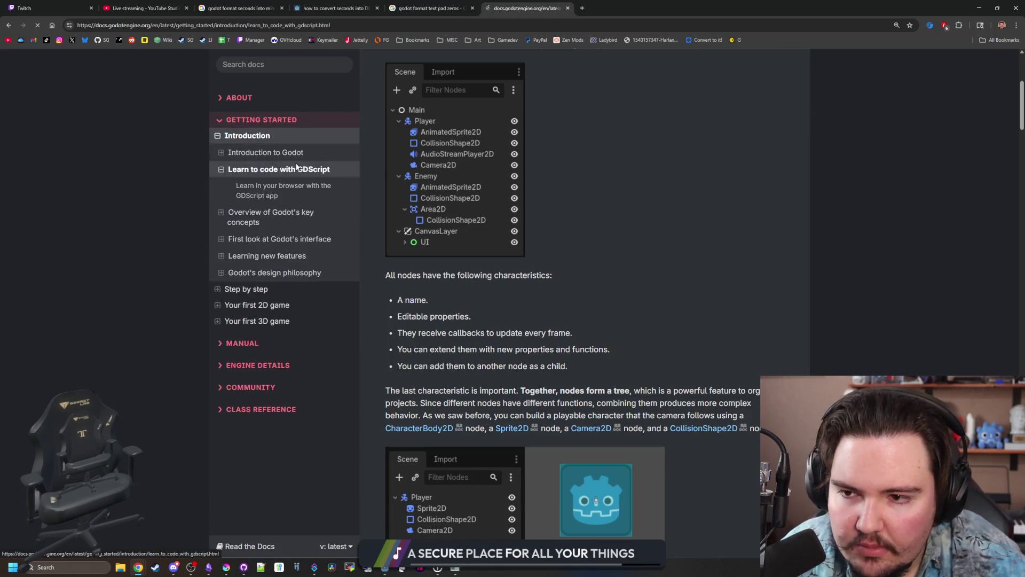
drag(439, 204, 635, 334)
click(453, 280)
scroll(453, 280, down, 5)
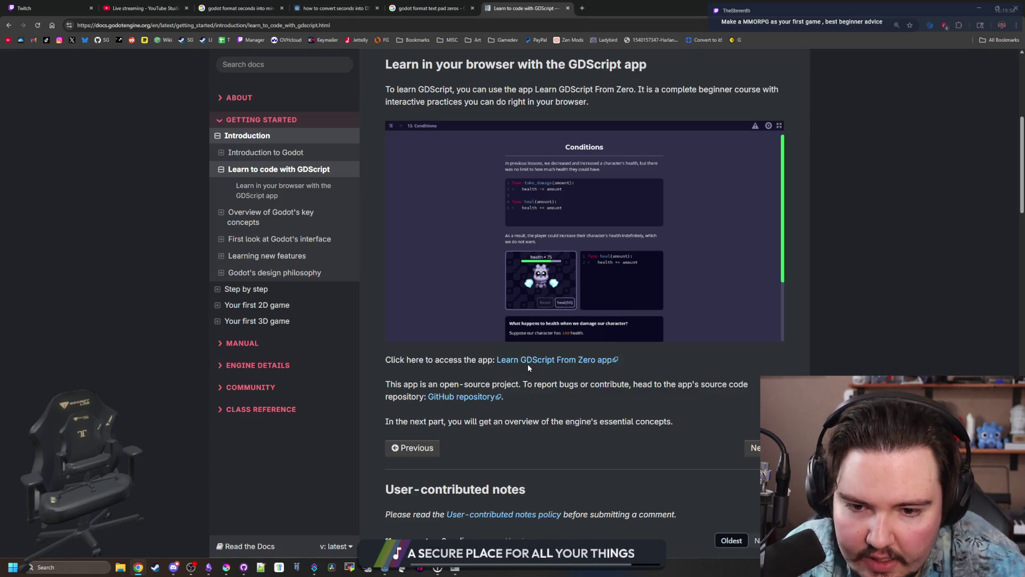
middle_click(549, 362)
Start the Learn GDScript From Zero course and read part of Lesson 1, What Code is Like.
key(ctrl+Tab)
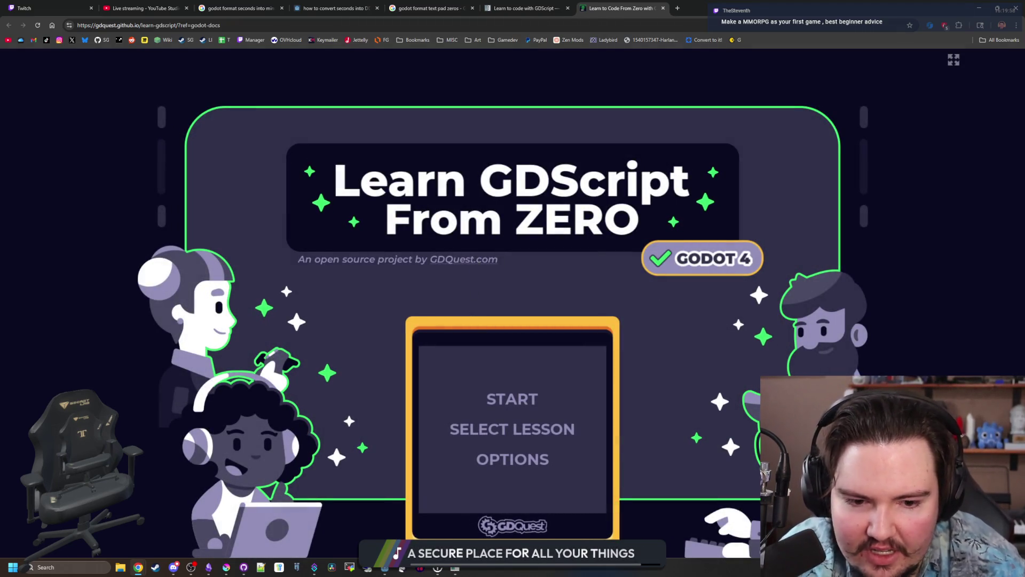
click(514, 405)
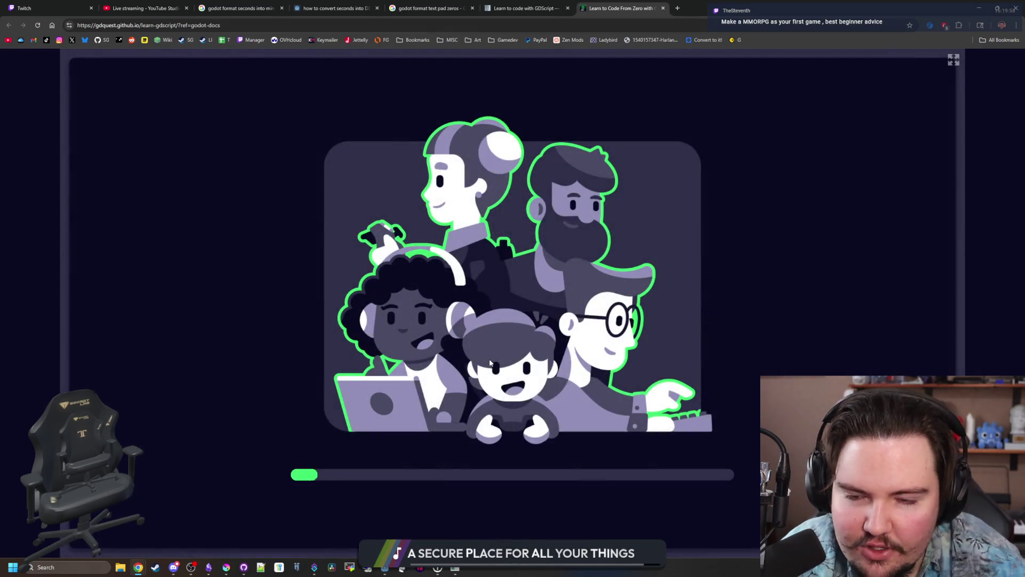
scroll(561, 281, down, 5)
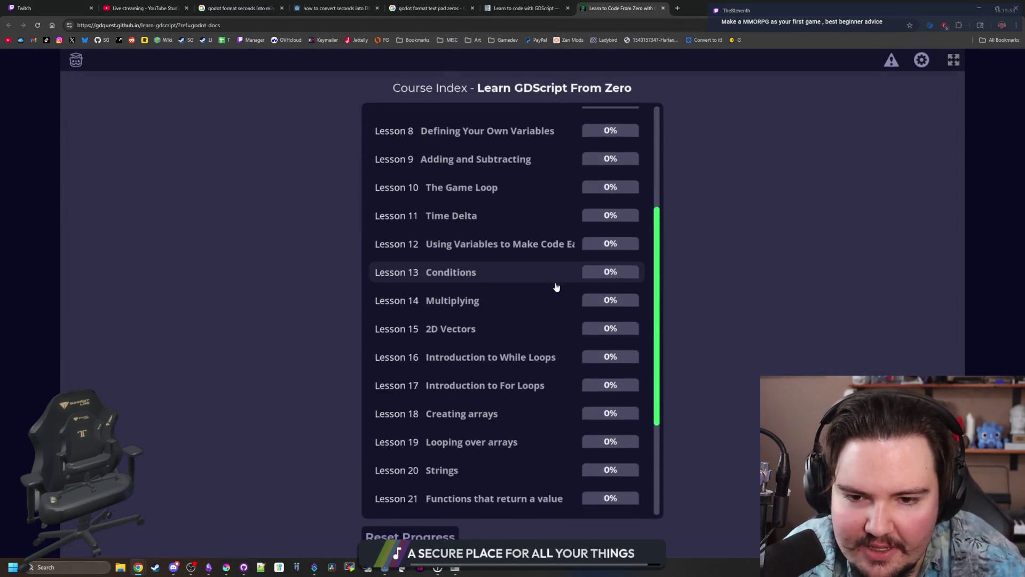
scroll(453, 464, up, 5)
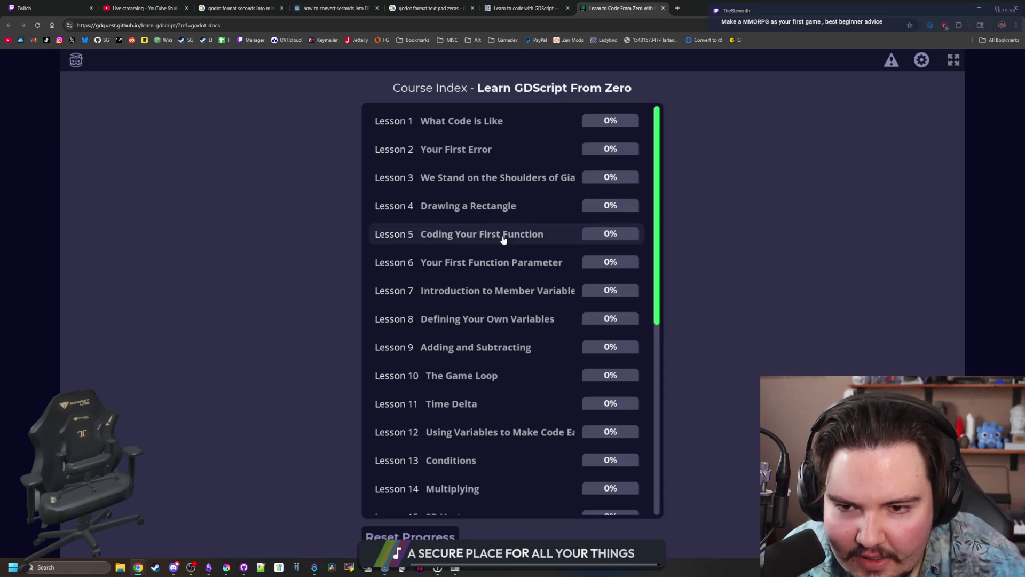
click(426, 127)
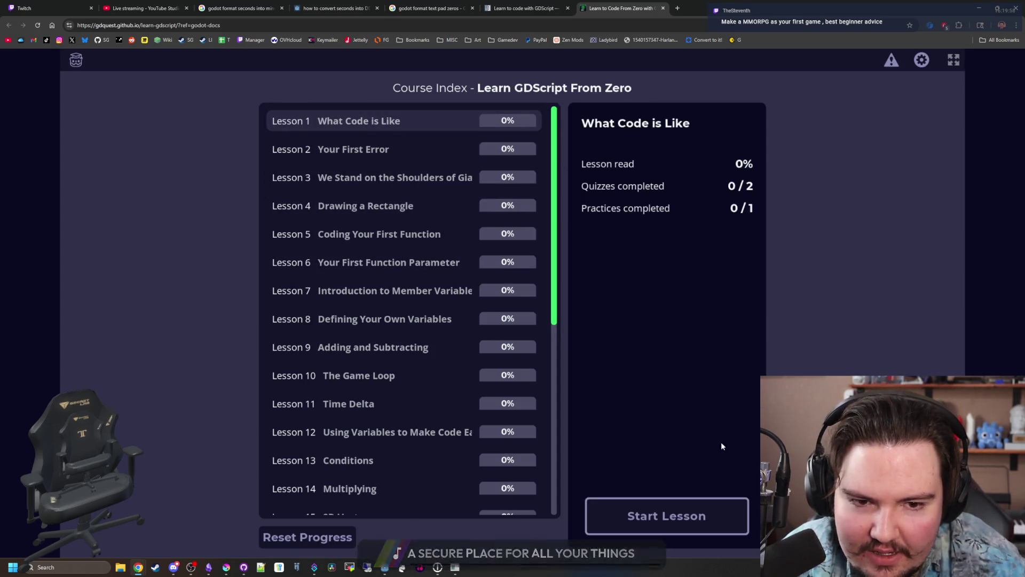
click(692, 514)
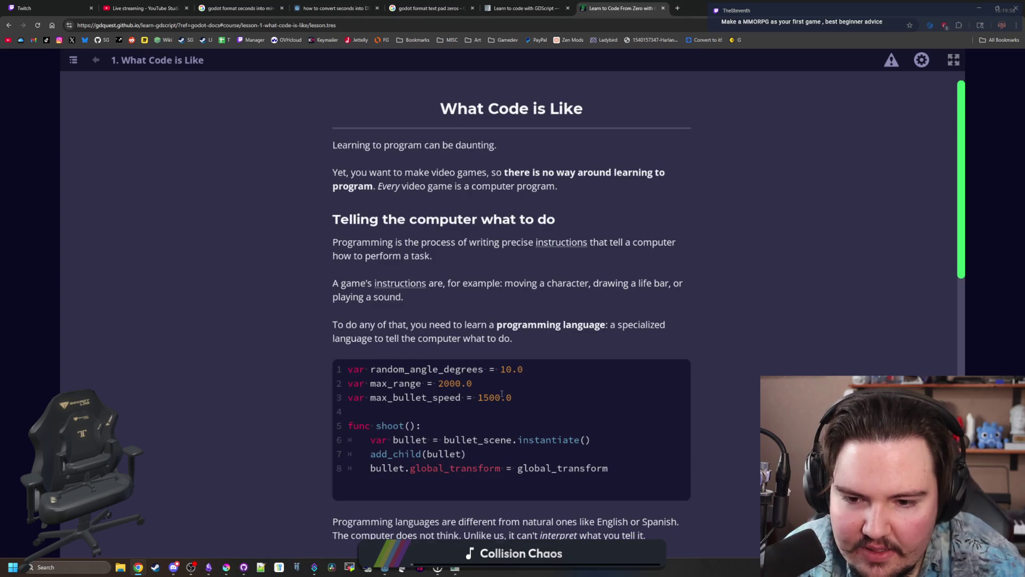
scroll(502, 394, down, 2)
scroll(467, 310, down, 2)
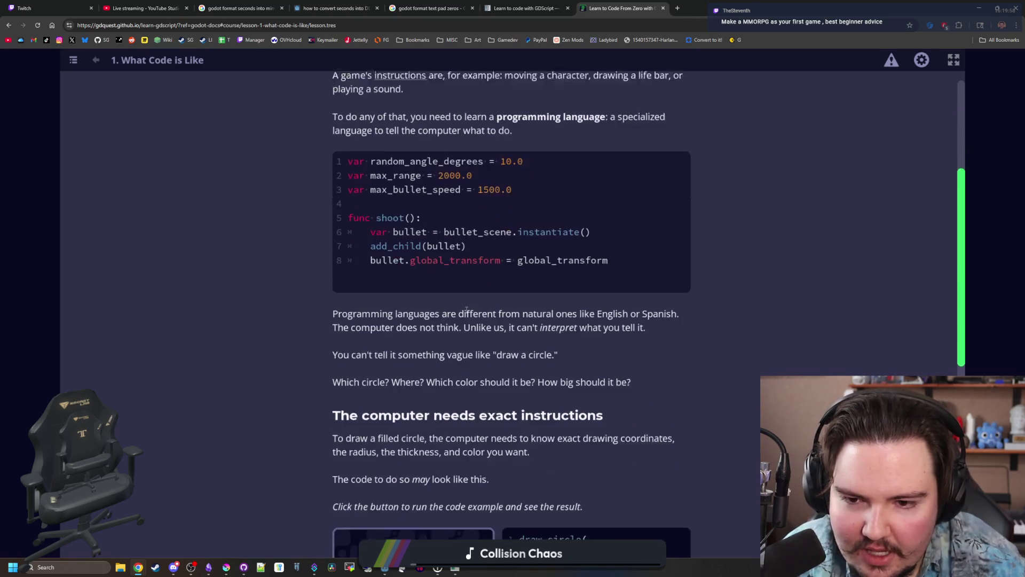
scroll(466, 309, down, 8)
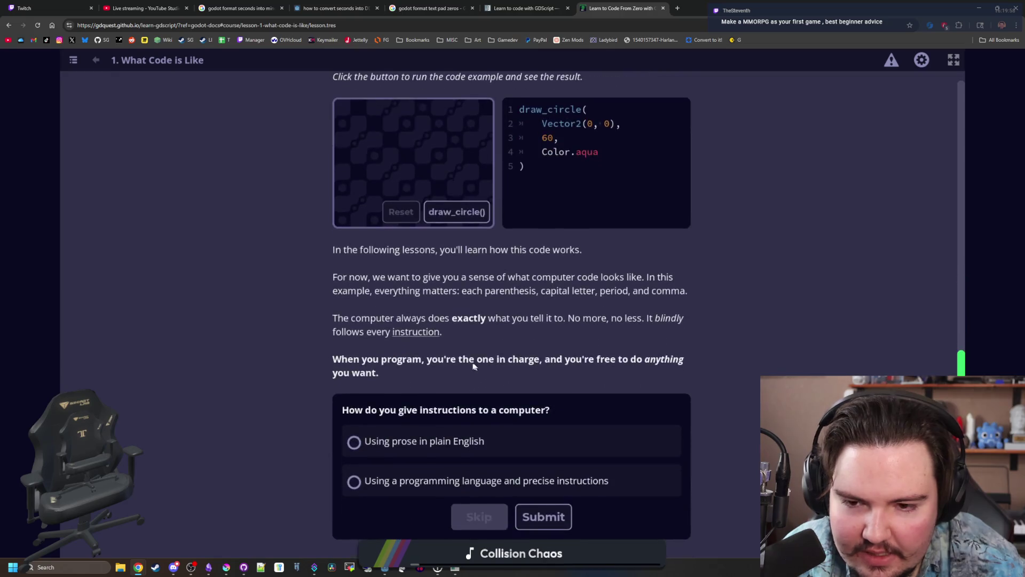
scroll(467, 367, up, 12)
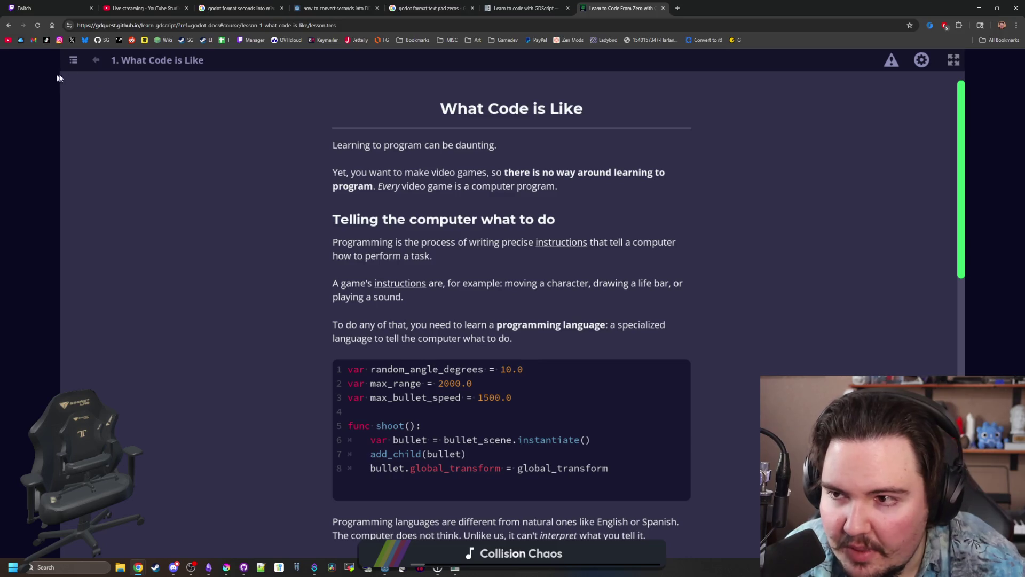
Return through the course index to the title screen, then go back to the docs tab.
click(113, 62)
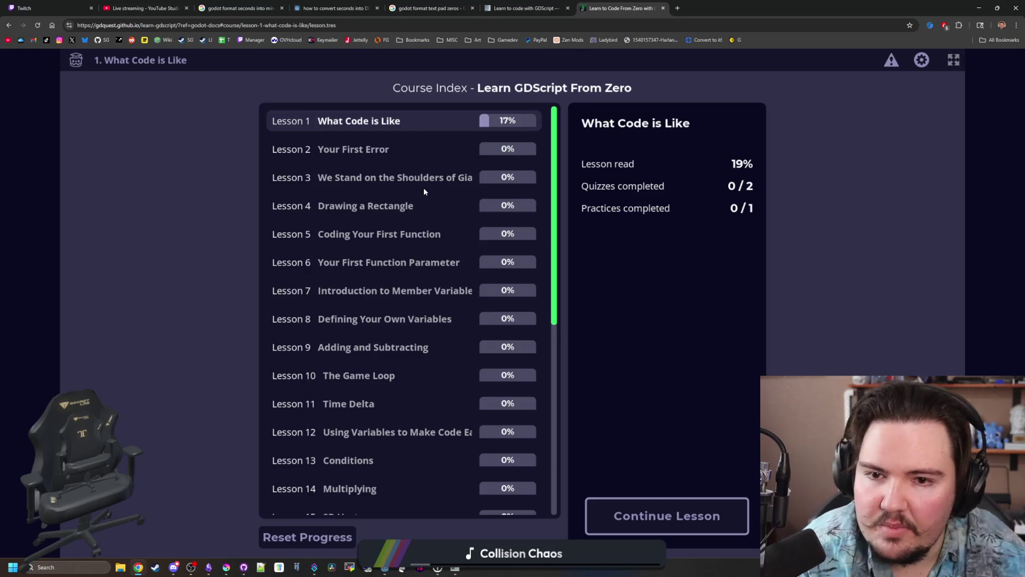
scroll(395, 289, down, 7)
scroll(376, 342, up, 7)
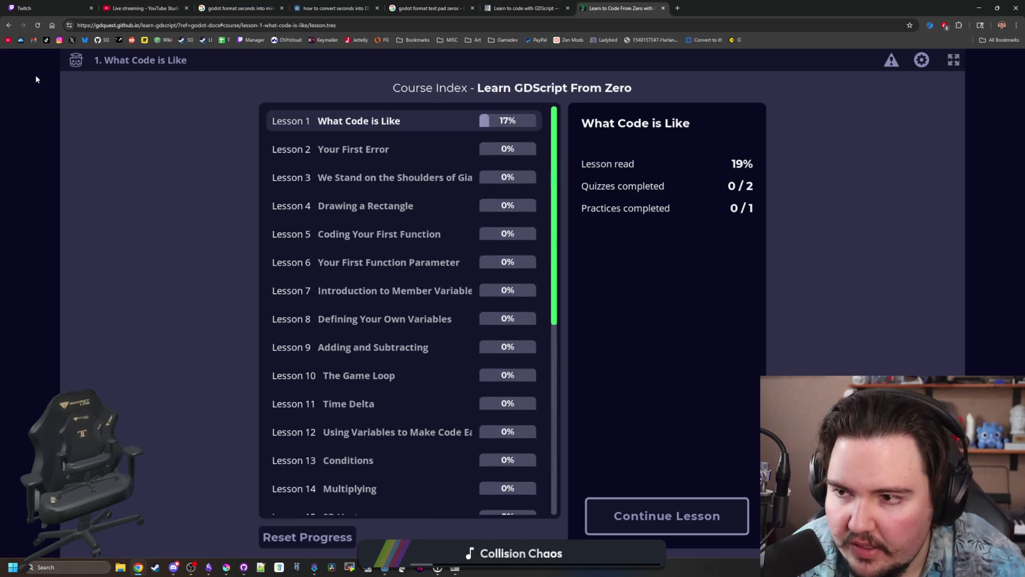
click(76, 60)
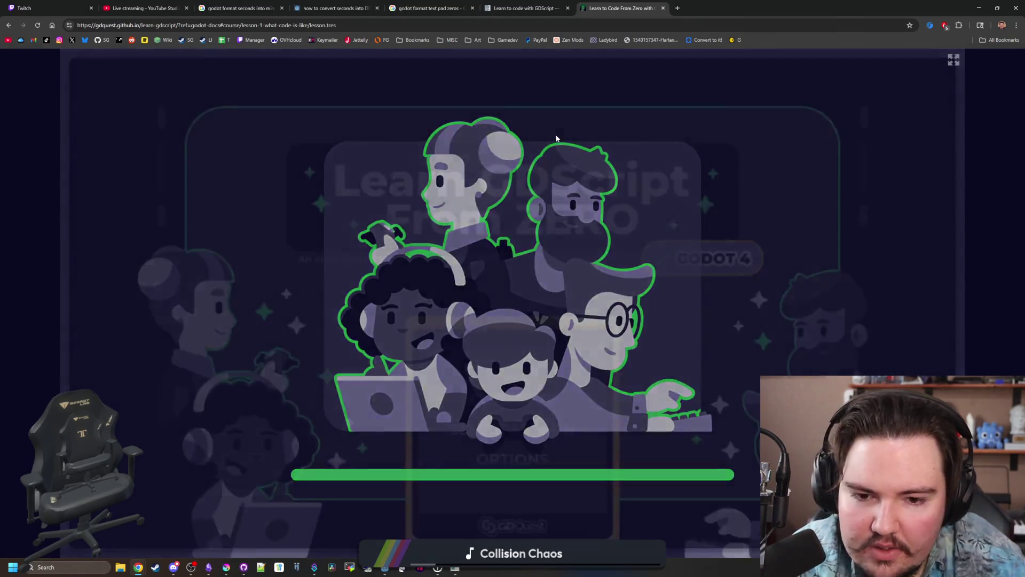
click(526, 8)
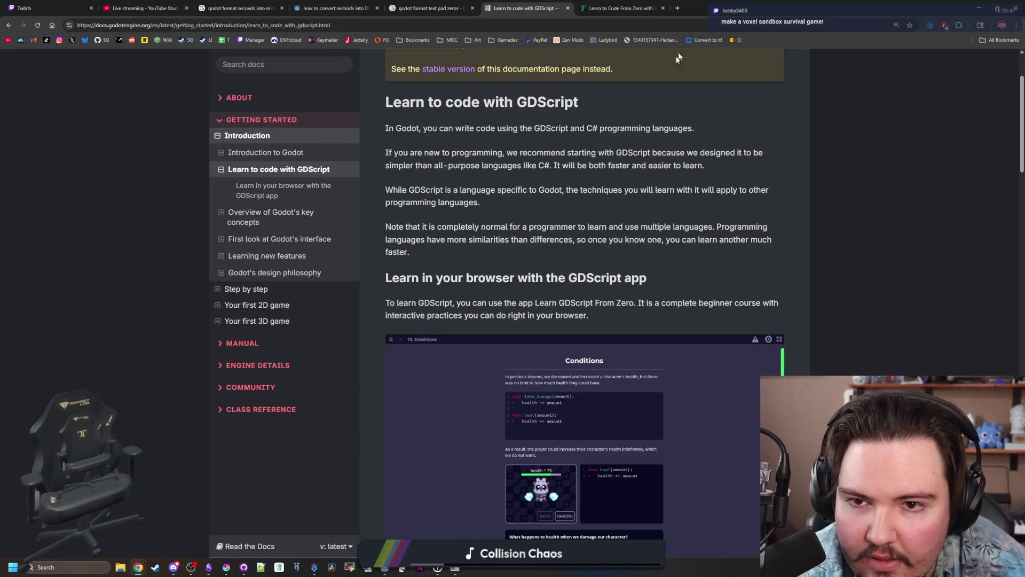
Read through the Learn to code with GDScript page, toggling Getting started, then close the docs tab.
scroll(242, 159, up, 2)
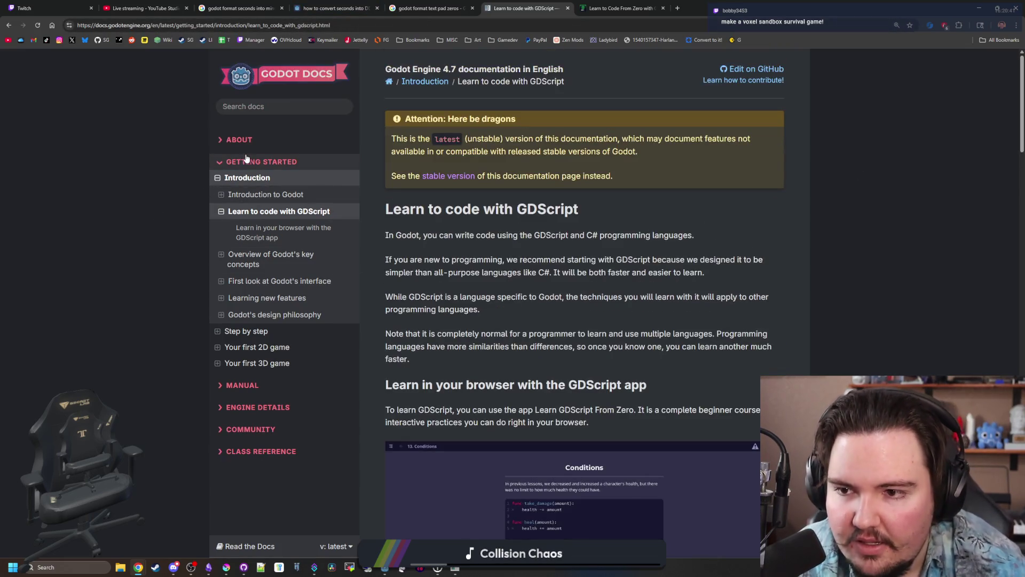
click(223, 163)
click(223, 163)
scroll(448, 226, down, 15)
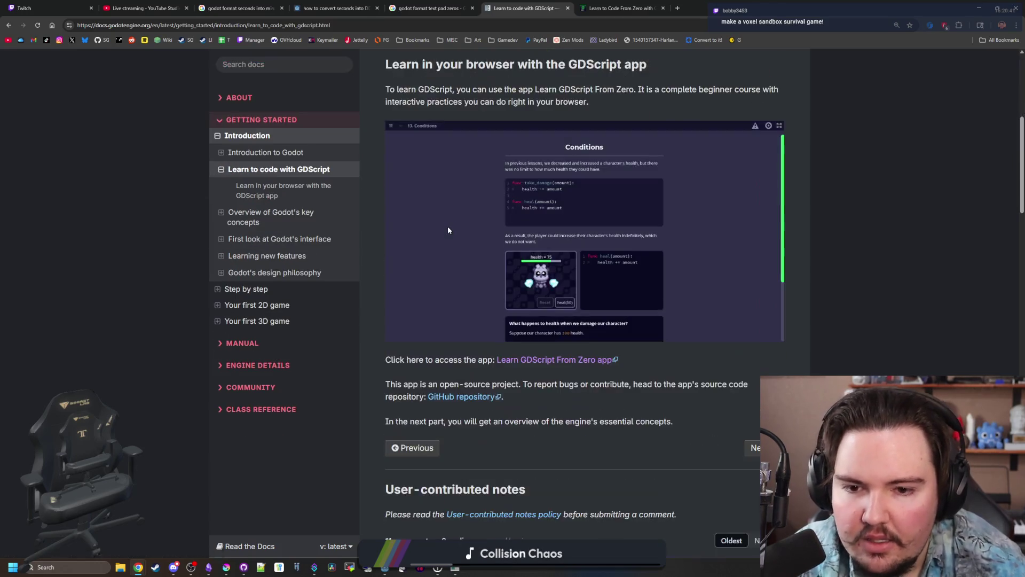
scroll(447, 241, up, 6)
scroll(447, 240, up, 7)
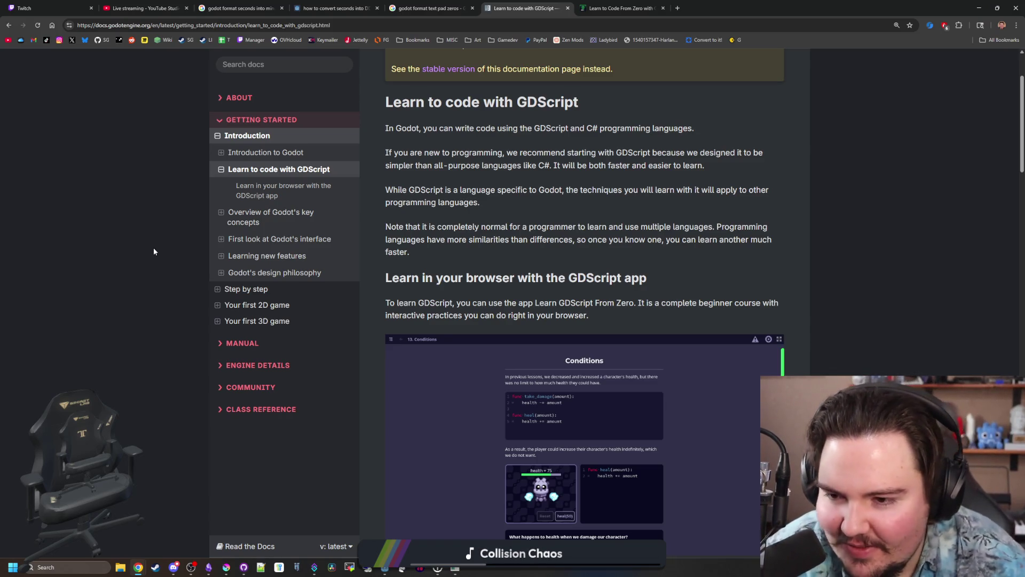
scroll(406, 214, up, 2)
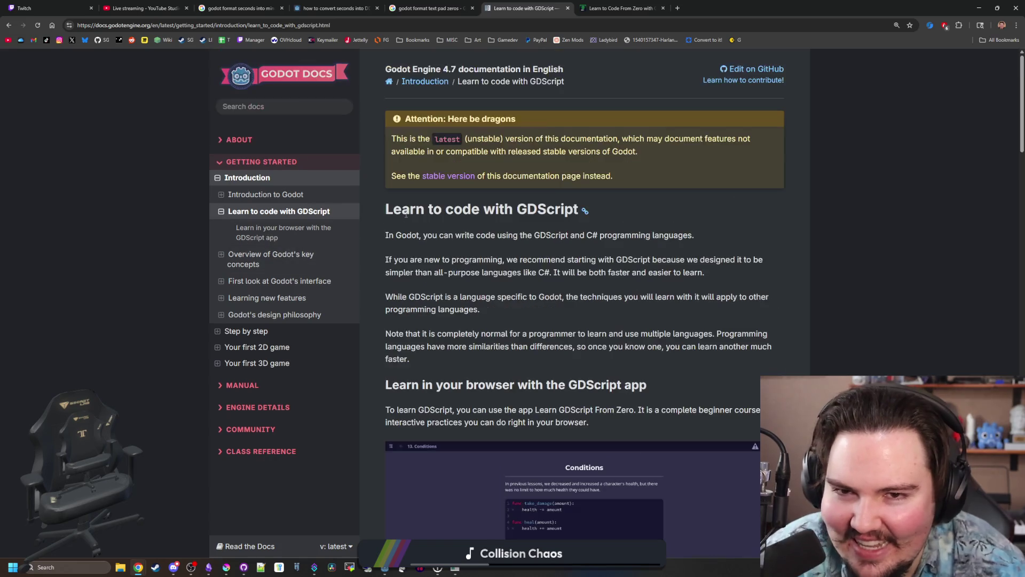
scroll(411, 75, down, 1)
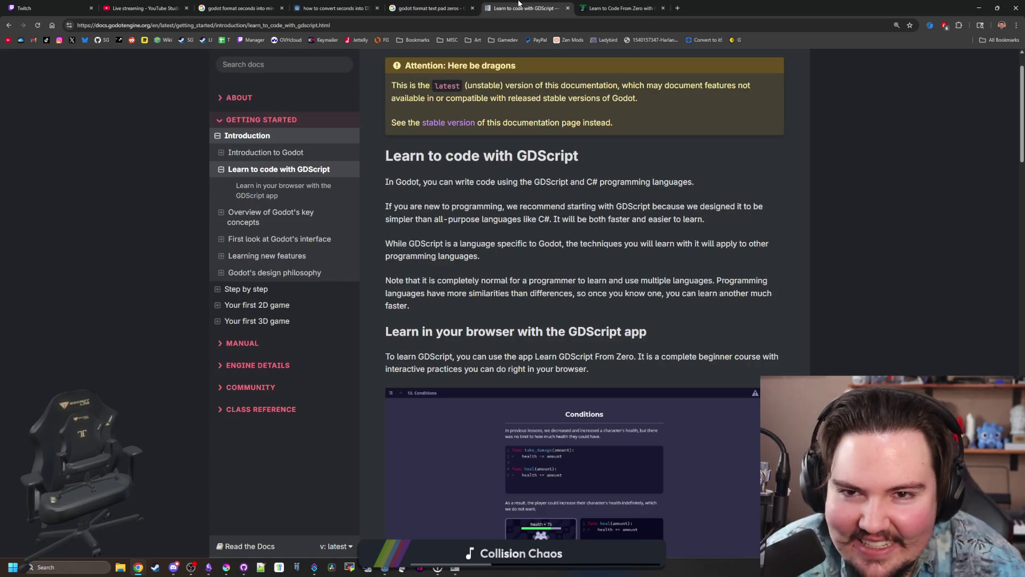
click(567, 9)
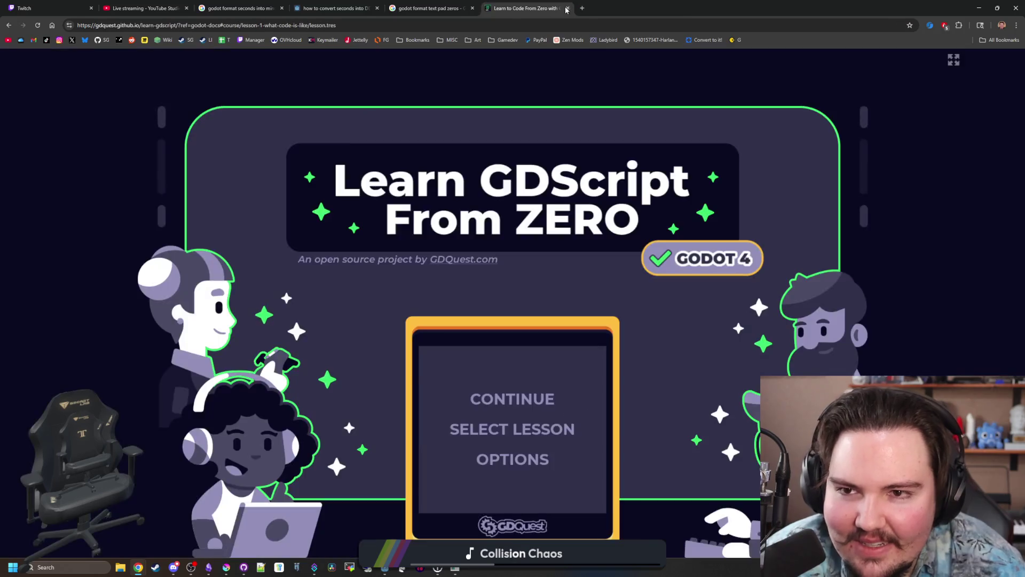
Check the course OPTIONS, leaving the framerate cap at 60 FPS, then close the Learn GDScript tab.
click(522, 460)
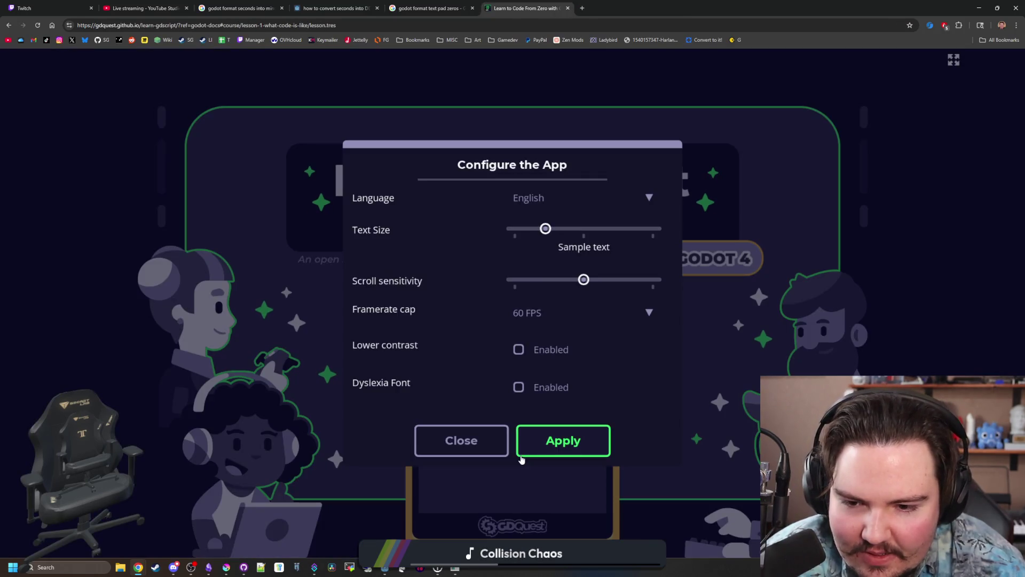
click(553, 318)
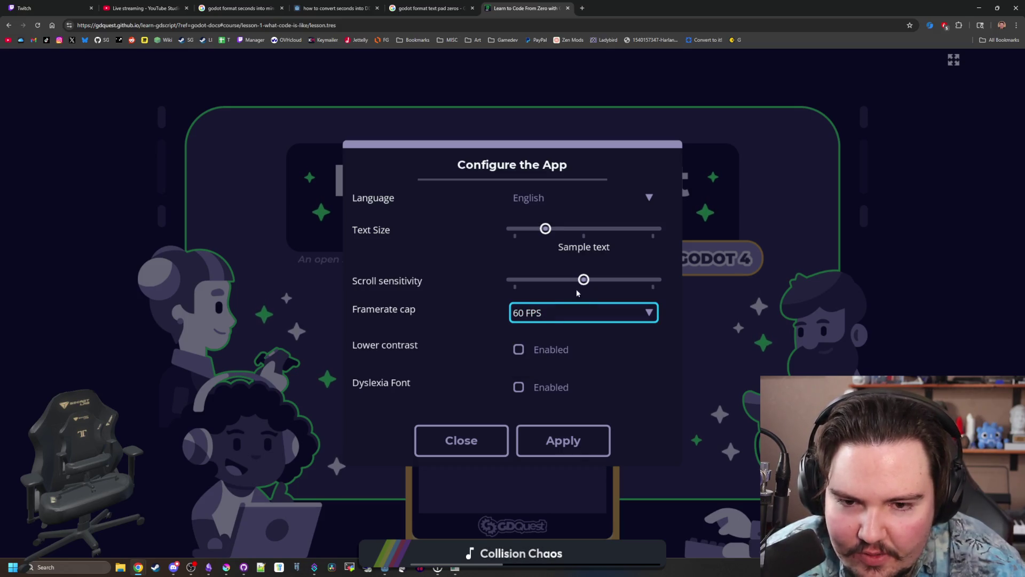
click(483, 443)
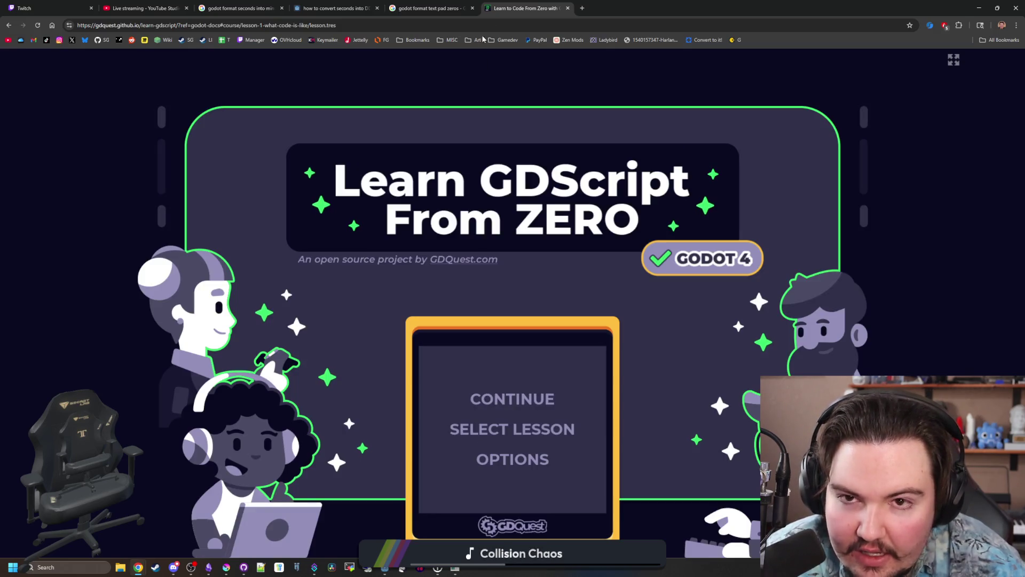
click(568, 8)
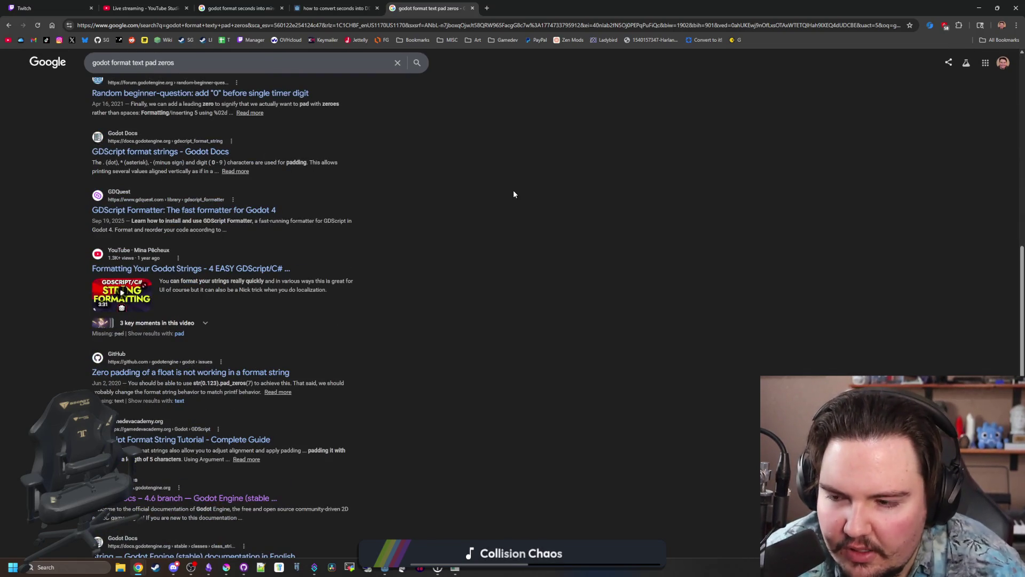
Close the seconds-to-DD:HH:MM:SS forum and search tabs, then return to the Godot editor.
scroll(458, 215, down, 5)
scroll(349, 233, up, 10)
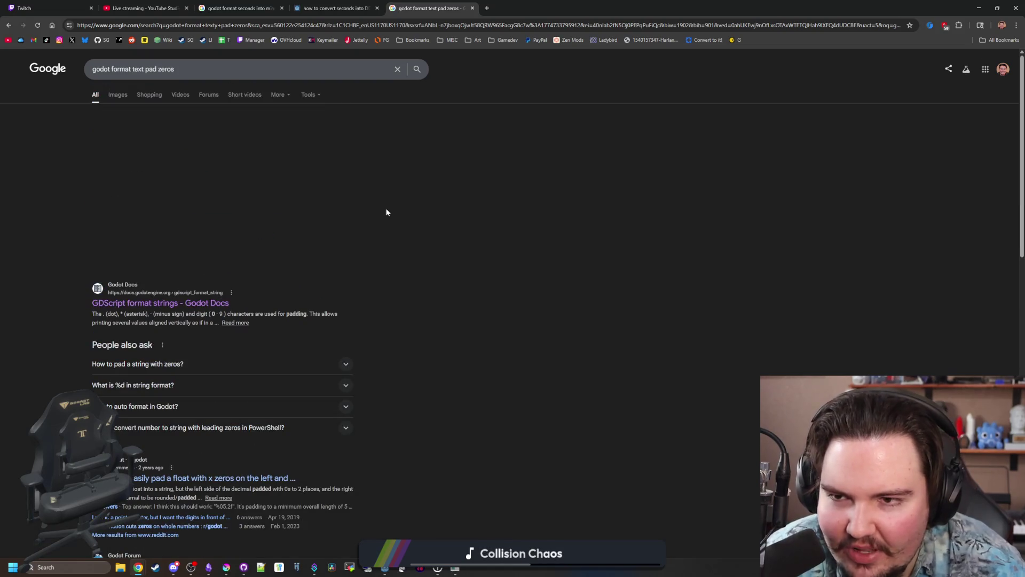
click(339, 5)
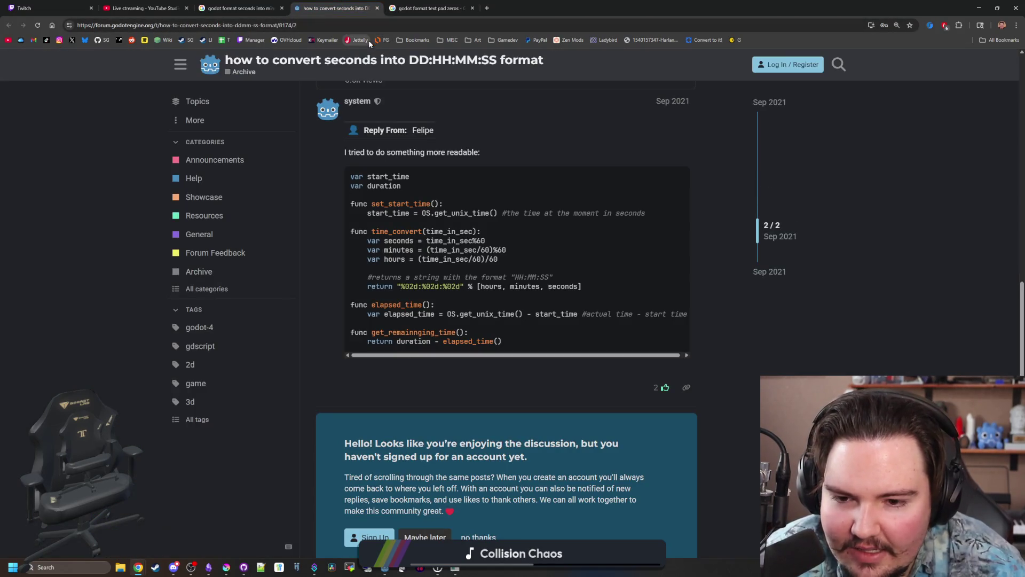
click(377, 8)
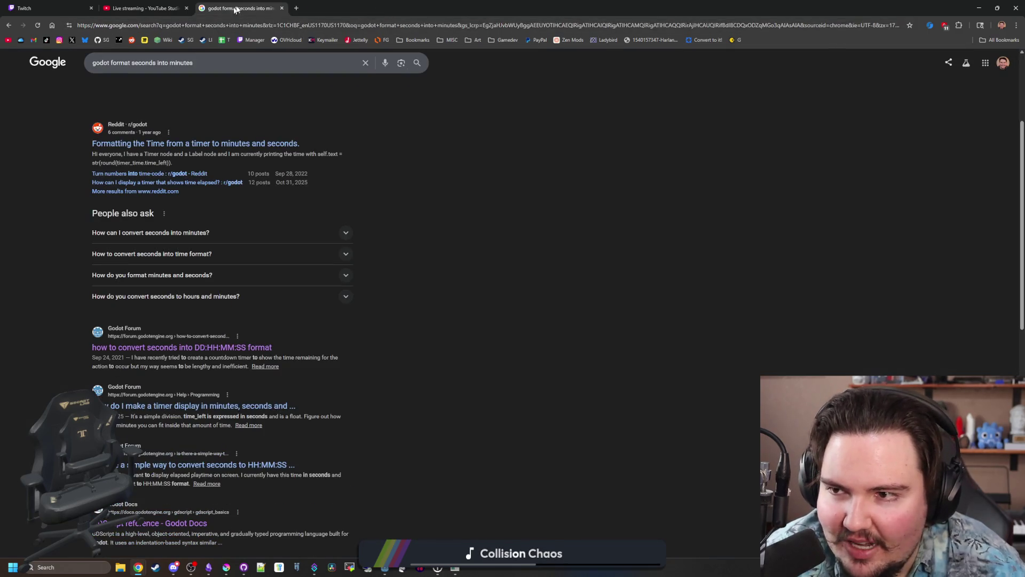
click(283, 8)
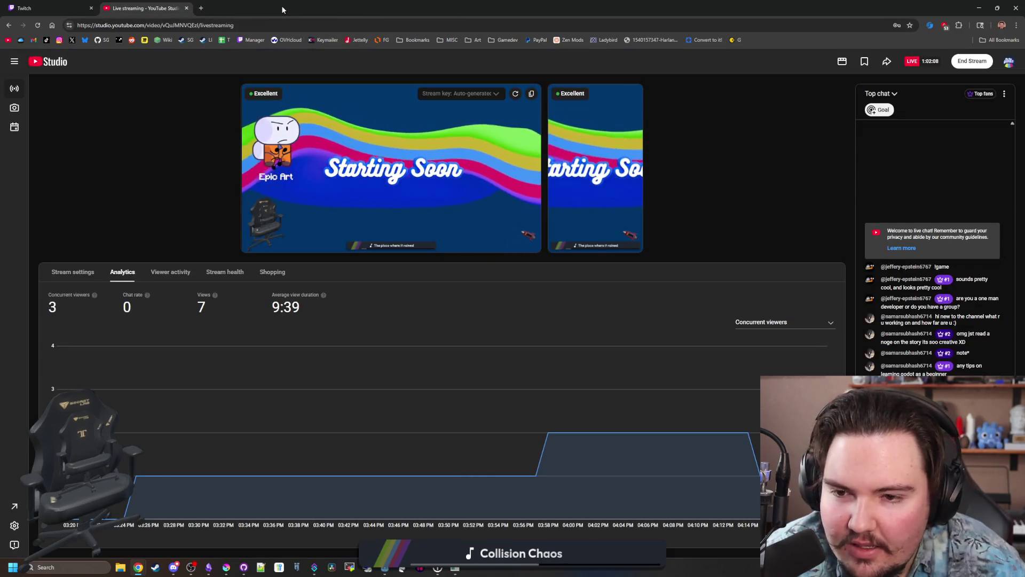
key(alt+Tab)
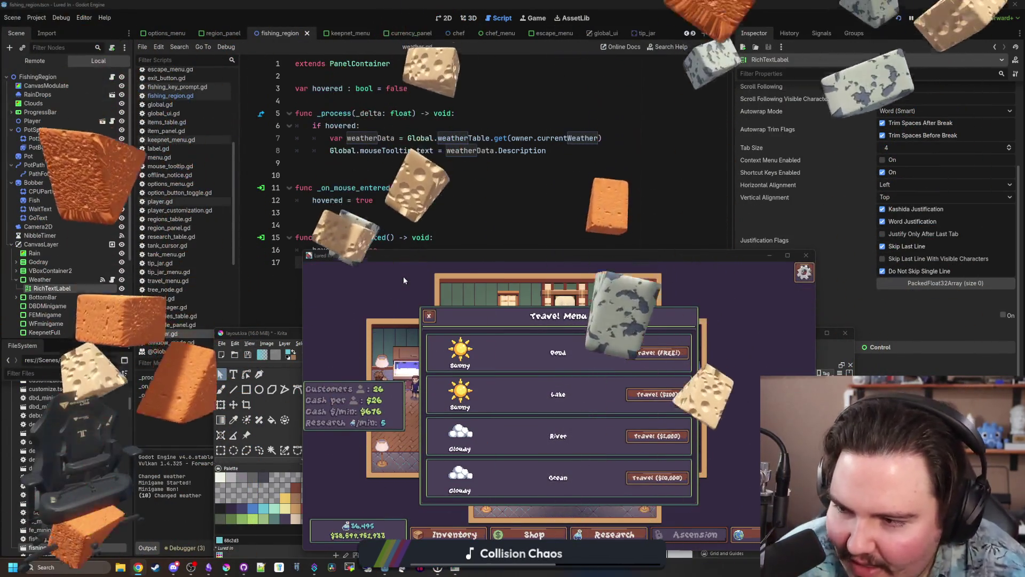
Restart the game with F5 to check the weather, then minimize it.
key(F8)
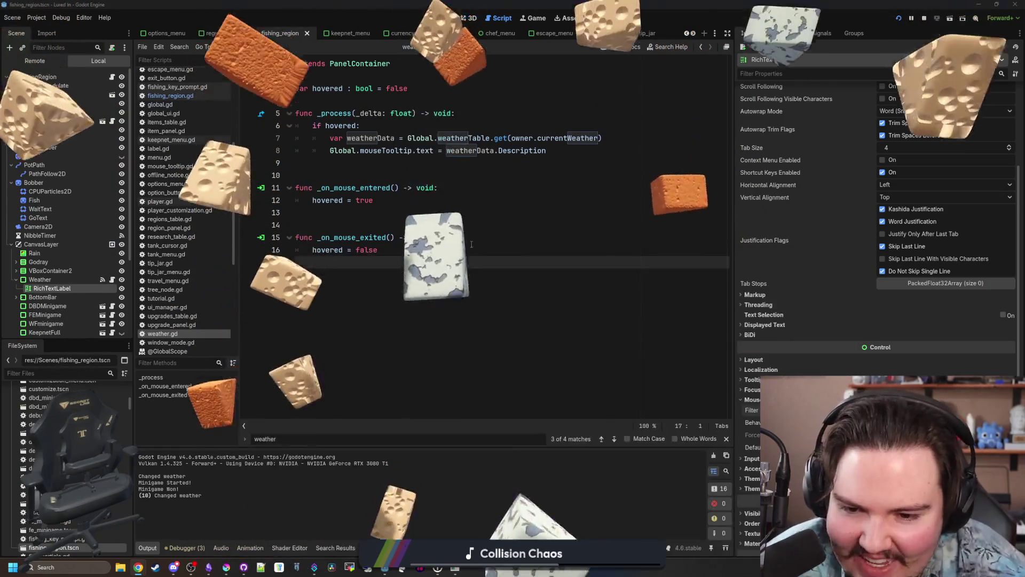
click(538, 304)
key(F5)
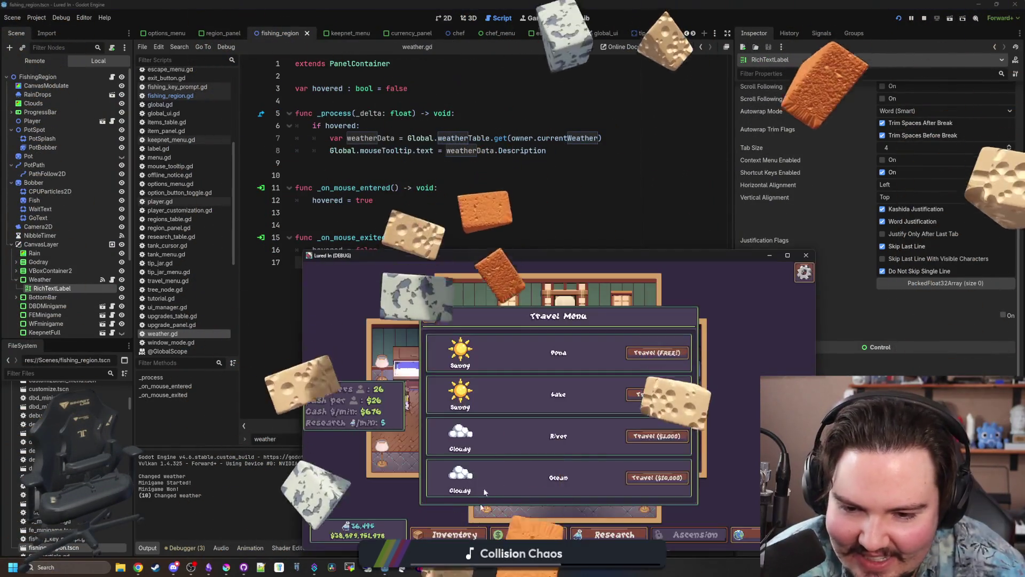
drag(556, 264, 552, 5)
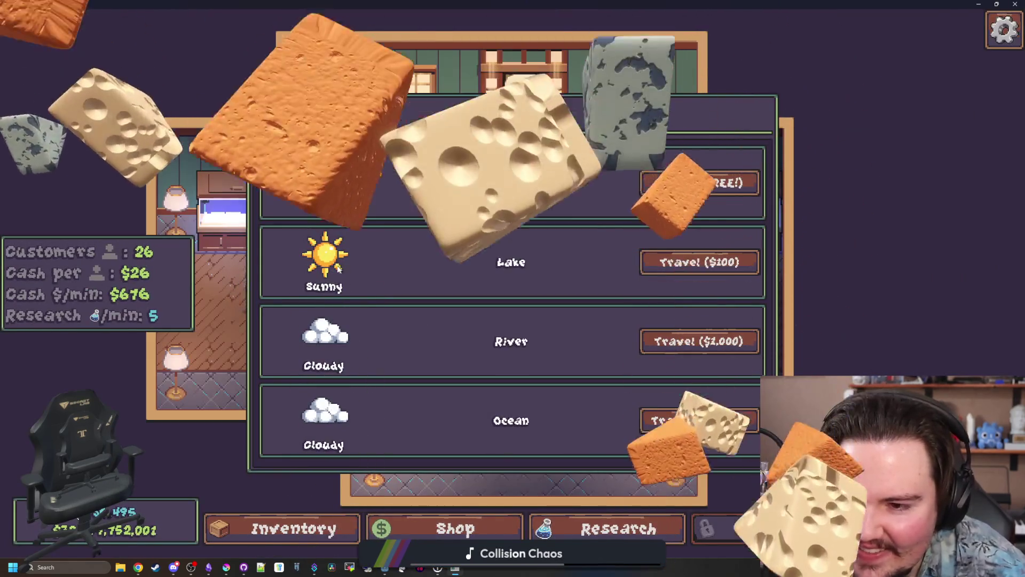
key(super+Down)
key(super+Down)
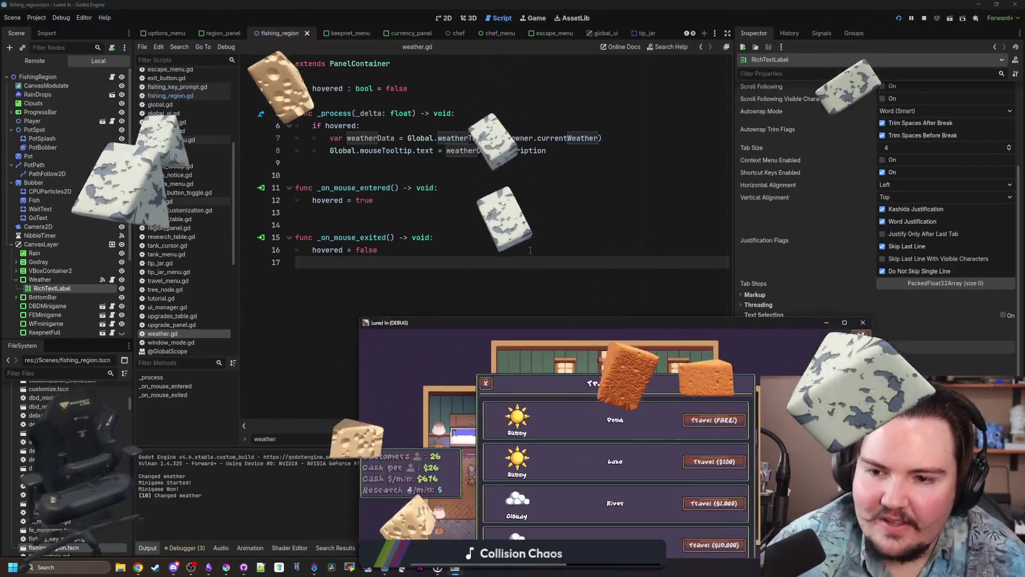
Filter FileSystem for "region" and open region_panel.tscn.
click(92, 374)
text(regi)
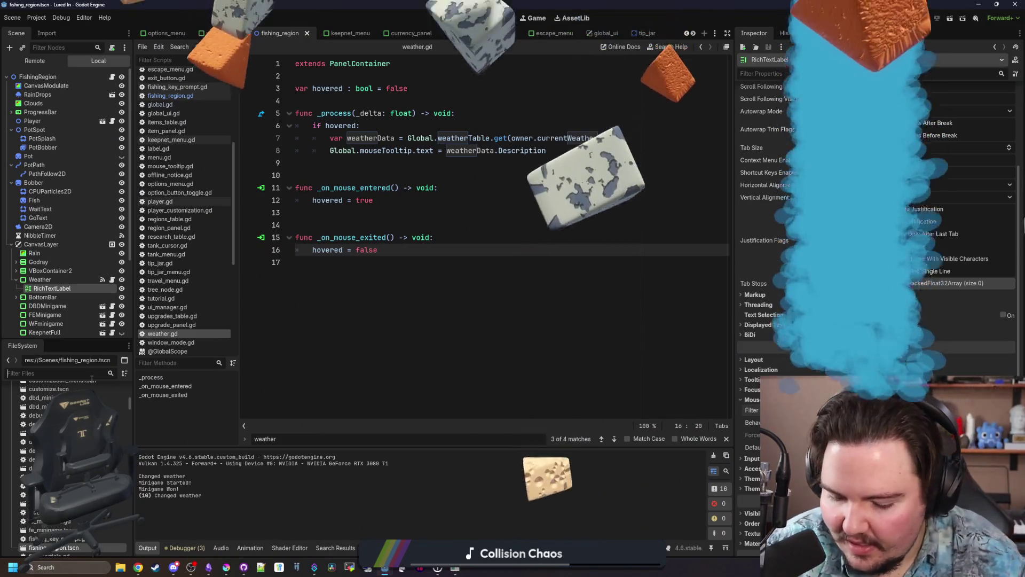
text(on)
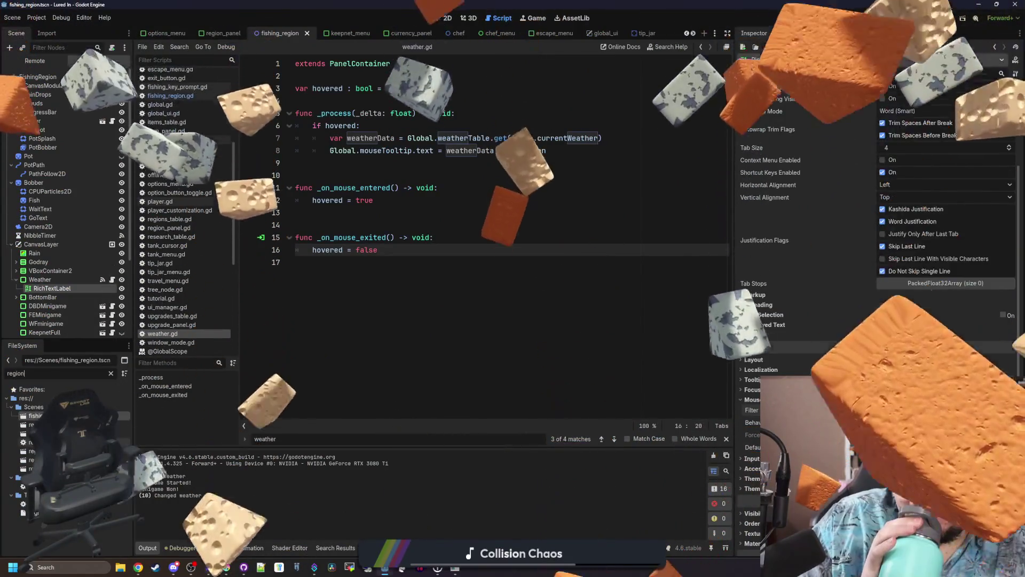
double_click(32, 451)
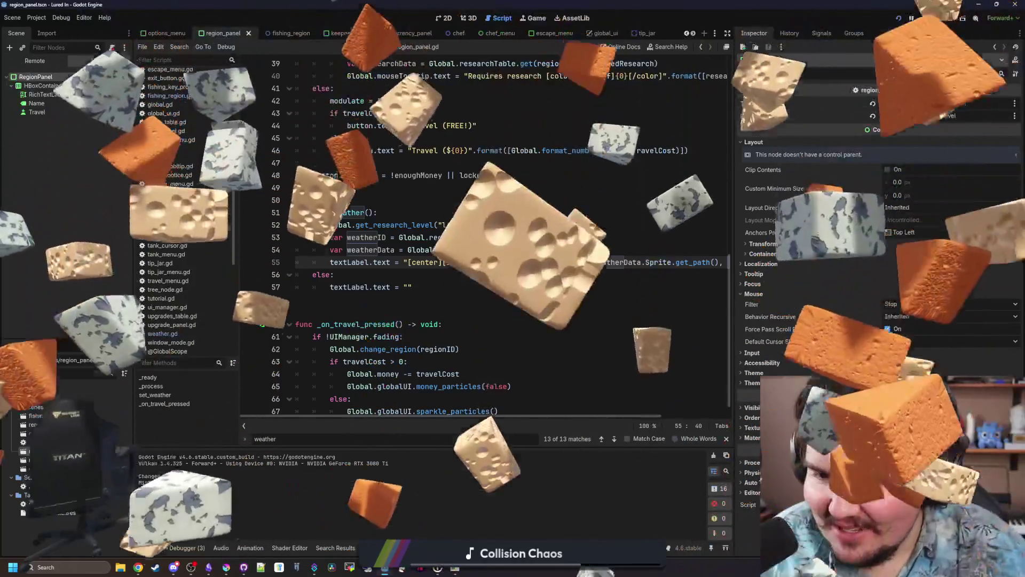
Save the region_panel scene and view its Travel button layout in the 2D view.
click(464, 262)
click(467, 287)
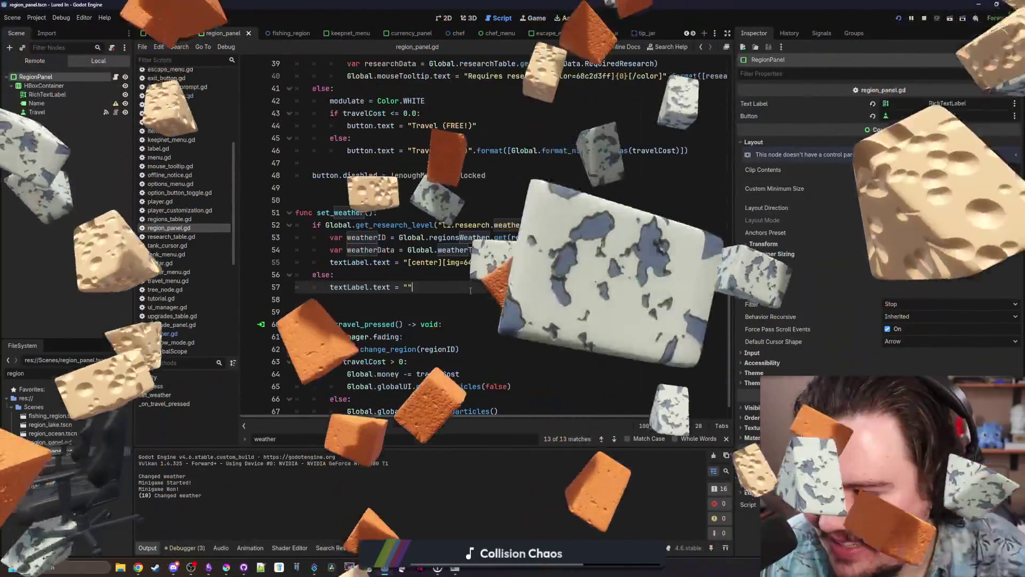
key(ctrl+s)
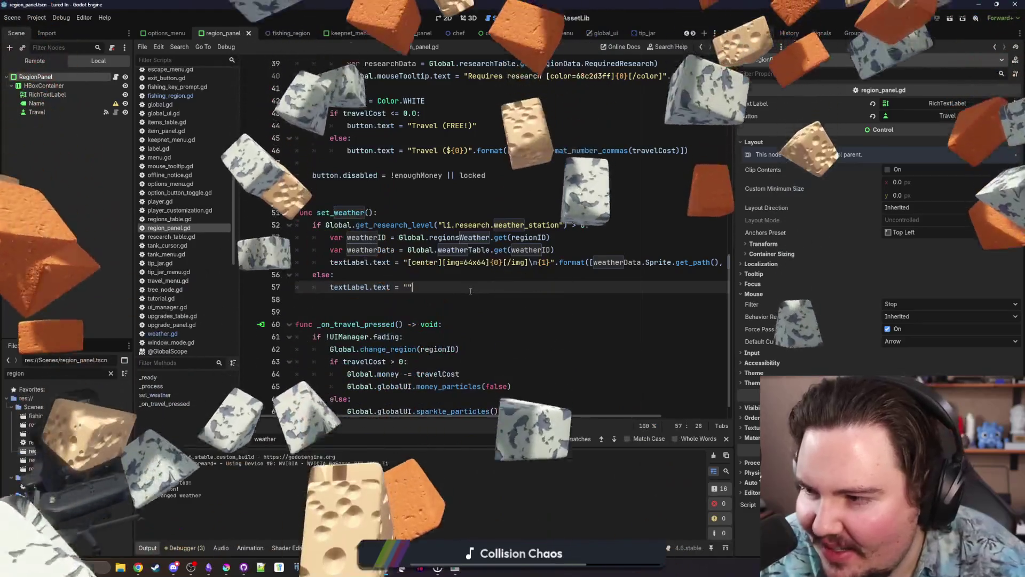
click(436, 301)
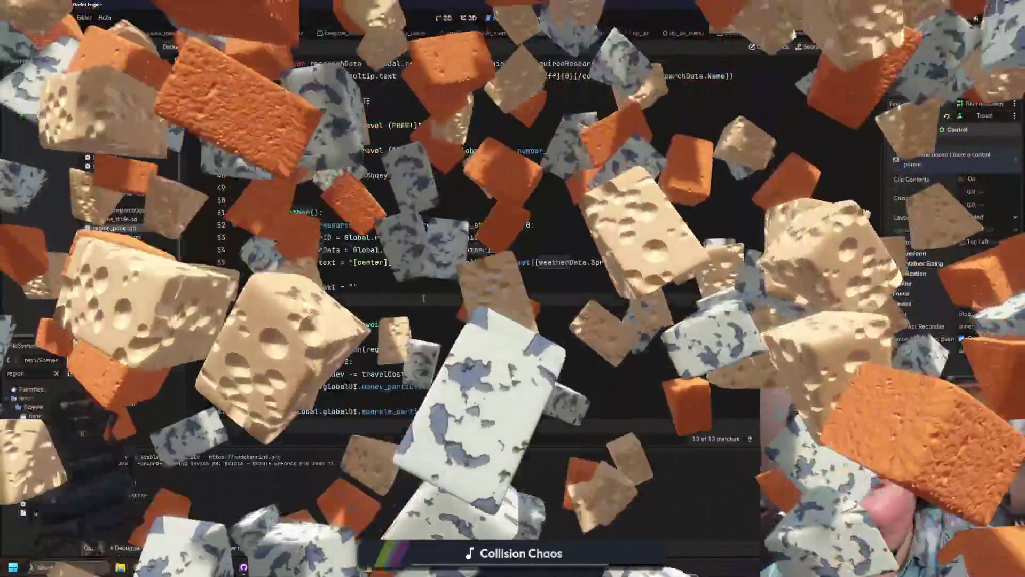
click(447, 20)
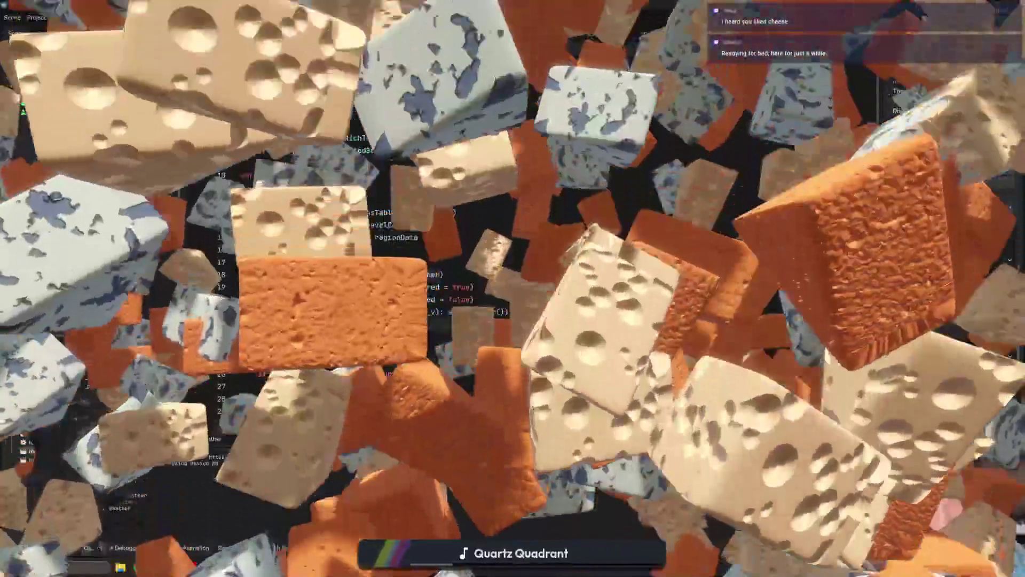
Bring the Discord server's #general channel in front of Godot.
key(alt+Tab)
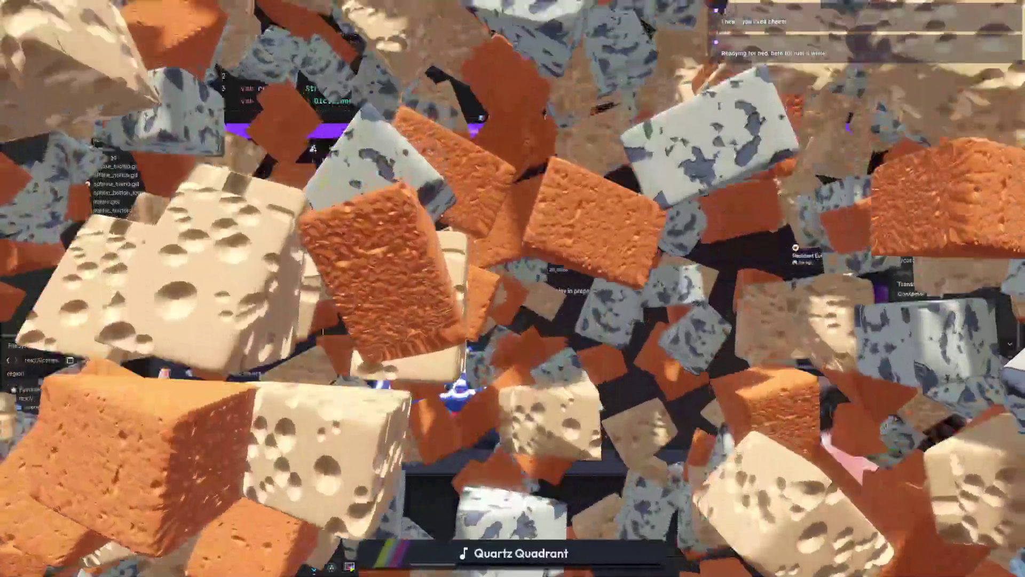
key(alt+Tab)
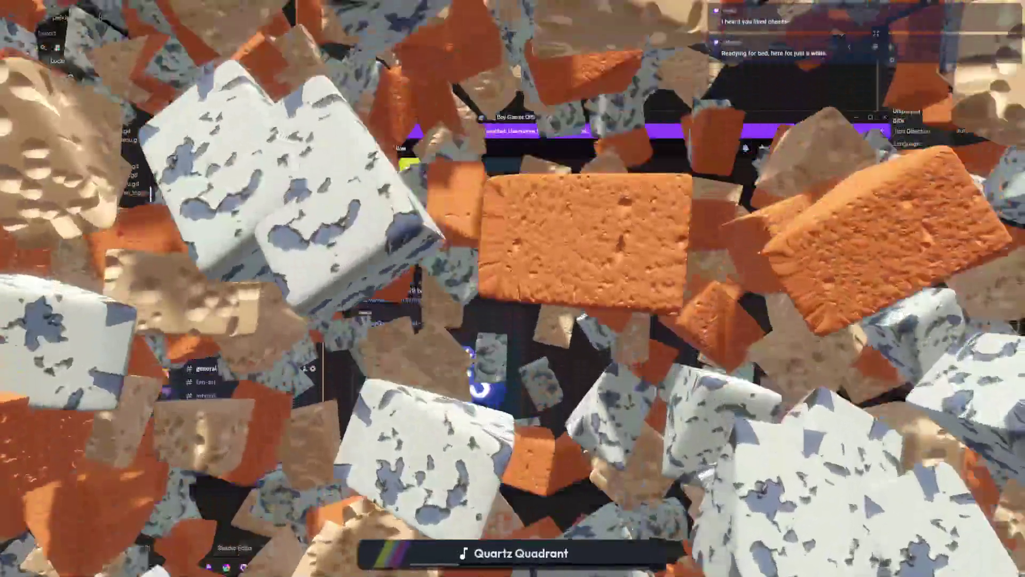
key(alt+Tab)
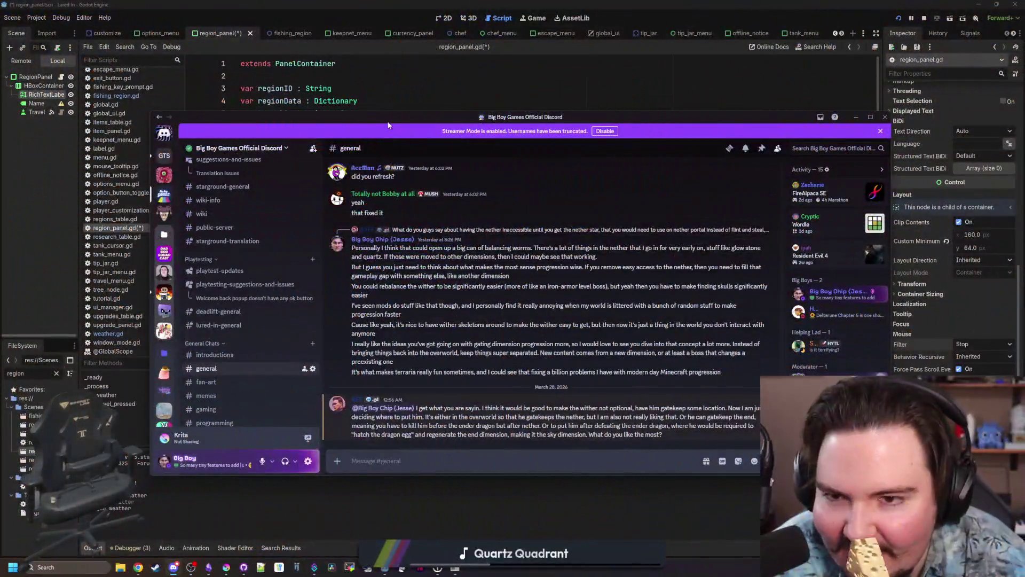
Drag Discord off-screen to the lower right and put the caret on empty line 22 of region_panel.gd.
drag(394, 121, 365, 110)
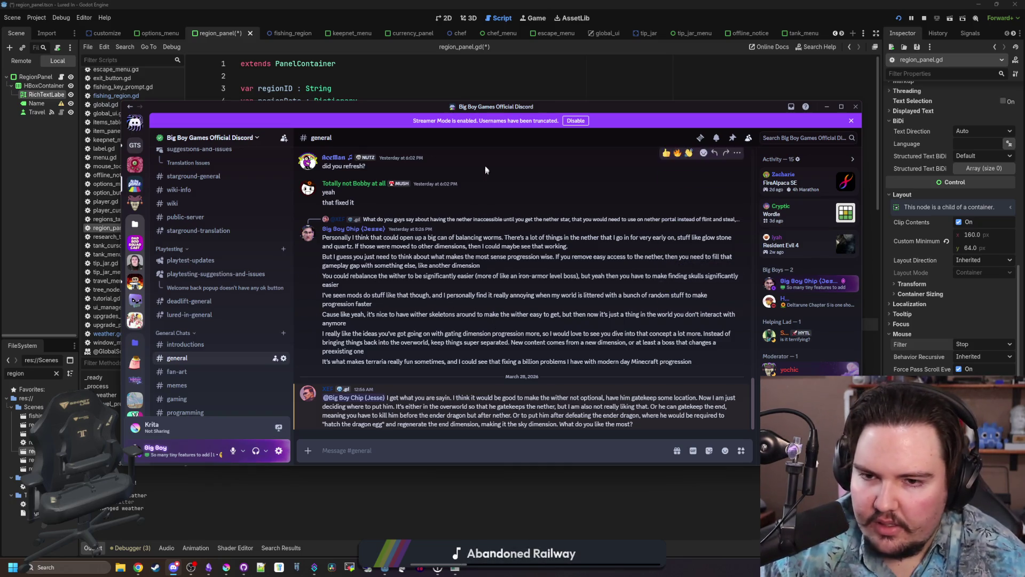
drag(320, 106, 1024, 208)
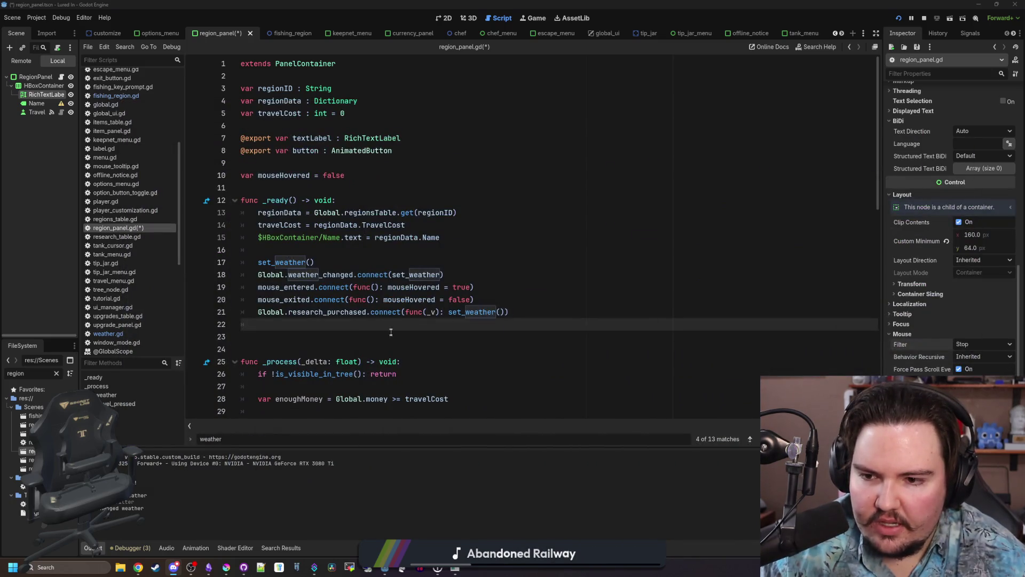
click(327, 312)
click(308, 321)
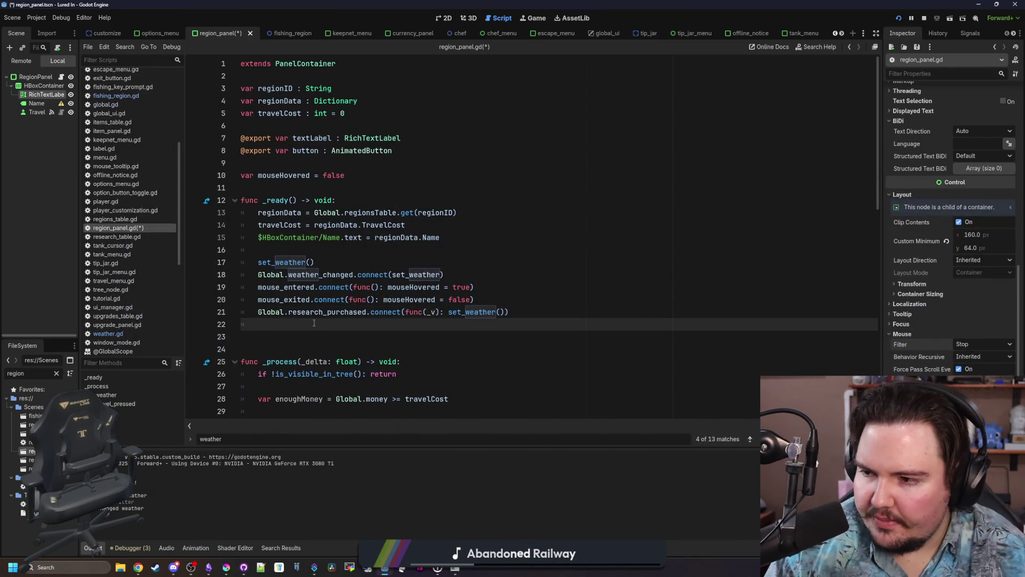